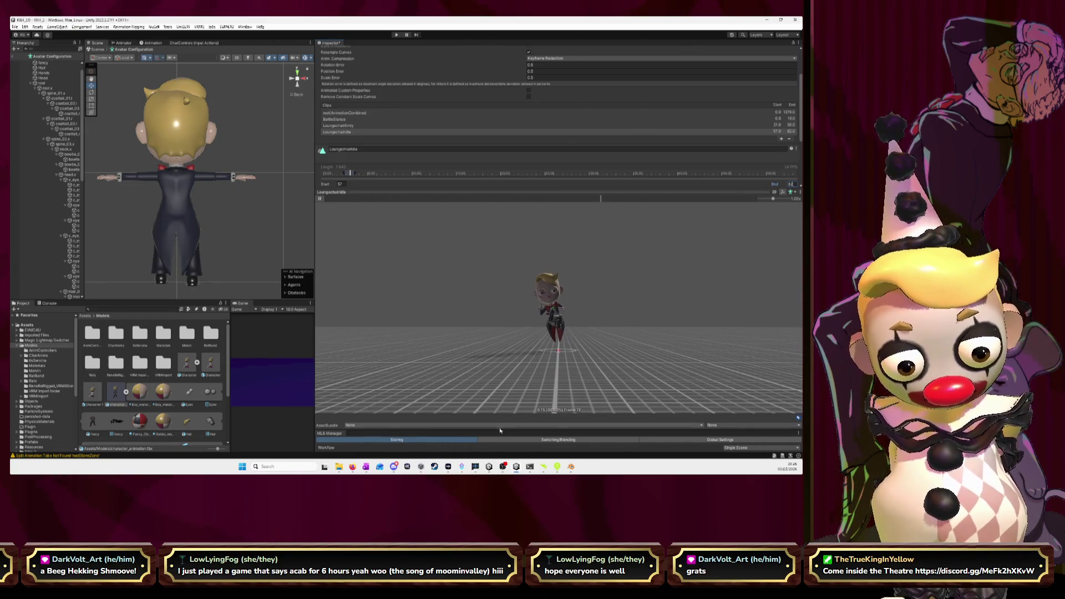
Resize the Inspector preview so the Clips list and clip settings sit above a small preview.
{"action": "left_click_drag", "start_coordinate": [500, 431], "coordinate": [505, 306]}
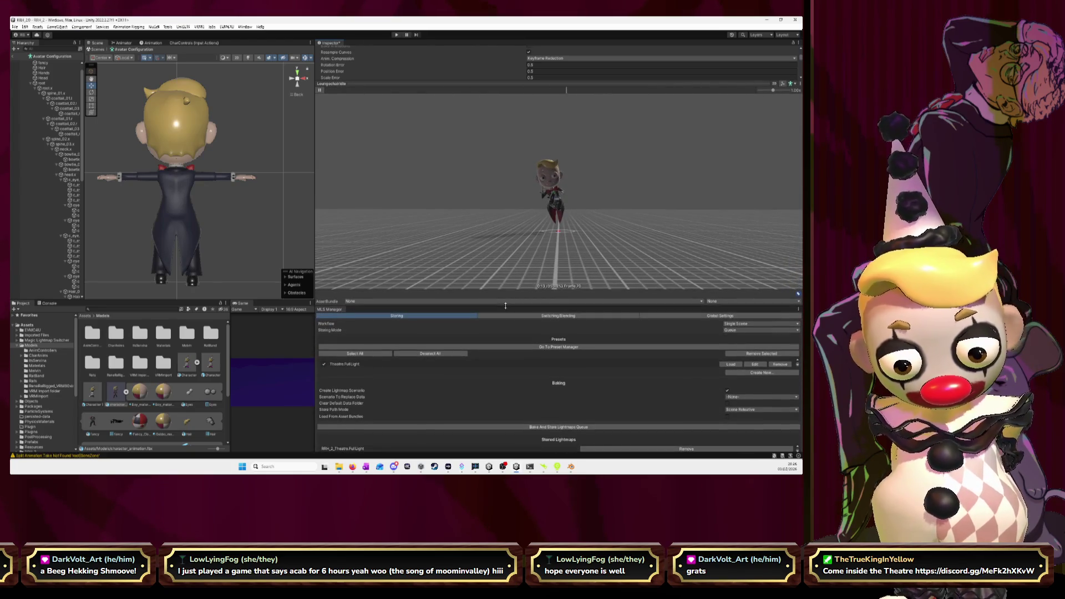
{"action": "left_click_drag", "start_coordinate": [400, 85], "coordinate": [411, 366]}
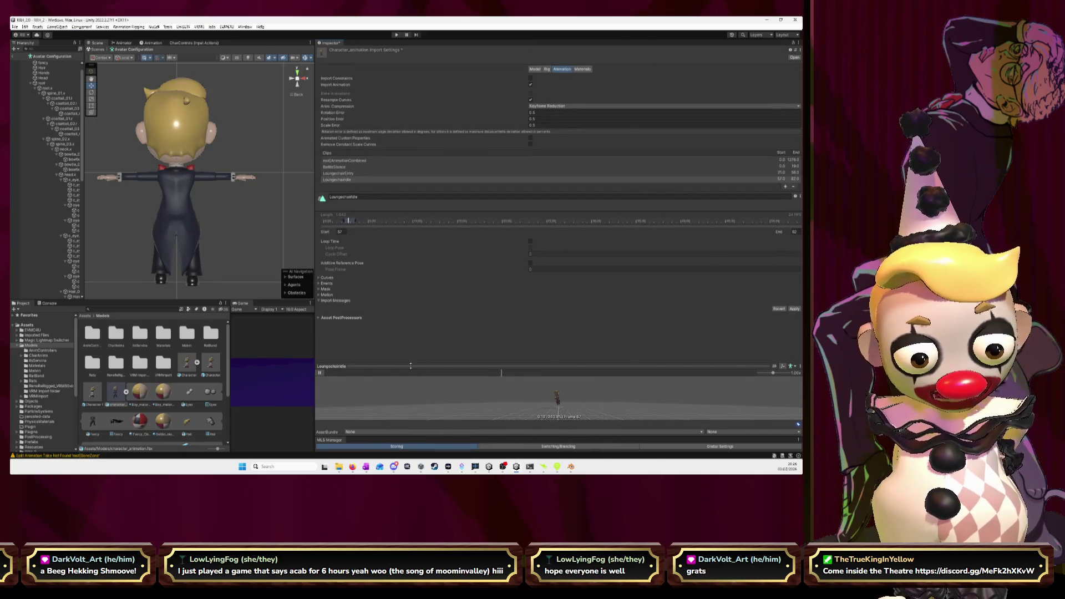
Select the BattleStance clip and enable Loop Time.
{"action": "left_click", "coordinate": [347, 174]}
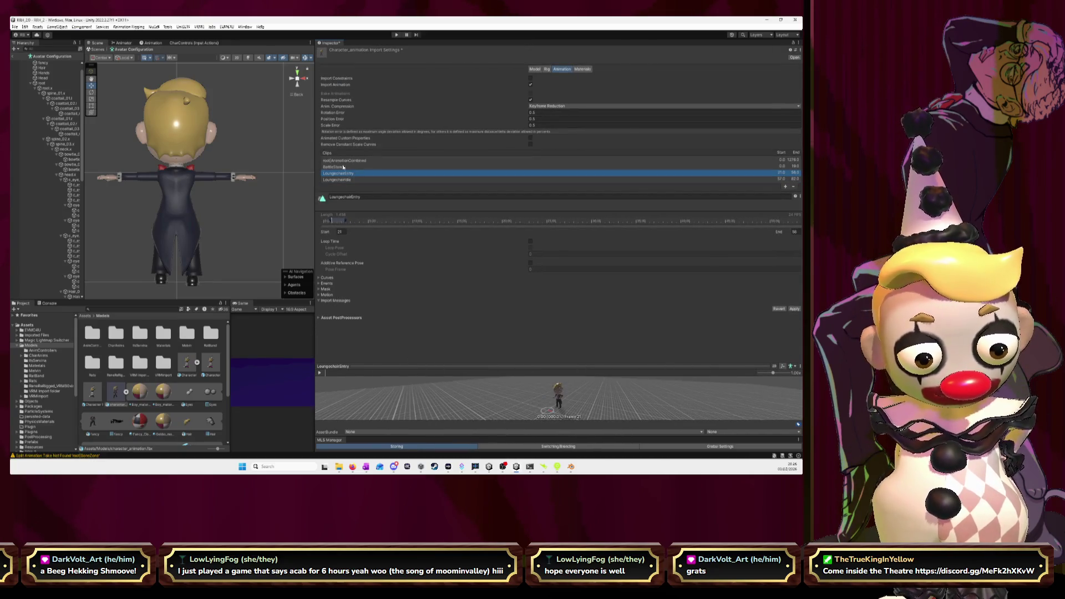
{"action": "left_click", "coordinate": [345, 167]}
{"action": "left_click", "coordinate": [344, 162]}
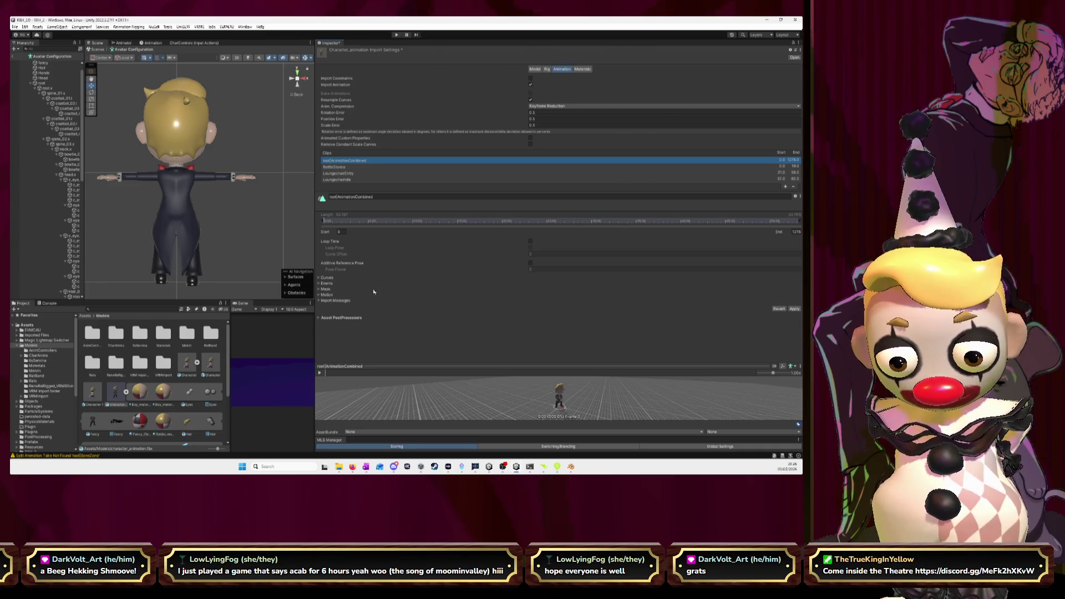
{"action": "key", "text": "Down"}
{"action": "left_click", "coordinate": [531, 242]}
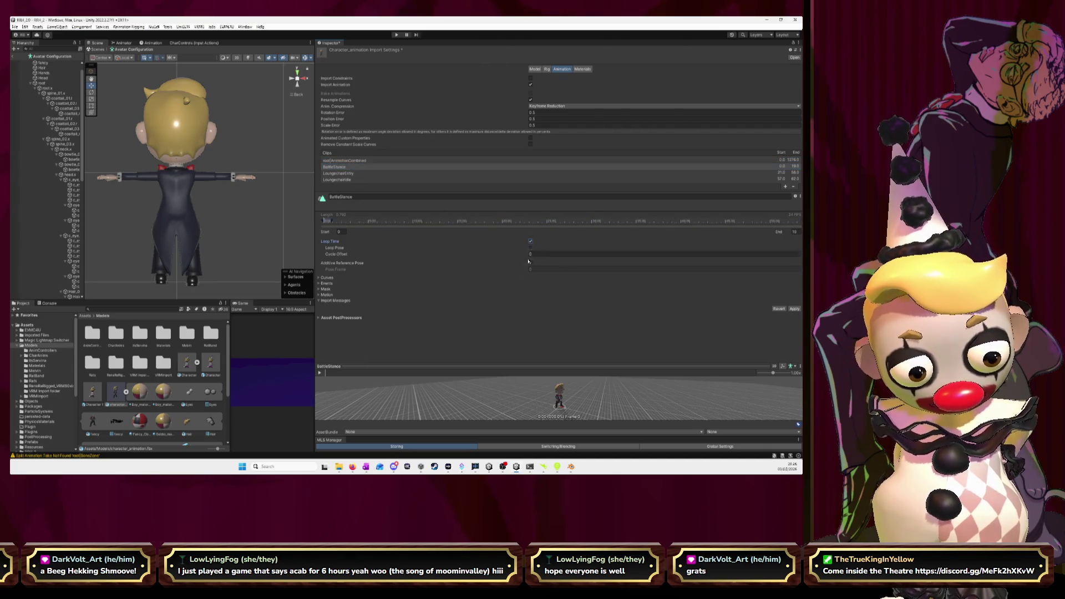
Select the LoungechairIdle clip and enable Loop Time.
{"action": "left_click", "coordinate": [342, 174]}
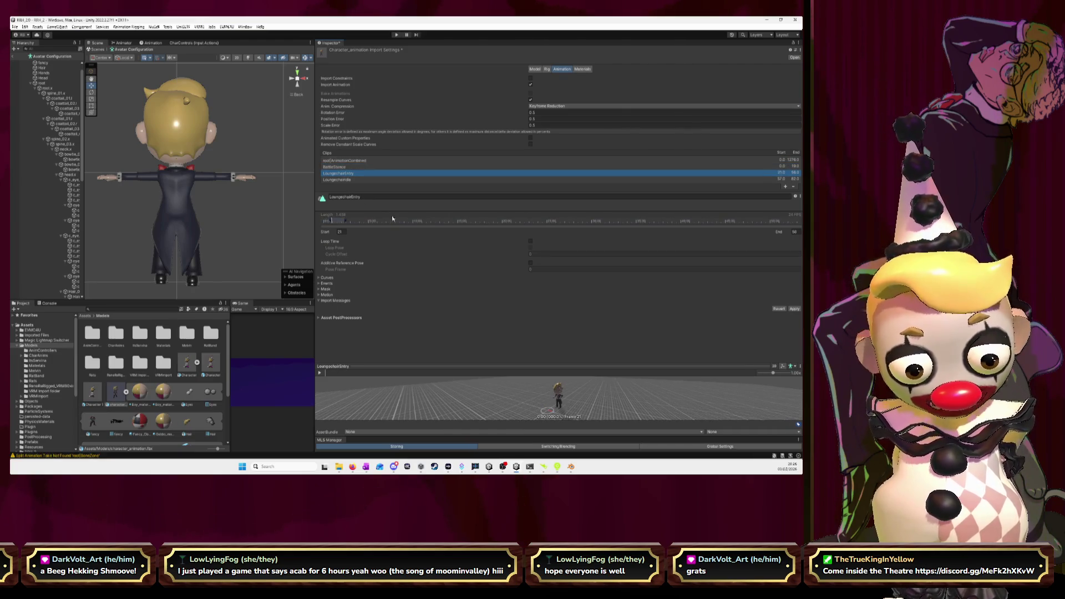
{"action": "left_click", "coordinate": [337, 180]}
{"action": "left_click", "coordinate": [530, 242]}
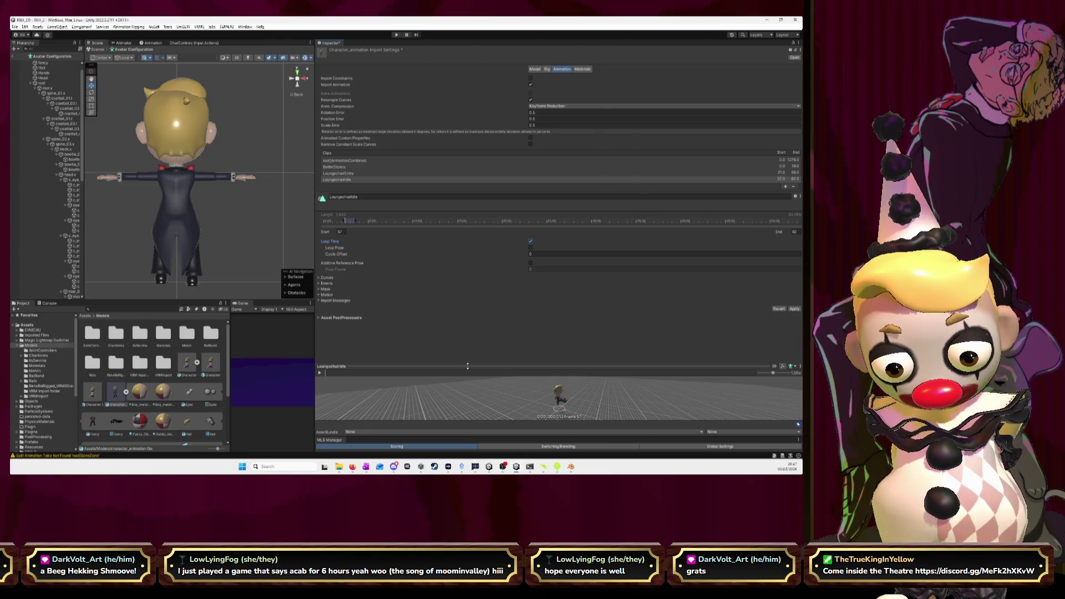
Enlarge the clip preview, turn it to face the character and play it.
{"action": "left_click_drag", "start_coordinate": [468, 366], "coordinate": [468, 241]}
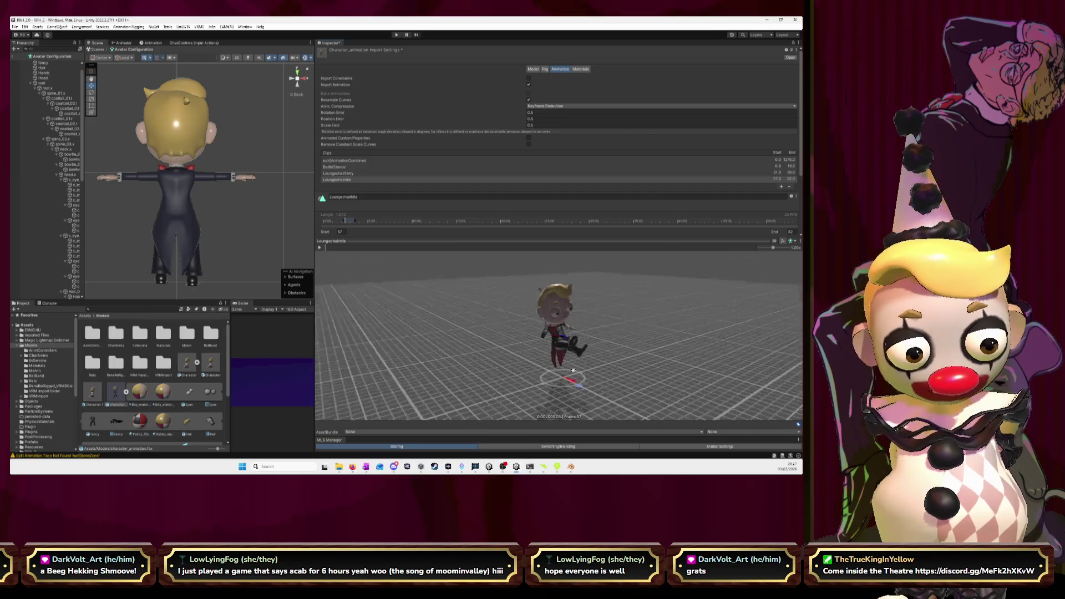
{"action": "left_click_drag", "start_coordinate": [573, 370], "coordinate": [556, 357]}
{"action": "left_click", "coordinate": [320, 248]}
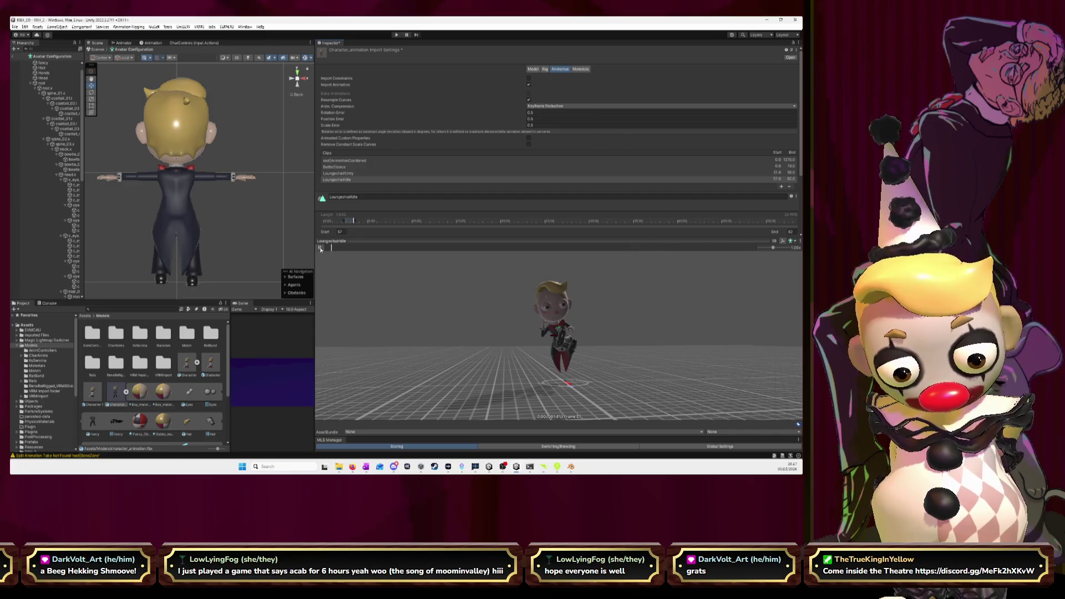
{"action": "left_click", "coordinate": [791, 232]}
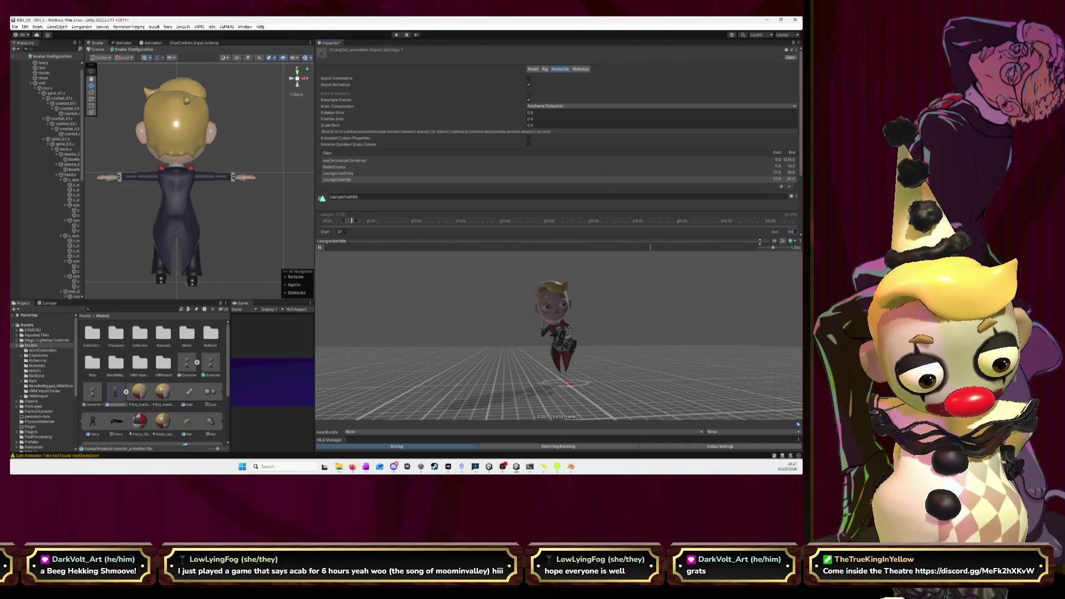
Set the LoungechairIdle Start frame to 61 and End frame to 63.
{"action": "left_click", "coordinate": [341, 232]}
{"action": "type", "text": "58"}
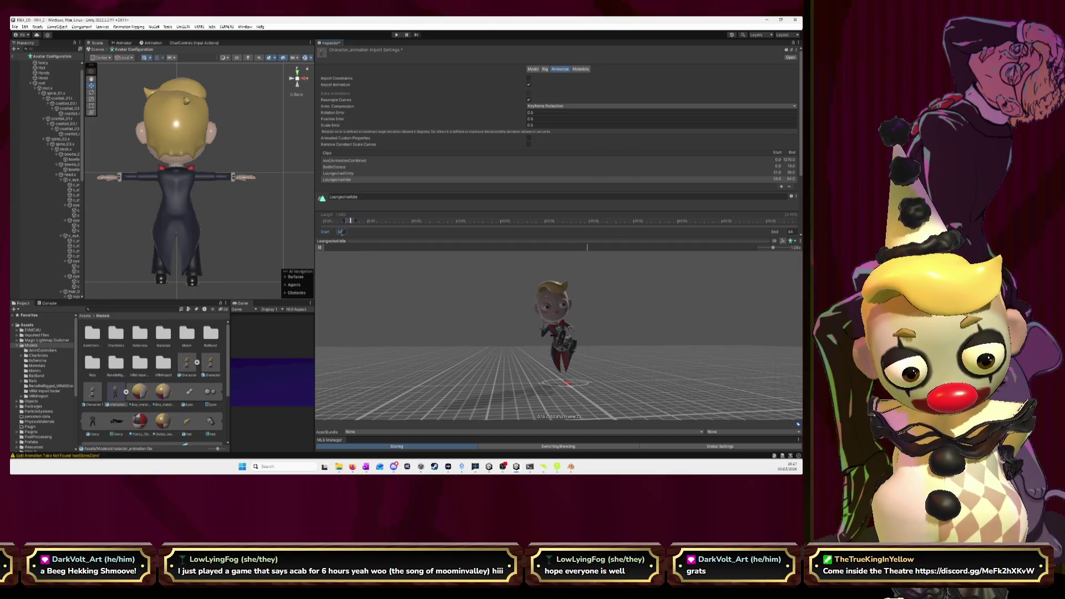
{"action": "key", "text": "BackSpace"}
{"action": "type", "text": "9"}
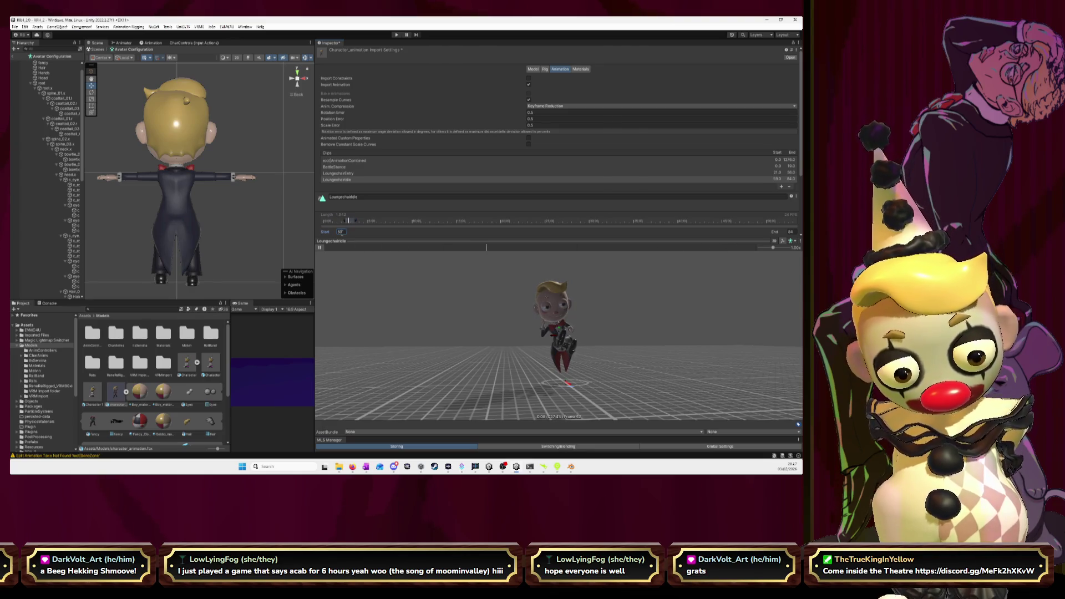
{"action": "type", "text": "6"}
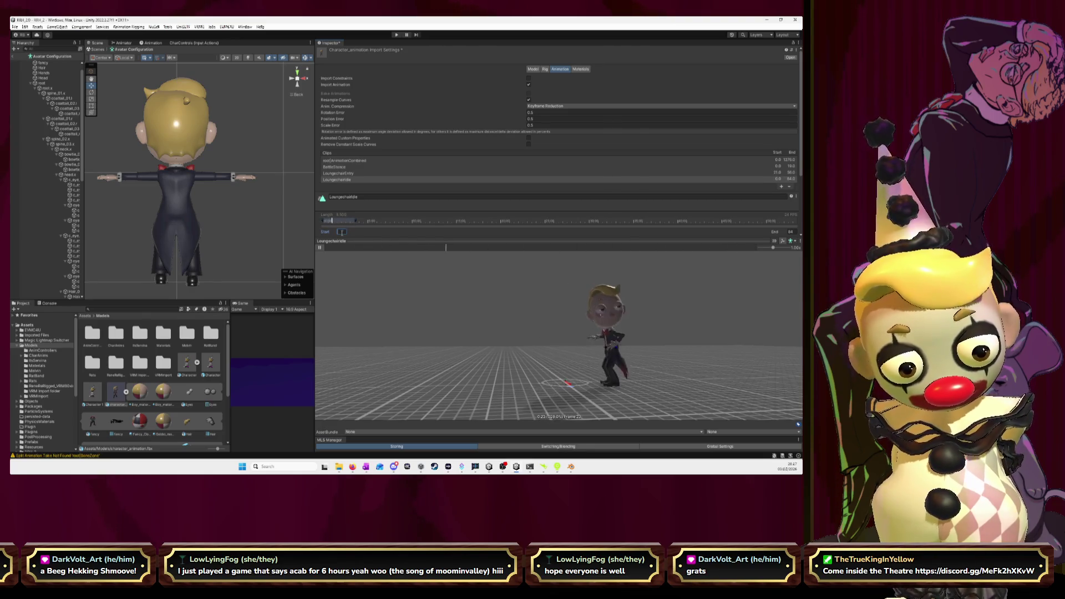
{"action": "type", "text": "0"}
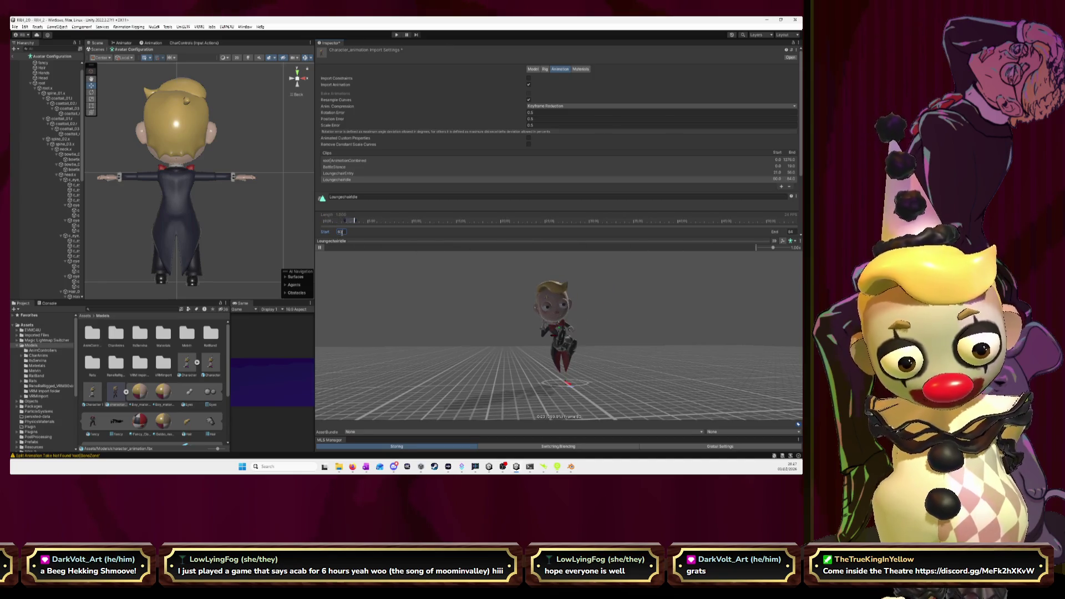
{"action": "key", "text": "BackSpace"}
{"action": "type", "text": "1"}
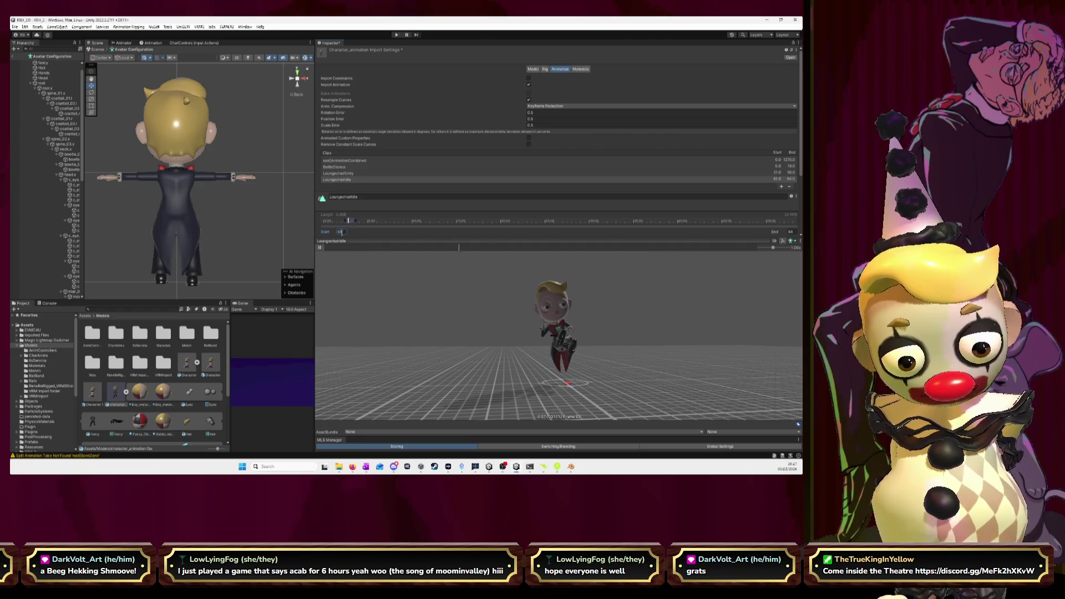
{"action": "left_click", "coordinate": [791, 232]}
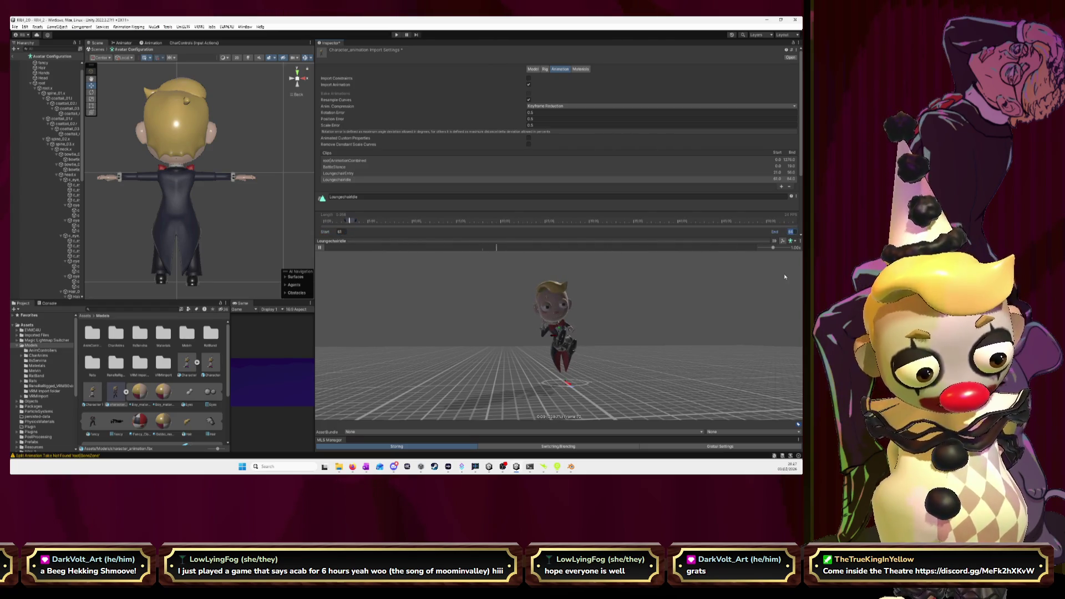
{"action": "type", "text": "63"}
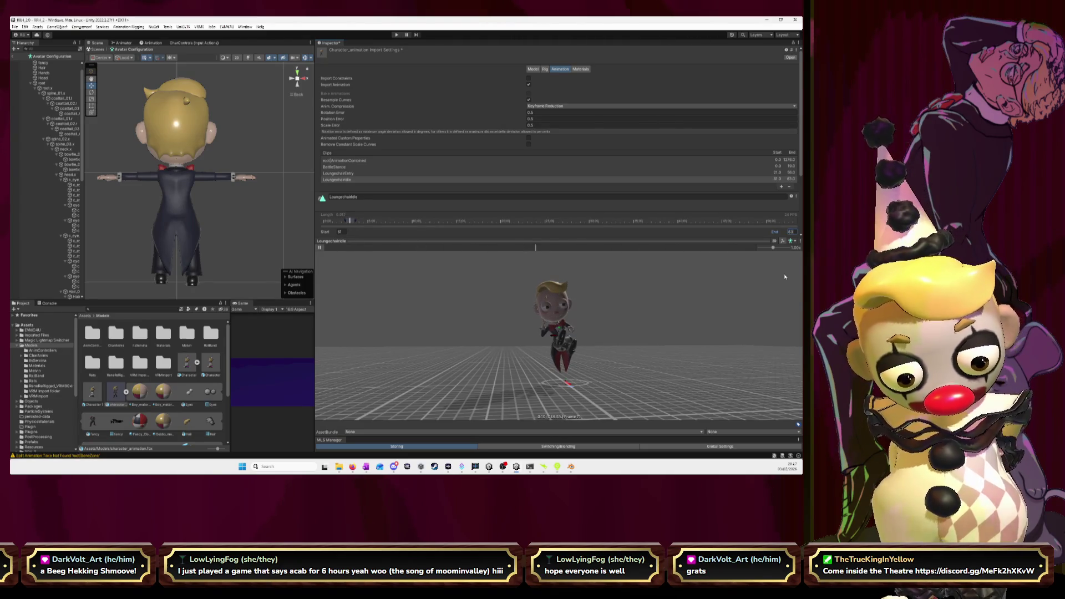
{"action": "scroll", "coordinate": [616, 311], "scroll_direction": "up", "scroll_amount": 5}
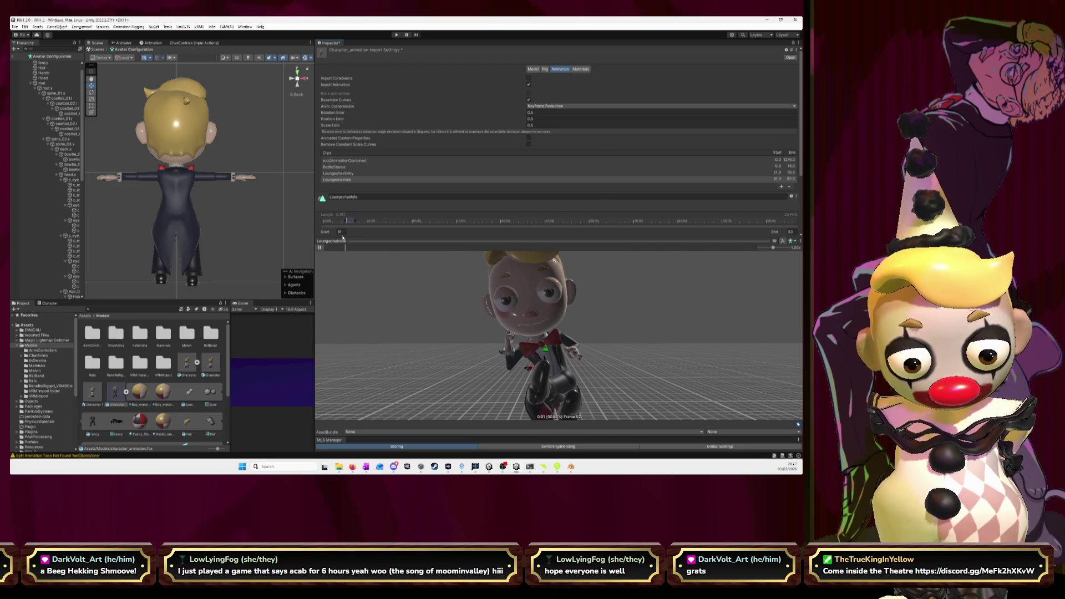
Re-enter the LoungechairIdle Start frame as 57.
{"action": "left_click", "coordinate": [323, 234]}
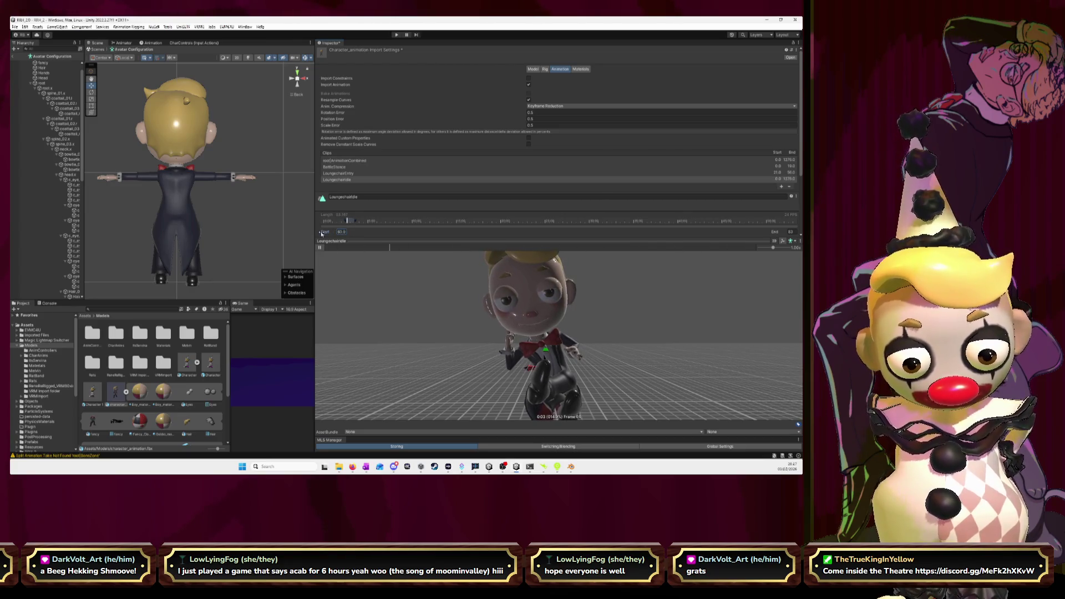
{"action": "left_click_drag", "start_coordinate": [320, 235], "coordinate": [319, 234]}
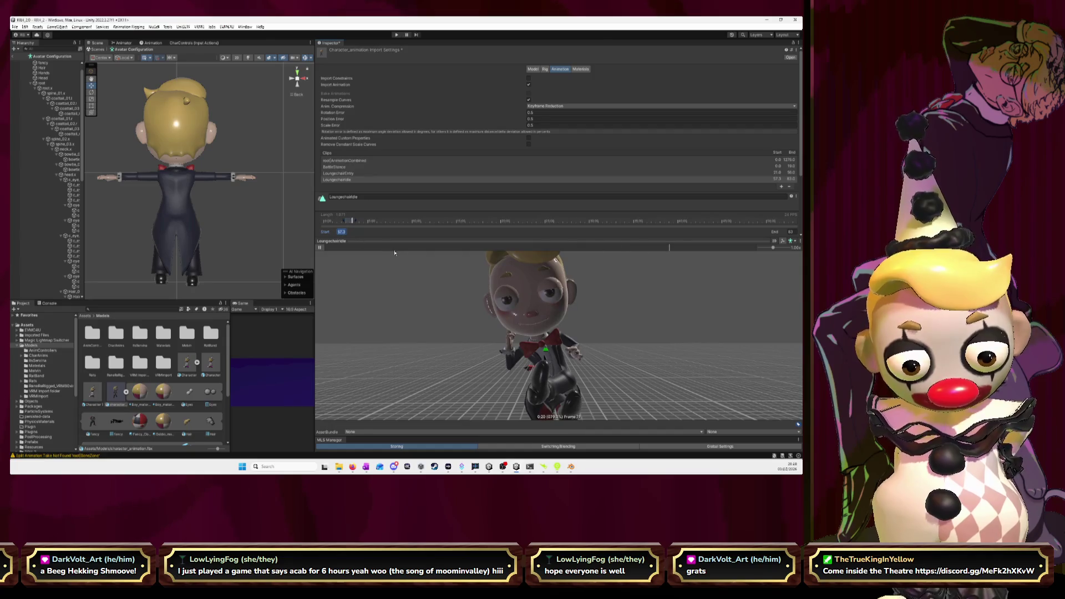
{"action": "type", "text": "56"}
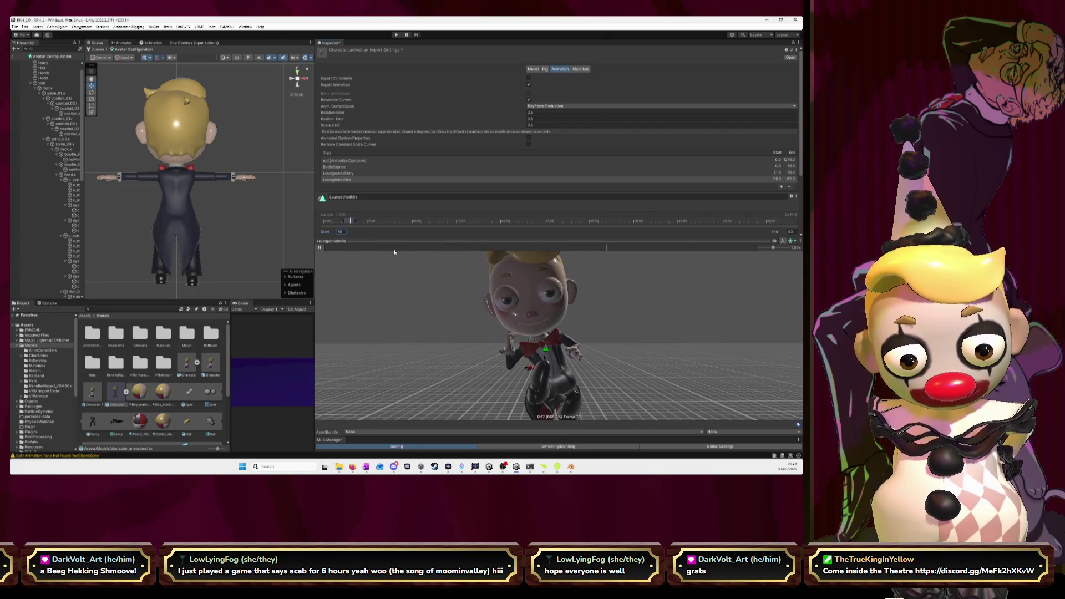
{"action": "key", "text": "BackSpace"}
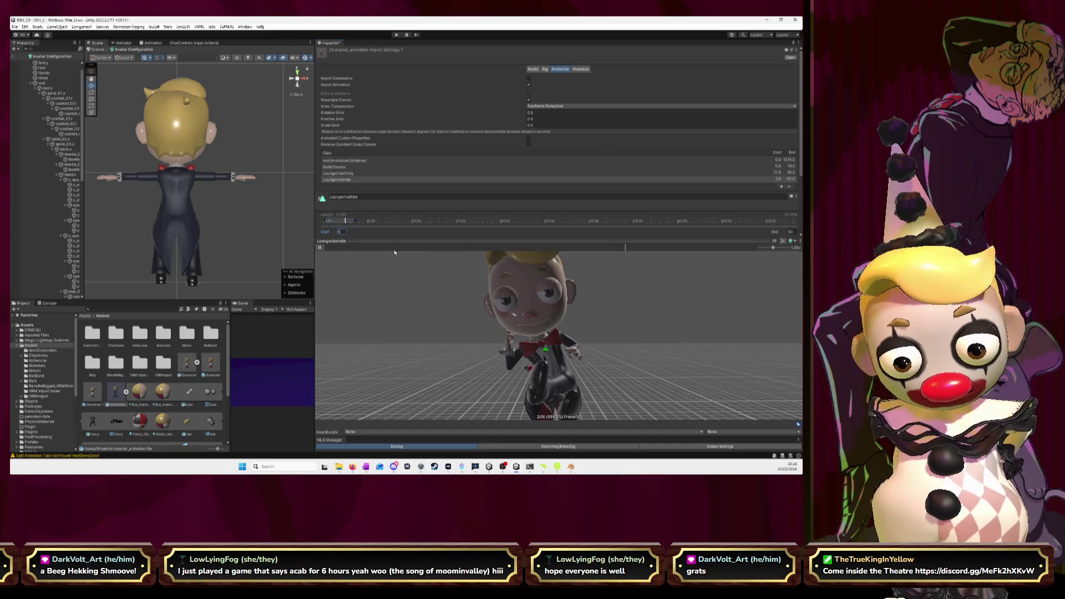
{"action": "type", "text": "7"}
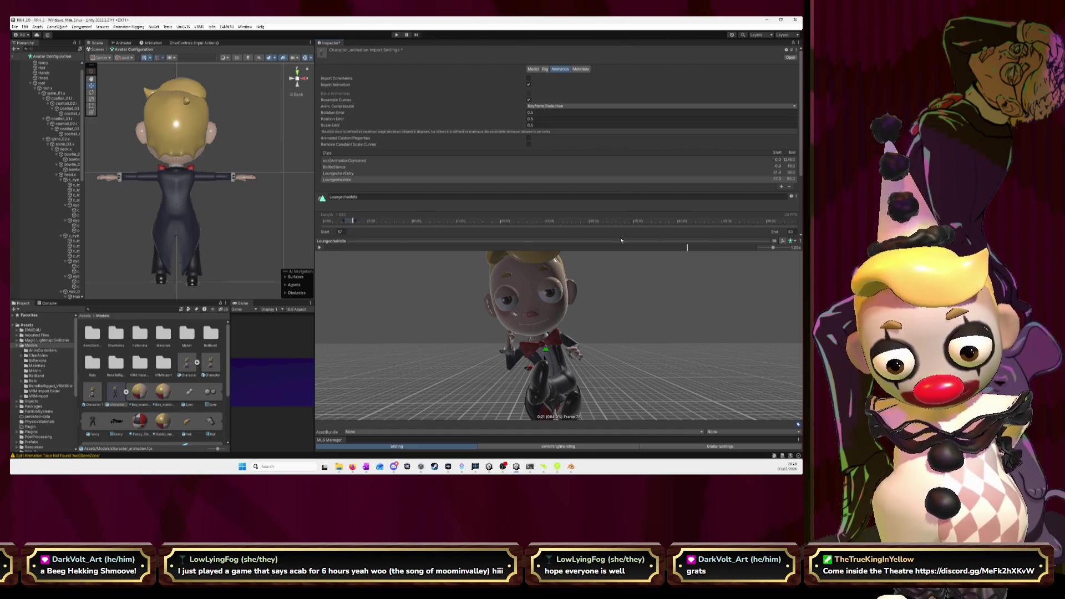
Rework the End frame, trying 79 and then around 75, while replaying the preview.
{"action": "left_click", "coordinate": [790, 232]}
{"action": "type", "text": "79"}
{"action": "key", "text": "Return"}
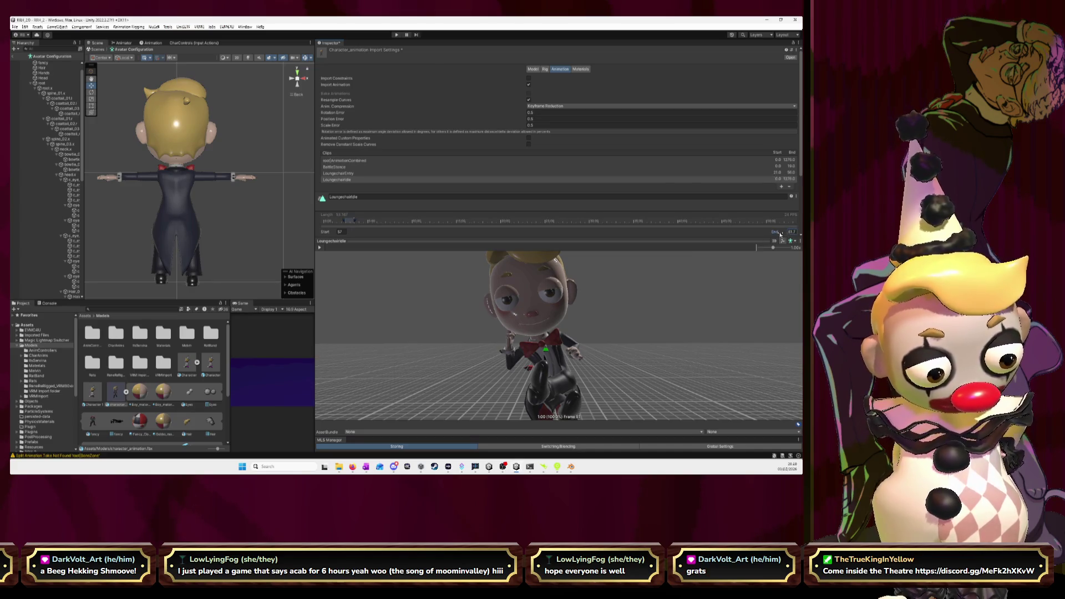
{"action": "left_click_drag", "start_coordinate": [776, 234], "coordinate": [771, 233]}
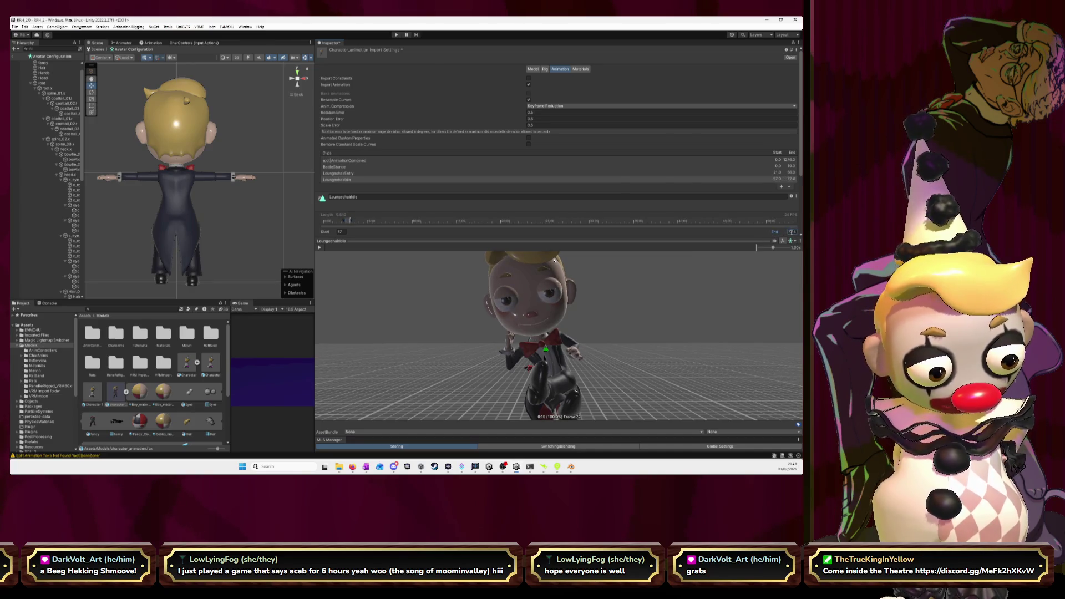
{"action": "type", "text": "7"}
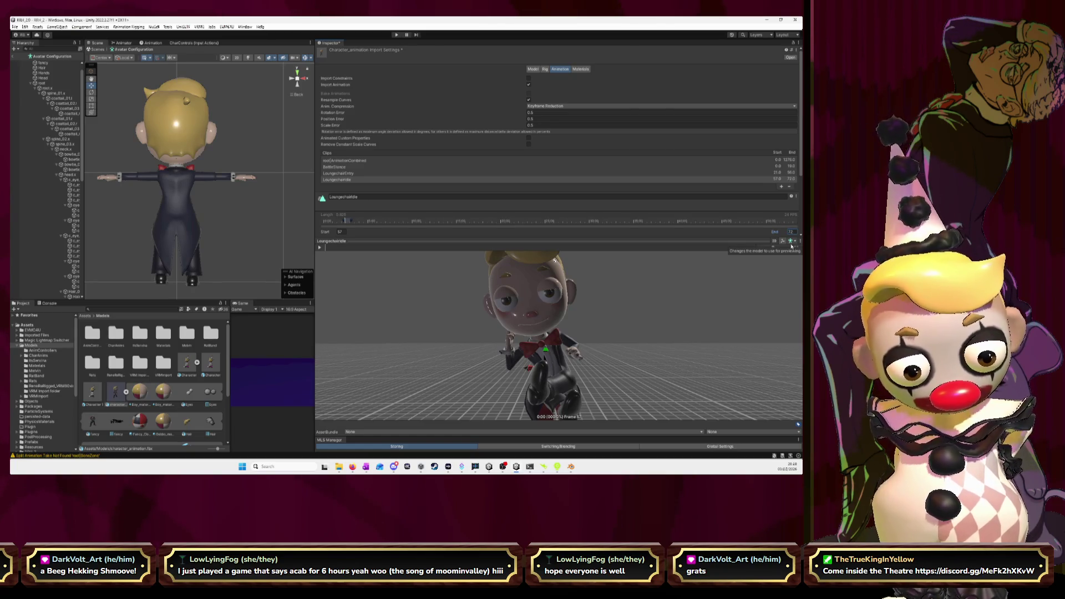
{"action": "left_click", "coordinate": [320, 248]}
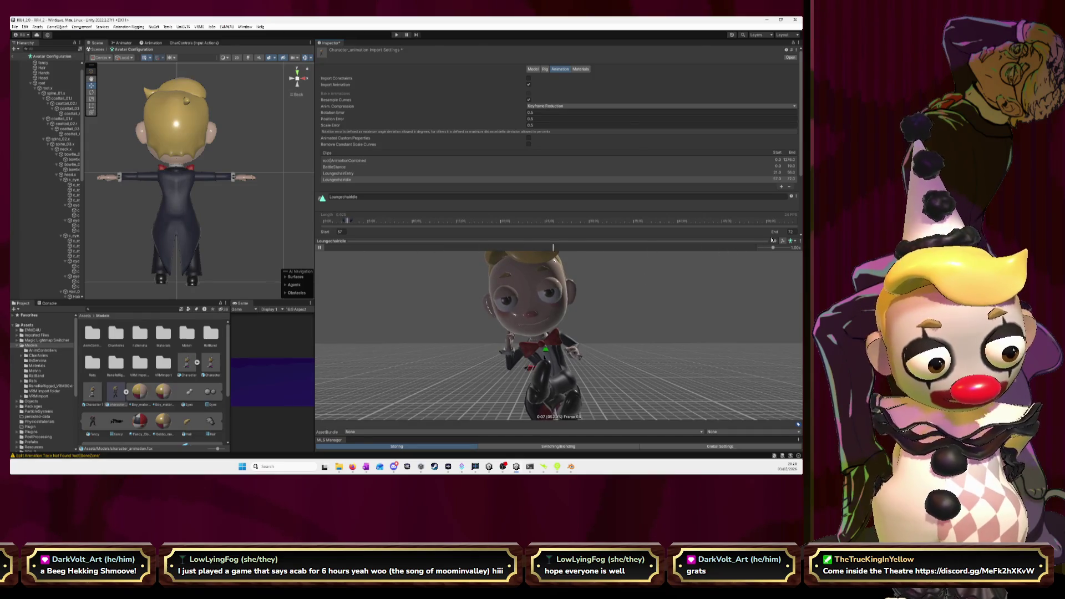
{"action": "left_click", "coordinate": [791, 232]}
{"action": "type", "text": "75"}
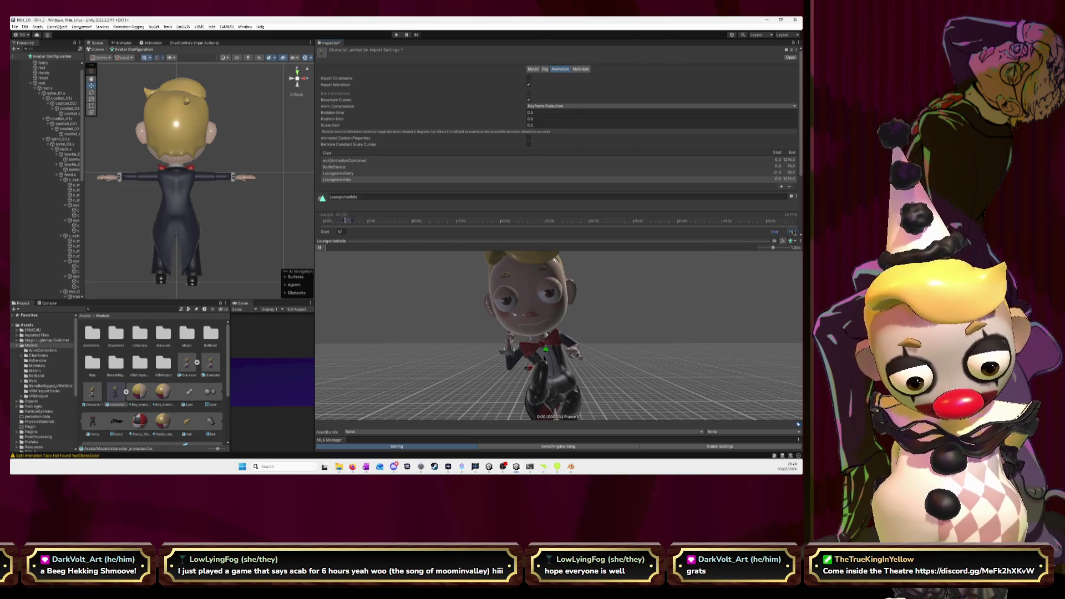
{"action": "key", "text": "BackSpace"}
{"action": "type", "text": "6"}
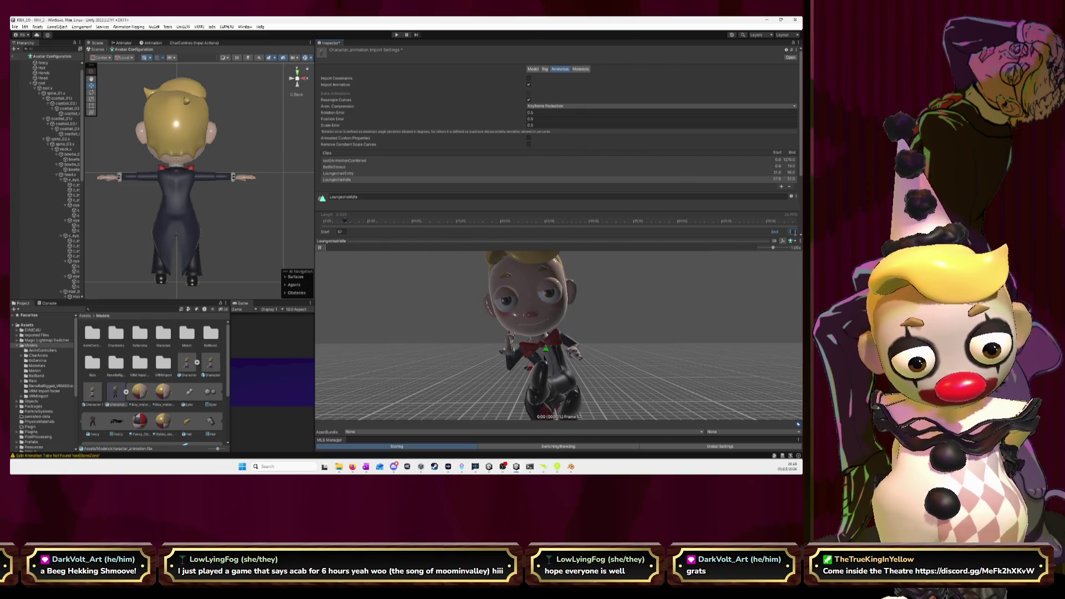
{"action": "key", "text": "BackSpace"}
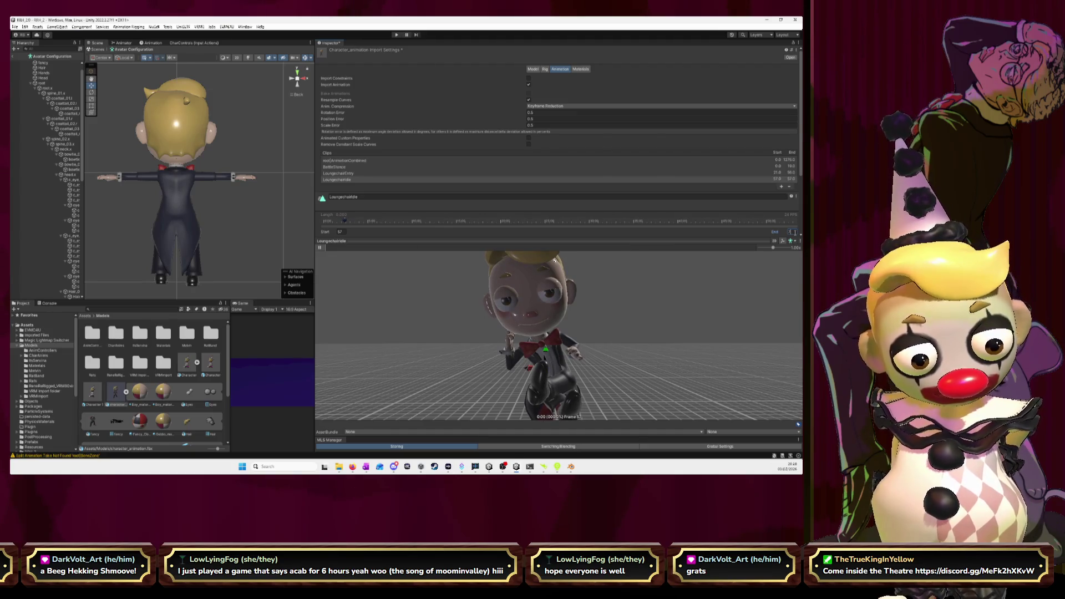
Slow the preview and set the clip's End frame to 84, testing the loop.
{"action": "left_click_drag", "start_coordinate": [773, 248], "coordinate": [768, 251]}
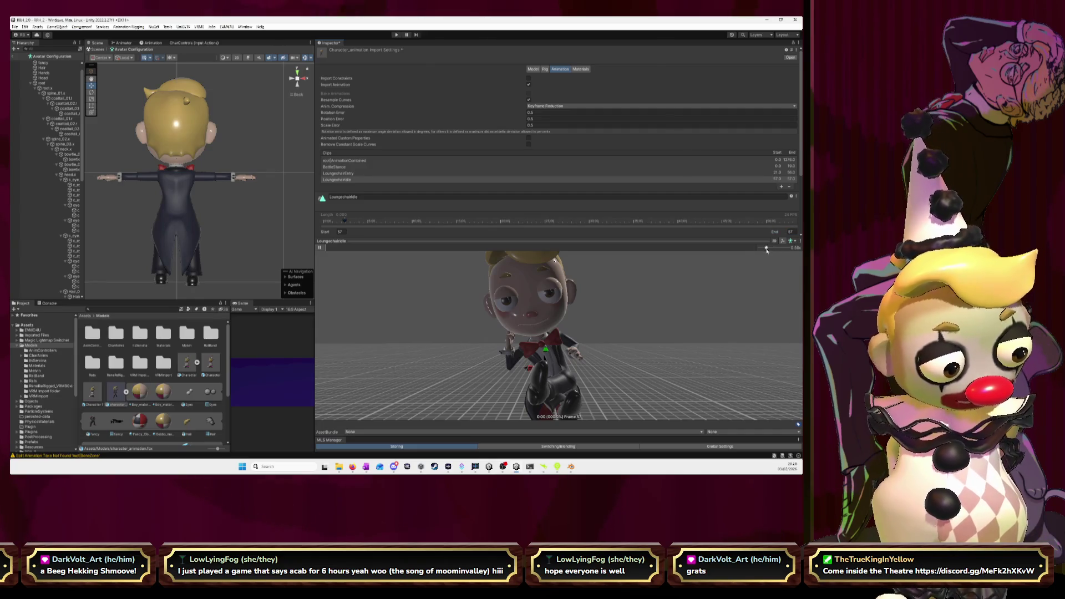
{"action": "left_click", "coordinate": [319, 247]}
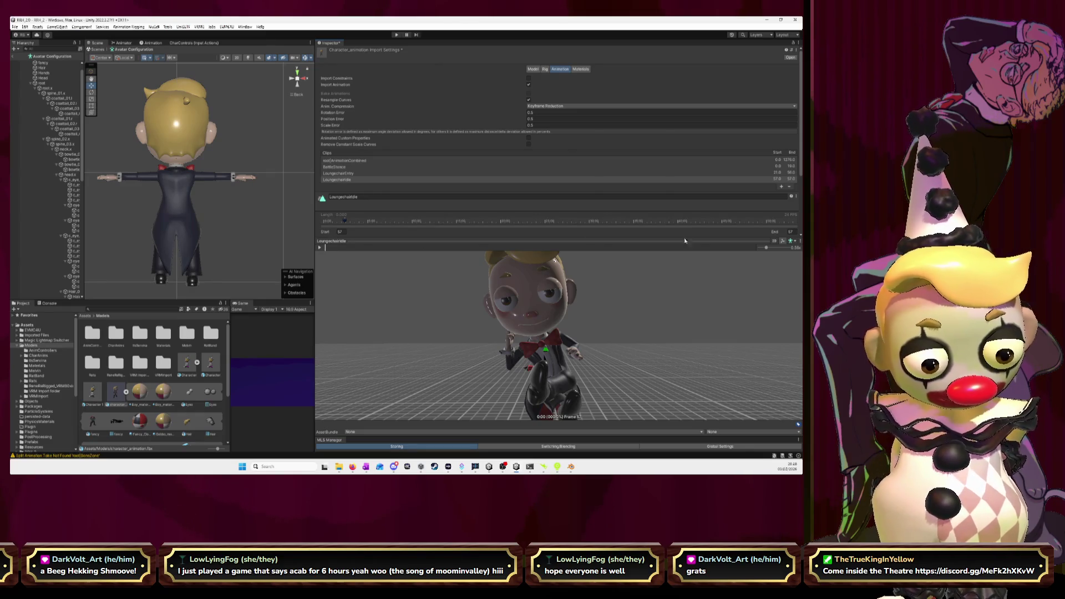
{"action": "left_click", "coordinate": [791, 232]}
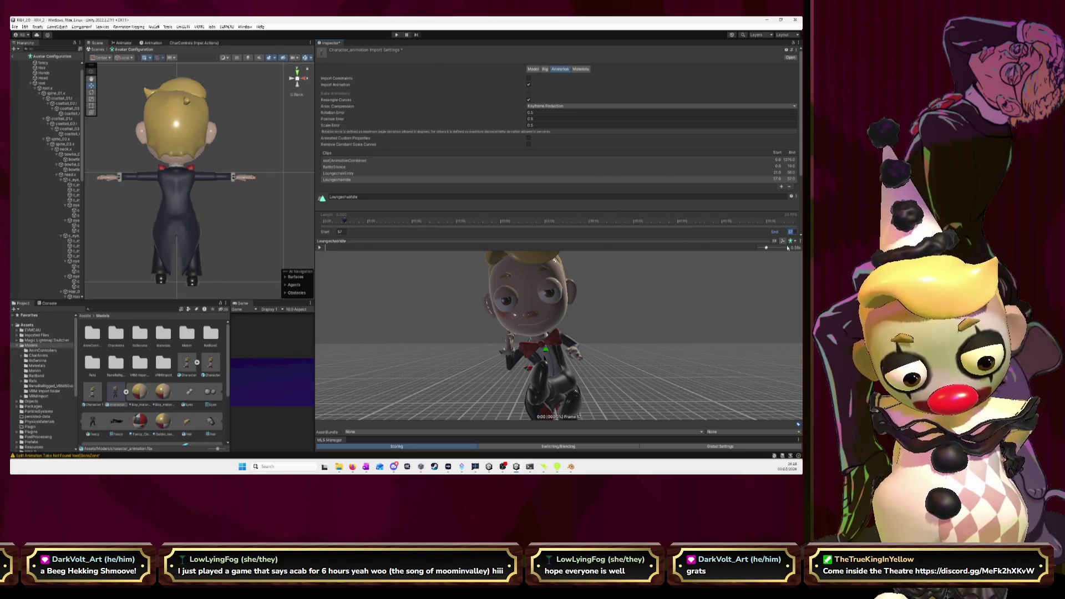
{"action": "type", "text": "88"}
{"action": "left_click", "coordinate": [319, 248]}
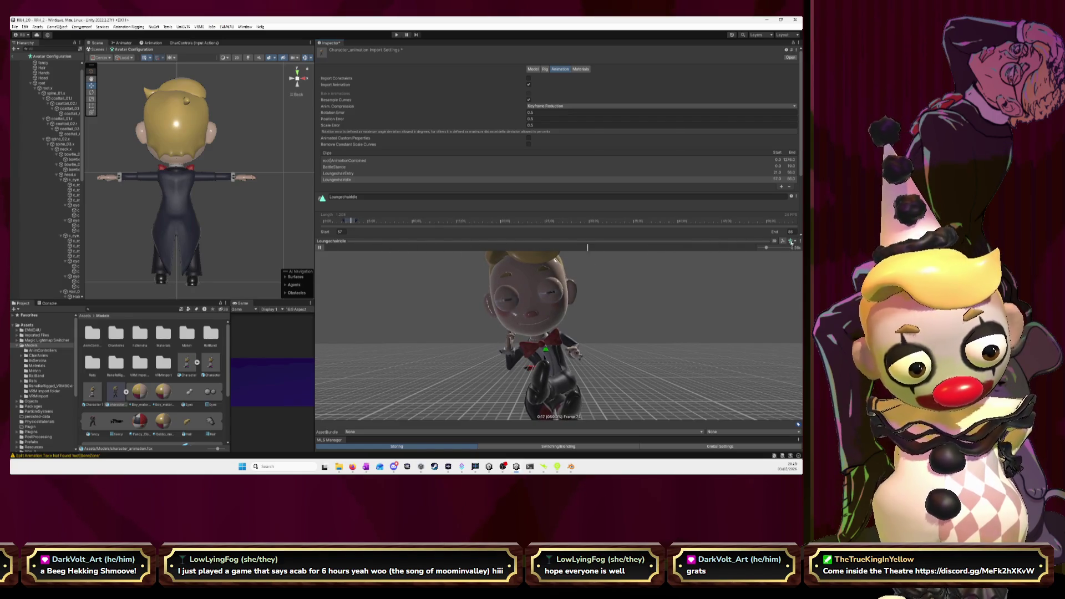
{"action": "left_click", "coordinate": [791, 232]}
{"action": "type", "text": "84"}
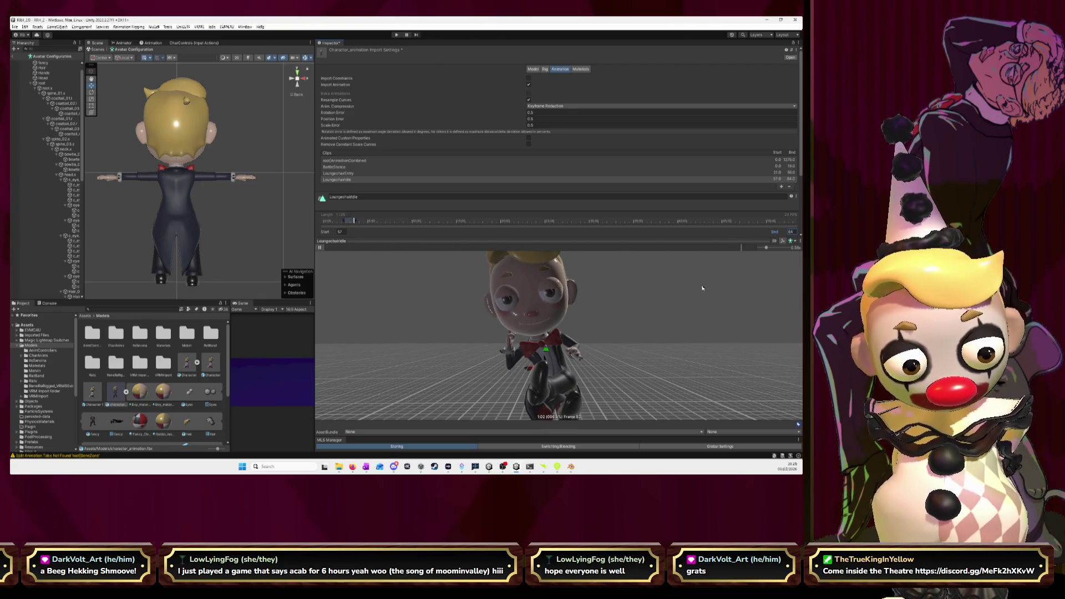
{"action": "left_click", "coordinate": [794, 232]}
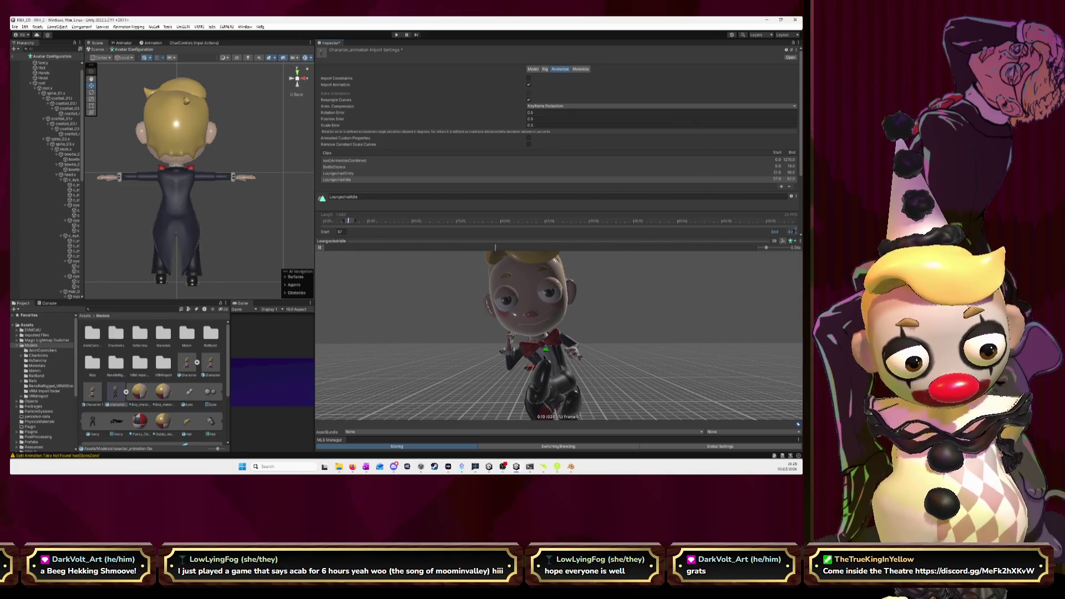
Set the clip's Start frame to 60 and pause the preview.
{"action": "left_click", "coordinate": [338, 232]}
{"action": "type", "text": "60"}
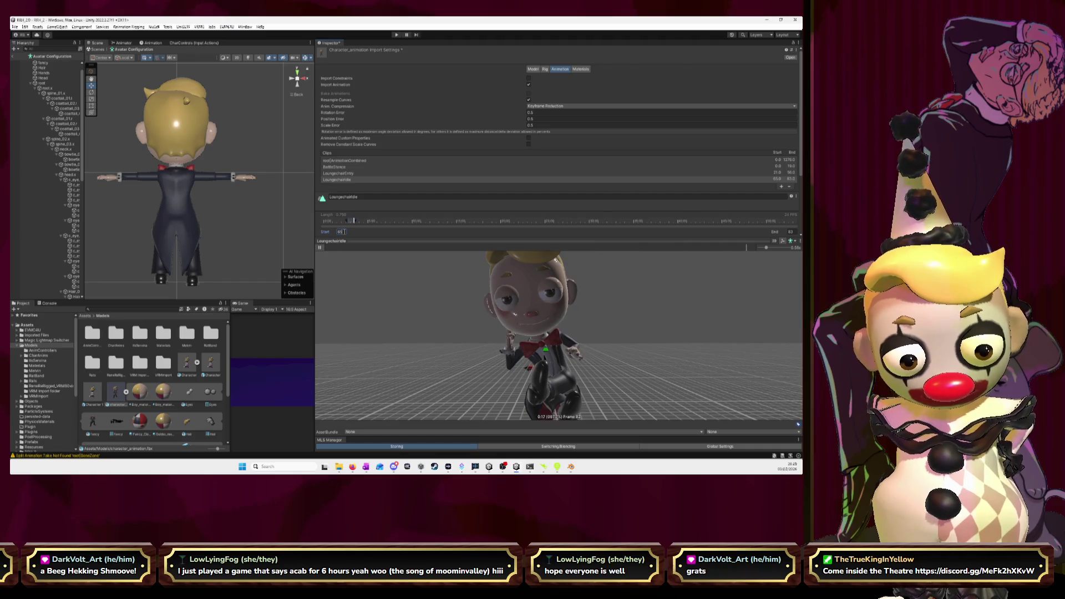
{"action": "key", "text": "BackSpace"}
{"action": "type", "text": "3"}
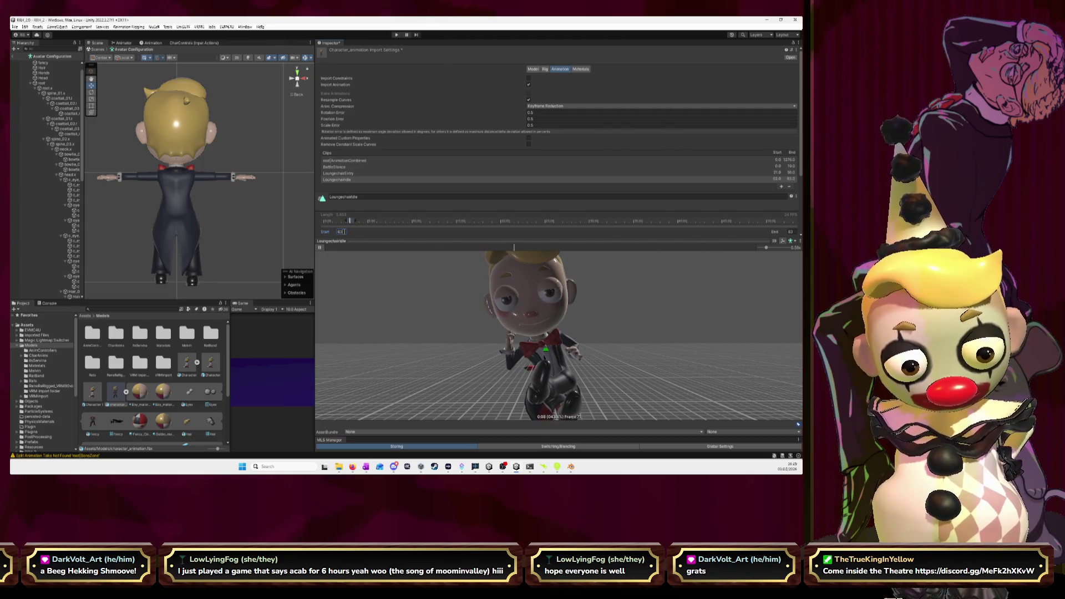
{"action": "key", "text": "BackSpace"}
{"action": "type", "text": "0"}
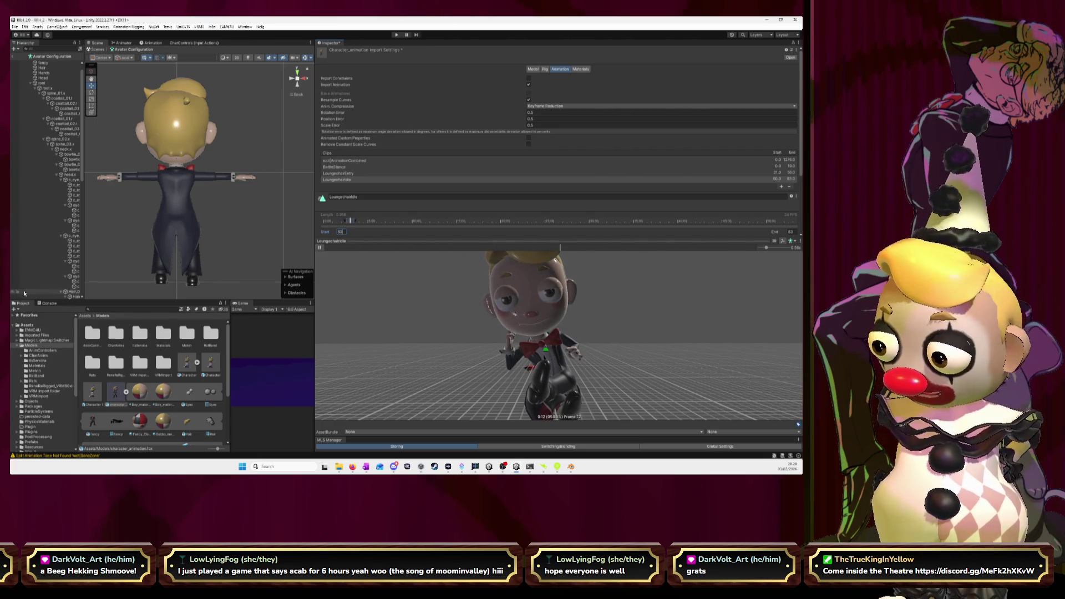
{"action": "left_click", "coordinate": [451, 248]}
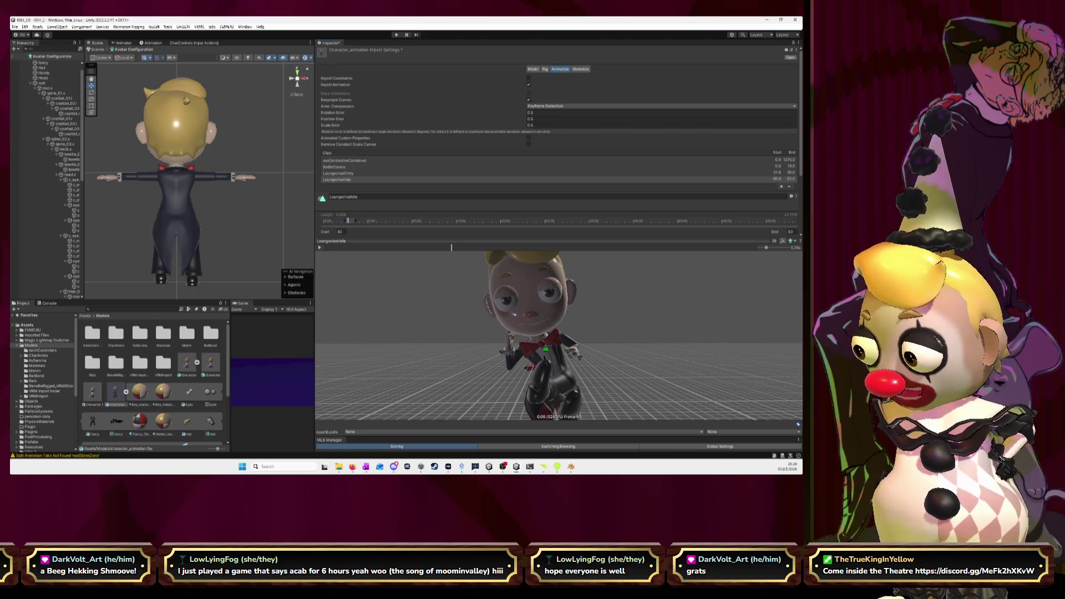
{"action": "key", "text": "alt+Tab"}
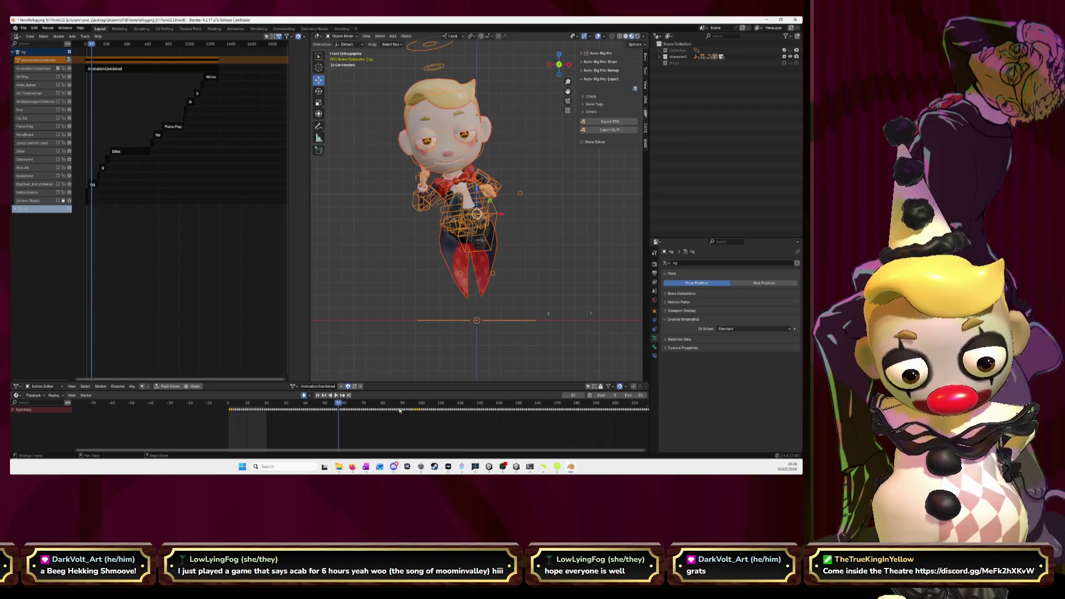
Set Blender's playback range to start at frame 57, adjust its end, and play the rig.
{"action": "key", "text": "Right"}
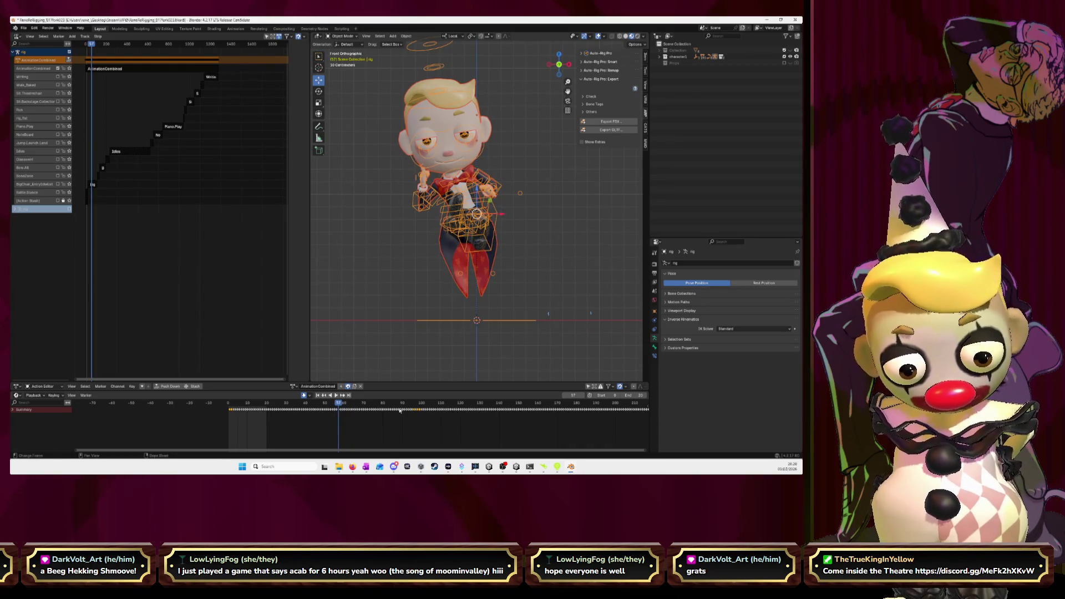
{"action": "left_click", "coordinate": [608, 395]}
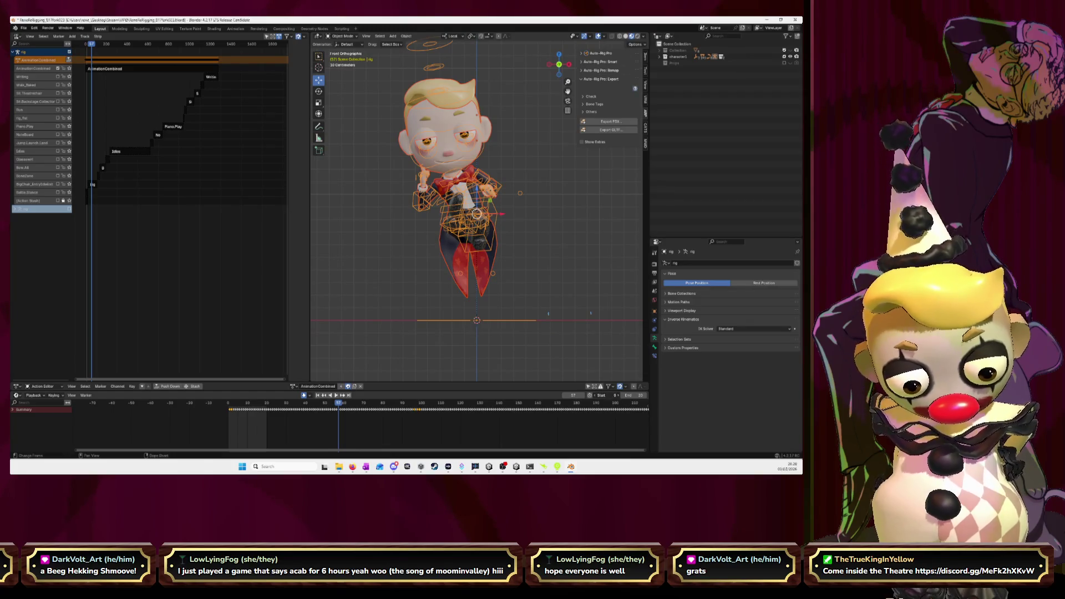
{"action": "type", "text": "527"}
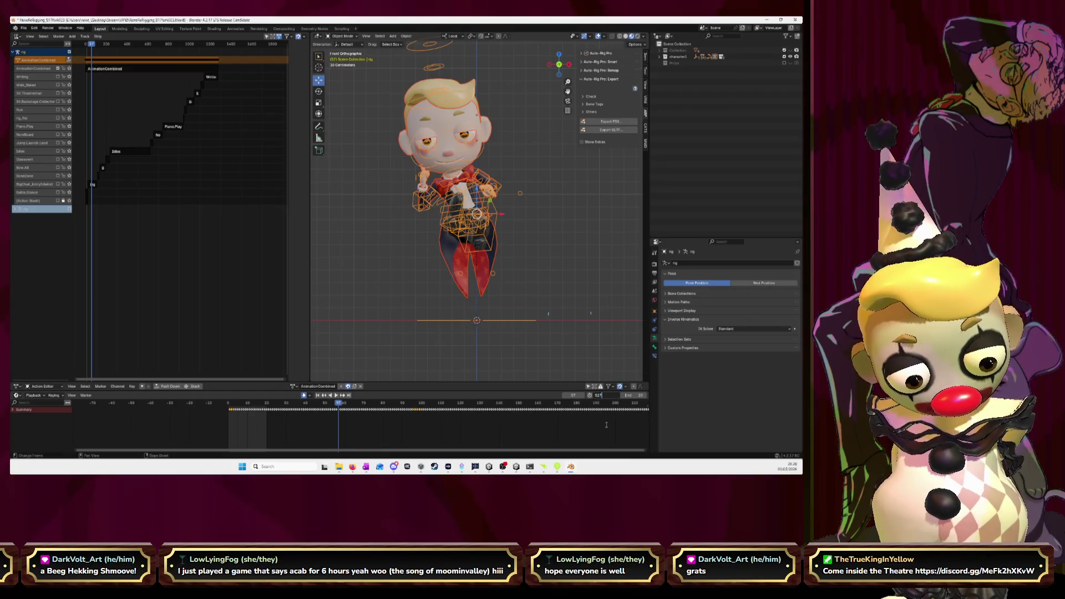
{"action": "key", "text": "BackSpace"}
{"action": "key", "text": "BackSpace"}
{"action": "key", "text": "Return"}
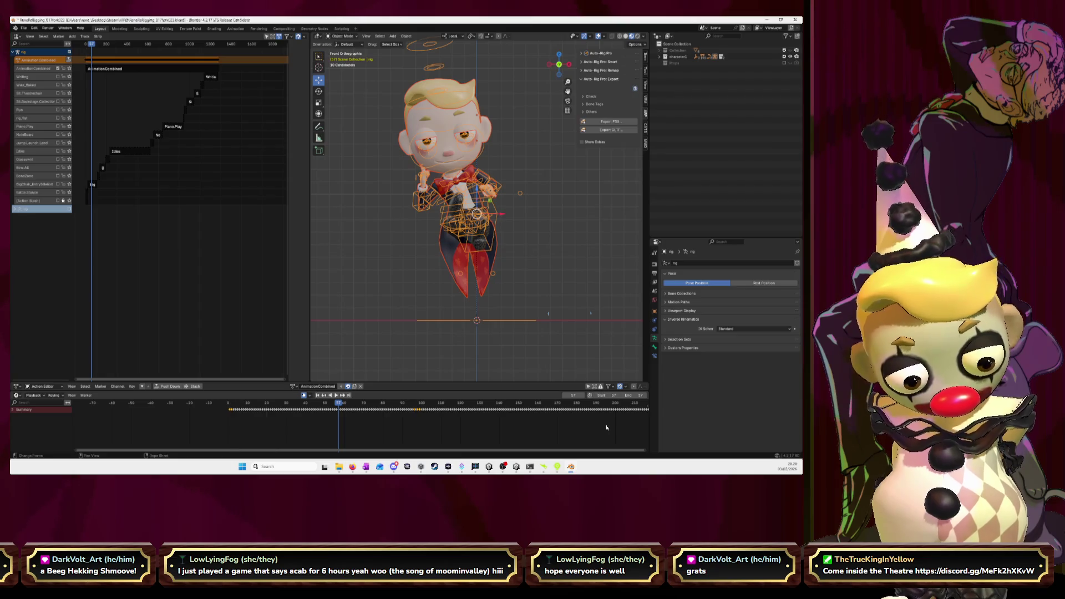
{"action": "double_click", "coordinate": [639, 396]}
{"action": "type", "text": "83"}
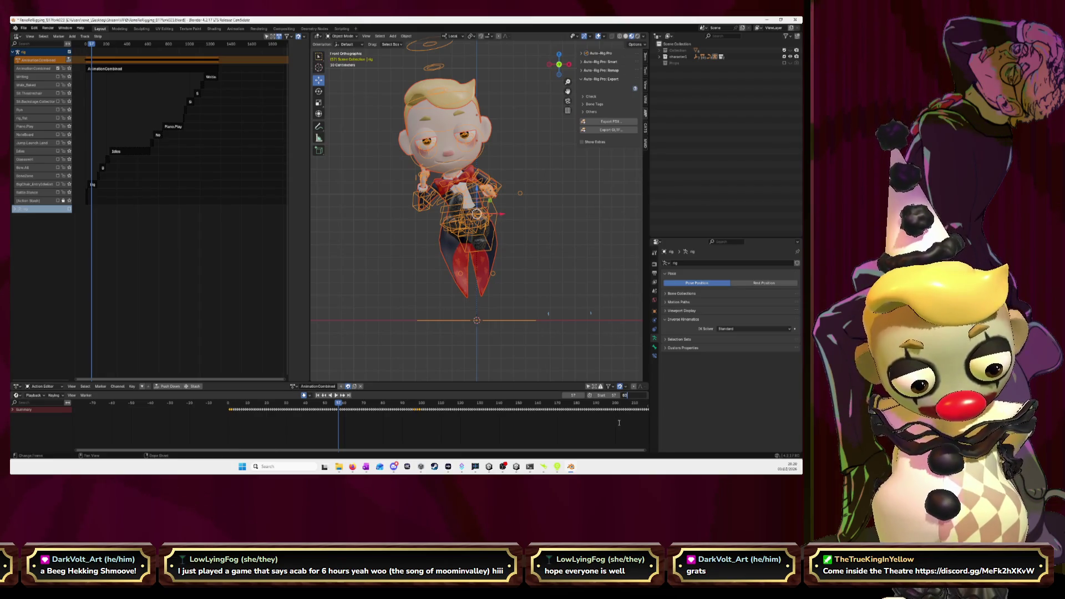
{"action": "key", "text": "Return"}
{"action": "key", "text": "space"}
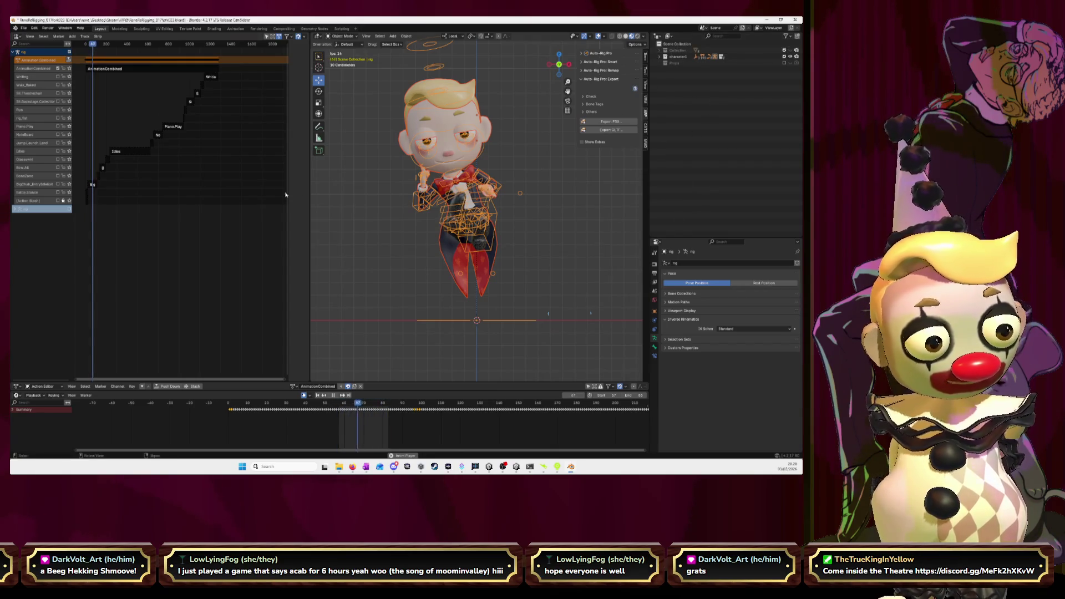
Widen the 3D view and hide the armature, then replay the clip preview in Unity.
{"action": "left_click_drag", "start_coordinate": [309, 211], "coordinate": [12, 210]}
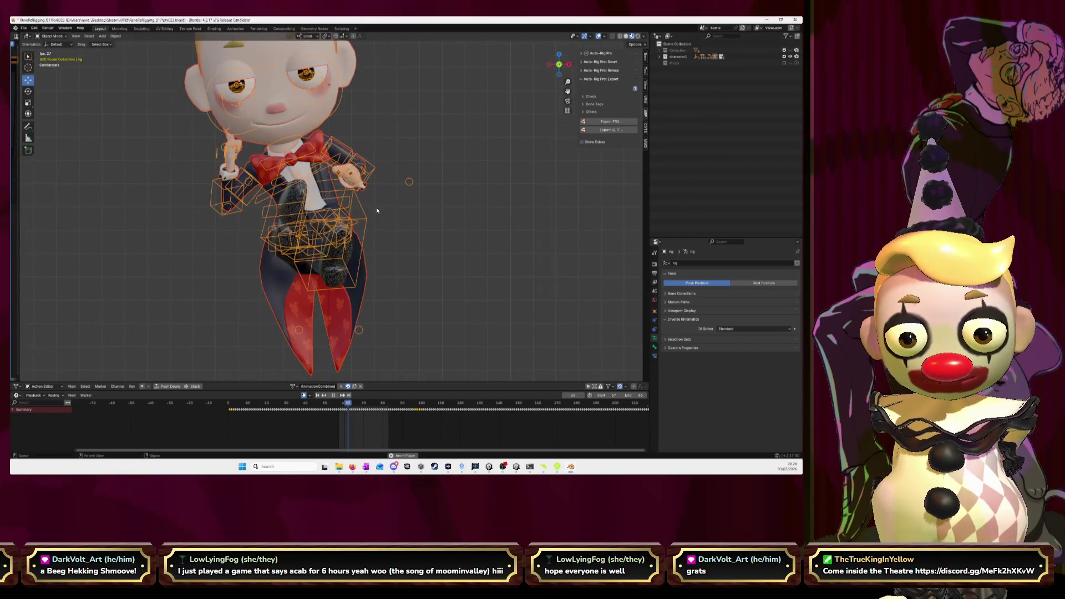
{"action": "left_click", "coordinate": [567, 110]}
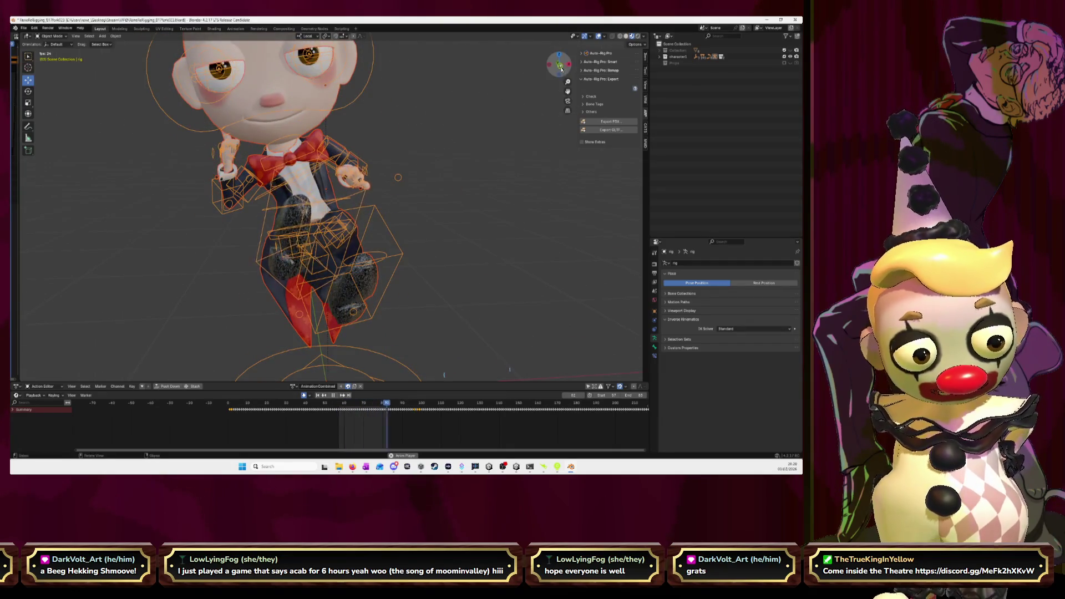
{"action": "left_click", "coordinate": [568, 110]}
{"action": "left_click", "coordinate": [659, 57]}
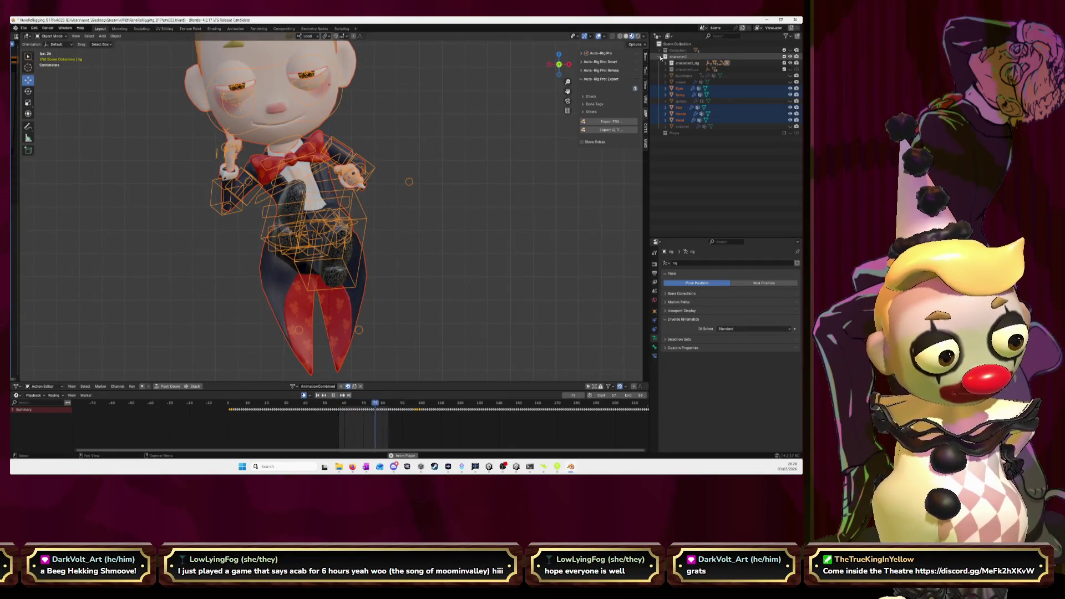
{"action": "left_click", "coordinate": [791, 63]}
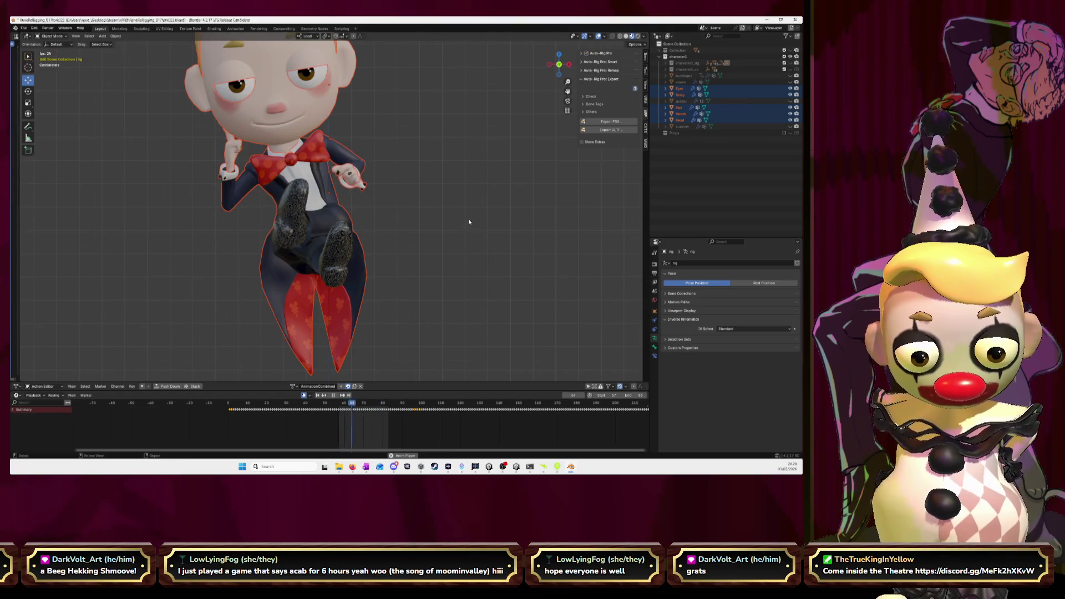
{"action": "scroll", "coordinate": [336, 306], "scroll_direction": "up", "scroll_amount": 5}
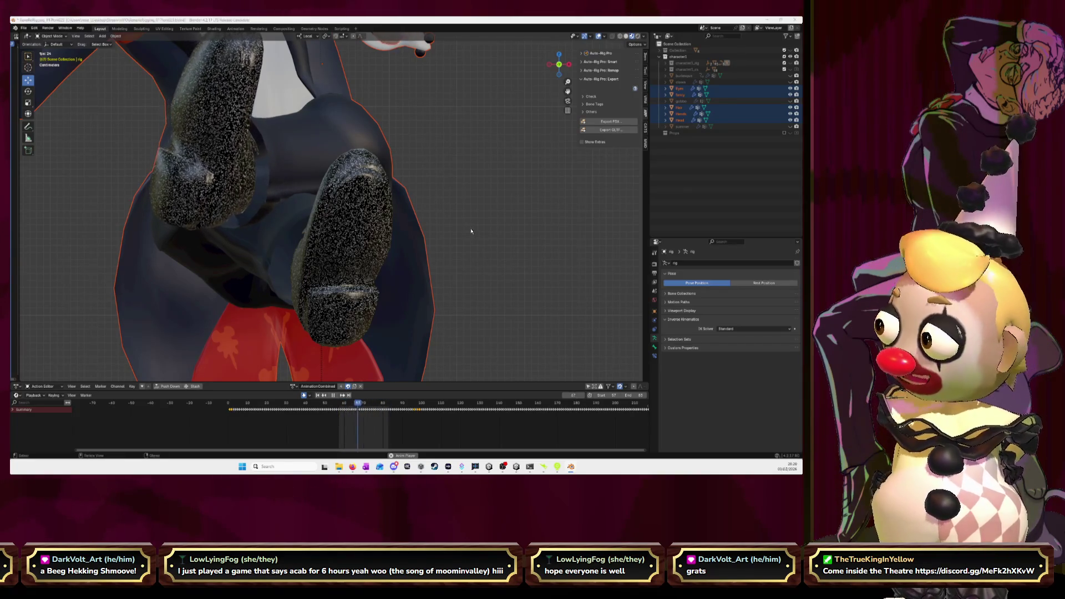
{"action": "key", "text": "alt+Tab"}
{"action": "left_click", "coordinate": [320, 247]}
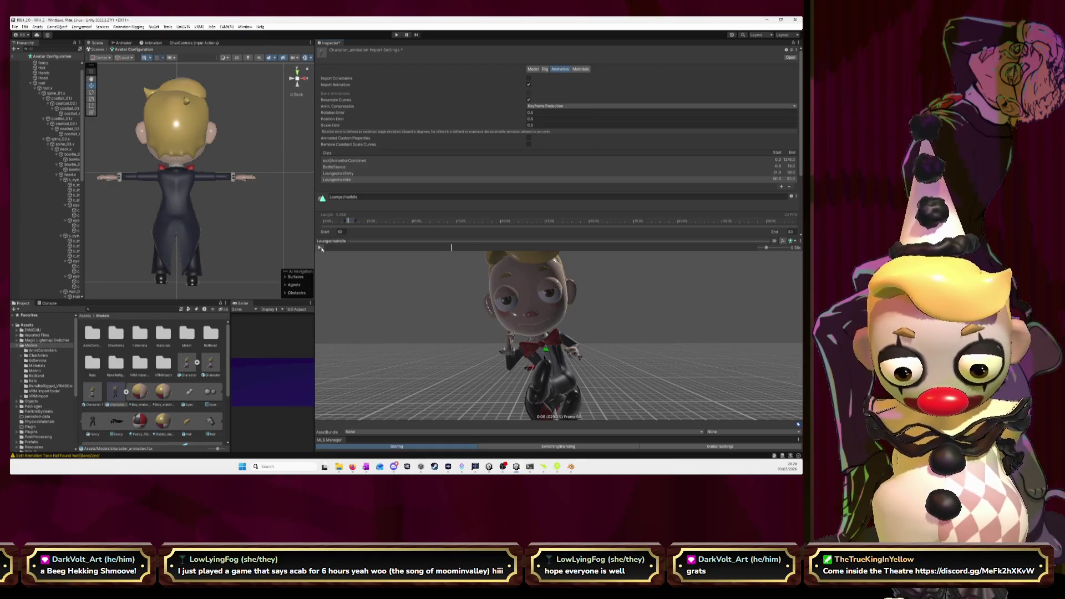
Orbit the avatar preview around the character and toggle playback to inspect the LoungechairIdle loop.
{"action": "left_click_drag", "start_coordinate": [467, 329], "coordinate": [548, 365]}
{"action": "scroll", "coordinate": [547, 366], "scroll_direction": "up", "scroll_amount": 5}
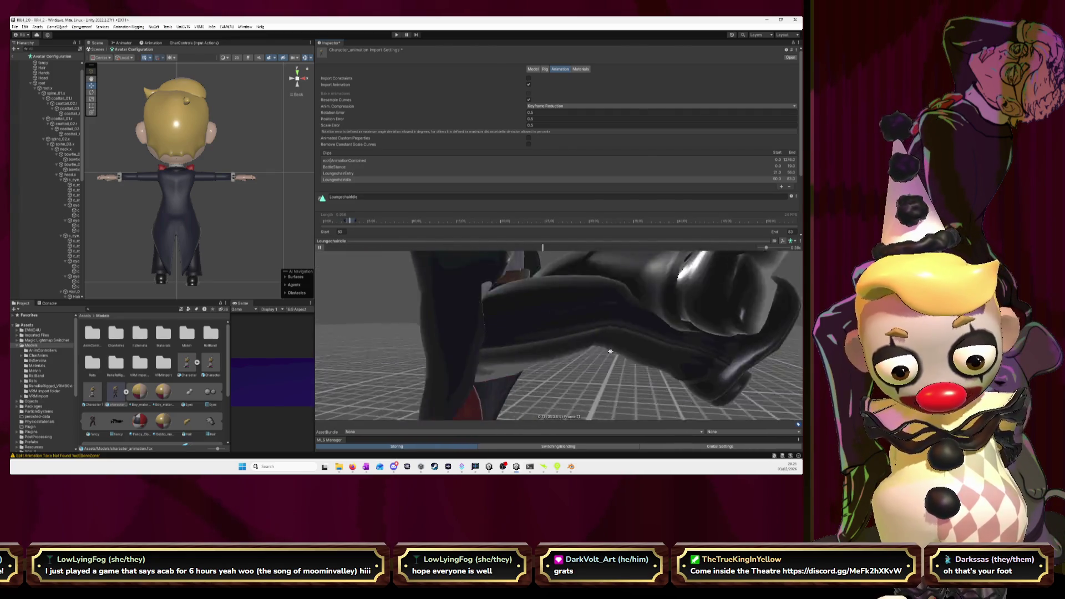
{"action": "left_click_drag", "start_coordinate": [610, 352], "coordinate": [557, 347]}
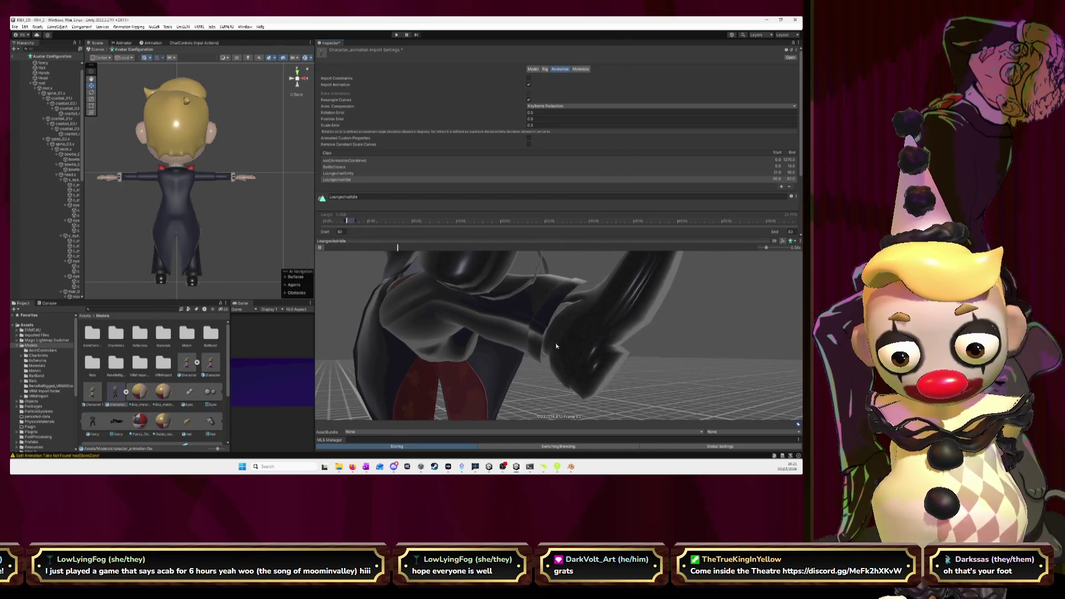
{"action": "left_click", "coordinate": [321, 248]}
{"action": "left_click", "coordinate": [321, 248]}
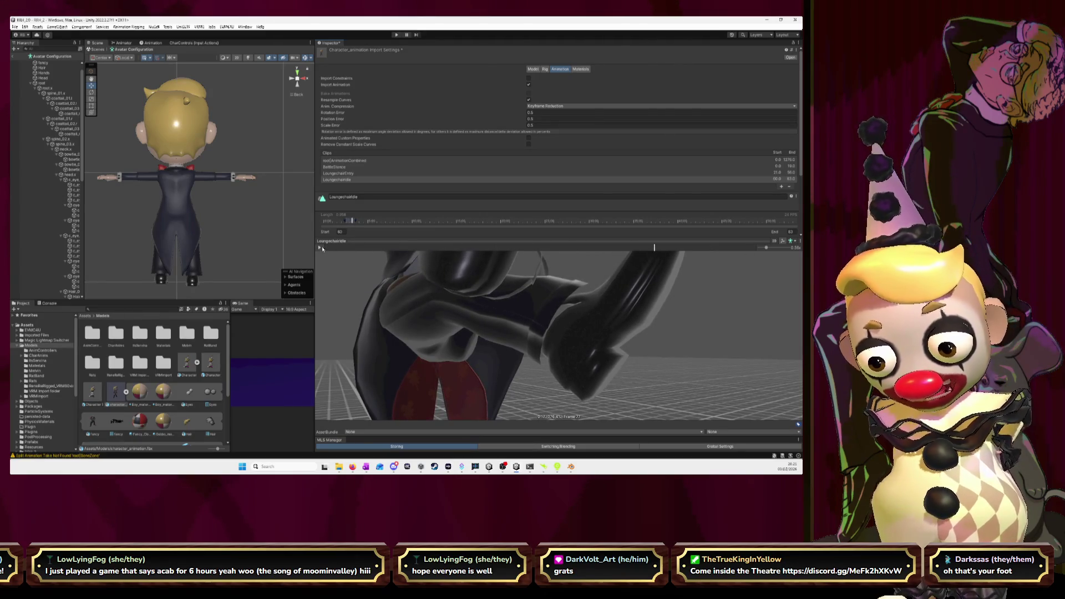
{"action": "left_click", "coordinate": [321, 248]}
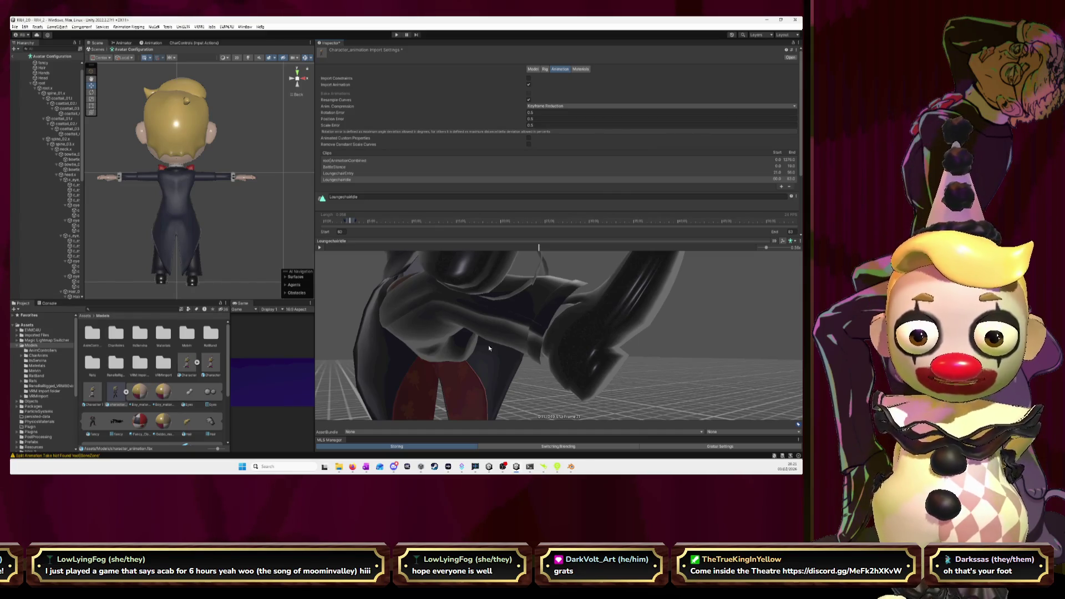
{"action": "scroll", "coordinate": [491, 345], "scroll_direction": "down", "scroll_amount": 5}
{"action": "left_click_drag", "start_coordinate": [492, 344], "coordinate": [495, 380]}
{"action": "left_click", "coordinate": [319, 248]}
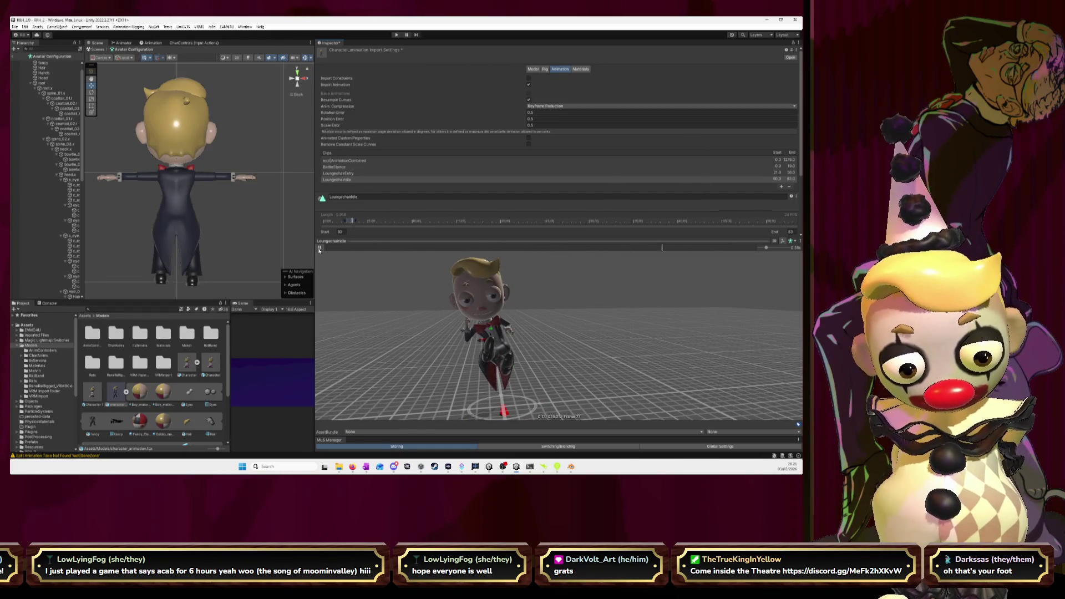
{"action": "left_click", "coordinate": [340, 232]}
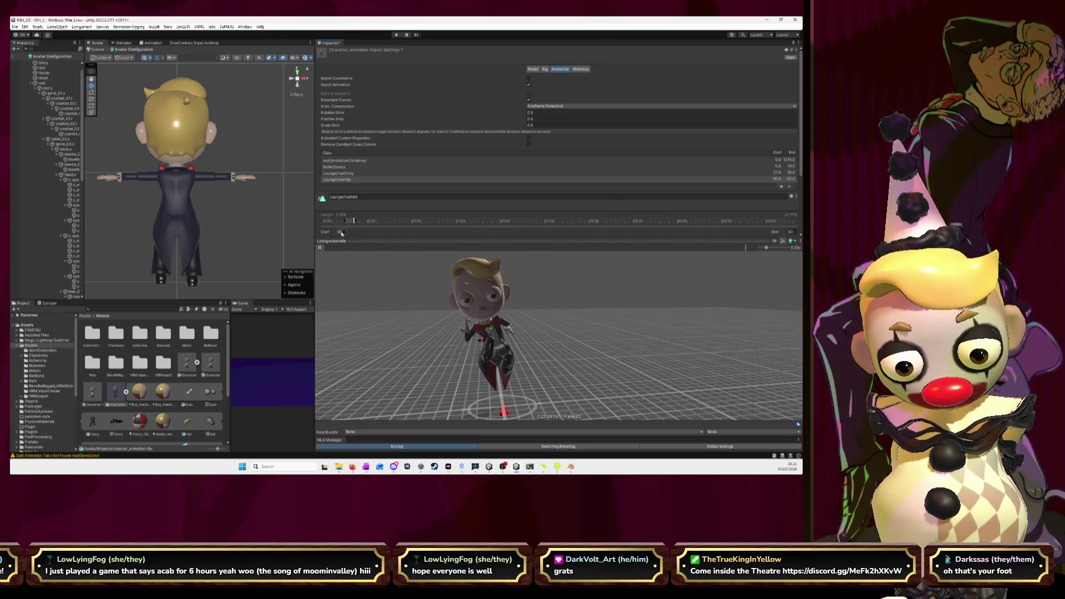
Set Start to 57 and try End values of 64 and 65.
{"action": "type", "text": "57"}
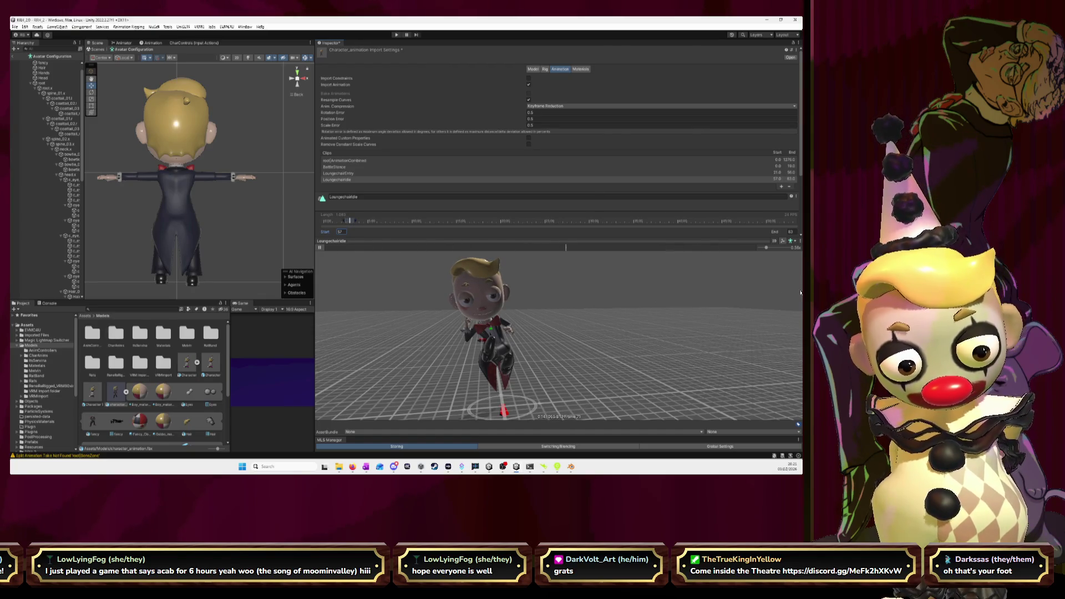
{"action": "left_click", "coordinate": [791, 231]}
{"action": "double_click", "coordinate": [791, 232]}
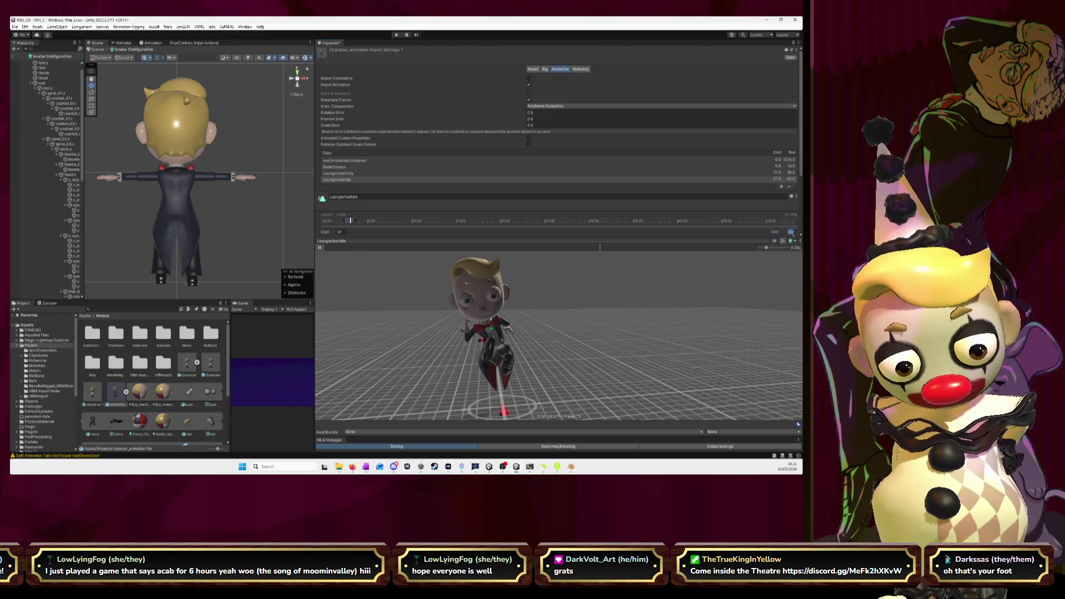
{"action": "type", "text": "64"}
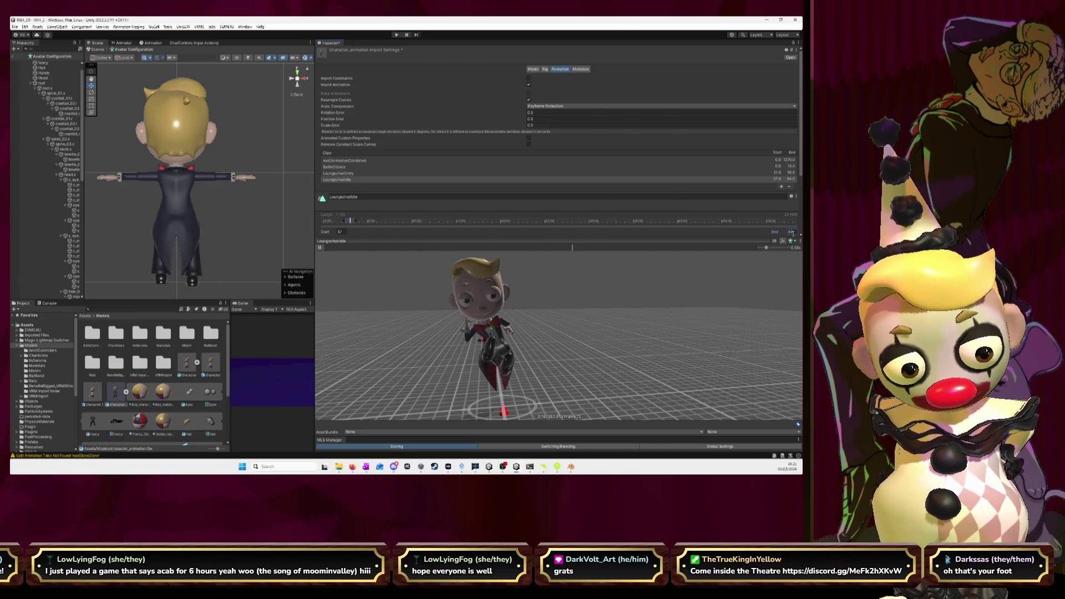
{"action": "double_click", "coordinate": [792, 232]}
{"action": "type", "text": "8"}
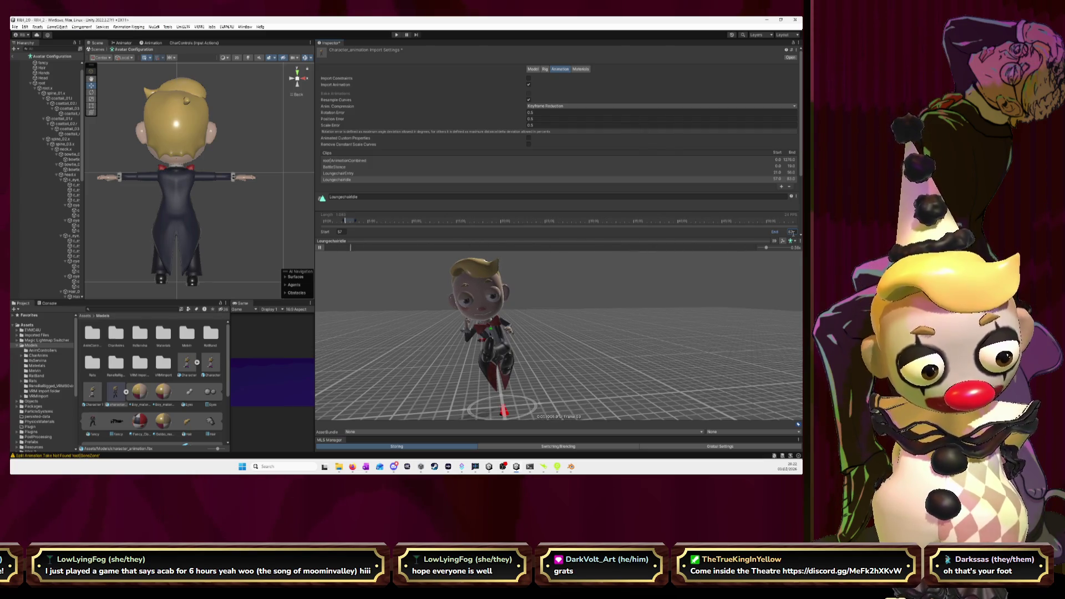
{"action": "left_click", "coordinate": [792, 232]}
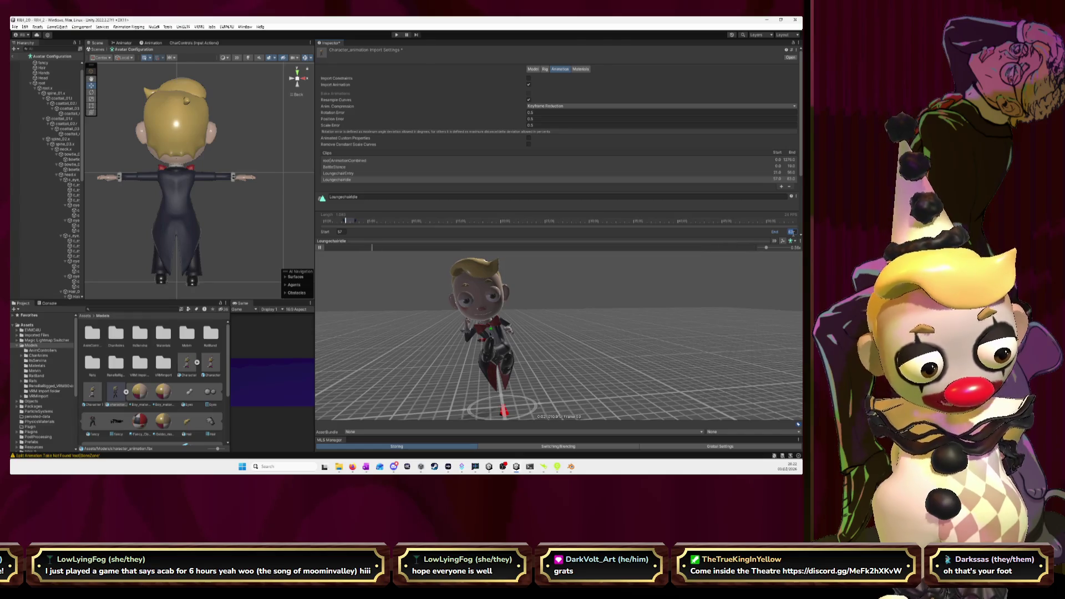
{"action": "type", "text": "65"}
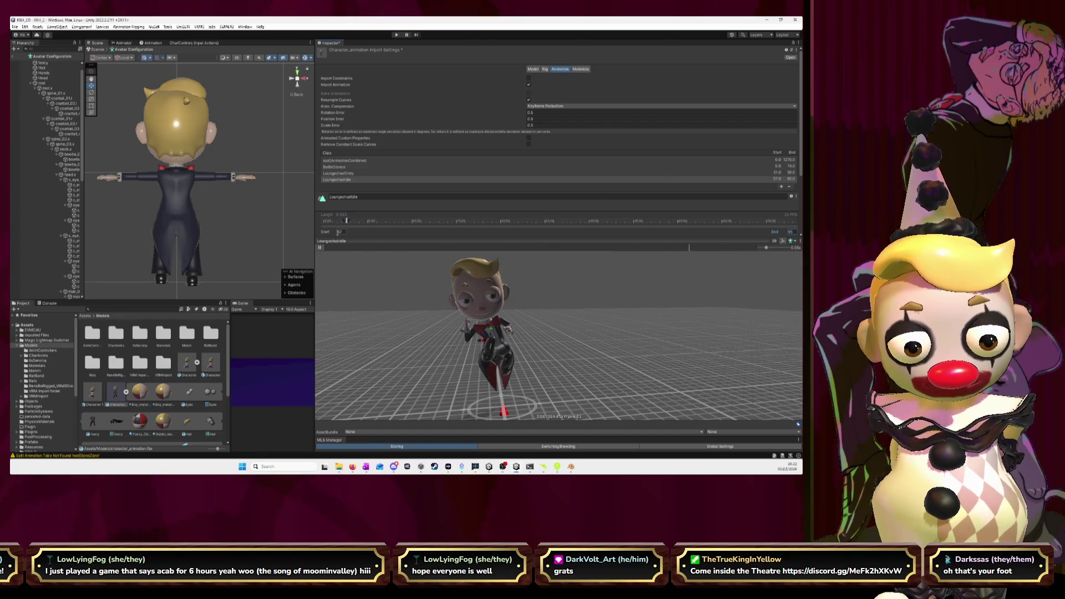
{"action": "left_click", "coordinate": [792, 231]}
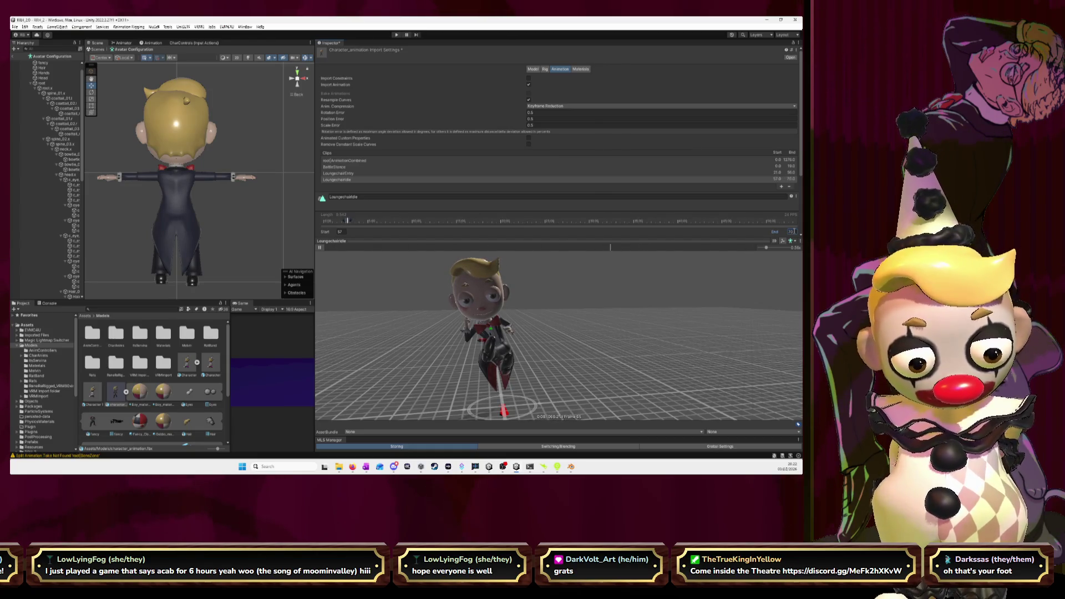
Change the Start frame to 65 and slow the preview to 0.25x.
{"action": "left_click", "coordinate": [339, 232]}
{"action": "type", "text": "65"}
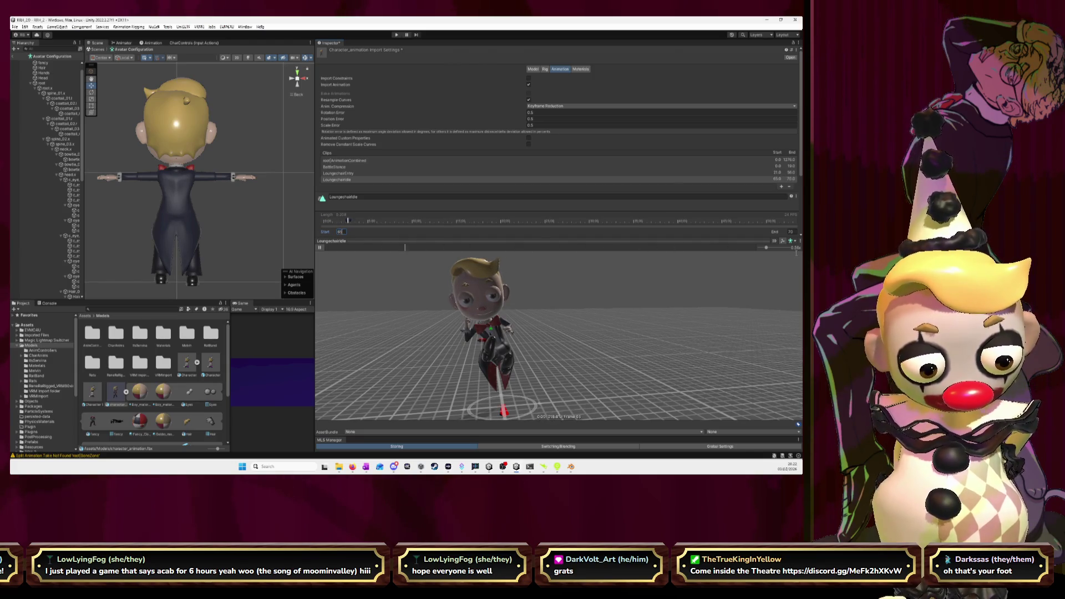
{"action": "left_click_drag", "start_coordinate": [766, 249], "coordinate": [760, 250]}
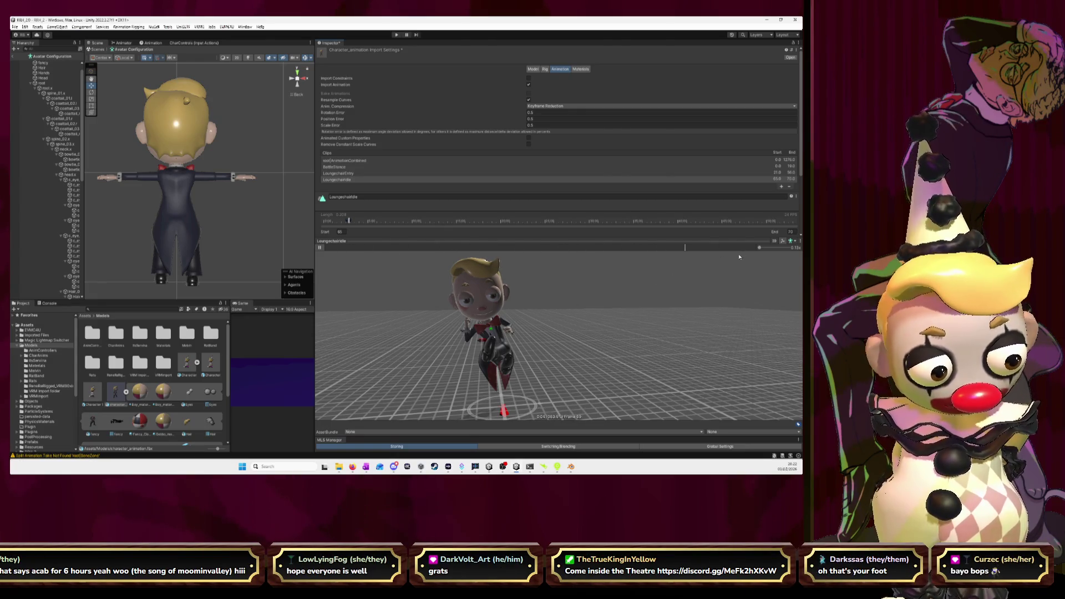
Set the LoungechairIdle Start frame back to 60 and preview it at 0.25x speed.
{"action": "left_click_drag", "start_coordinate": [760, 250], "coordinate": [768, 250]}
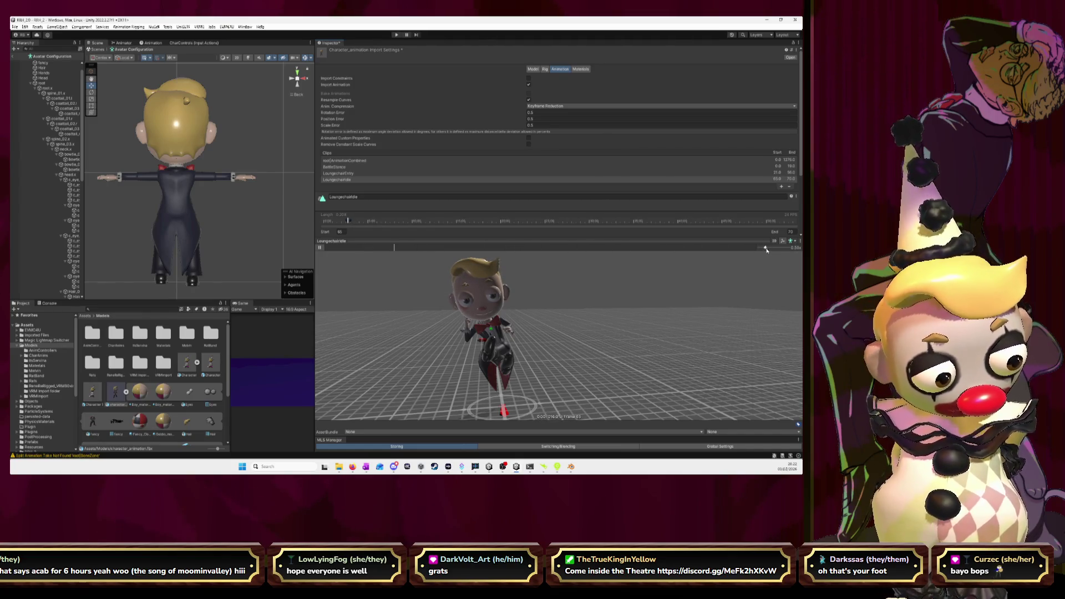
{"action": "scroll", "coordinate": [584, 343], "scroll_direction": "up", "scroll_amount": 8}
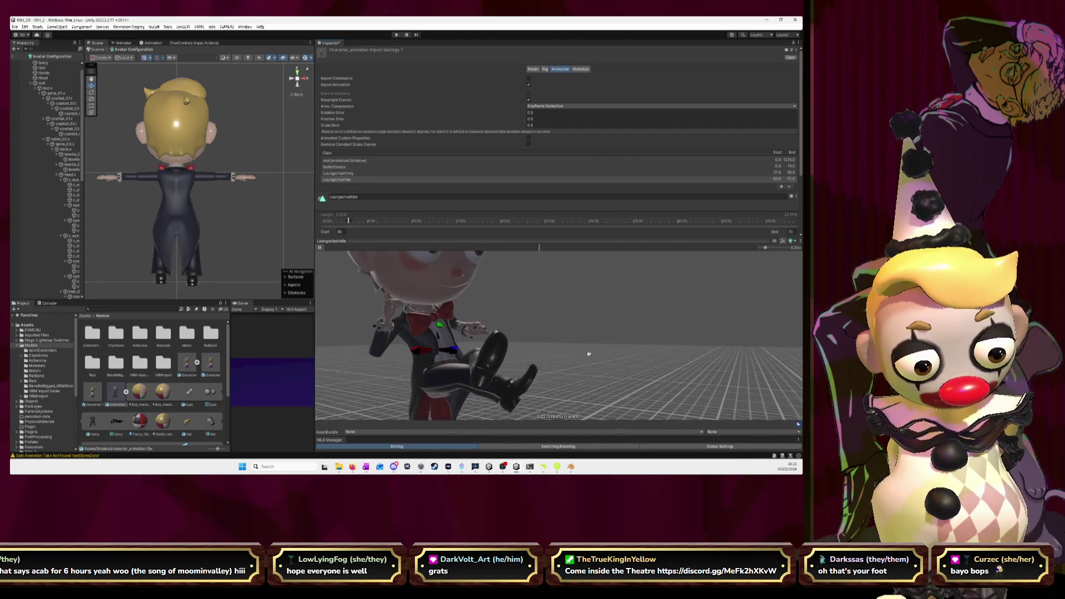
{"action": "left_click_drag", "start_coordinate": [589, 354], "coordinate": [577, 360]}
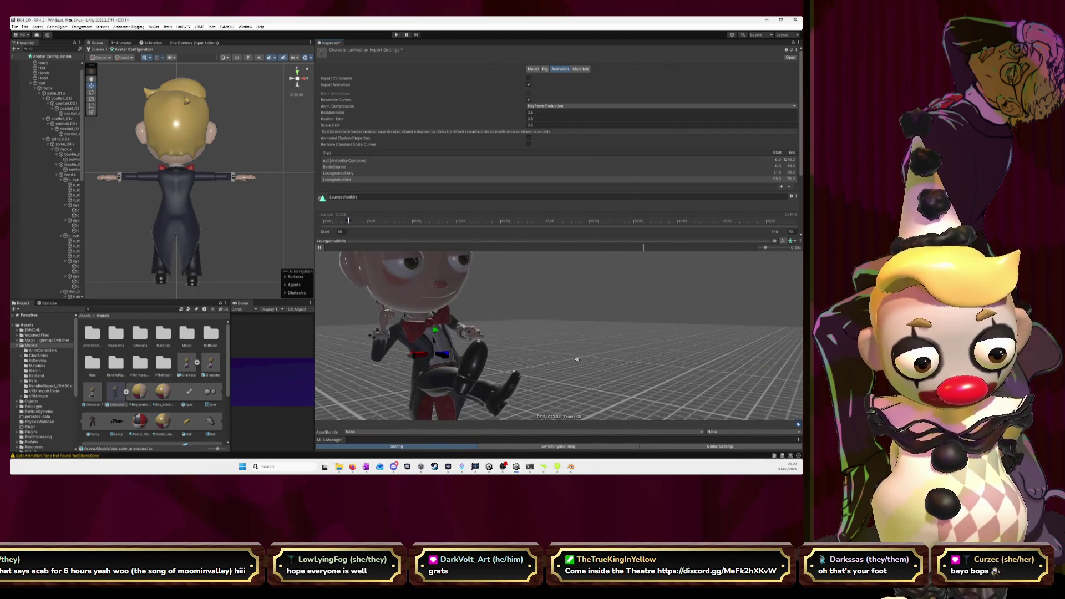
{"action": "left_click", "coordinate": [341, 232]}
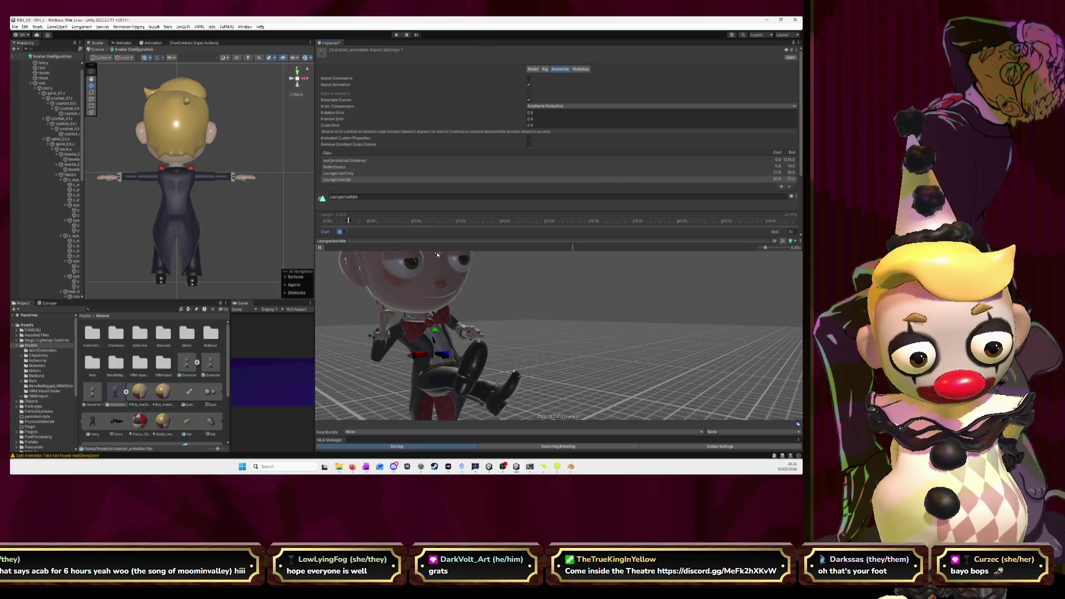
{"action": "type", "text": "60"}
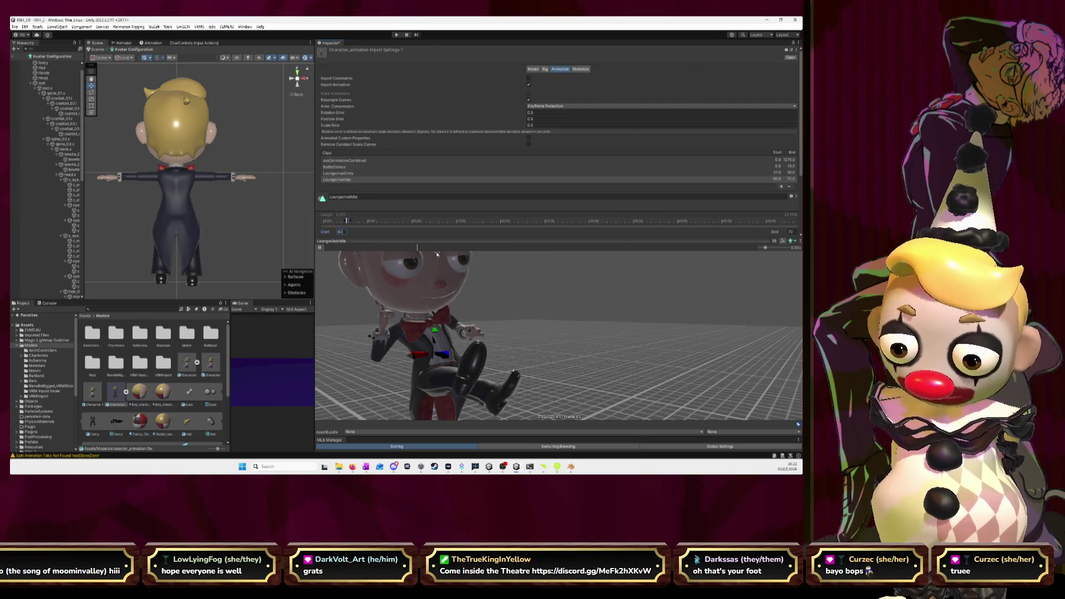
{"action": "left_click", "coordinate": [790, 232]}
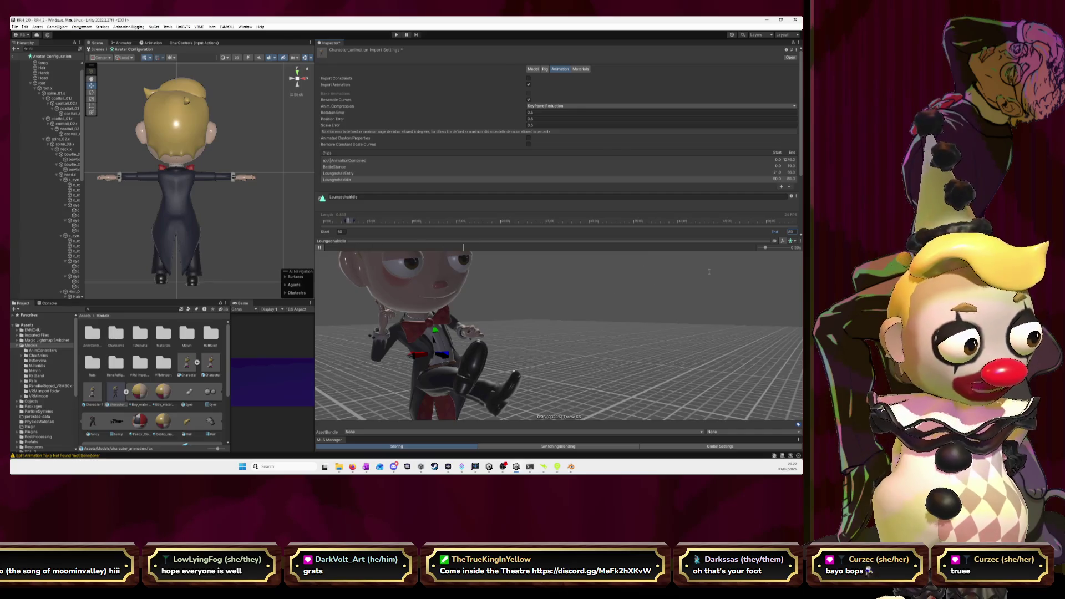
{"action": "left_click", "coordinate": [762, 249]}
{"action": "left_click_drag", "start_coordinate": [762, 250], "coordinate": [762, 250]}
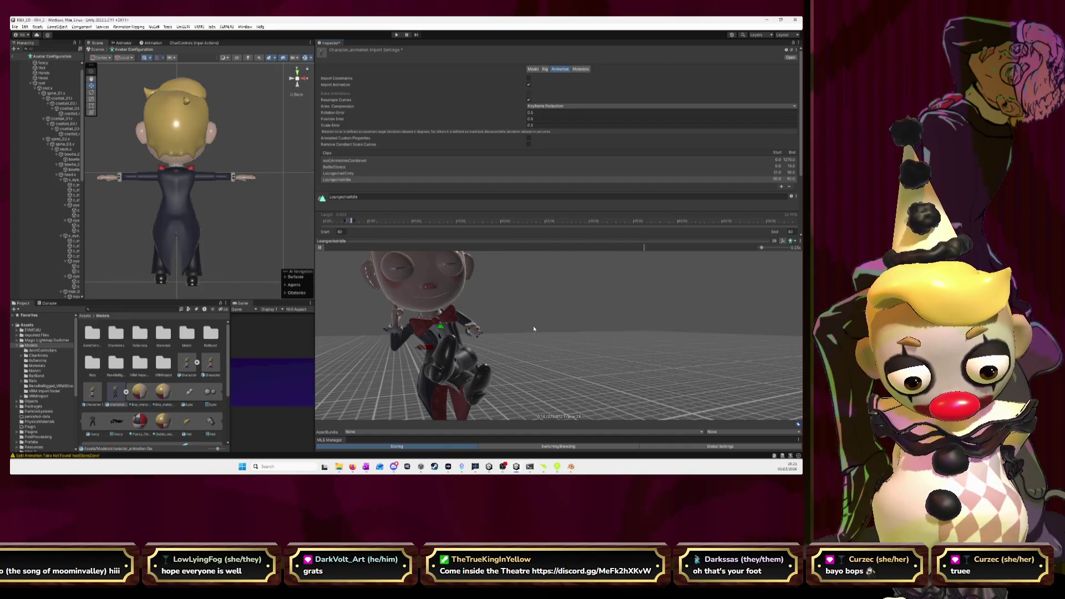
{"action": "left_click", "coordinate": [341, 232]}
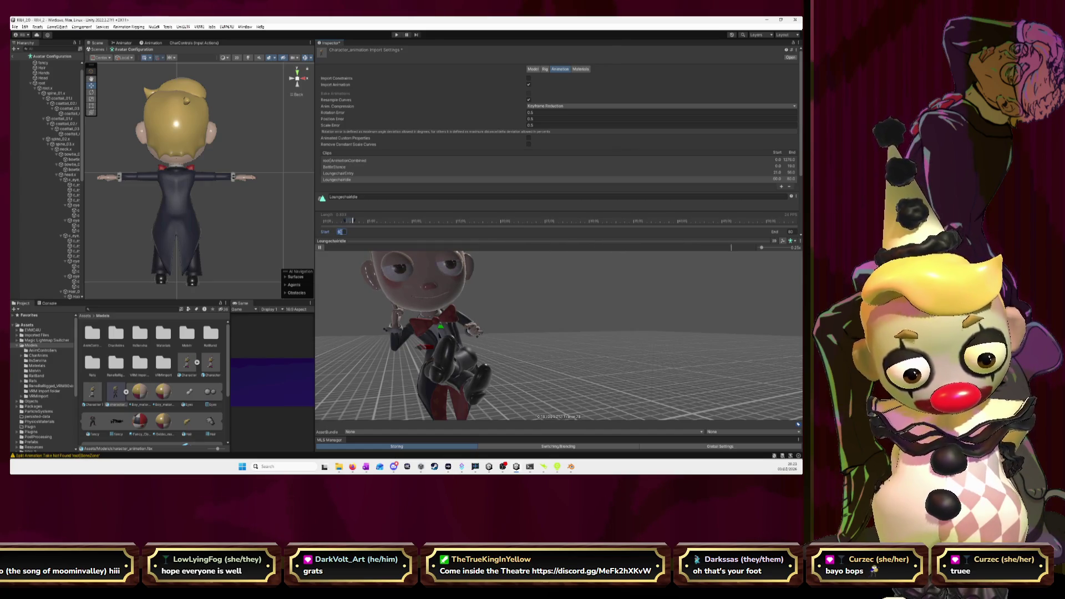
Try Start frames around 57 to 63 and set the End frame to 63.
{"action": "type", "text": "63"}
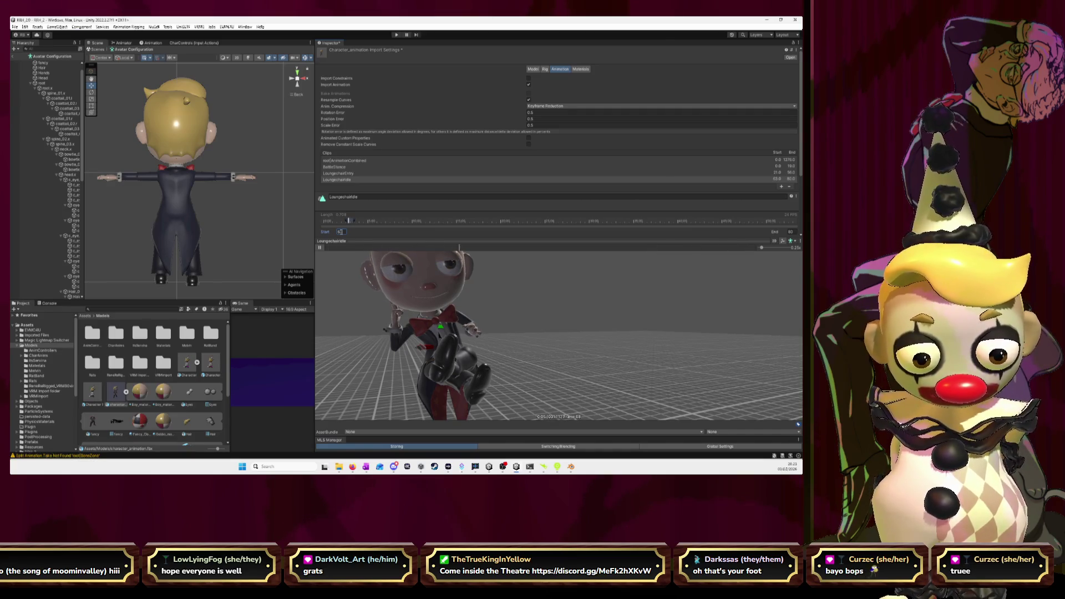
{"action": "type", "text": "0"}
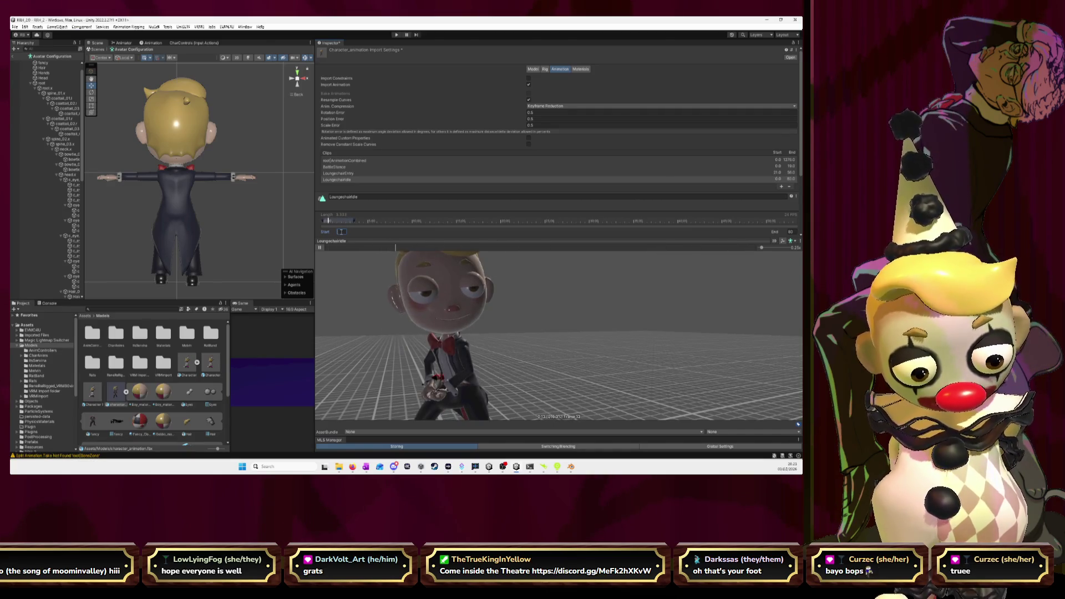
{"action": "type", "text": "5"}
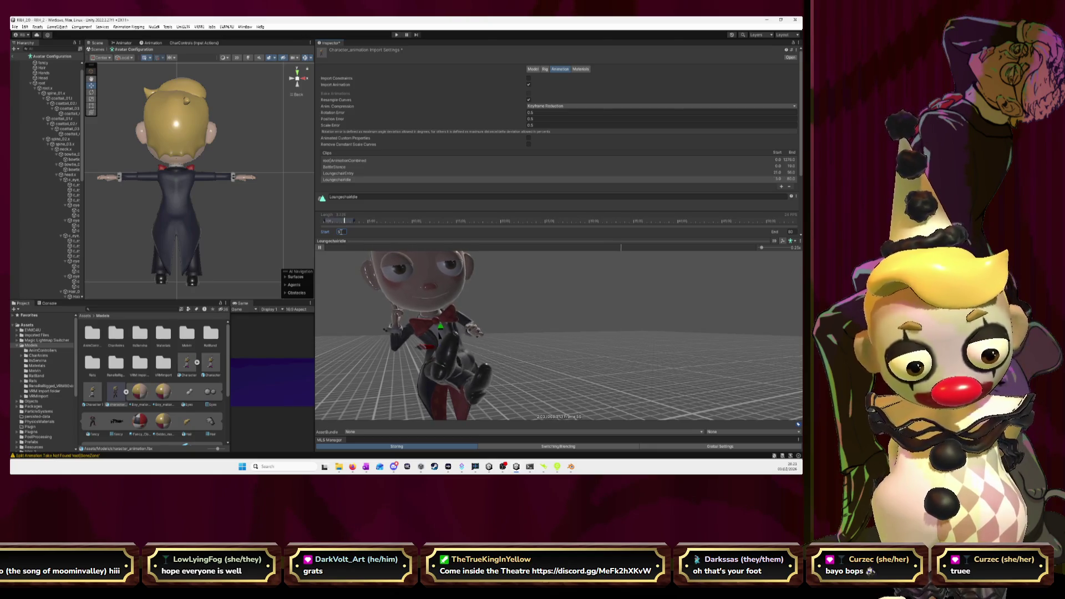
{"action": "type", "text": "7"}
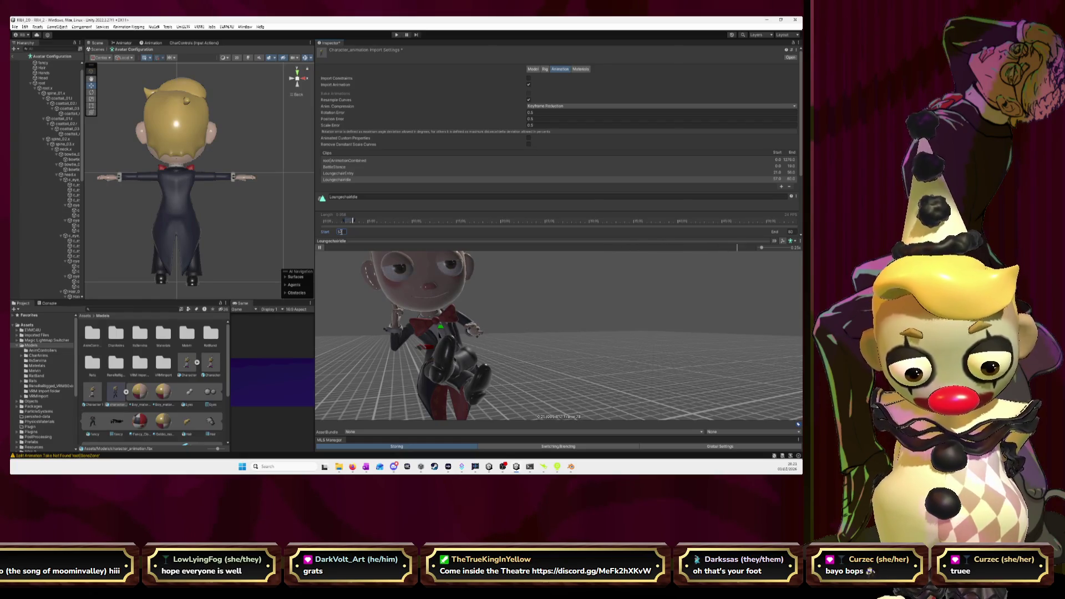
{"action": "key", "text": "BackSpace"}
{"action": "type", "text": "8"}
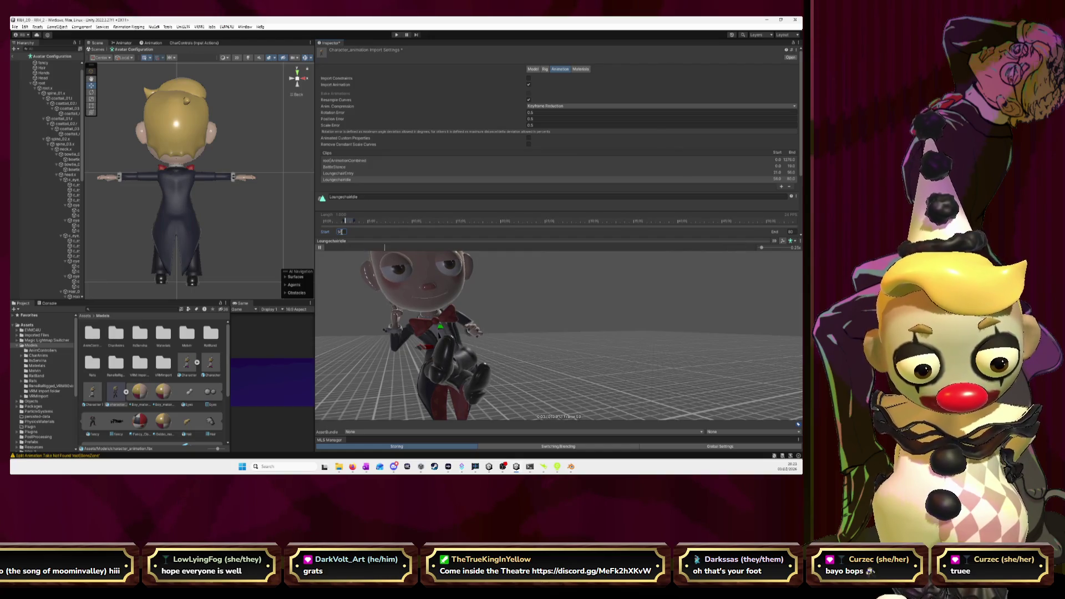
{"action": "key", "text": "BackSpace"}
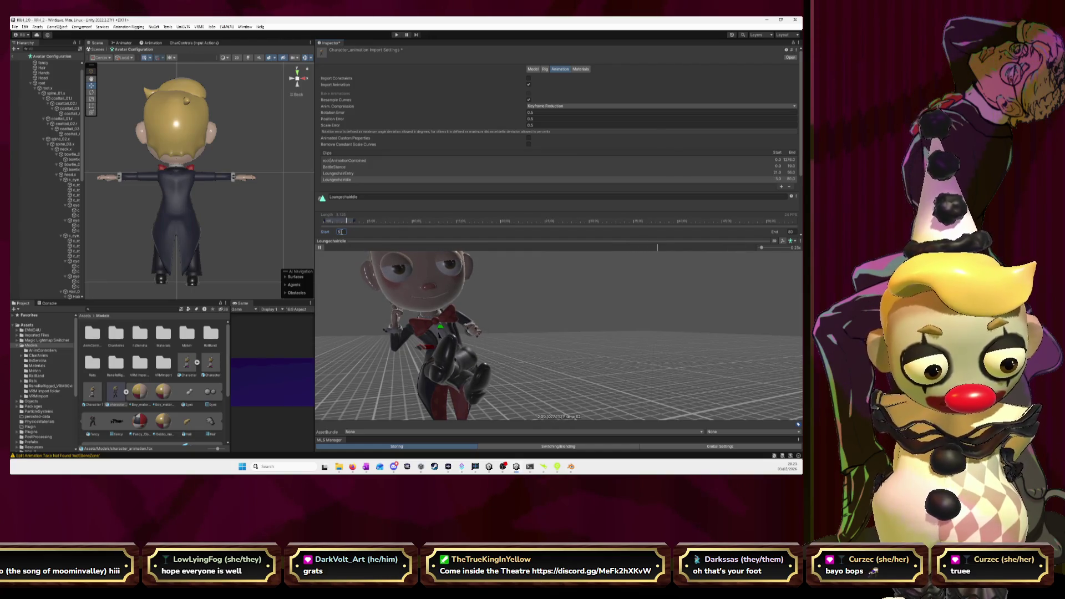
{"action": "type", "text": "7"}
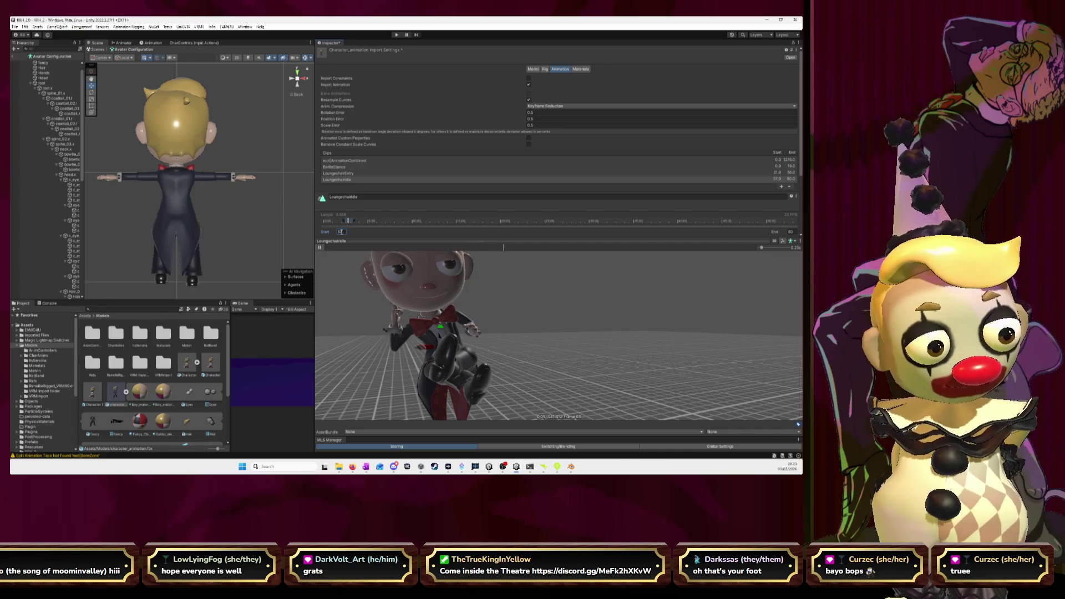
{"action": "left_click", "coordinate": [790, 232]}
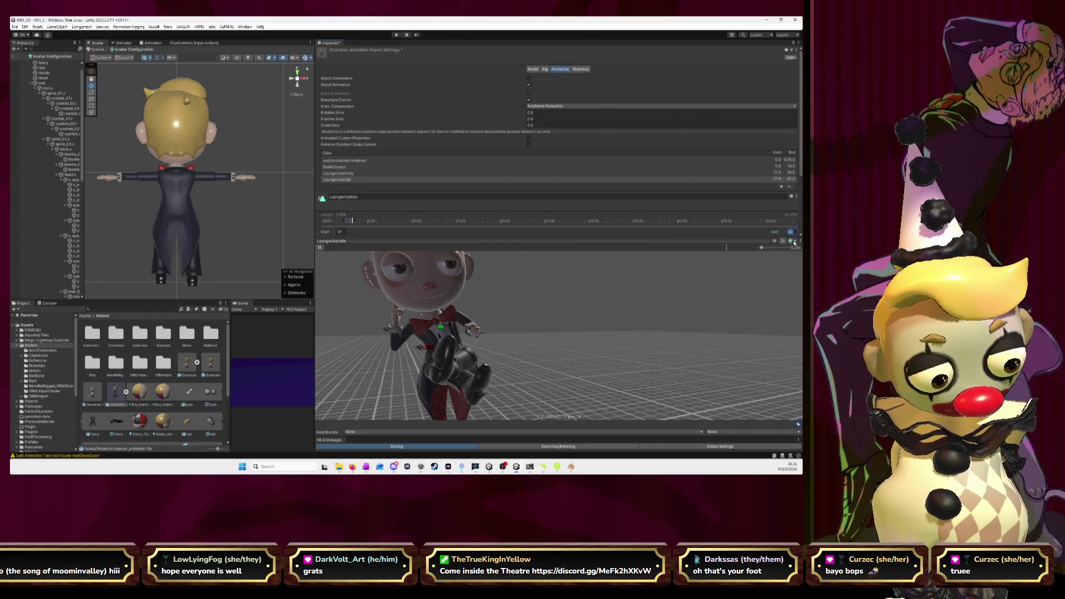
{"action": "type", "text": "63"}
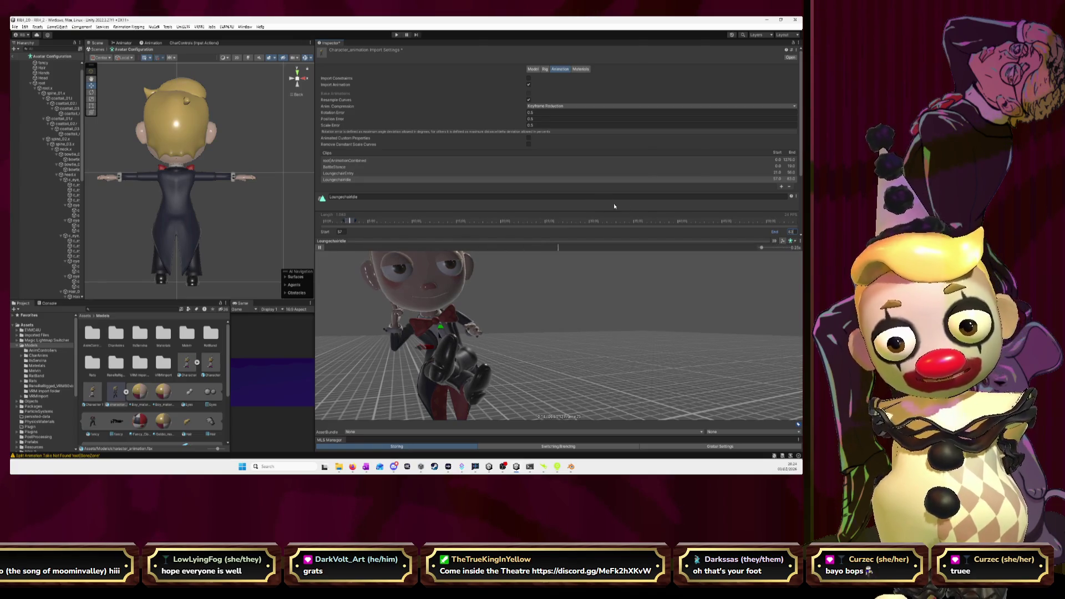
Set the Start frame to 61 and re-enter the End frame.
{"action": "left_click", "coordinate": [340, 232]}
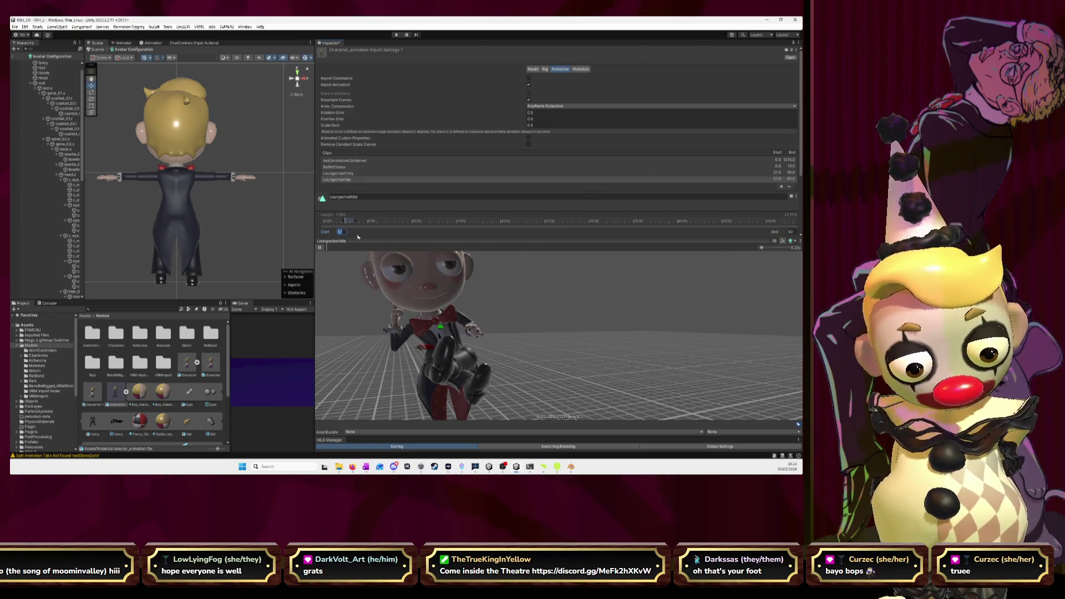
{"action": "type", "text": "58"}
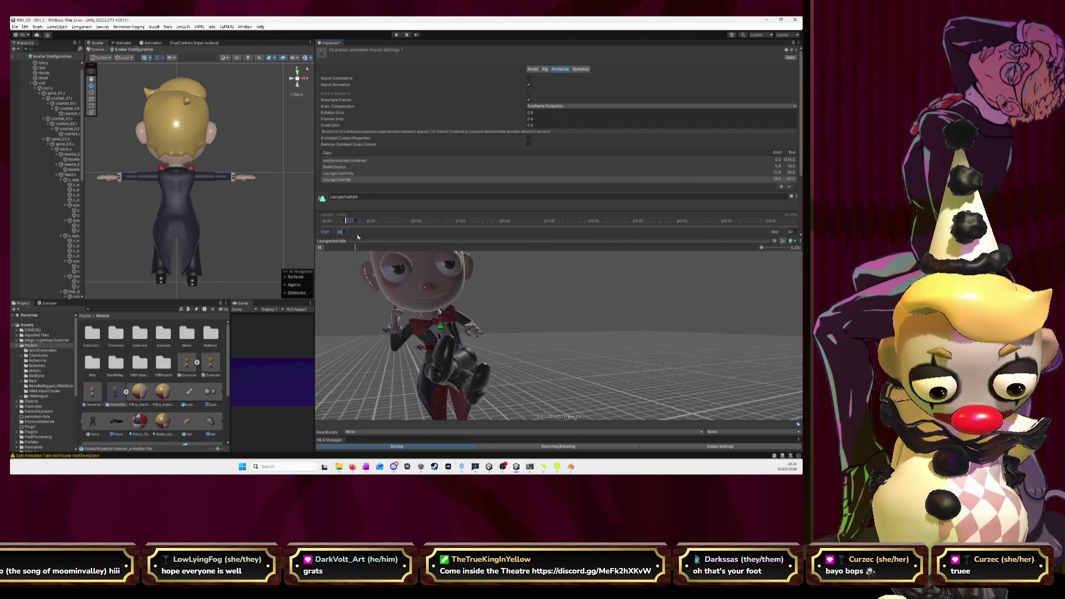
{"action": "type", "text": "0"}
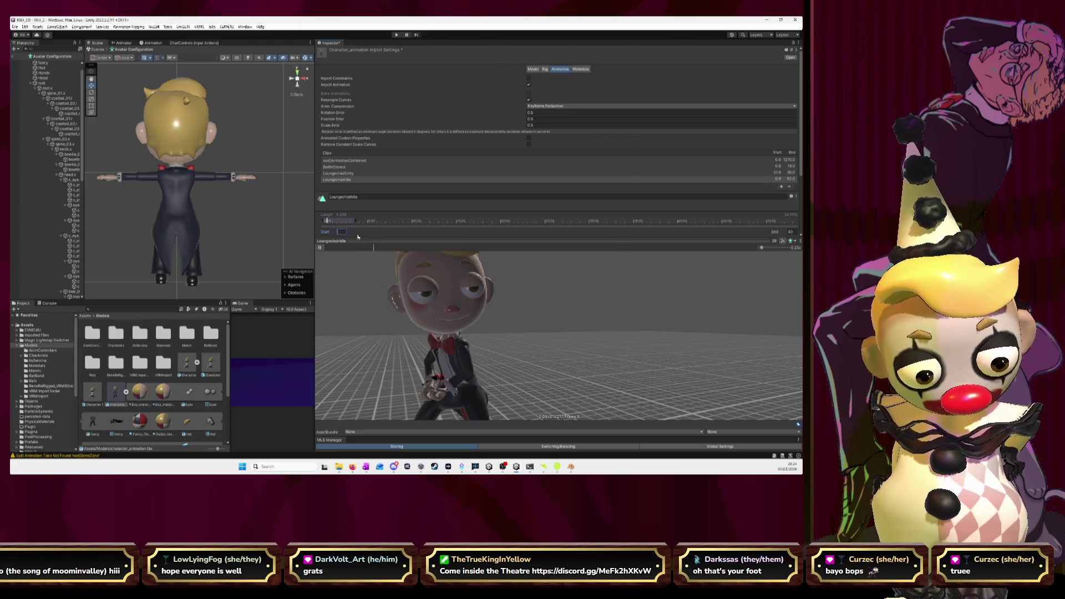
{"action": "type", "text": "62"}
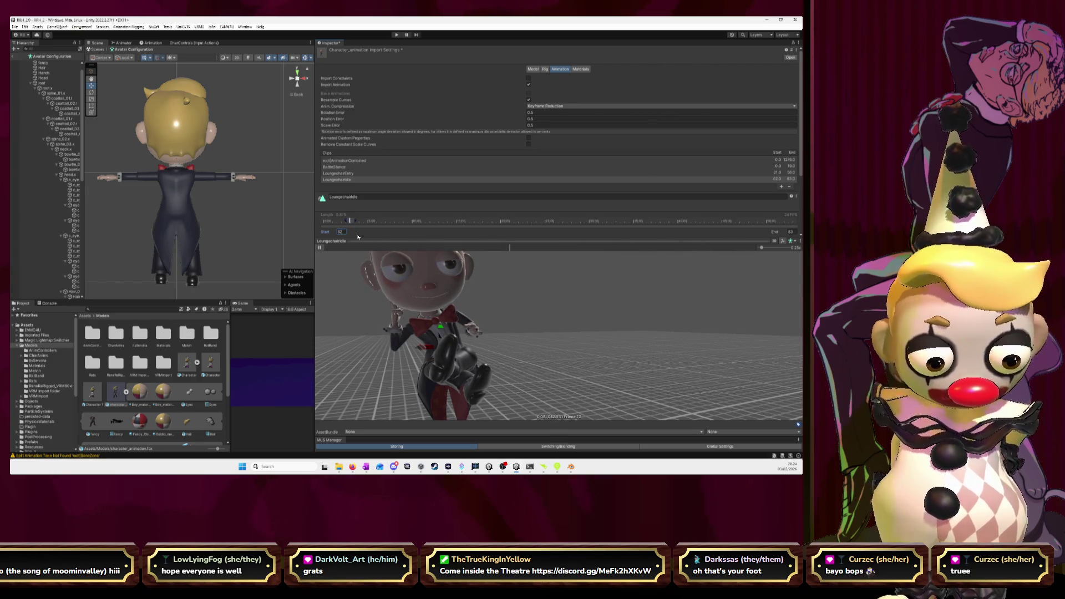
{"action": "key", "text": "BackSpace"}
{"action": "type", "text": "1"}
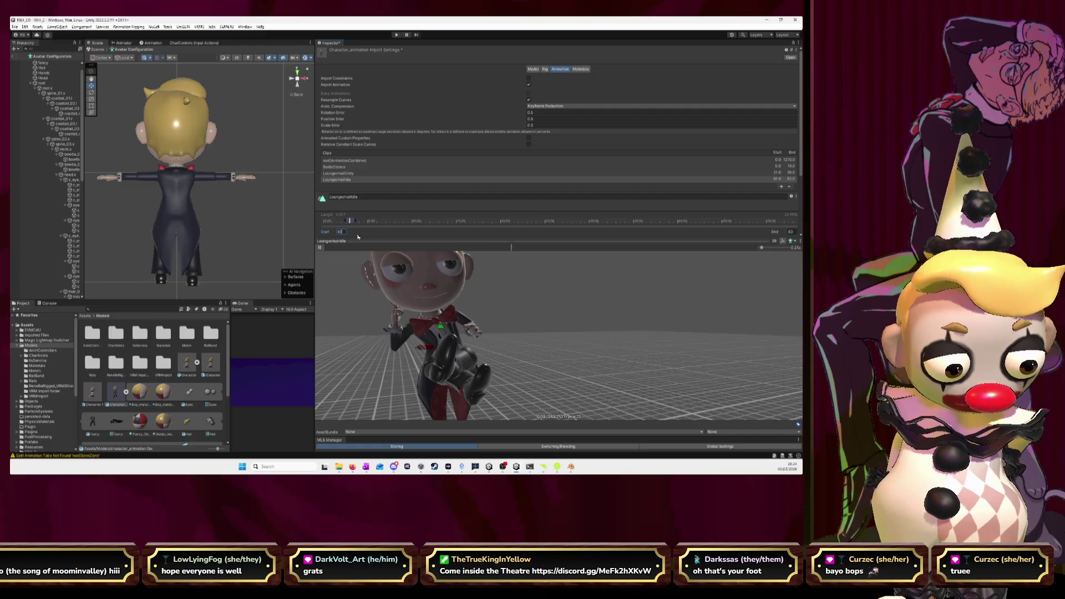
{"action": "left_click", "coordinate": [792, 232]}
{"action": "type", "text": "61"}
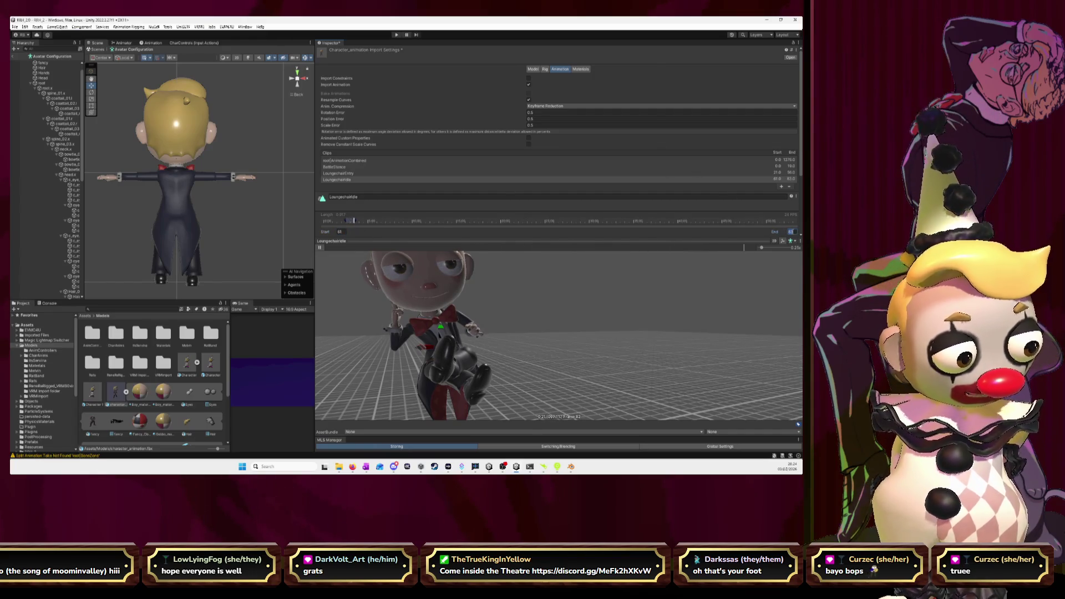
{"action": "type", "text": "2"}
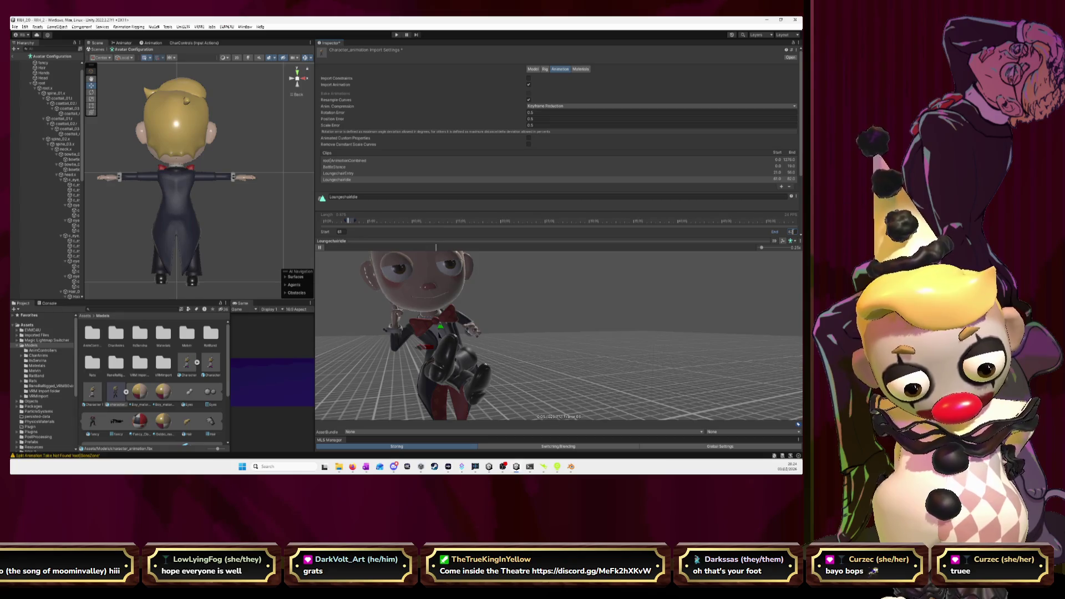
{"action": "type", "text": "6181"}
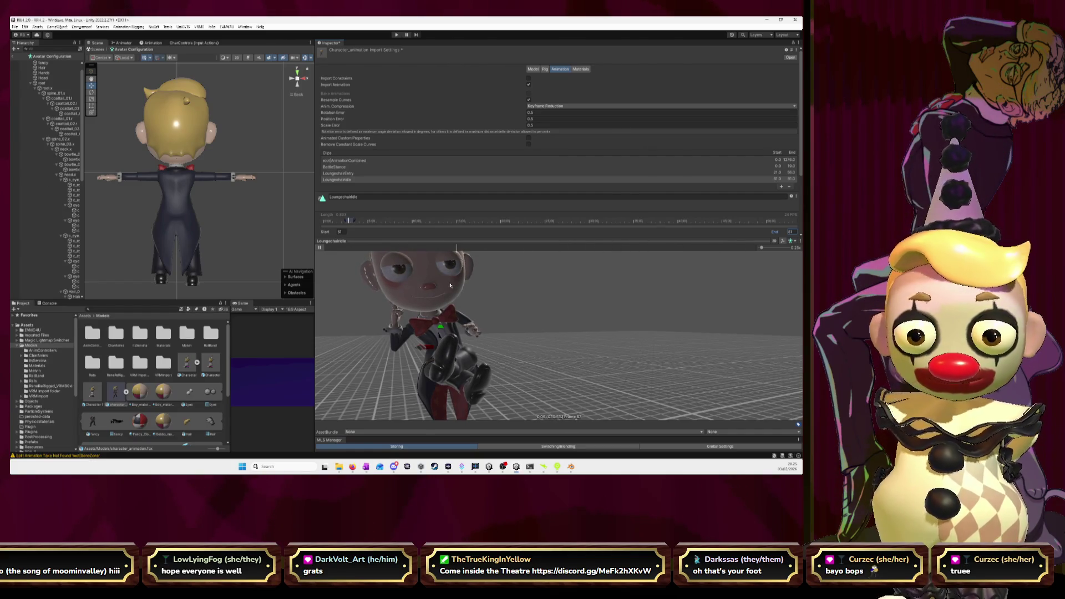
Add a new clip, a copy of the combined animation, to the character's Clips list.
{"action": "left_click", "coordinate": [781, 187]}
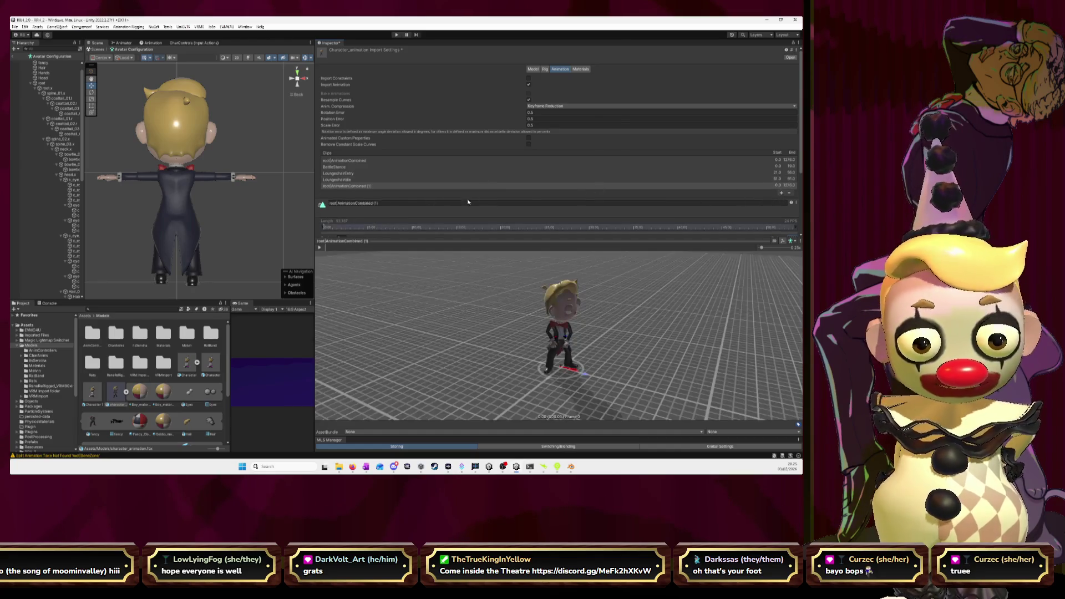
Name the new clip LoungechairExit.
{"action": "left_click", "coordinate": [413, 204]}
{"action": "type", "text": "L"}
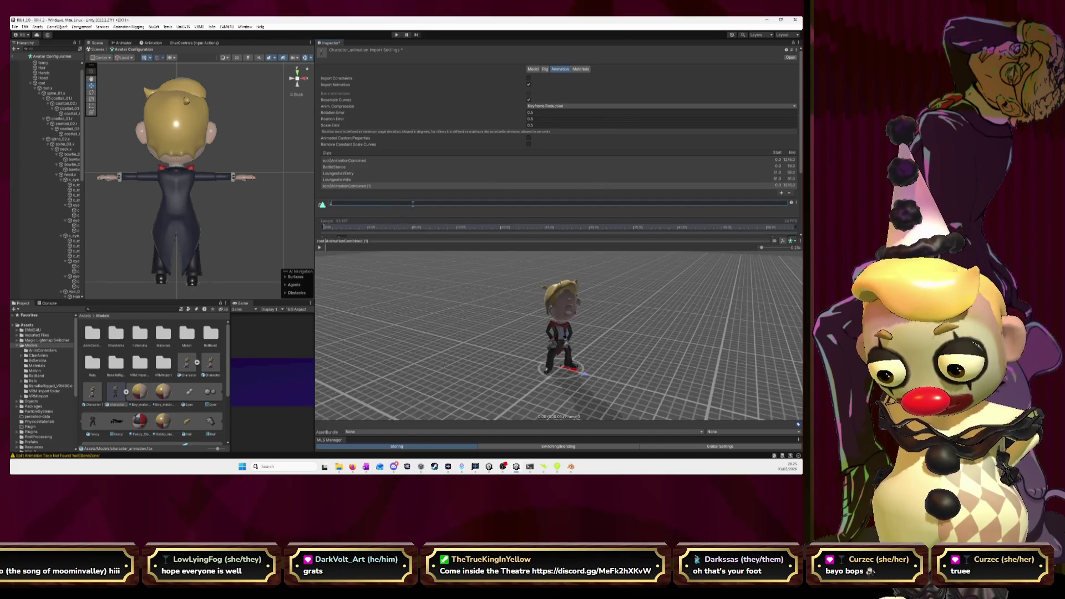
{"action": "type", "text": "oungecha"}
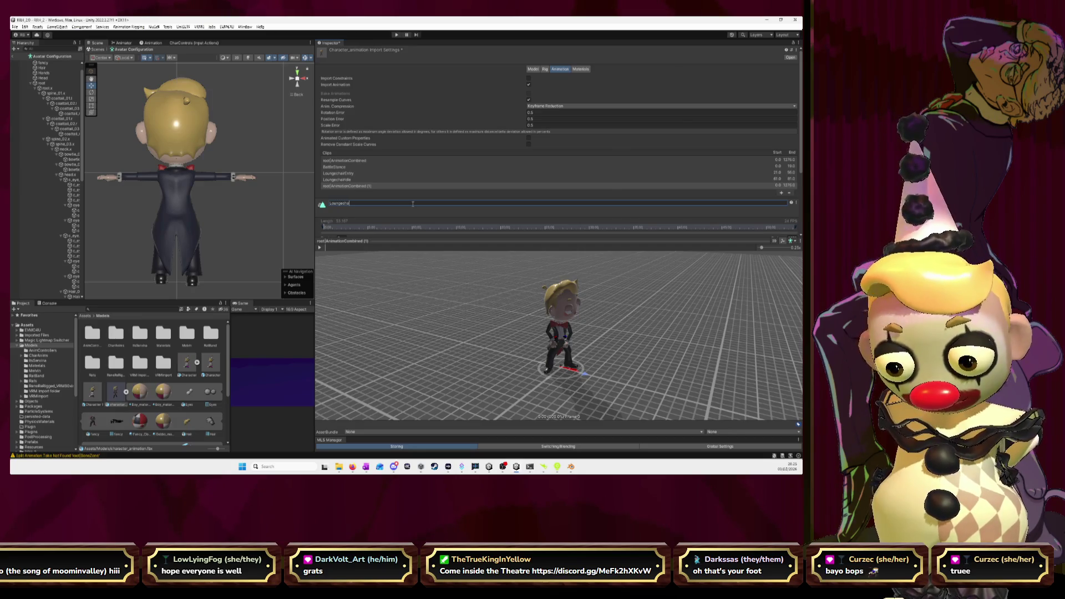
{"action": "type", "text": "ir"}
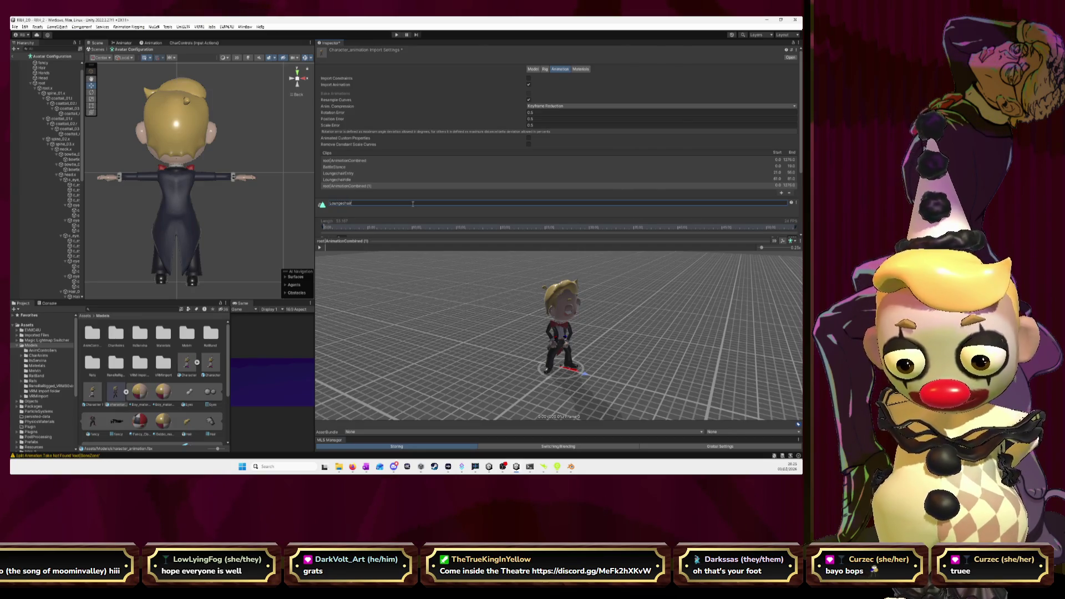
{"action": "type", "text": "Exit"}
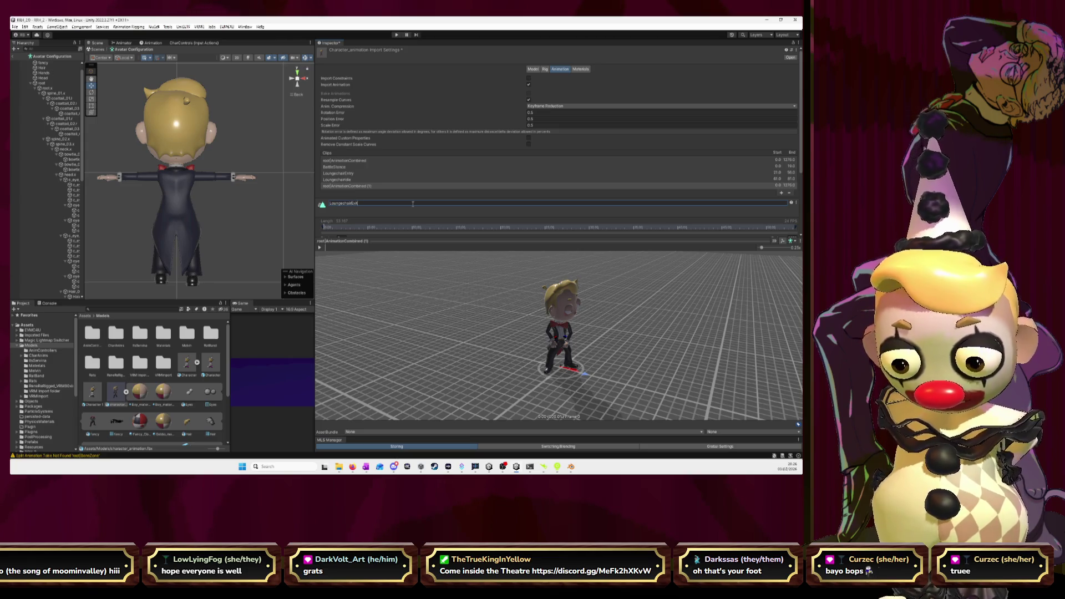
{"action": "key", "text": "Return"}
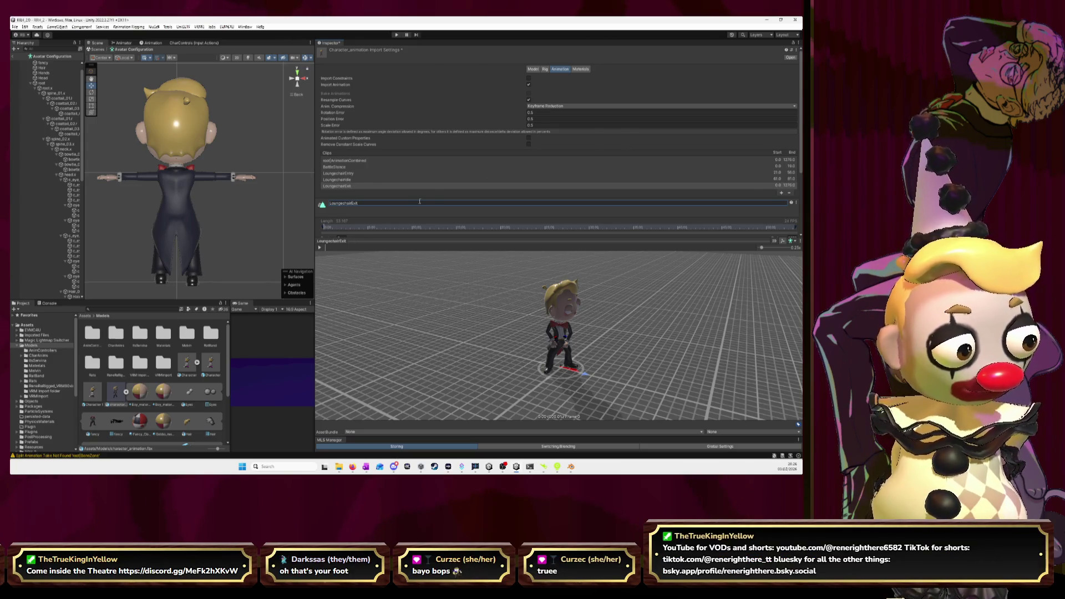
Set LoungechairExit's End frame to 82 and enter 82 in its Start field.
{"action": "scroll", "coordinate": [788, 210], "scroll_direction": "down", "scroll_amount": 3}
{"action": "left_click", "coordinate": [793, 186]}
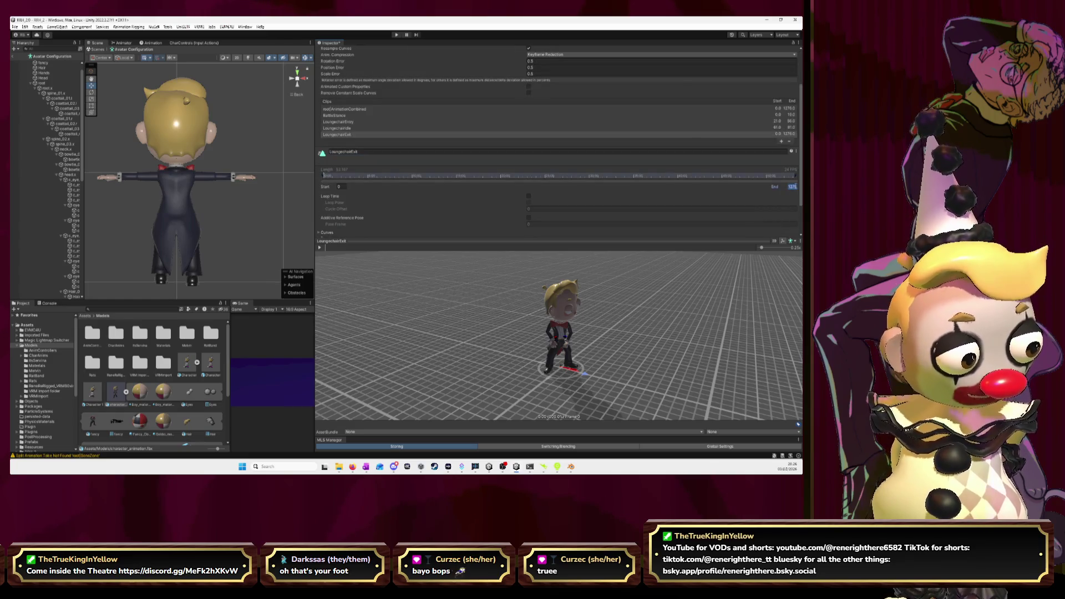
{"action": "type", "text": "82"}
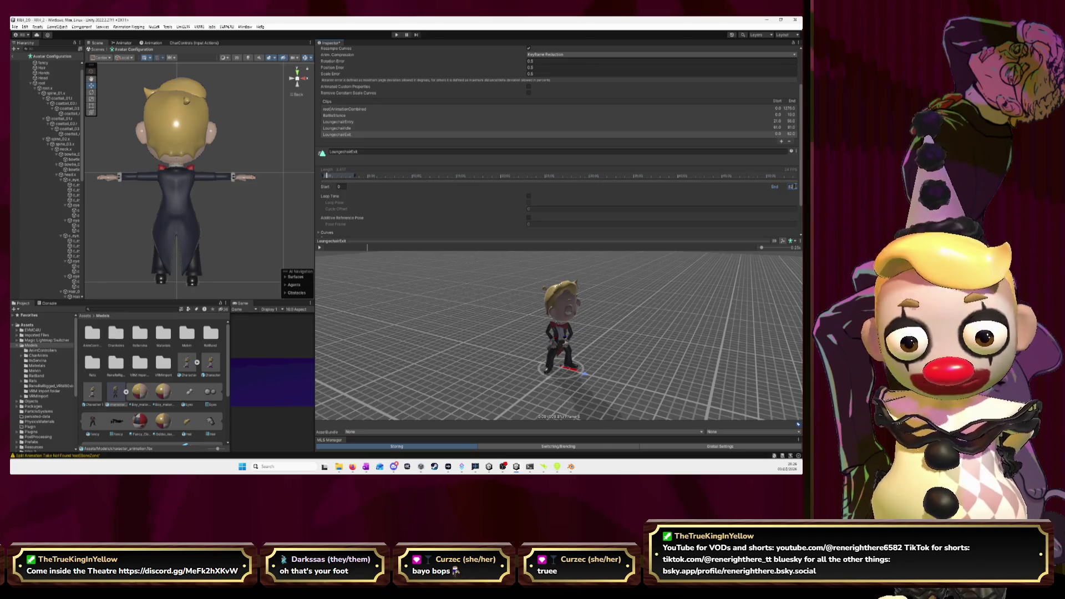
{"action": "left_click", "coordinate": [341, 187]}
{"action": "type", "text": "8"}
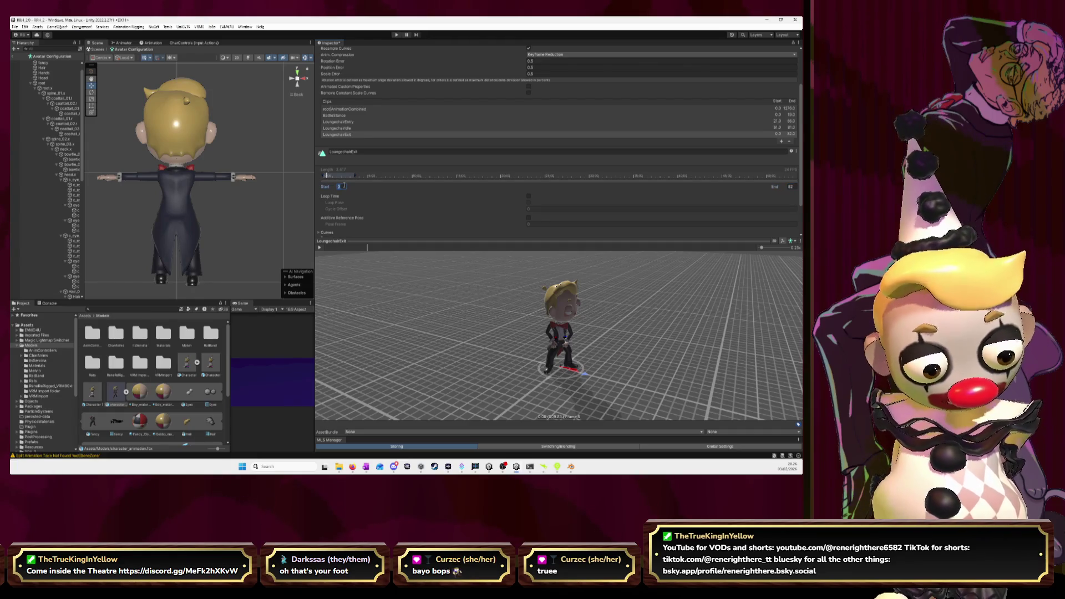
{"action": "type", "text": "2"}
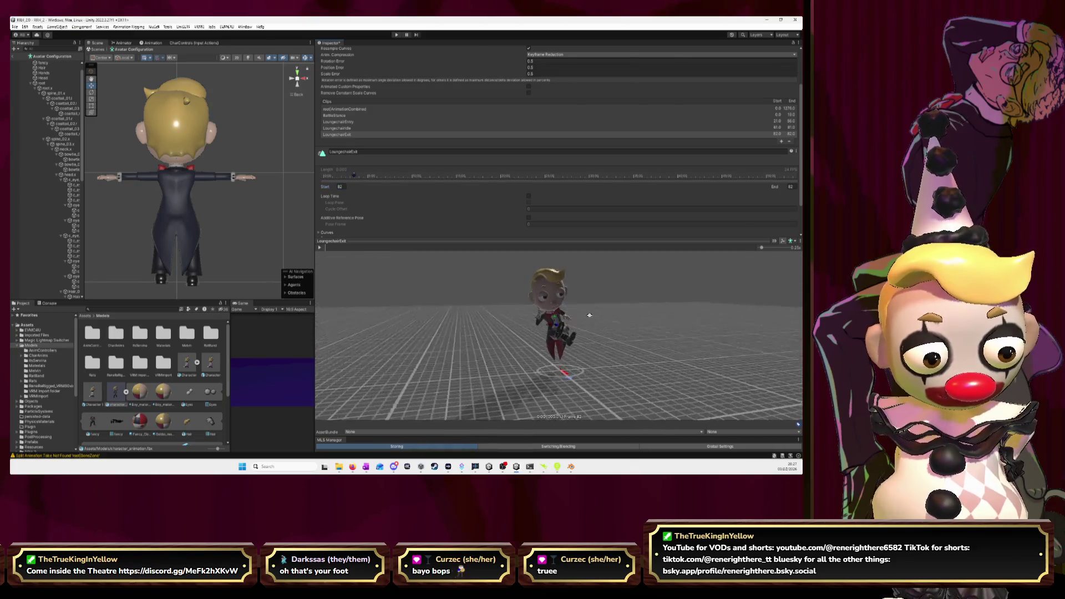
Zoom the avatar preview in on the character, then bring up Blender to compare frames.
{"action": "scroll", "coordinate": [610, 333], "scroll_direction": "up", "scroll_amount": 5}
{"action": "mouse_move", "coordinate": [606, 299]}
{"action": "left_mouse_down"}
{"action": "mouse_move", "coordinate": [616, 361]}
{"action": "mouse_move", "coordinate": [614, 325]}
{"action": "left_mouse_up"}
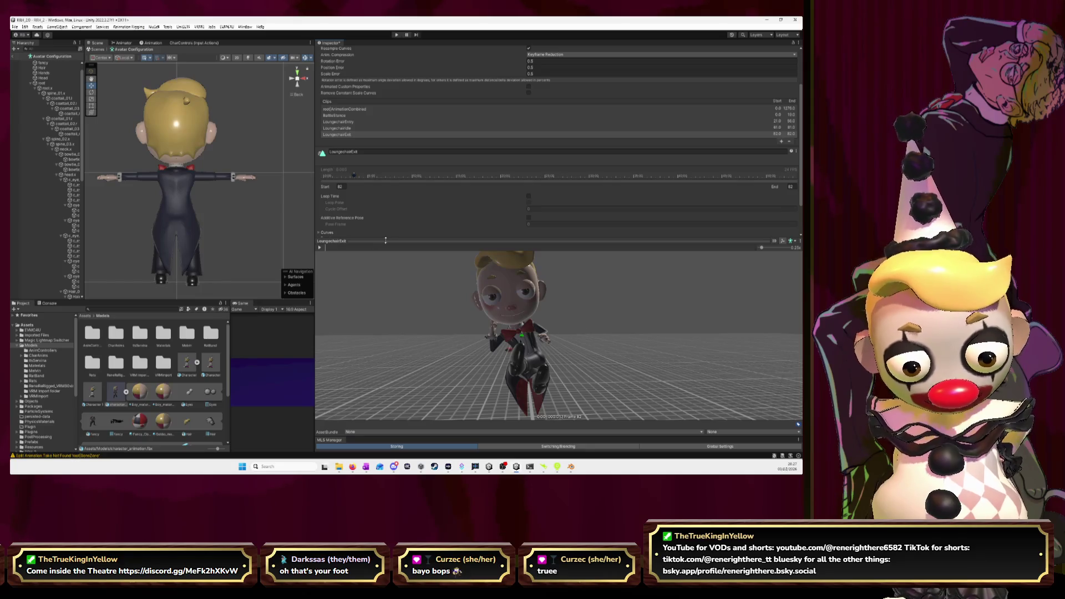
{"action": "left_click", "coordinate": [791, 187]}
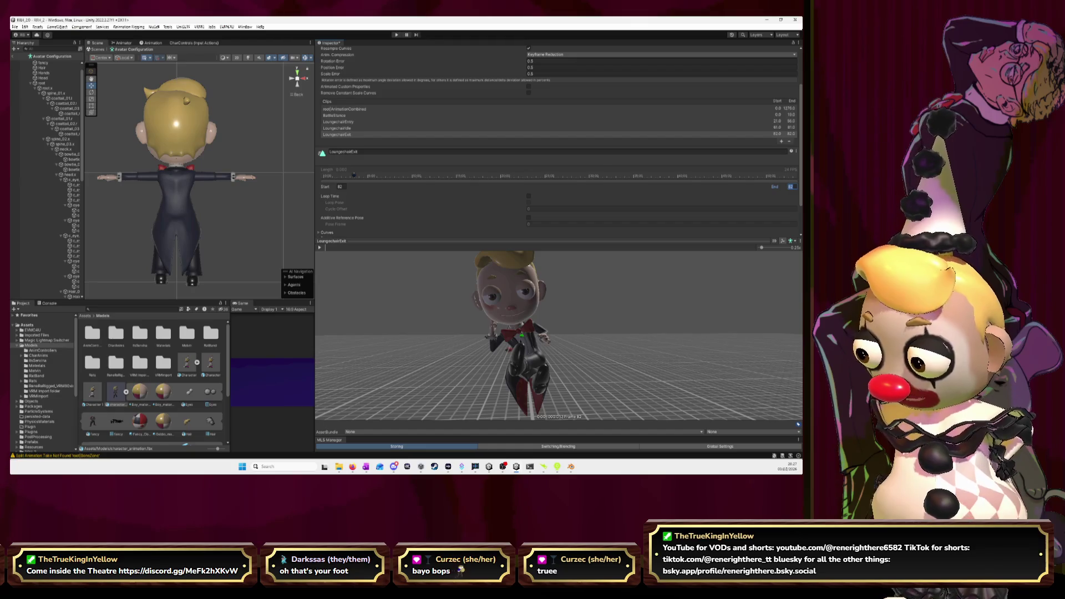
{"action": "key", "text": "alt+Tab"}
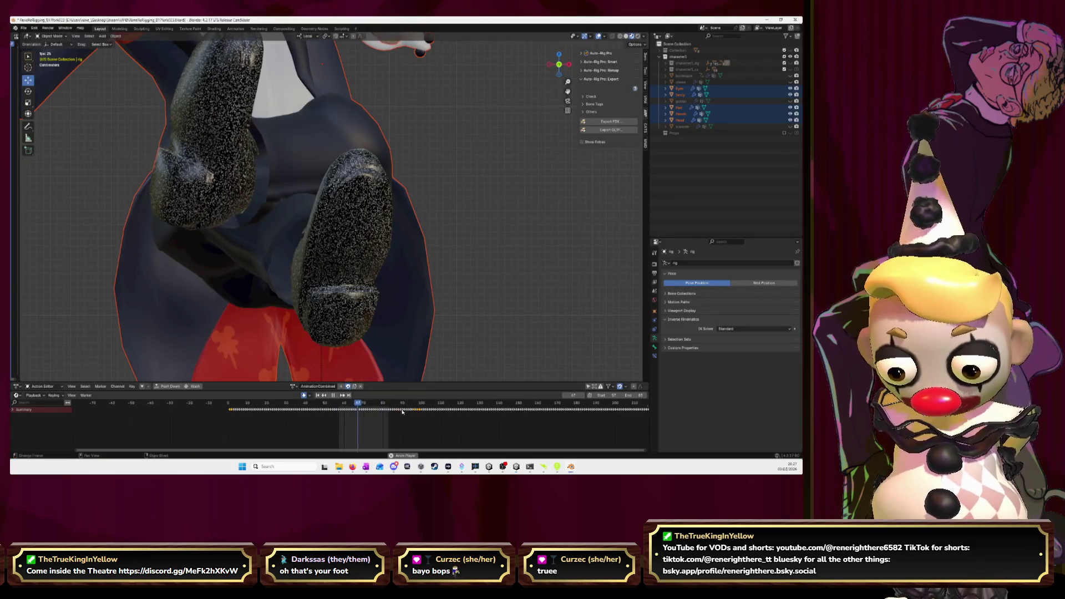
Play the rig's animation and scrub to where the chair exit ends, then return to Unity.
{"action": "key", "text": "space"}
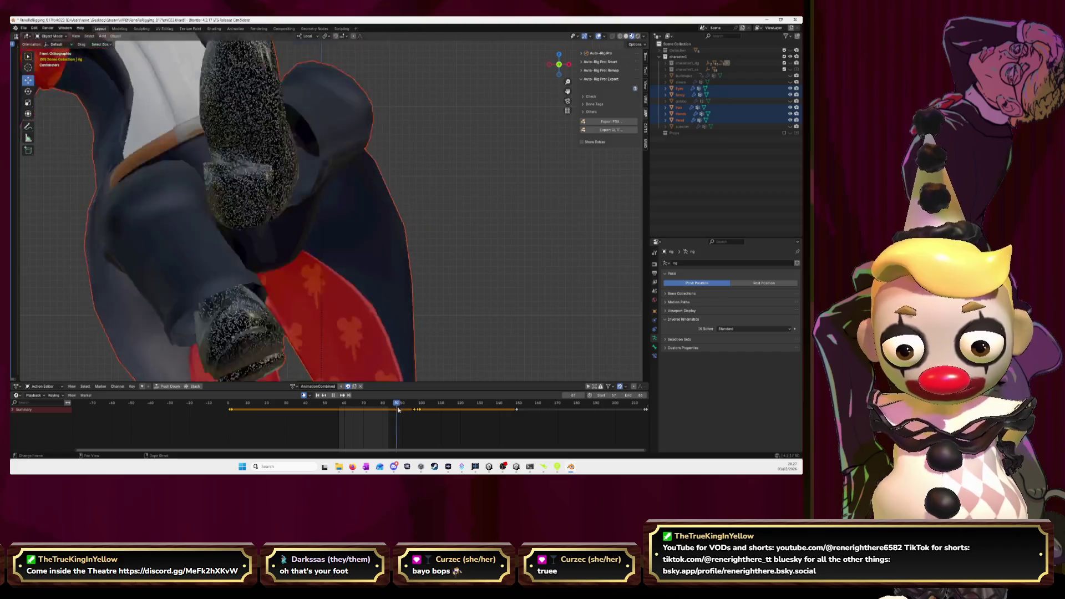
{"action": "key", "text": "space"}
{"action": "scroll", "coordinate": [361, 301], "scroll_direction": "down", "scroll_amount": 5}
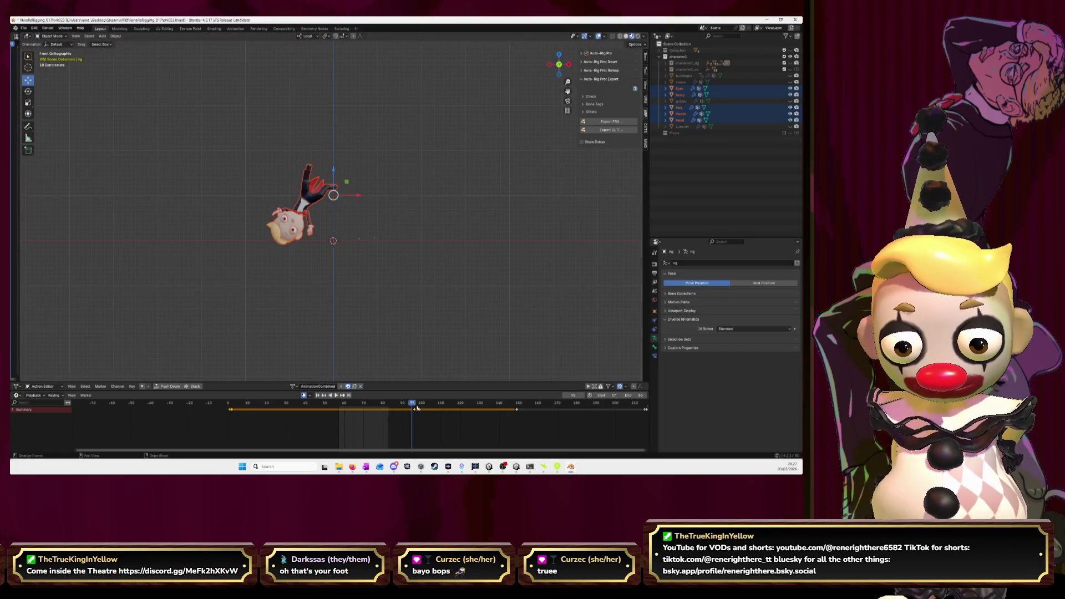
{"action": "left_click_drag", "start_coordinate": [414, 407], "coordinate": [444, 409]}
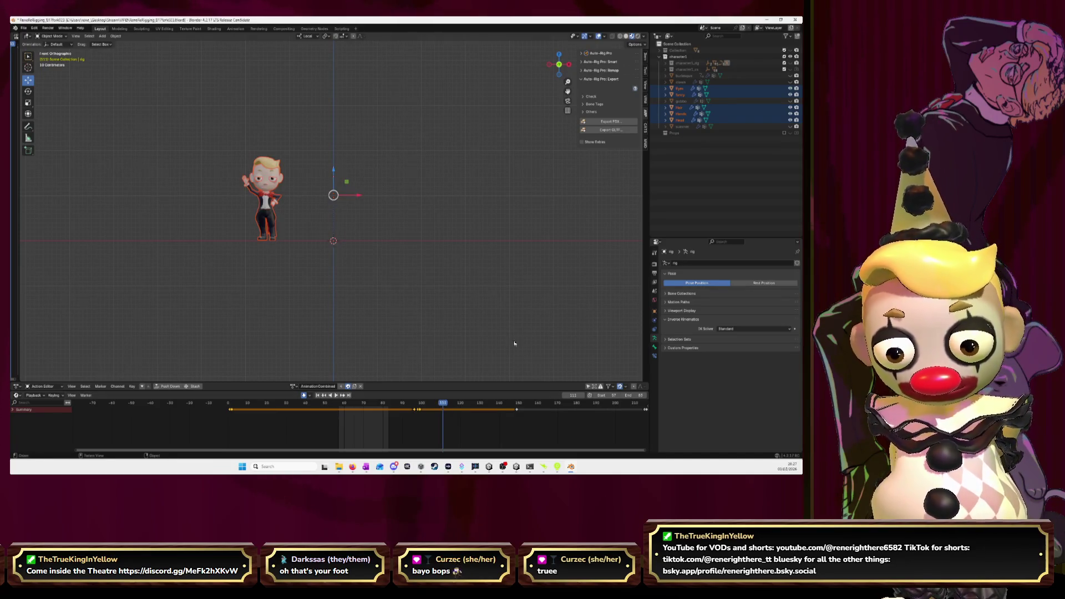
{"action": "left_click", "coordinate": [767, 20]}
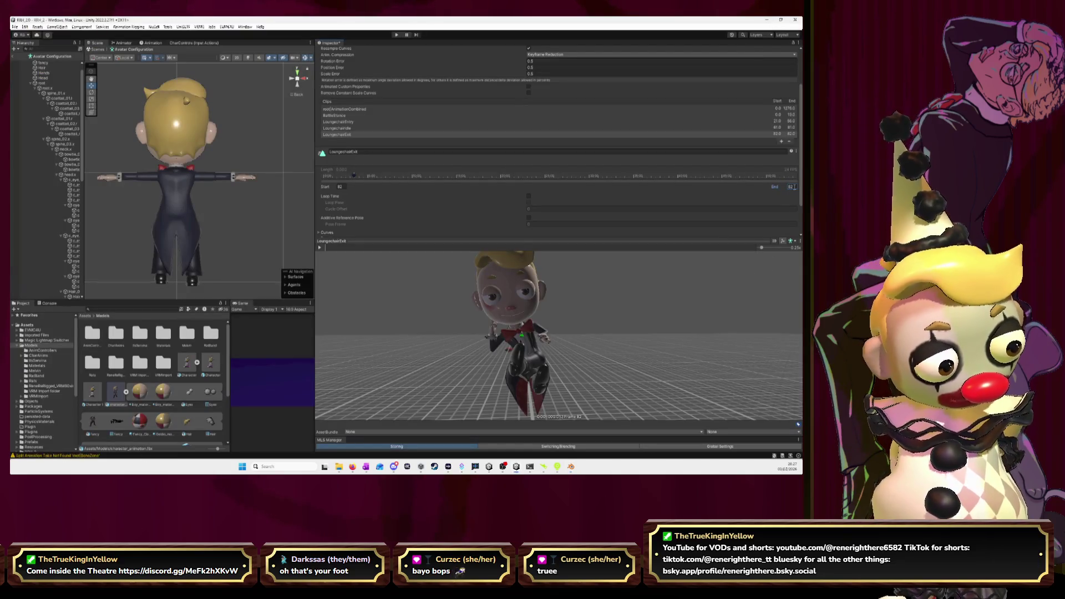
Extend LoungechairExit's End to frame 111 and play the preview at higher speed.
{"action": "type", "text": "111"}
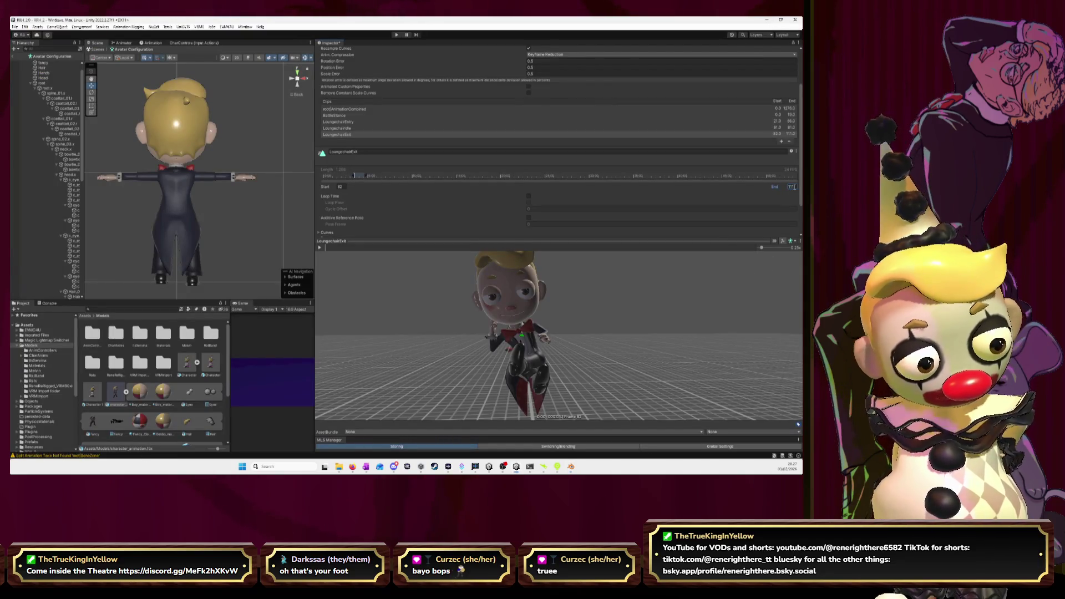
{"action": "left_click", "coordinate": [320, 248]}
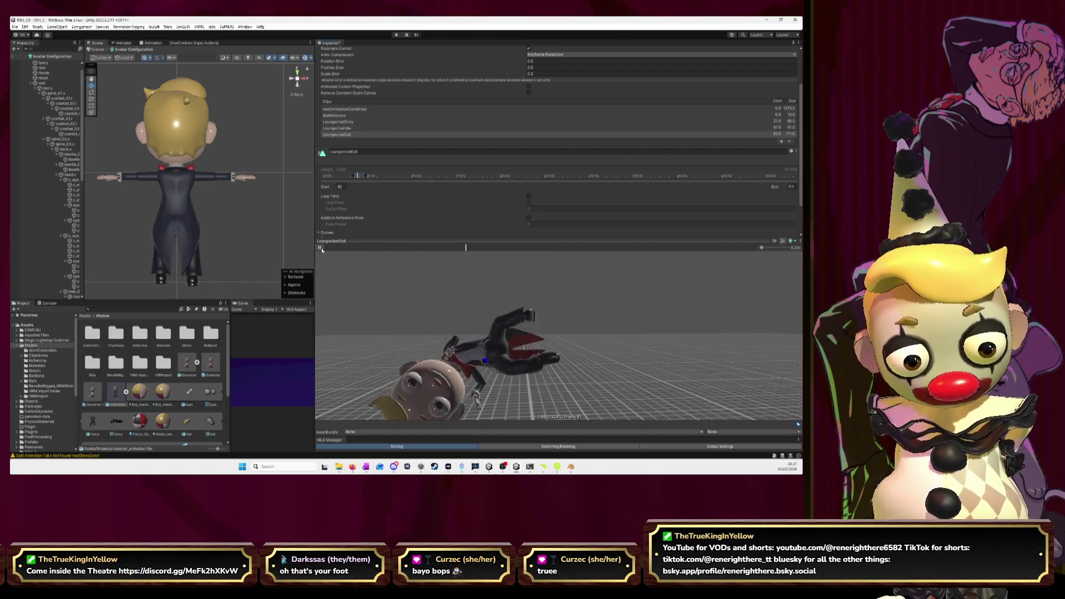
{"action": "left_click_drag", "start_coordinate": [761, 248], "coordinate": [771, 250]}
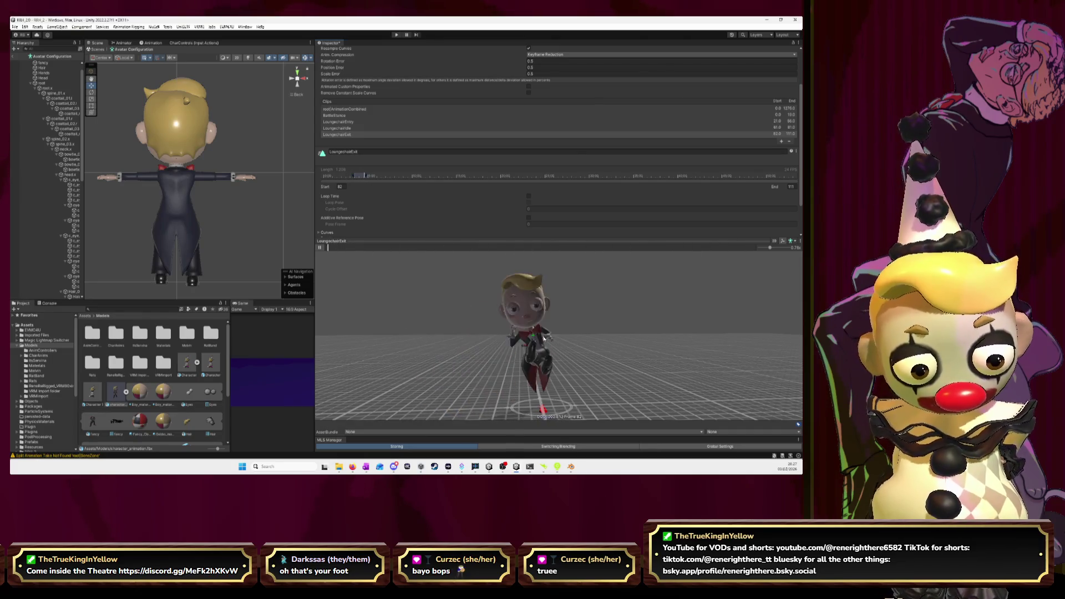
Re-enter End frame 111, pause the preview, and add another clip to the list.
{"action": "left_click", "coordinate": [793, 187]}
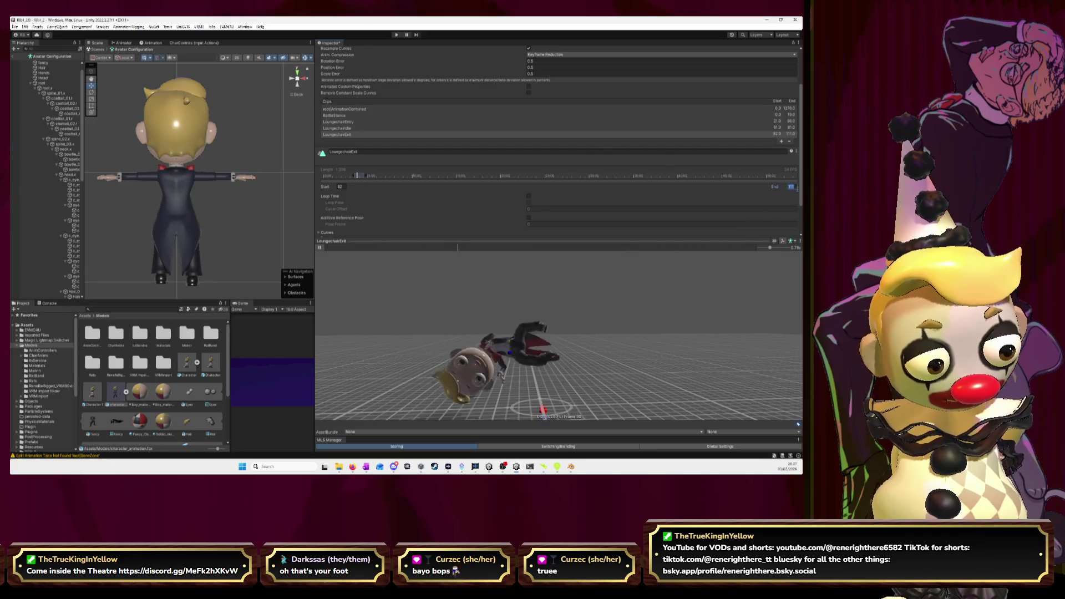
{"action": "type", "text": "11"}
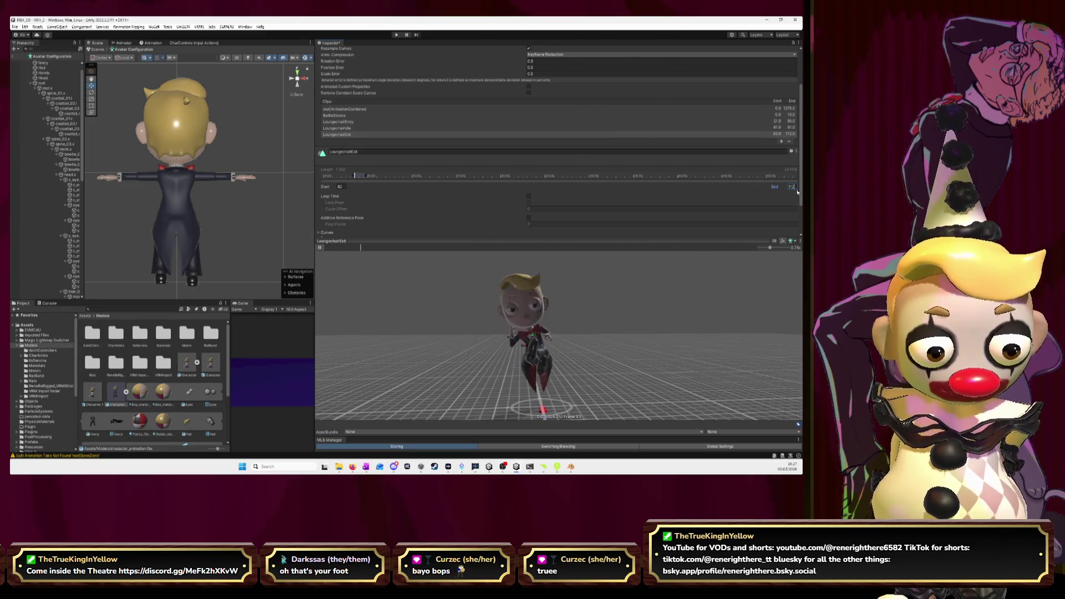
{"action": "key", "text": "BackSpace"}
{"action": "type", "text": "1"}
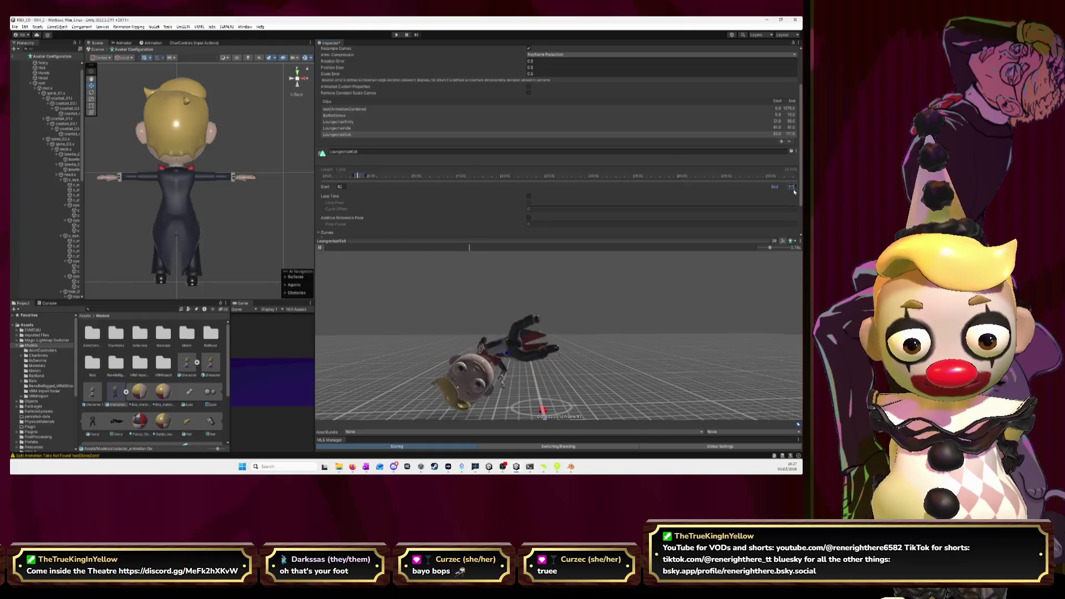
{"action": "left_click", "coordinate": [363, 175]}
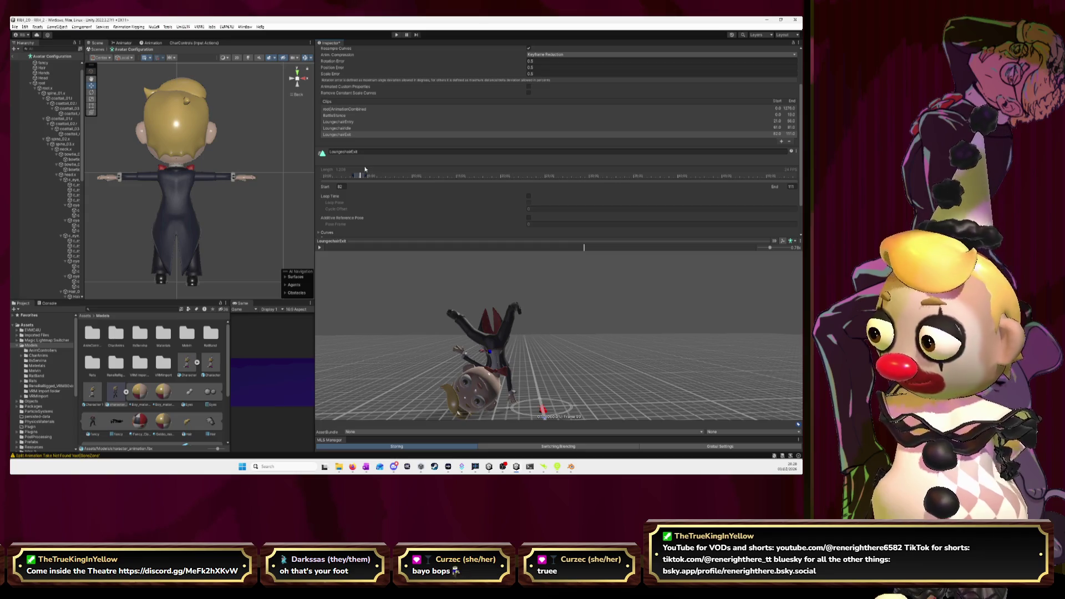
{"action": "left_click", "coordinate": [781, 141]}
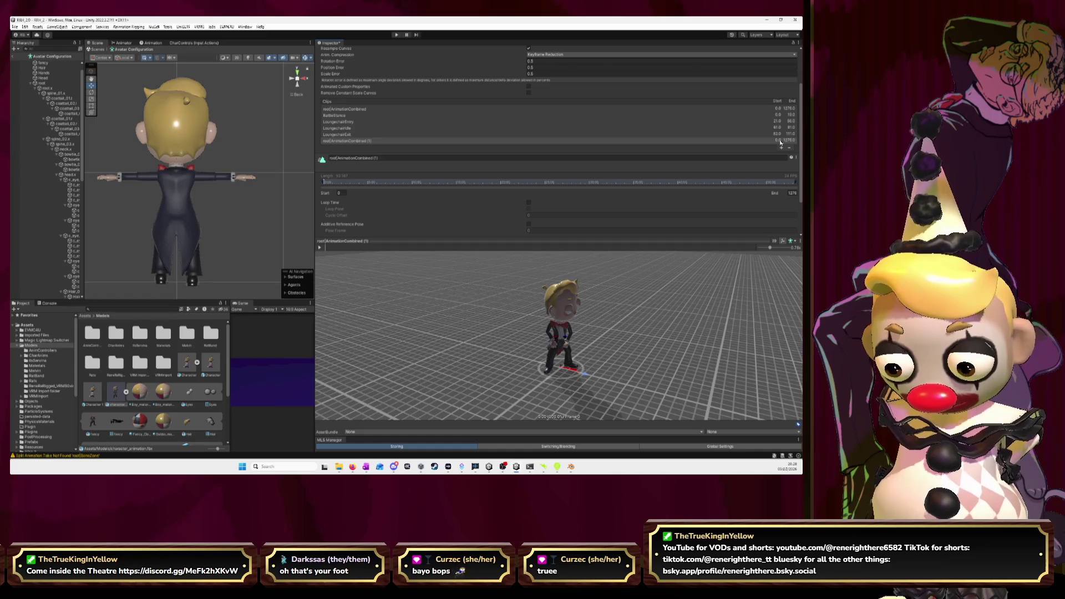
Name the new clip BoneZone and set its Start frame to 112.
{"action": "left_click", "coordinate": [411, 160]}
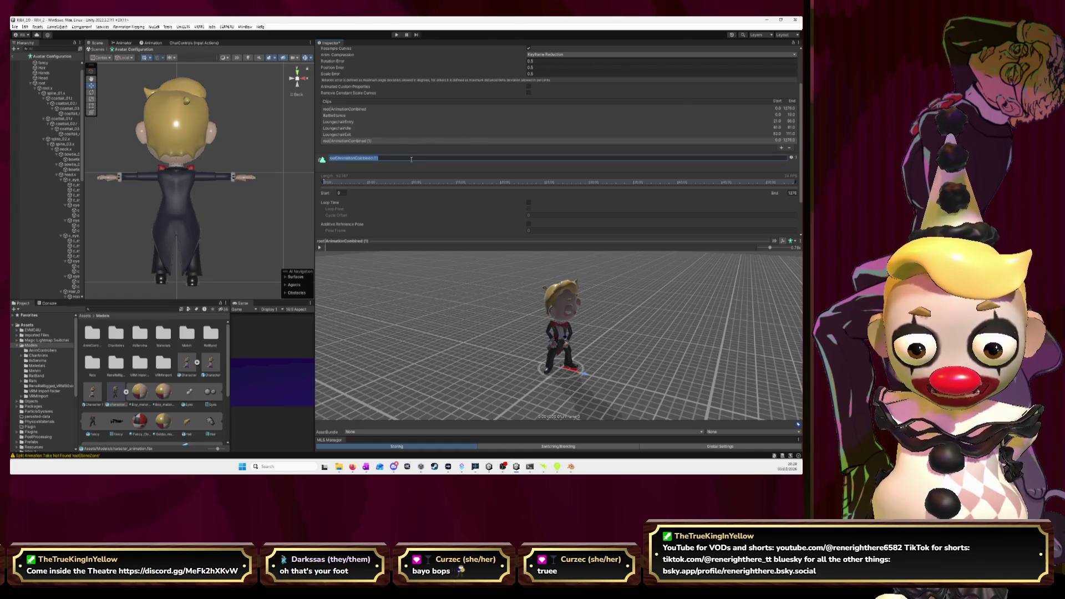
{"action": "type", "text": "BoneZone"}
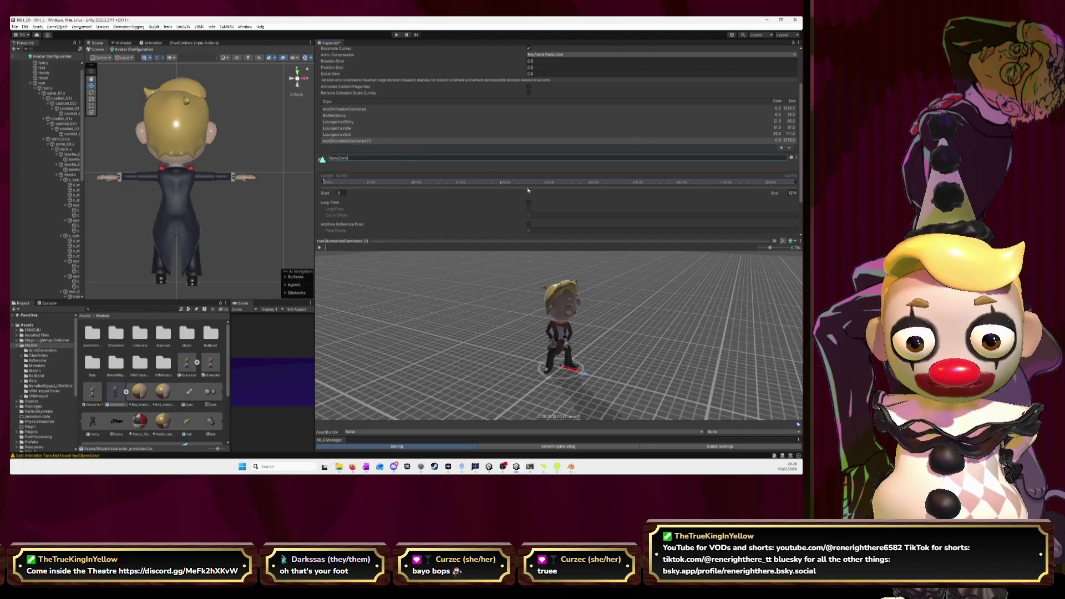
{"action": "left_click", "coordinate": [342, 194]}
{"action": "type", "text": "112"}
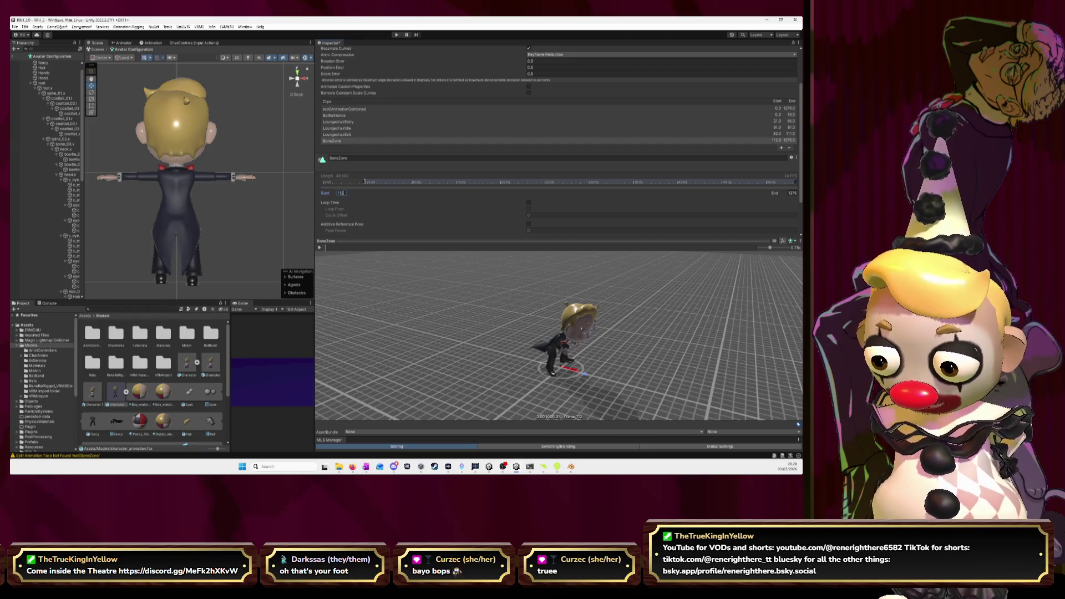
Check the rig's motion around frame 120 in Blender before editing BoneZone's End frame.
{"action": "key", "text": "alt+Tab"}
{"action": "key", "text": "space"}
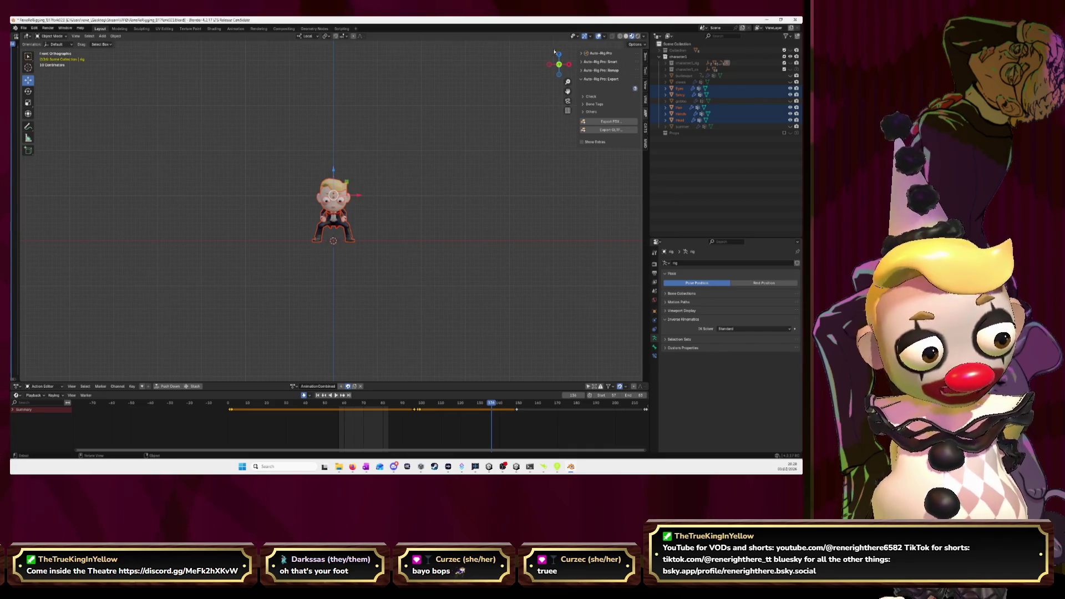
{"action": "key", "text": "alt+Tab"}
{"action": "left_click", "coordinate": [793, 192]}
Set BoneZone's End frame to 136 and preview the clip on the avatar.
{"action": "type", "text": "136"}
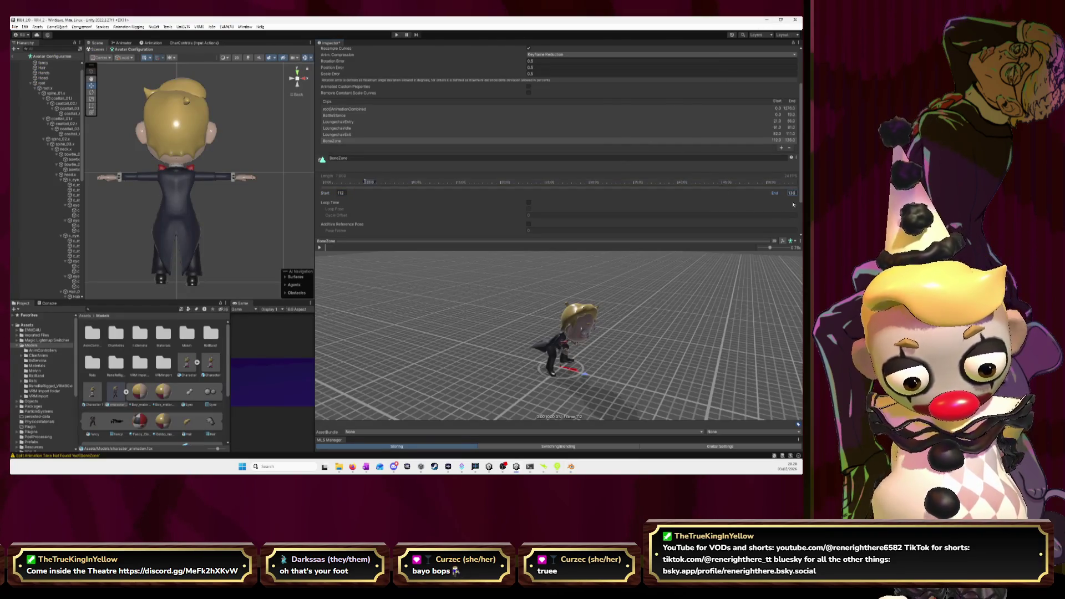
{"action": "key", "text": "Return"}
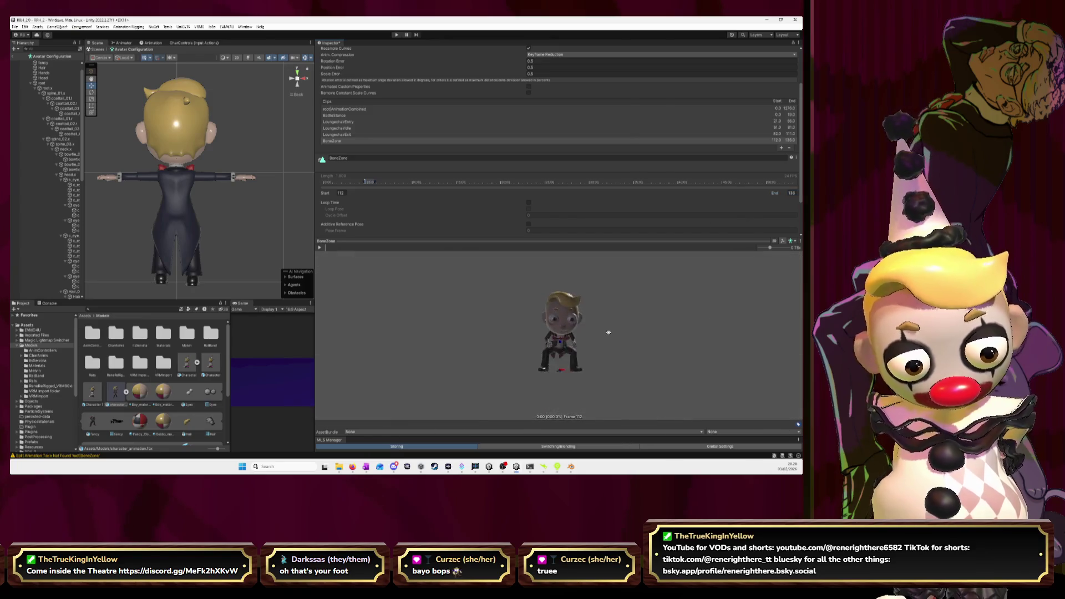
{"action": "left_click", "coordinate": [320, 248]}
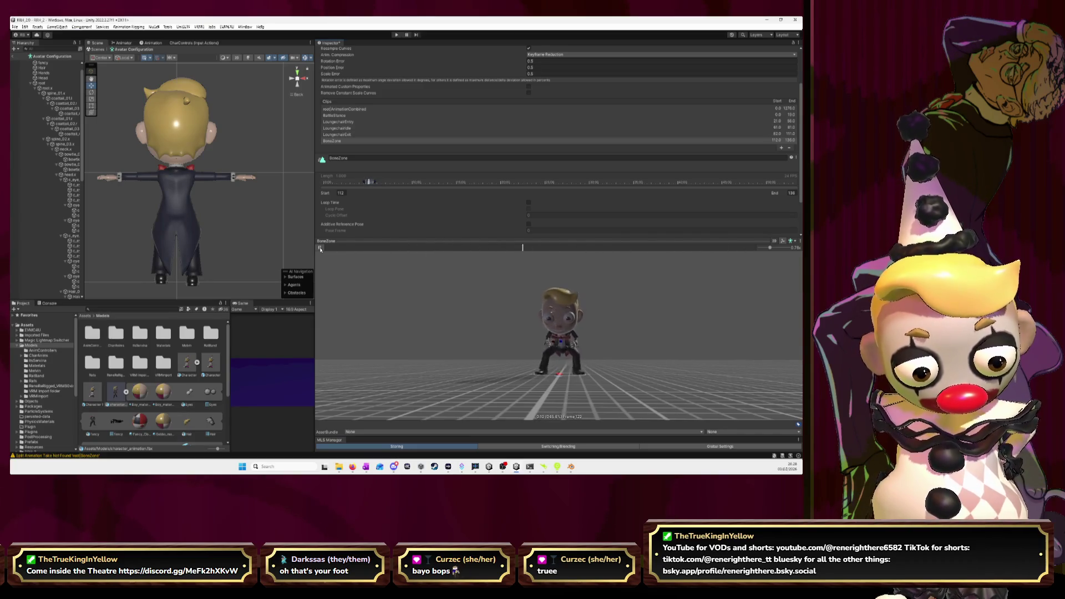
{"action": "scroll", "coordinate": [589, 322], "scroll_direction": "up", "scroll_amount": 5}
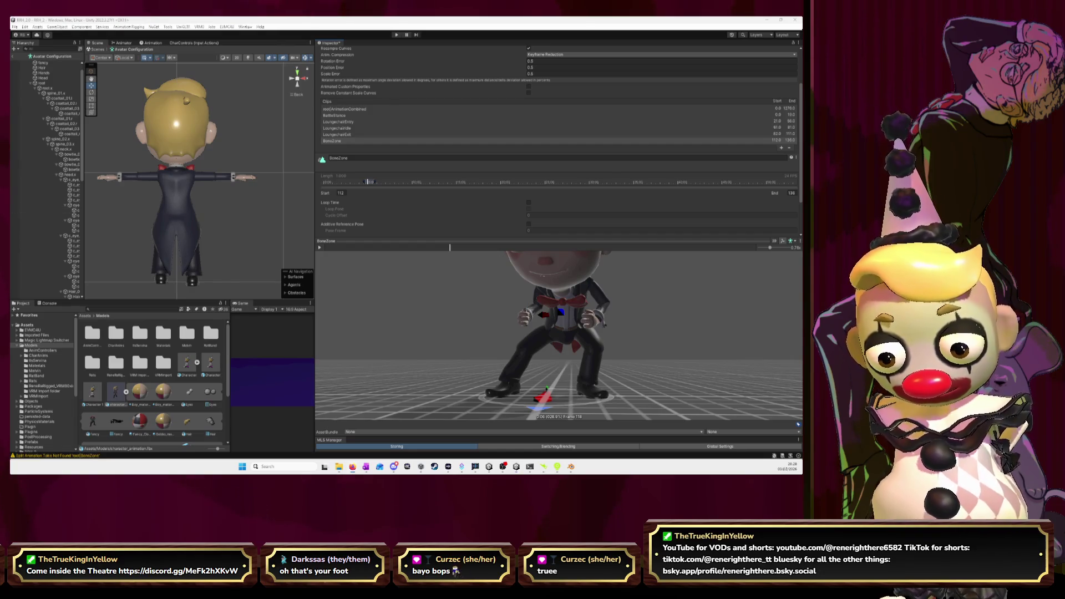
{"action": "left_click", "coordinate": [388, 248]}
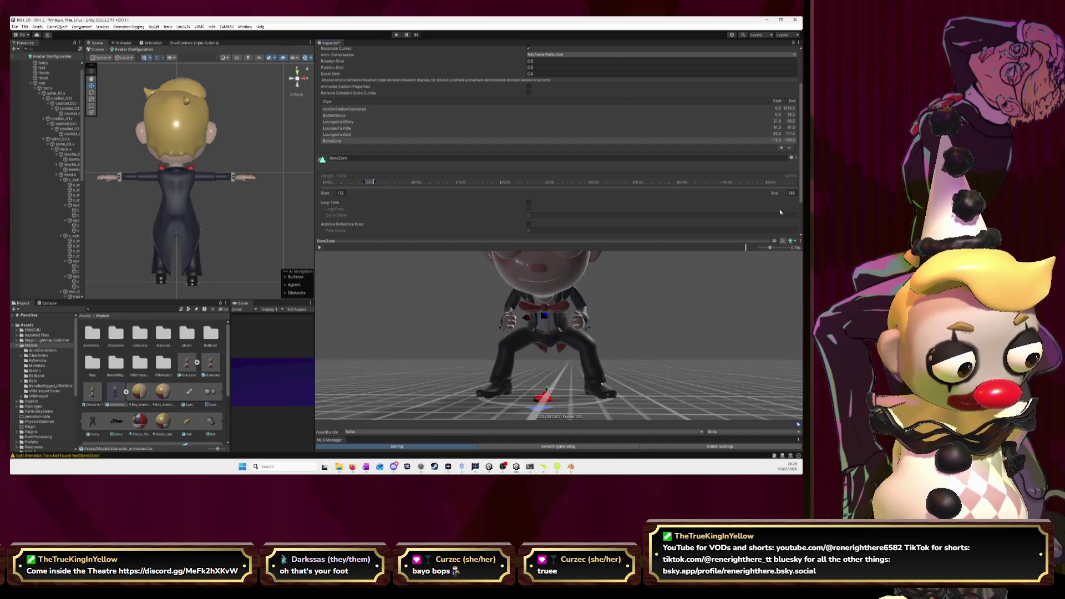
Shorten BoneZone's End to 134 and replay the preview to check the loop.
{"action": "left_click", "coordinate": [791, 193]}
{"action": "type", "text": "134"}
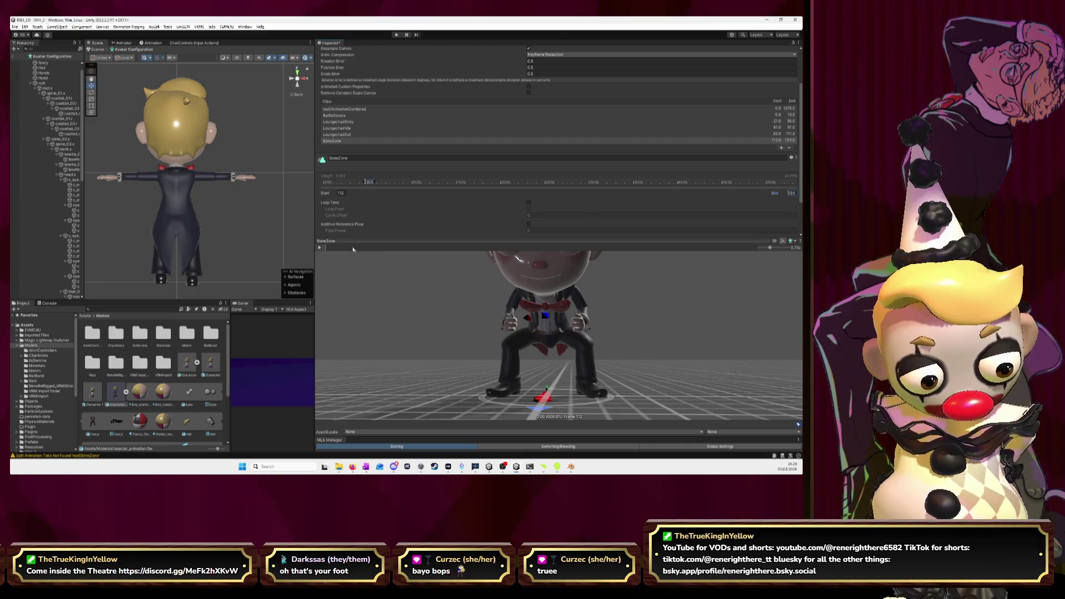
{"action": "left_click", "coordinate": [319, 247]}
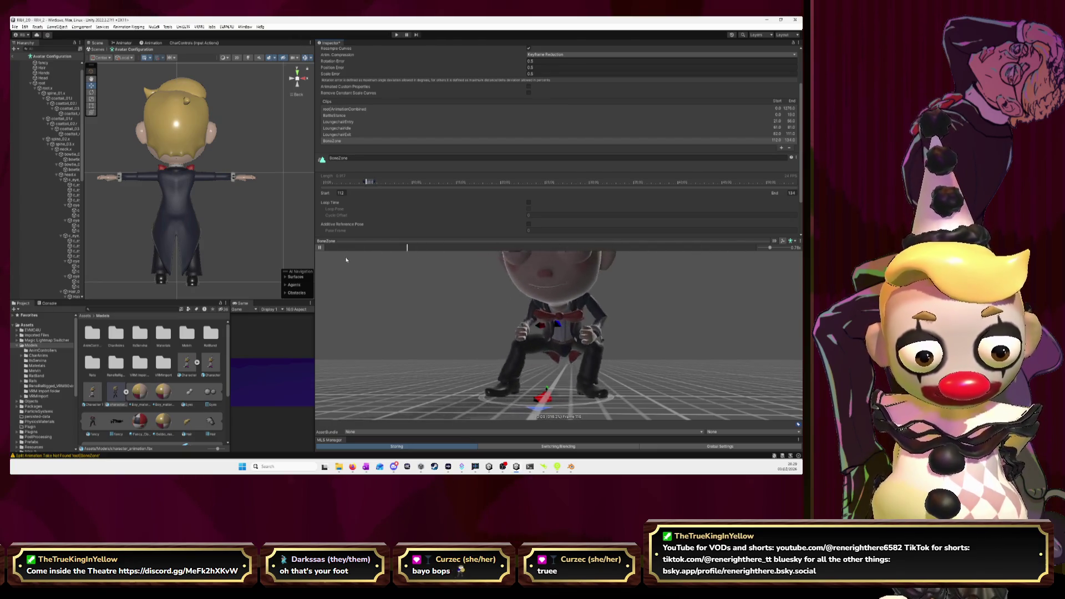
{"action": "left_click", "coordinate": [546, 248]}
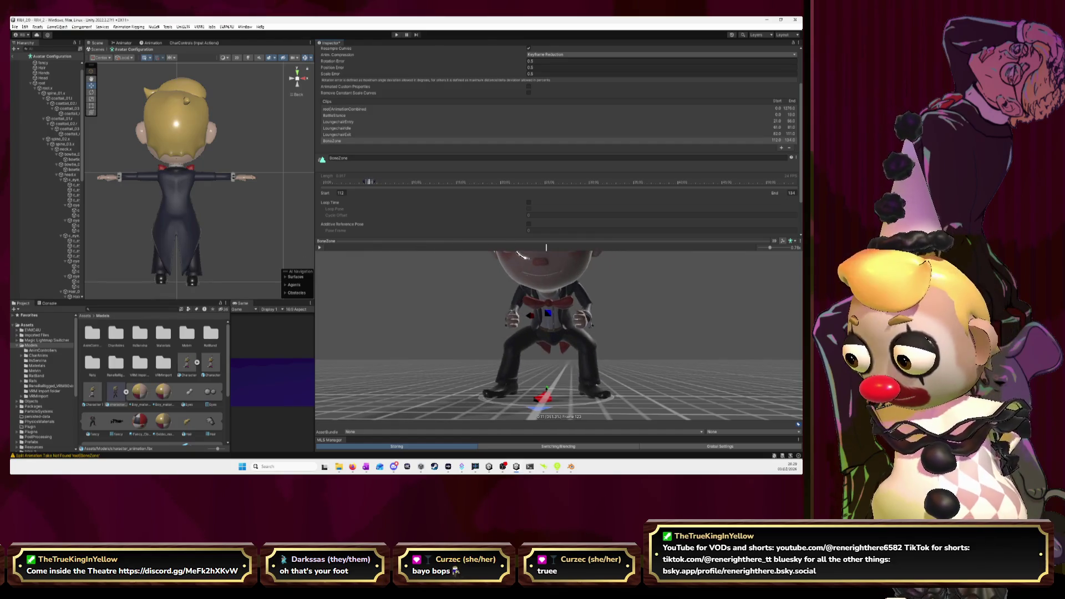
{"action": "key", "text": "alt+Tab"}
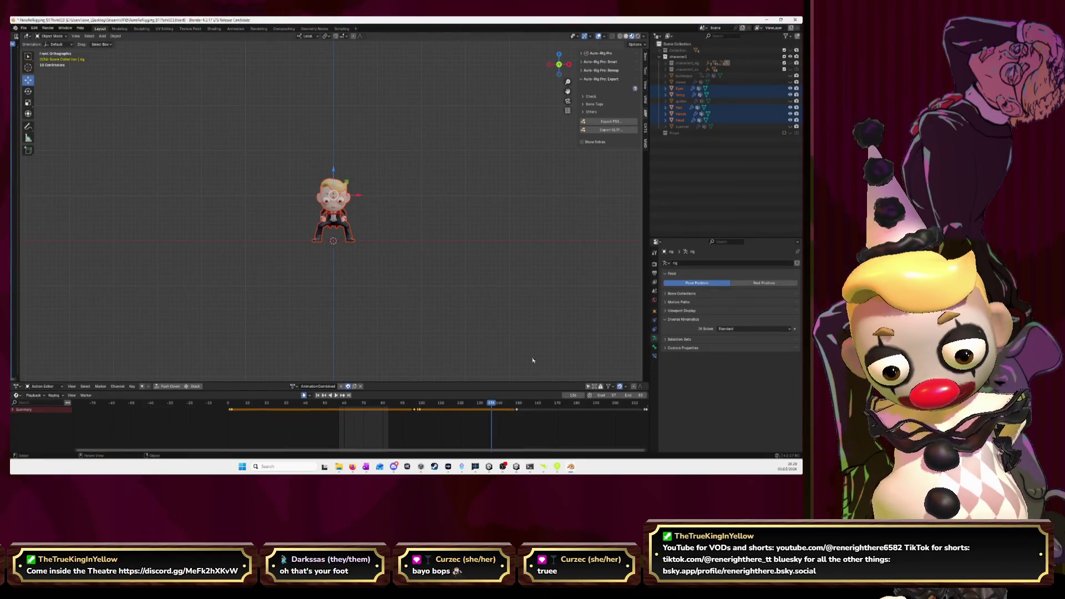
Set the Blender timeline range to 112–136, play it, and unhide the character1_rig armature.
{"action": "left_click", "coordinate": [614, 396]}
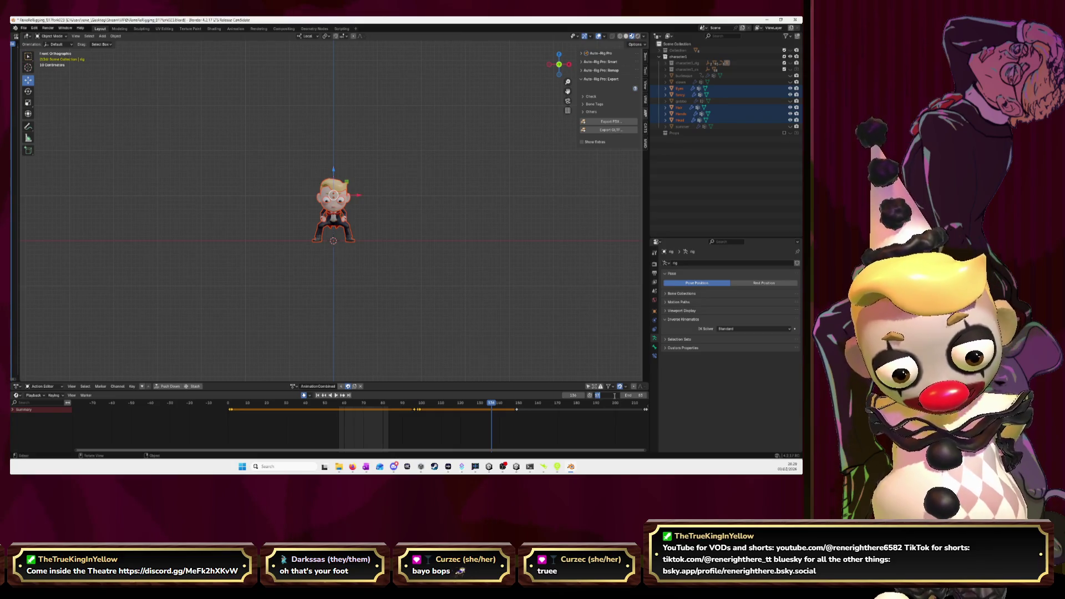
{"action": "key", "text": "Return"}
{"action": "left_click", "coordinate": [637, 395]}
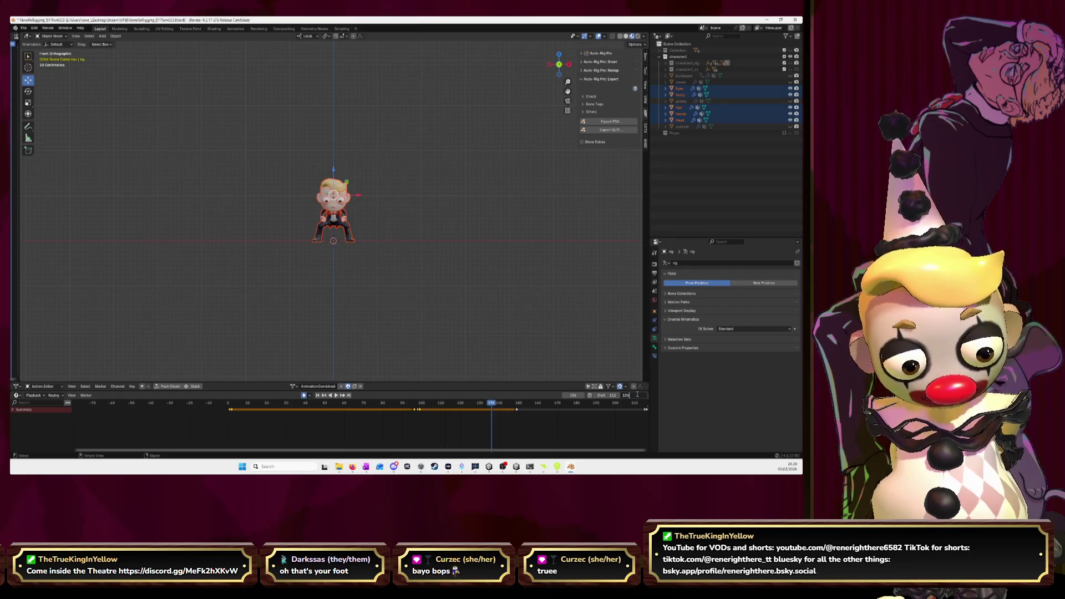
{"action": "key", "text": "Return"}
{"action": "key", "text": "space"}
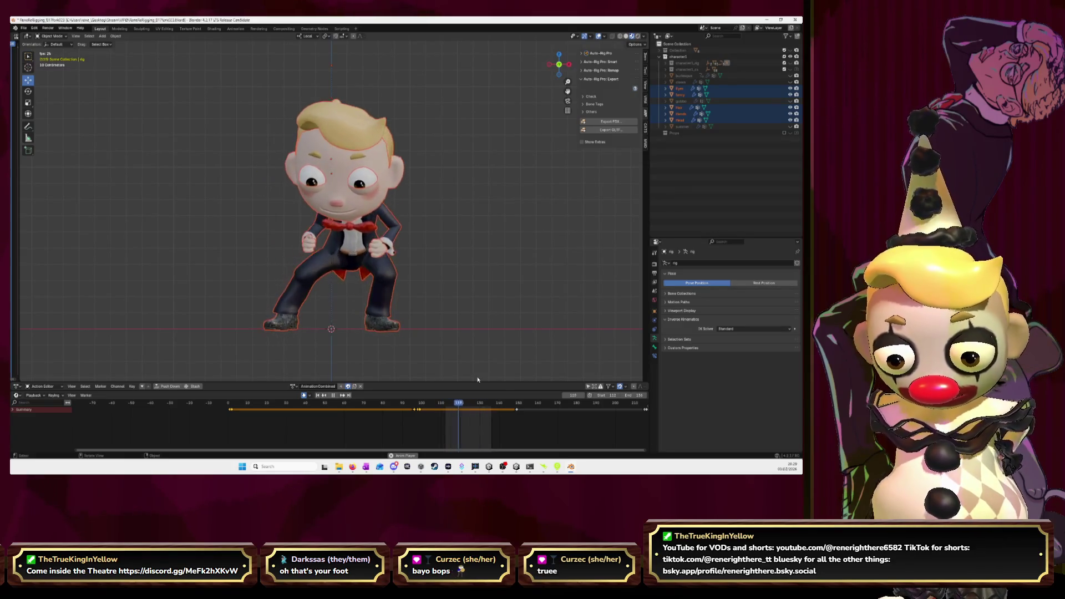
{"action": "key", "text": "space"}
{"action": "key", "text": "space"}
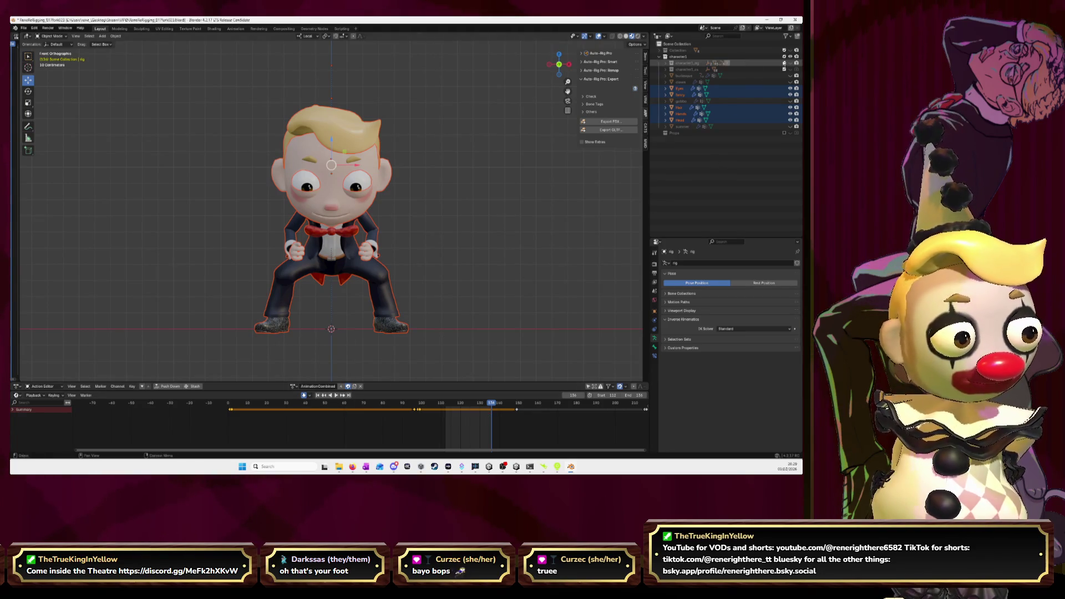
{"action": "left_click", "coordinate": [790, 63]}
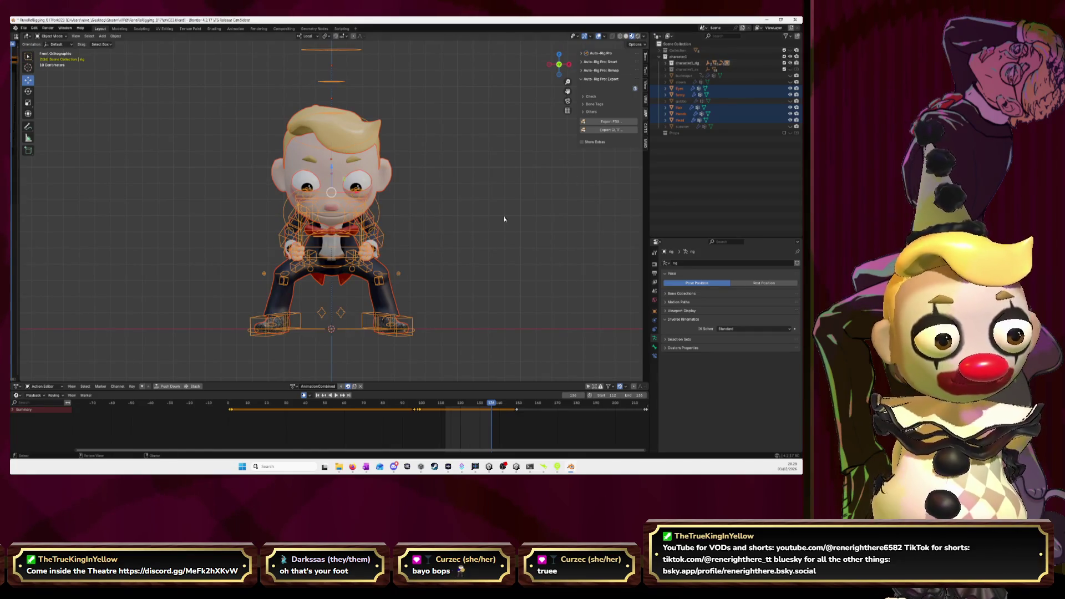
{"action": "left_click", "coordinate": [53, 36]}
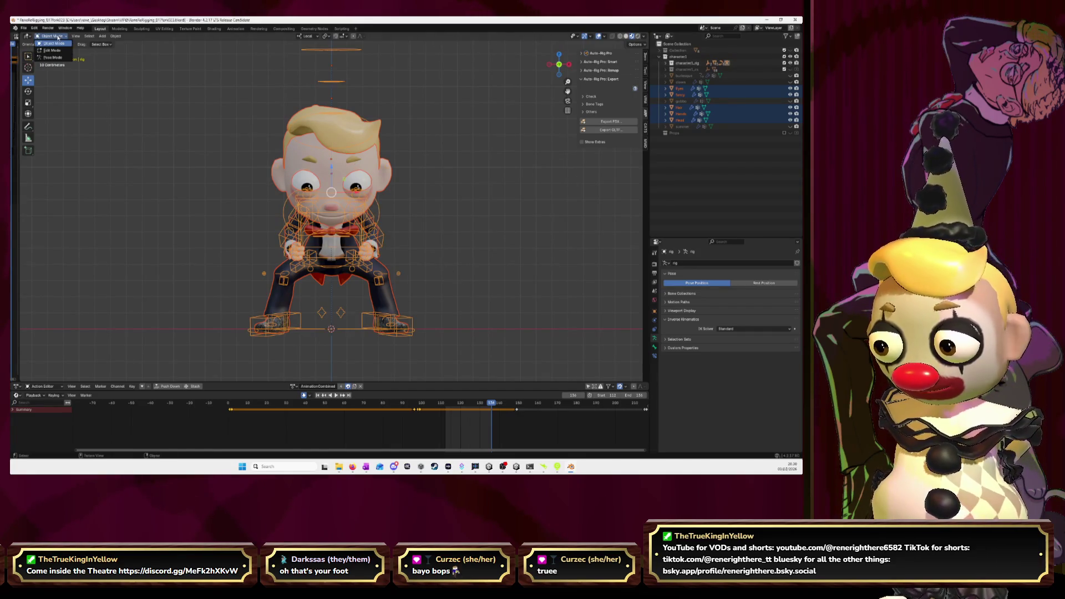
Put the rig in Pose Mode, select all bones, and stop playback at frame 112.
{"action": "left_click", "coordinate": [53, 57]}
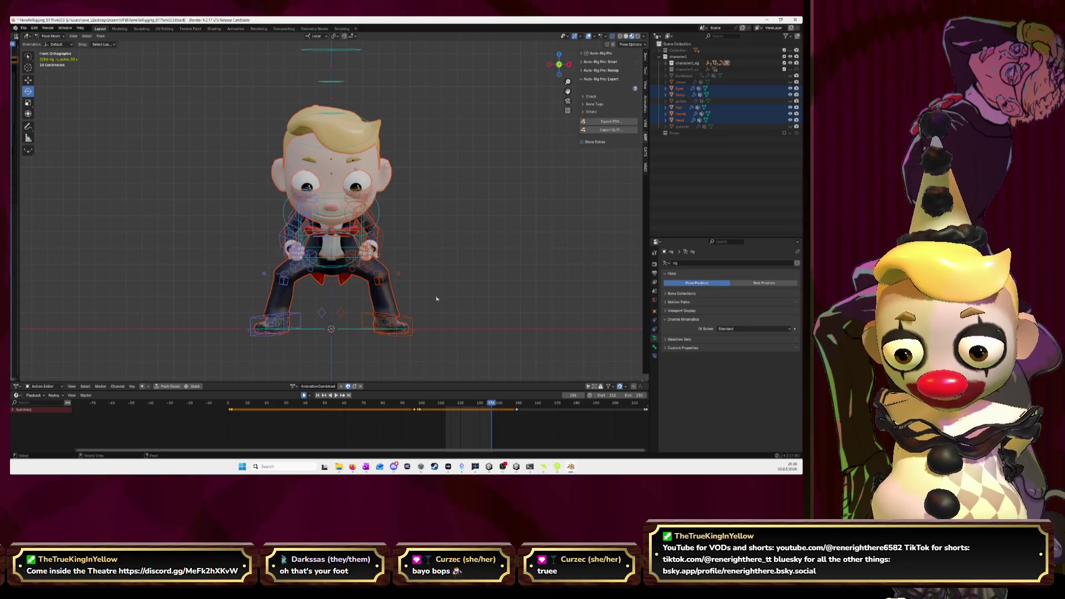
{"action": "key", "text": "a"}
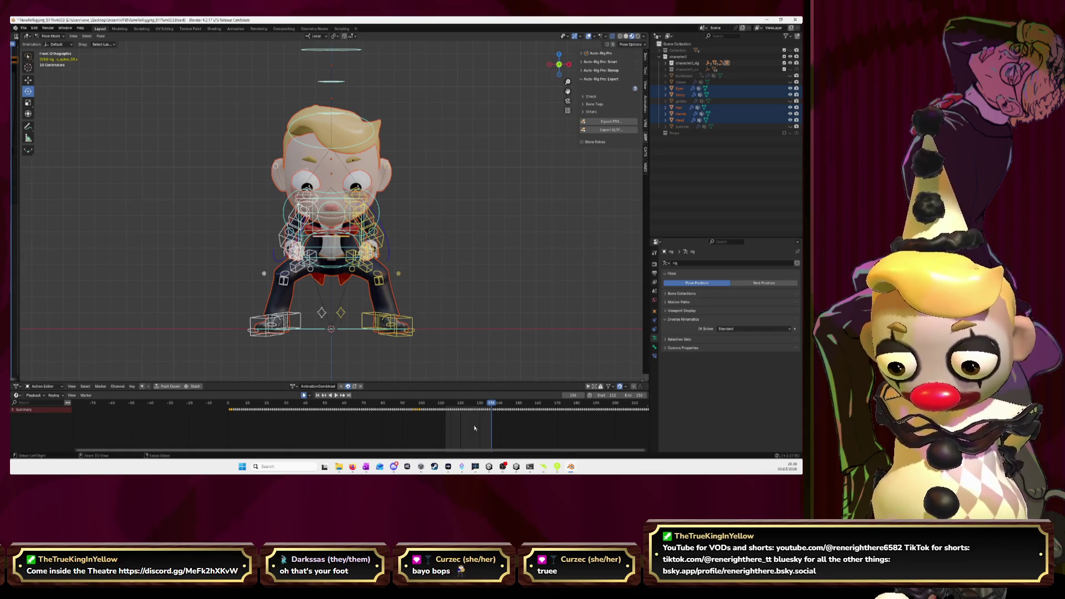
{"action": "key", "text": "space"}
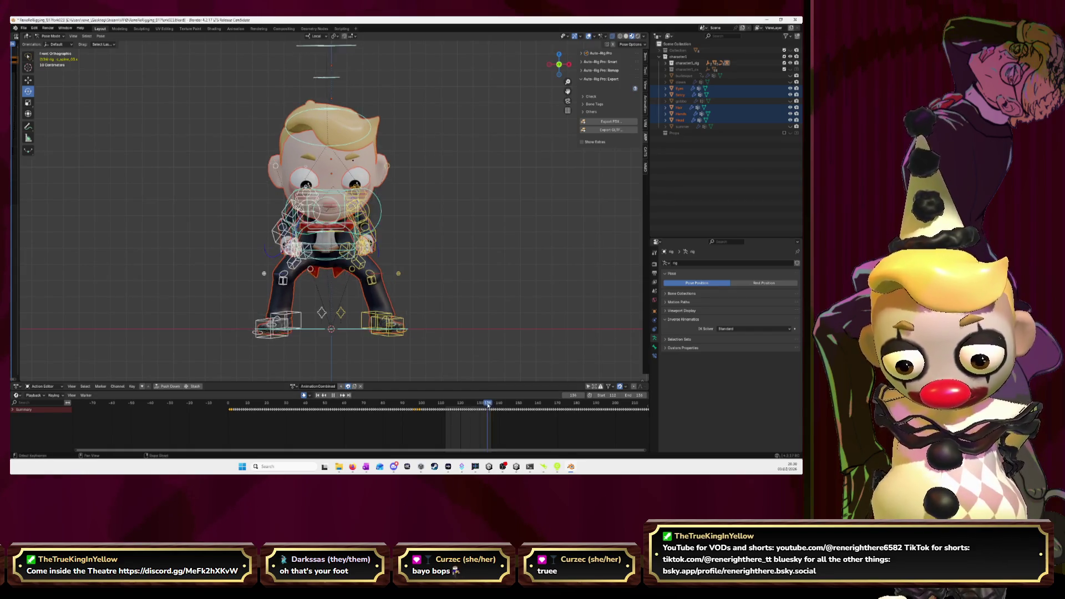
{"action": "left_click_drag", "start_coordinate": [457, 410], "coordinate": [446, 413]}
{"action": "key", "text": "Escape"}
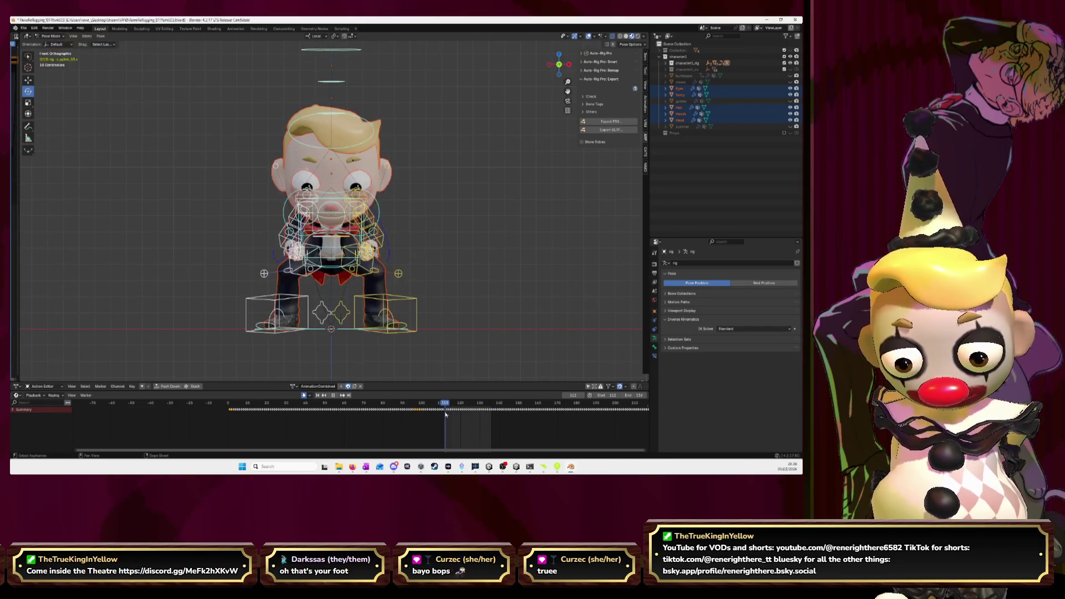
Paste the copied pose at frame 112, play to check it, and jump to end frame 136.
{"action": "key", "text": "ctrl+v"}
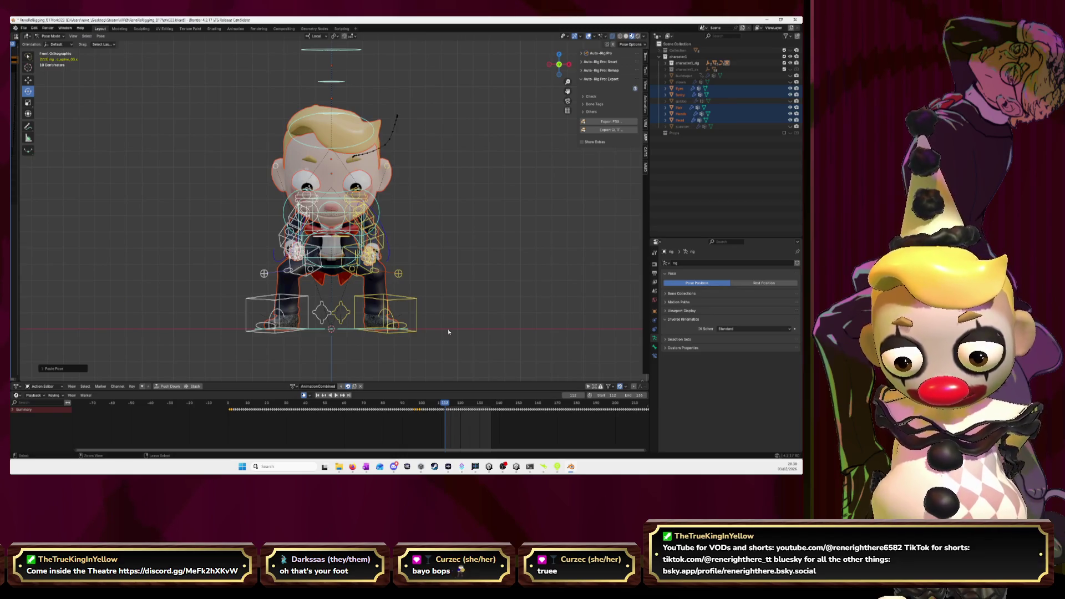
{"action": "key", "text": "space"}
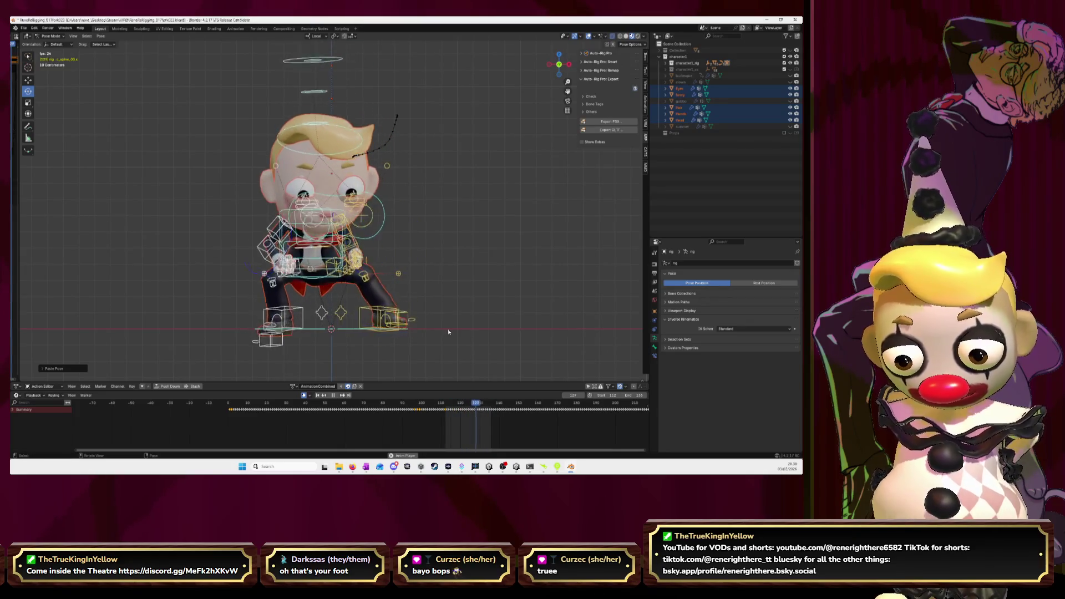
{"action": "key", "text": "space"}
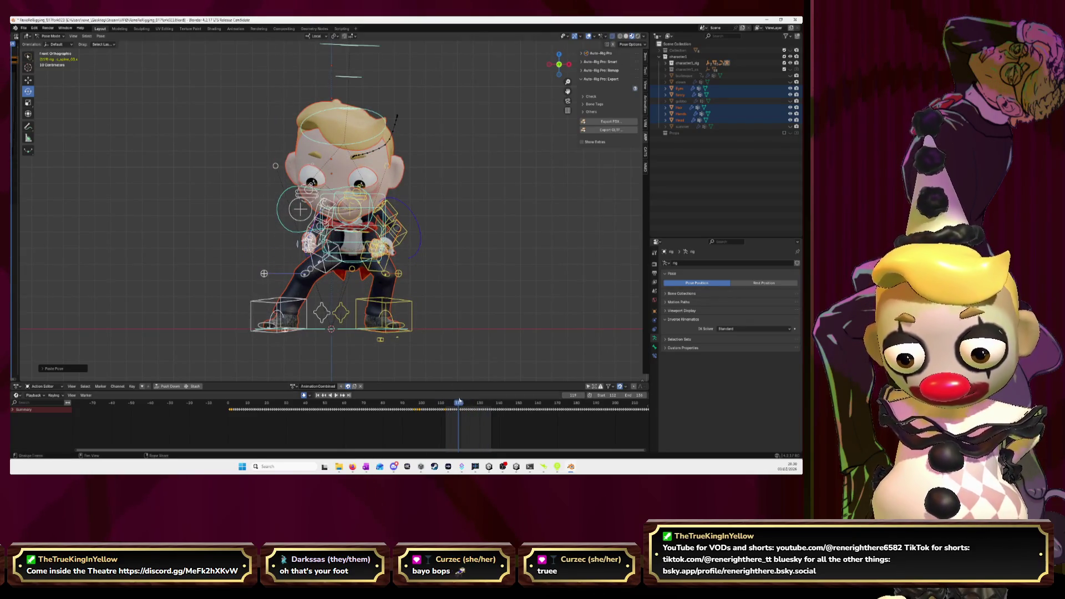
{"action": "key", "text": "shift+Left"}
{"action": "key", "text": "shift+Right"}
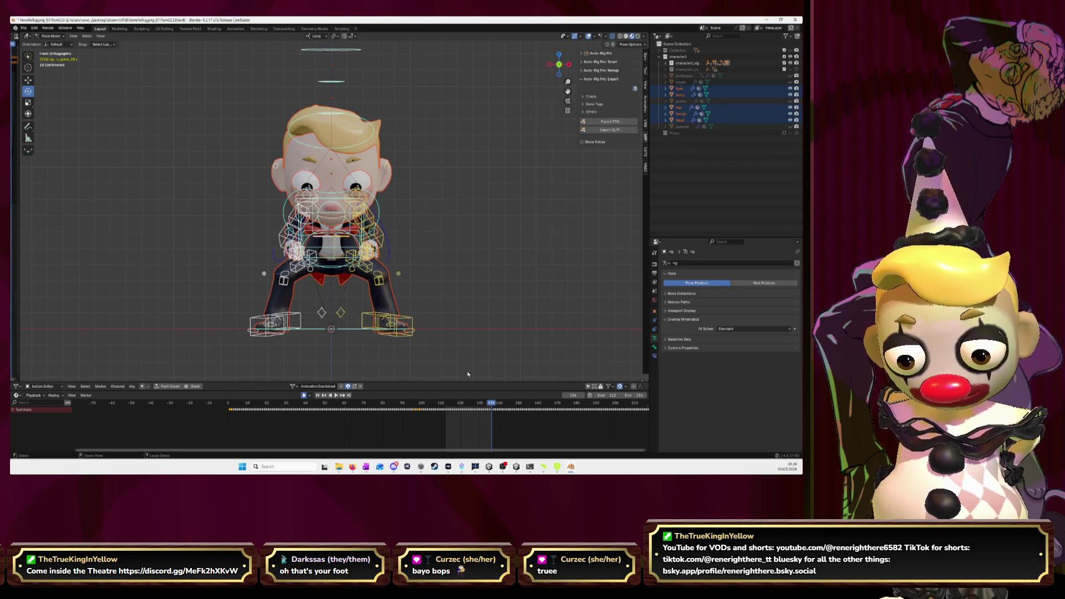
{"action": "right_click", "coordinate": [277, 319]}
{"action": "left_click_drag", "start_coordinate": [283, 327], "coordinate": [385, 316]}
{"action": "key", "text": "Left"}
{"action": "key", "text": "Left"}
{"action": "key", "text": "Left"}
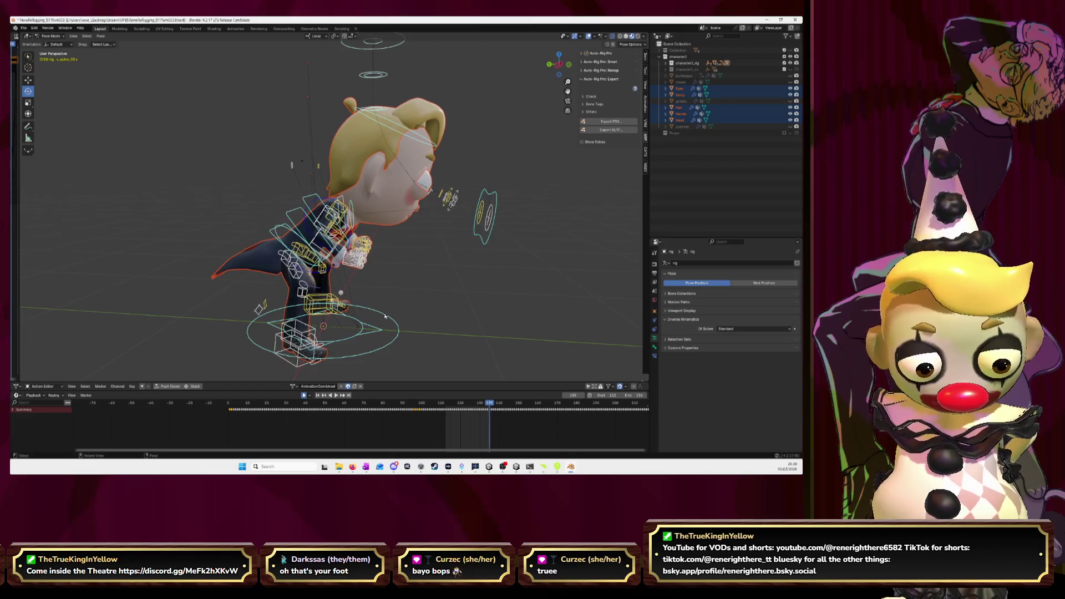
{"action": "left_click", "coordinate": [551, 65]}
{"action": "key", "text": "Right"}
{"action": "key", "text": "Right"}
{"action": "key", "text": "Right"}
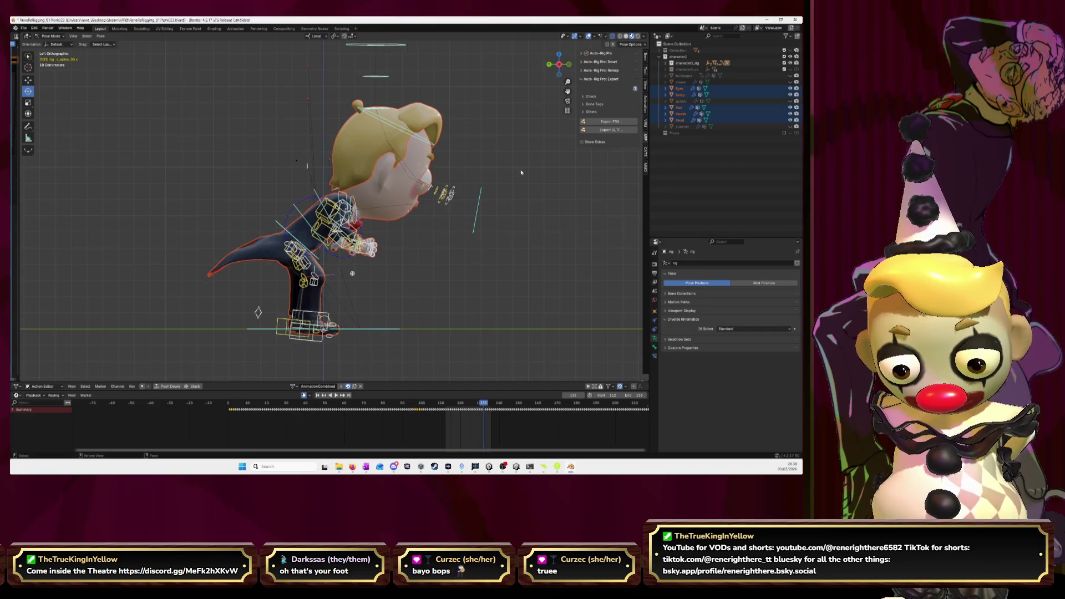
{"action": "key", "text": "Left"}
{"action": "key", "text": "Left"}
{"action": "key", "text": "Left"}
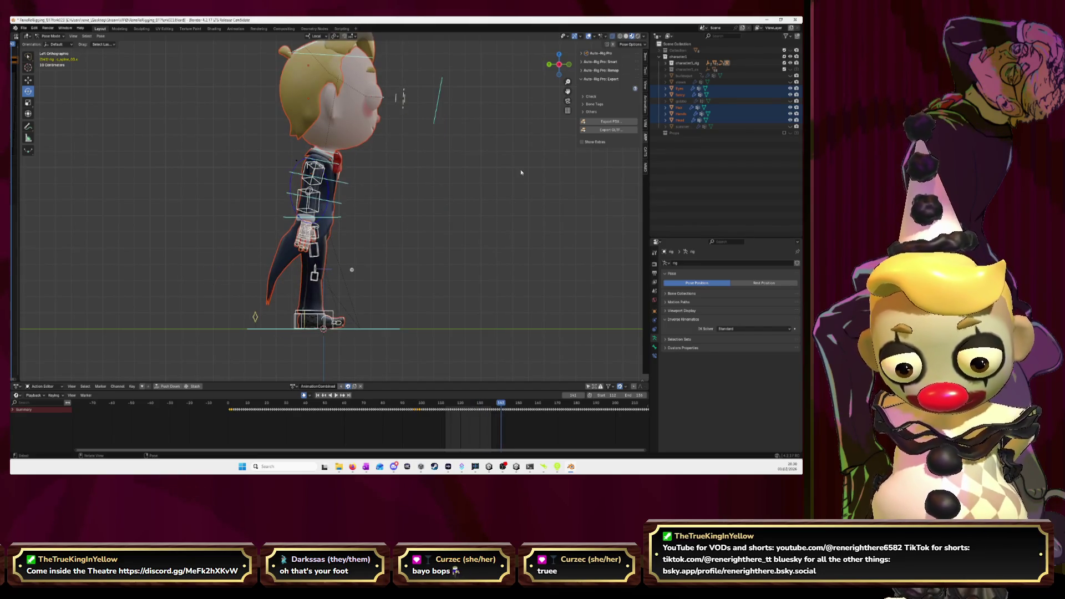
{"action": "key", "text": "Left"}
{"action": "key", "text": "Left"}
{"action": "key", "text": "Left"}
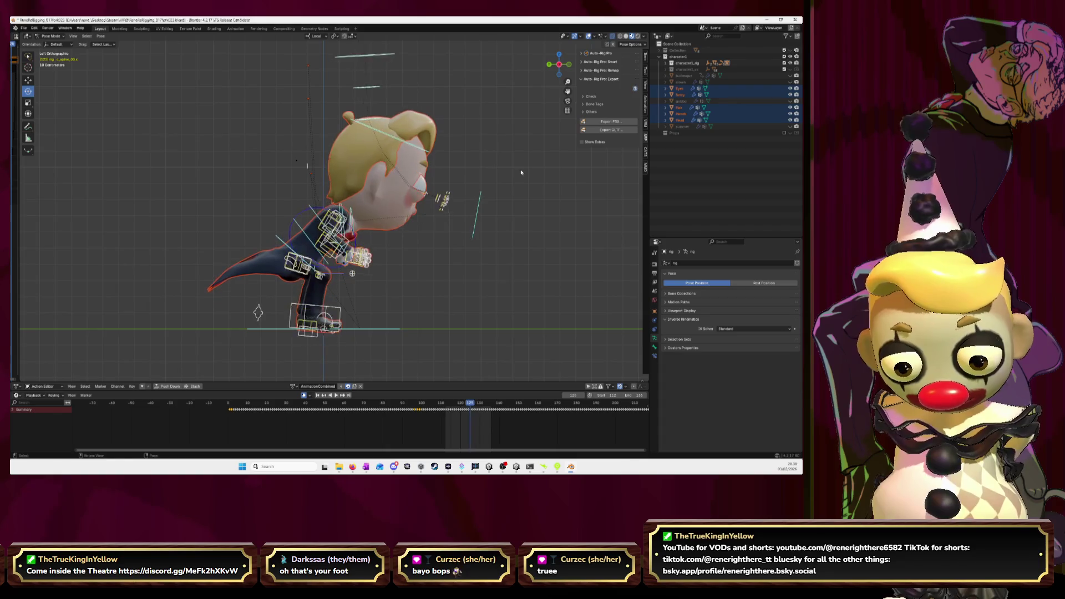
{"action": "key", "text": "Left"}
{"action": "key", "text": "Left"}
{"action": "key", "text": "Left"}
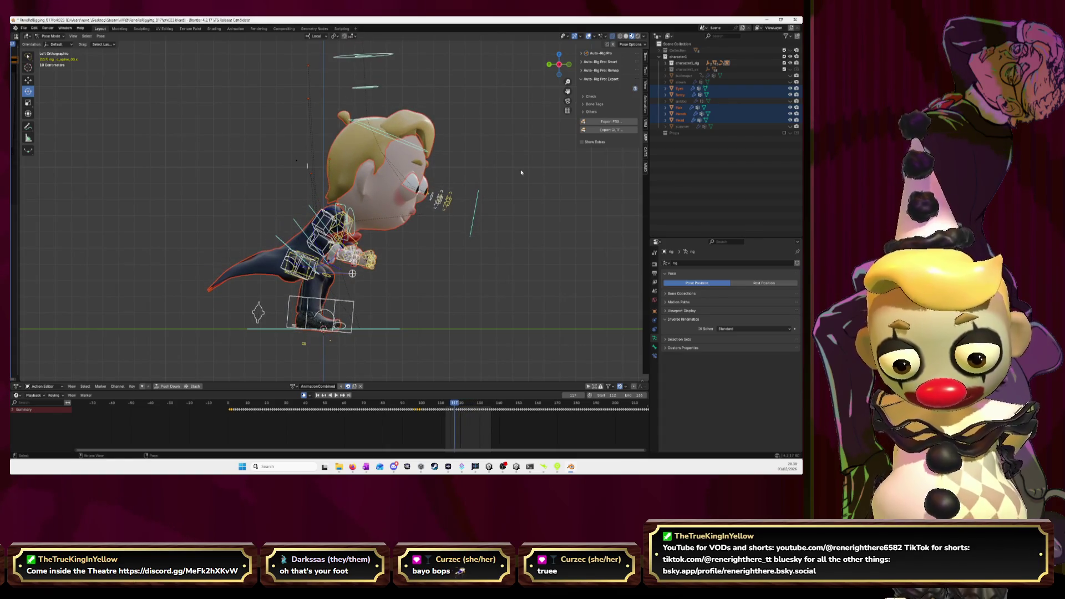
{"action": "key", "text": "space"}
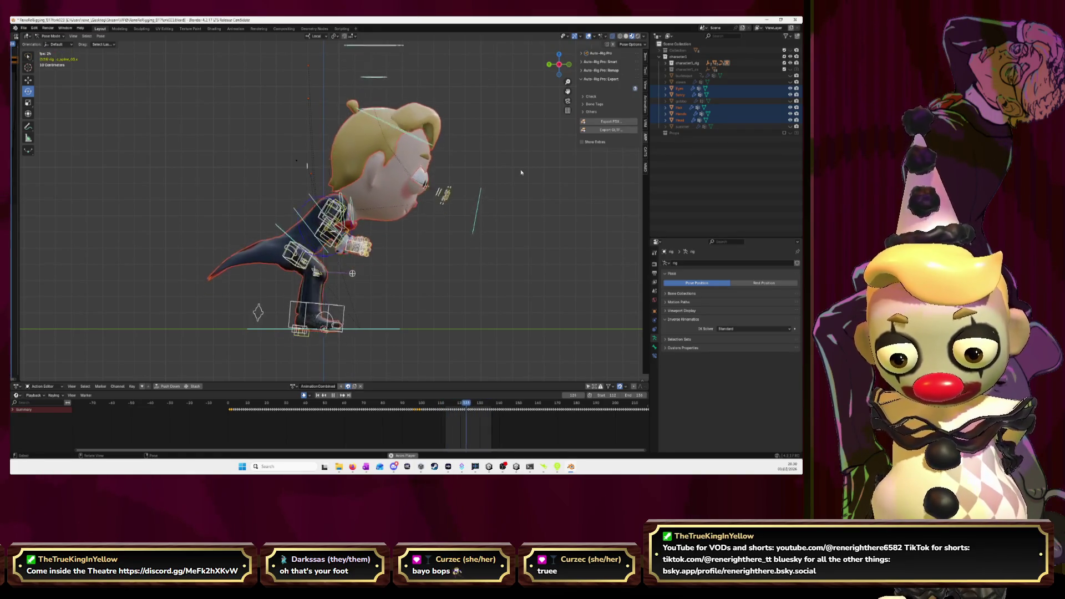
{"action": "right_click", "coordinate": [488, 242]}
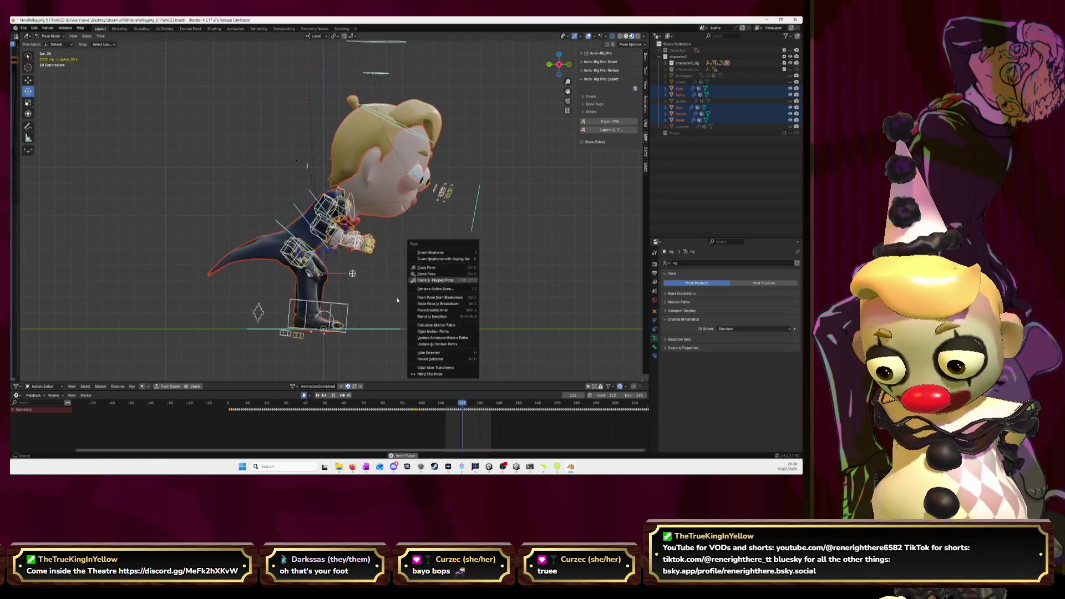
{"action": "scroll", "coordinate": [335, 298], "scroll_direction": "up", "scroll_amount": 5}
{"action": "scroll", "coordinate": [336, 299], "scroll_direction": "down", "scroll_amount": 6}
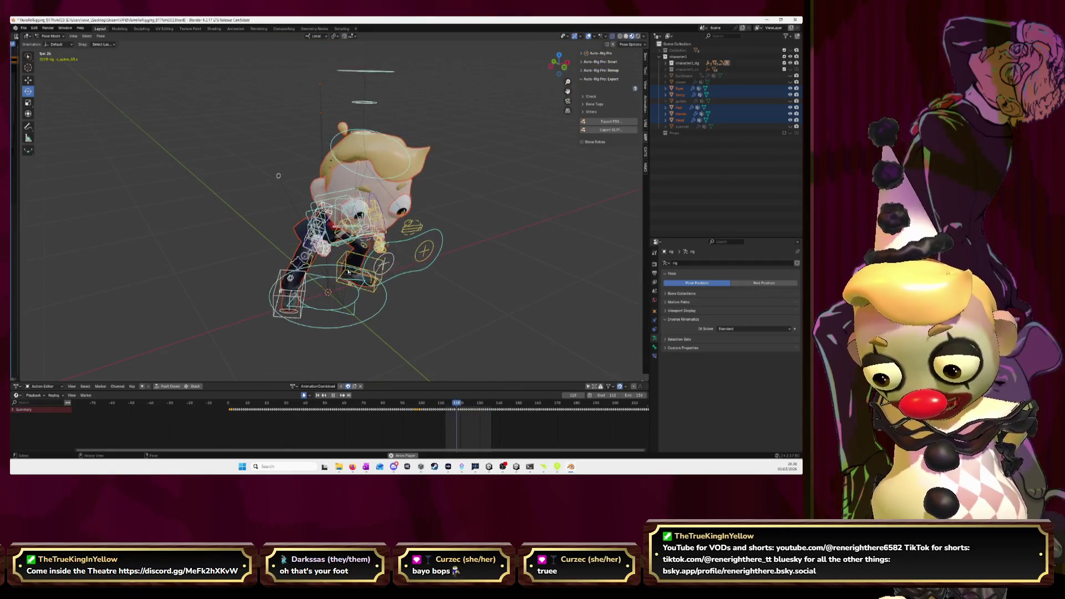
{"action": "key", "text": "space"}
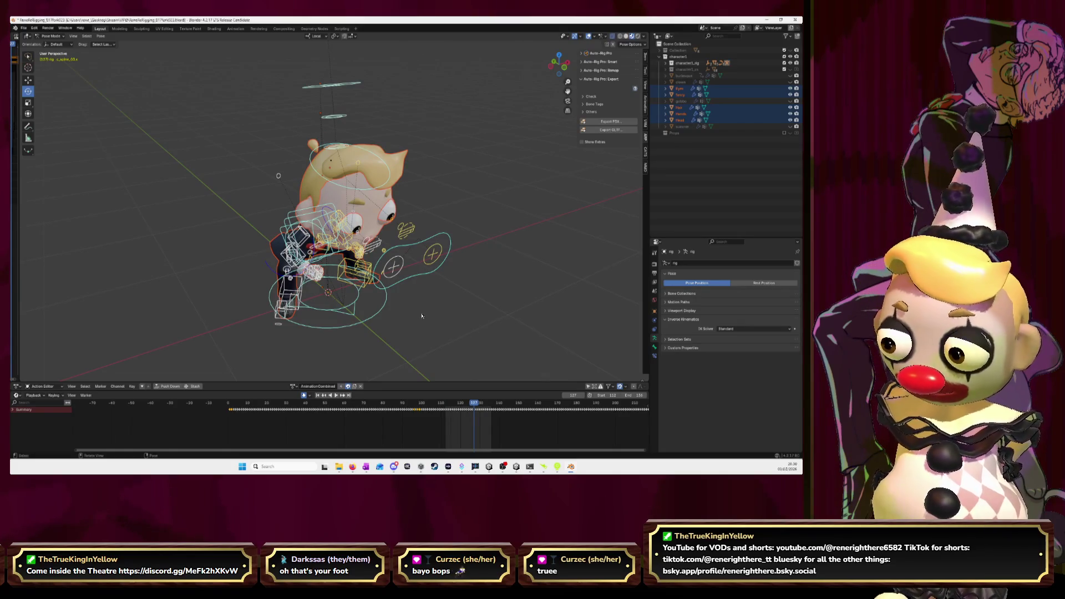
{"action": "key", "text": "Right"}
{"action": "key", "text": "Right"}
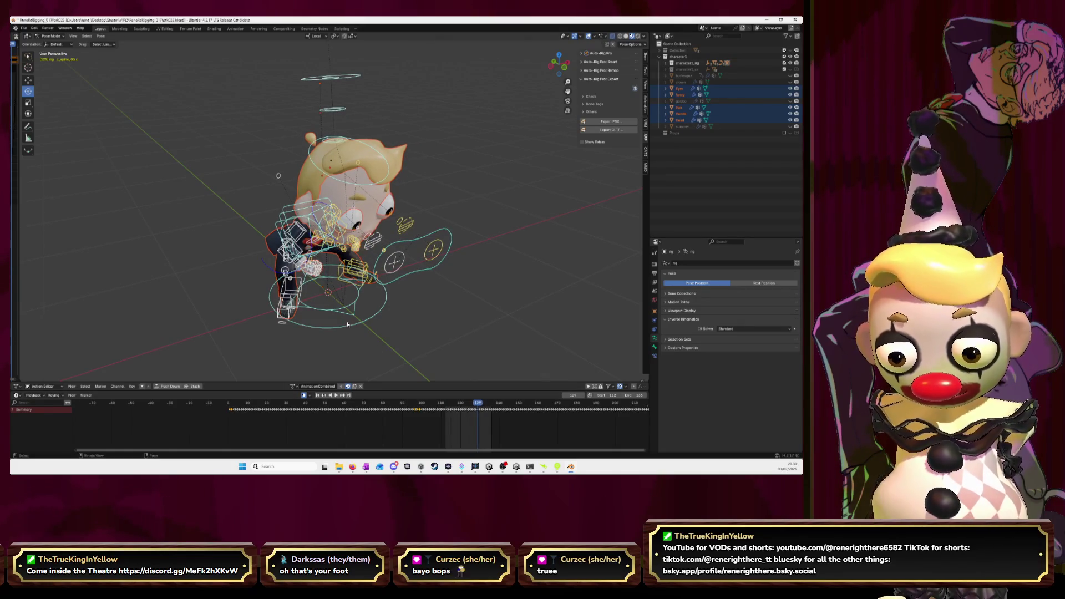
{"action": "key", "text": "Left"}
{"action": "key", "text": "Left"}
{"action": "key", "text": "Left"}
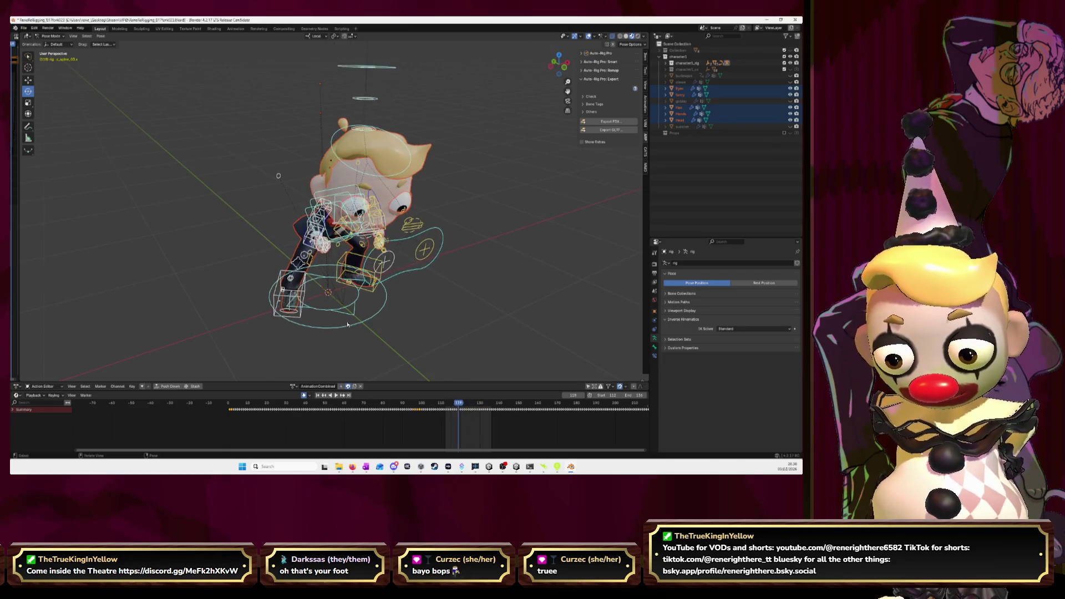
{"action": "key", "text": "Left"}
{"action": "key", "text": "Left"}
{"action": "key", "text": "Left"}
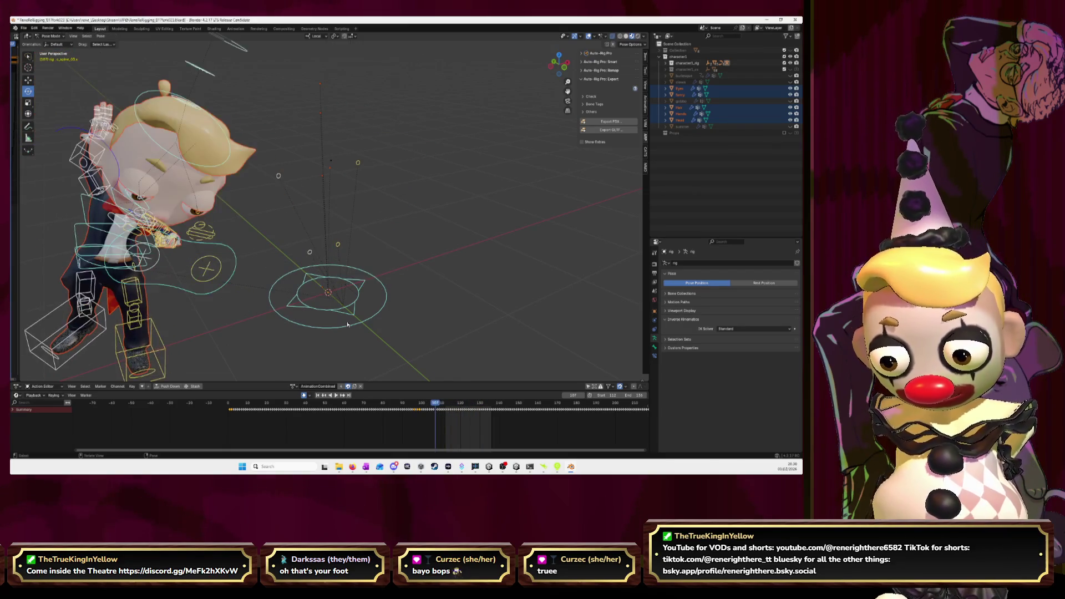
{"action": "key", "text": "Right"}
{"action": "key", "text": "Right"}
{"action": "key", "text": "Right"}
{"action": "key", "text": "Right"}
{"action": "key", "text": "Right"}
{"action": "key", "text": "Right"}
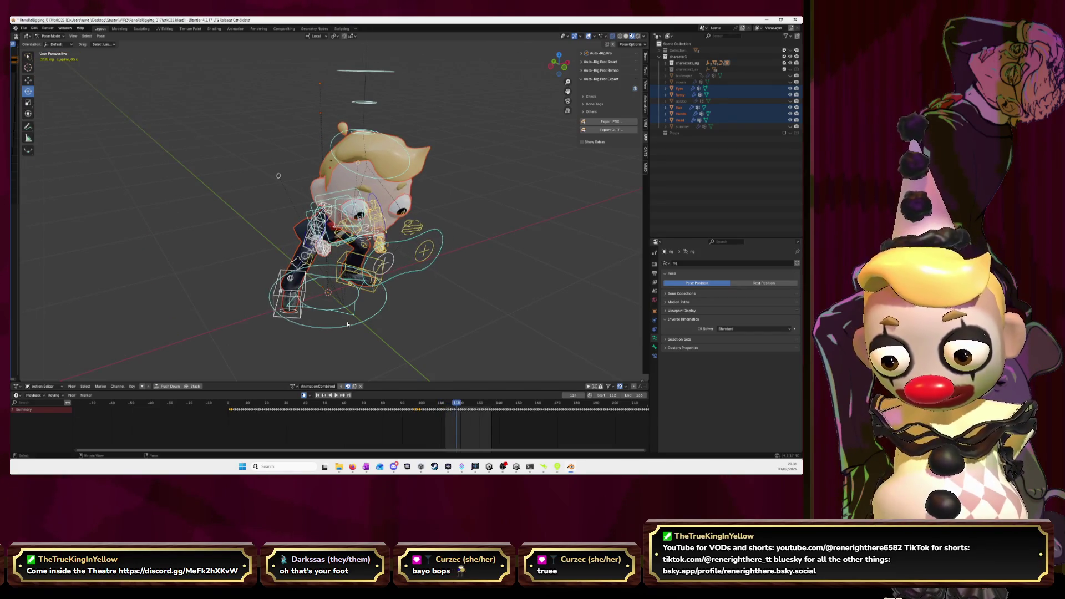
{"action": "left_click", "coordinate": [290, 300]}
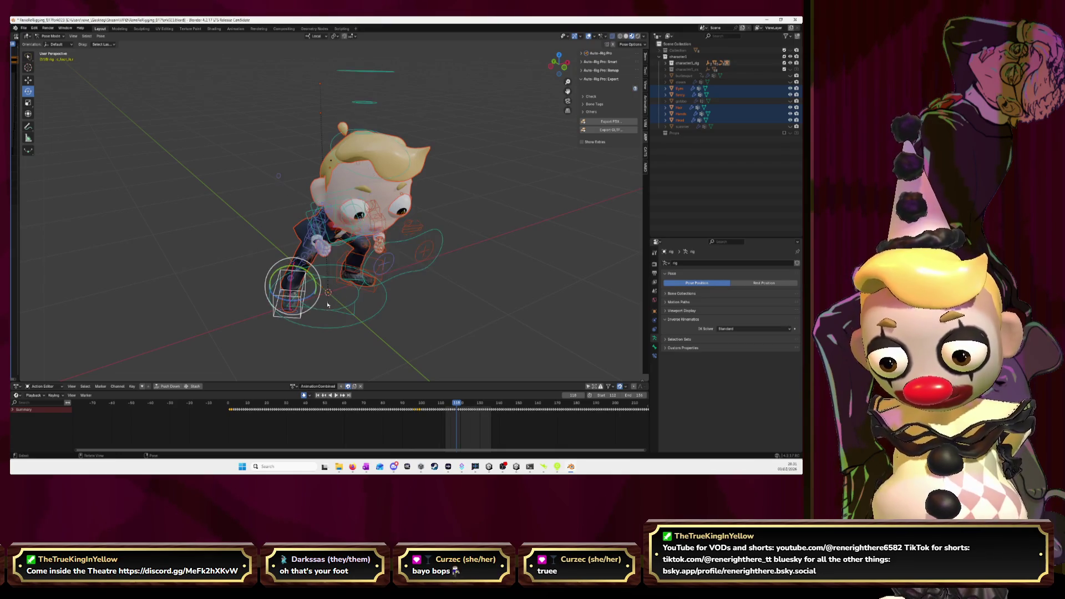
Calculate the foot bone's motion path, then clear and recalculate it.
{"action": "left_click", "coordinate": [674, 302]}
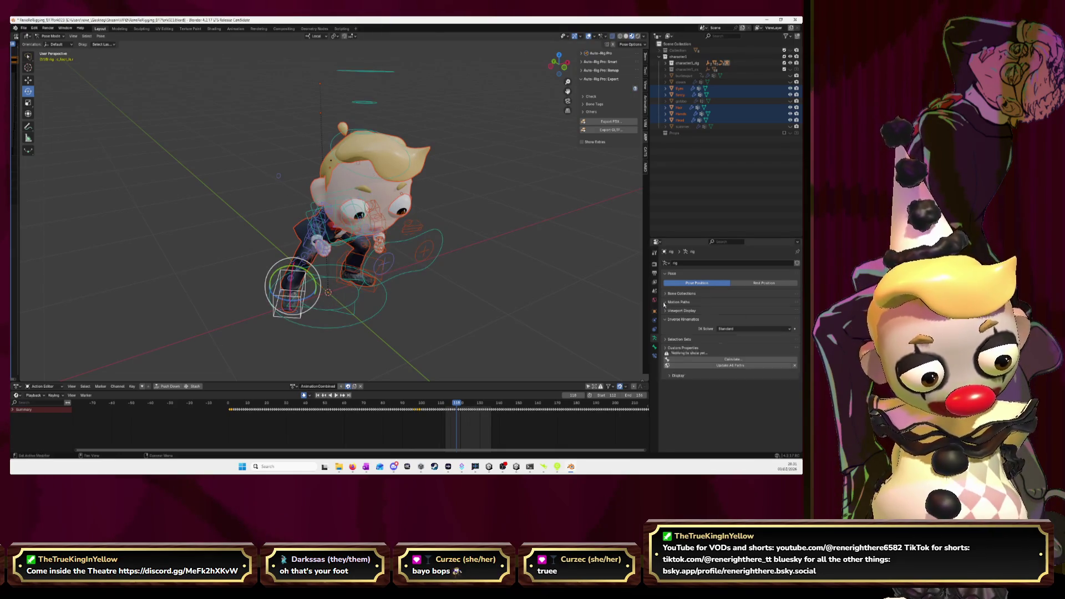
{"action": "left_click", "coordinate": [735, 361]}
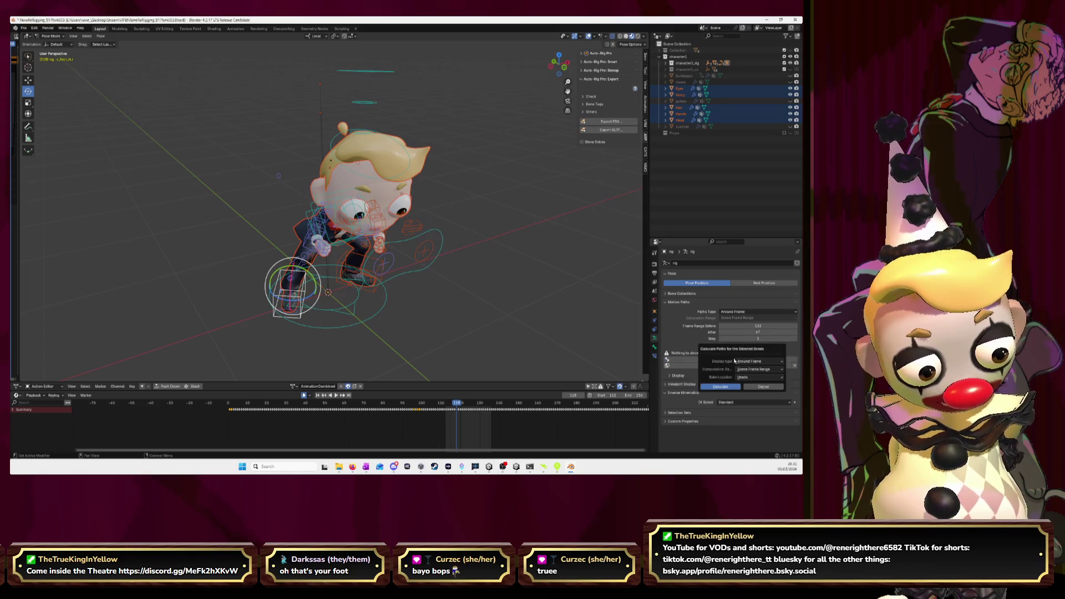
{"action": "left_click", "coordinate": [720, 386]}
{"action": "scroll", "coordinate": [355, 318], "scroll_direction": "down", "scroll_amount": 3}
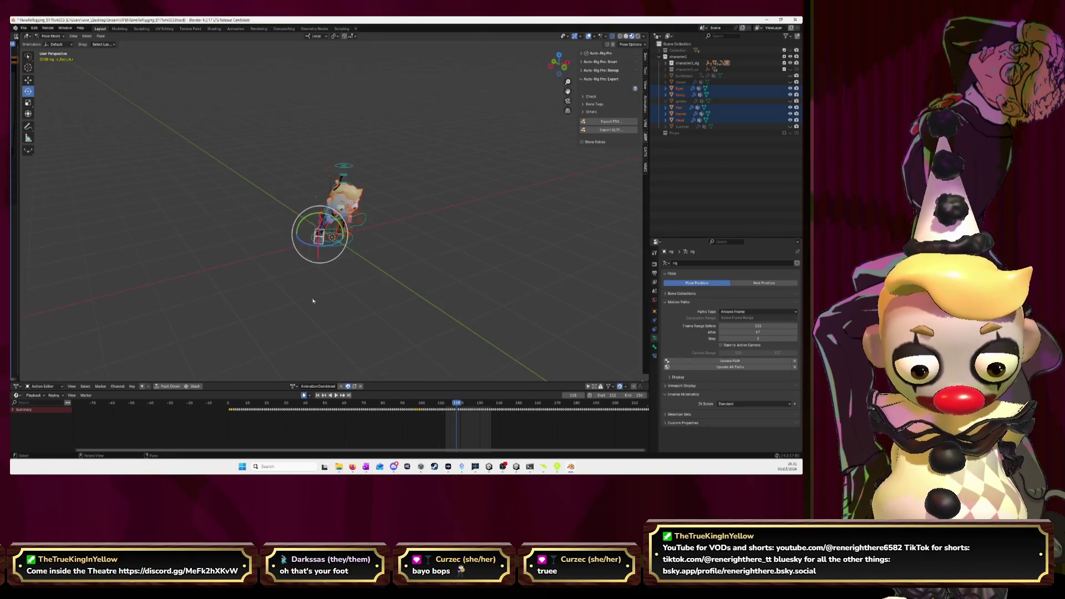
{"action": "scroll", "coordinate": [368, 278], "scroll_direction": "up", "scroll_amount": 3}
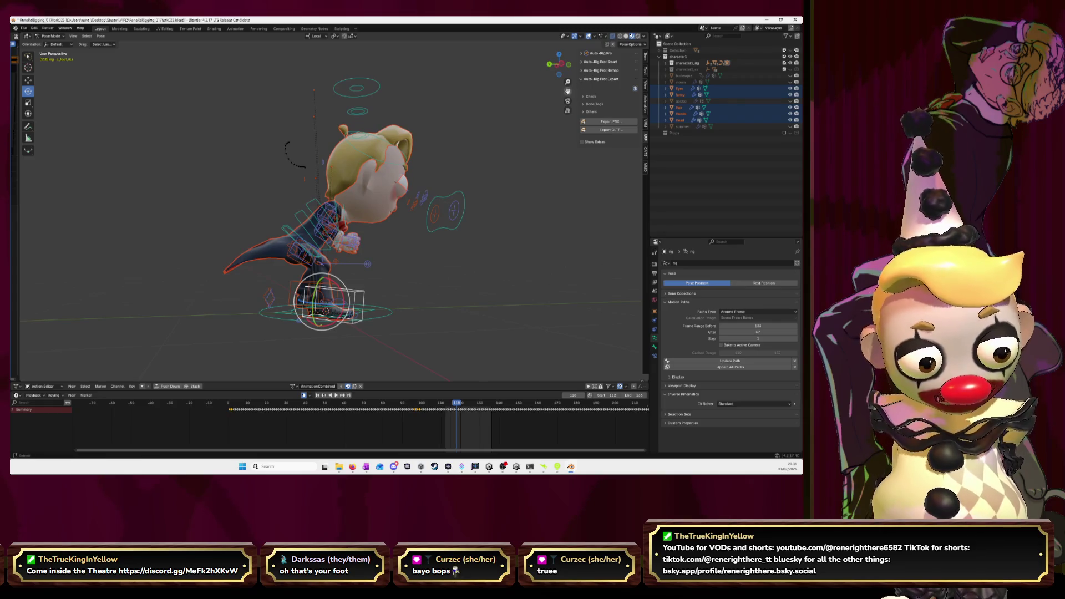
{"action": "scroll", "coordinate": [405, 215], "scroll_direction": "up", "scroll_amount": 6}
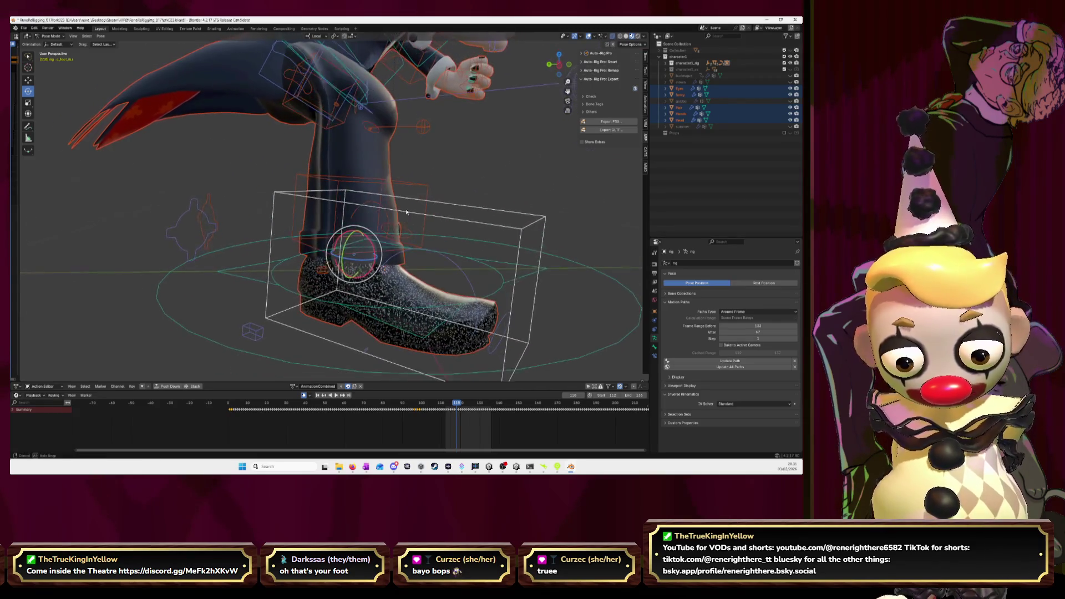
{"action": "left_click", "coordinate": [794, 362]}
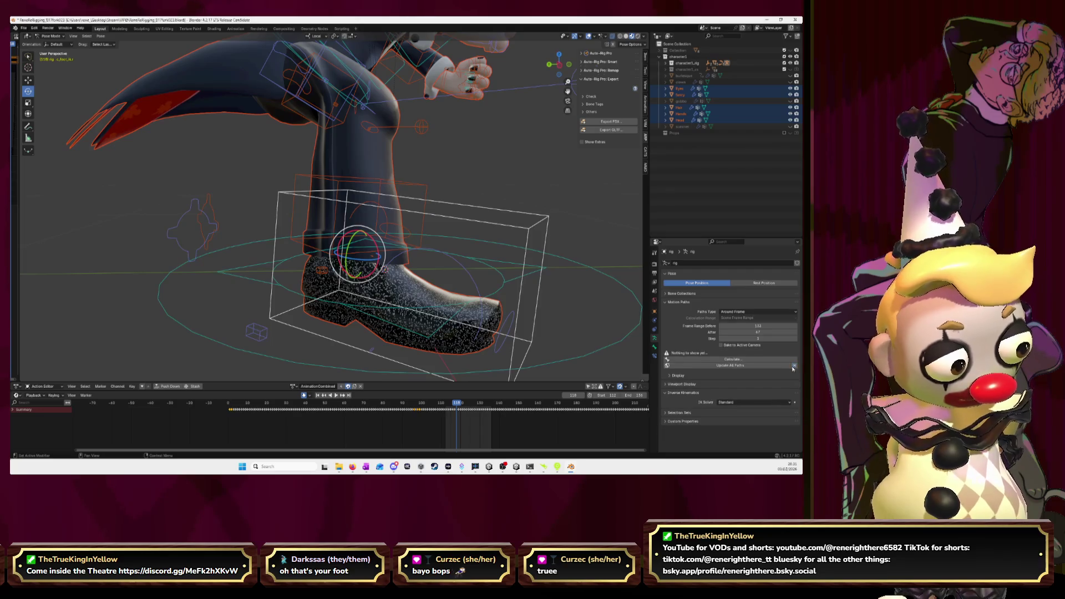
{"action": "left_click", "coordinate": [757, 361]}
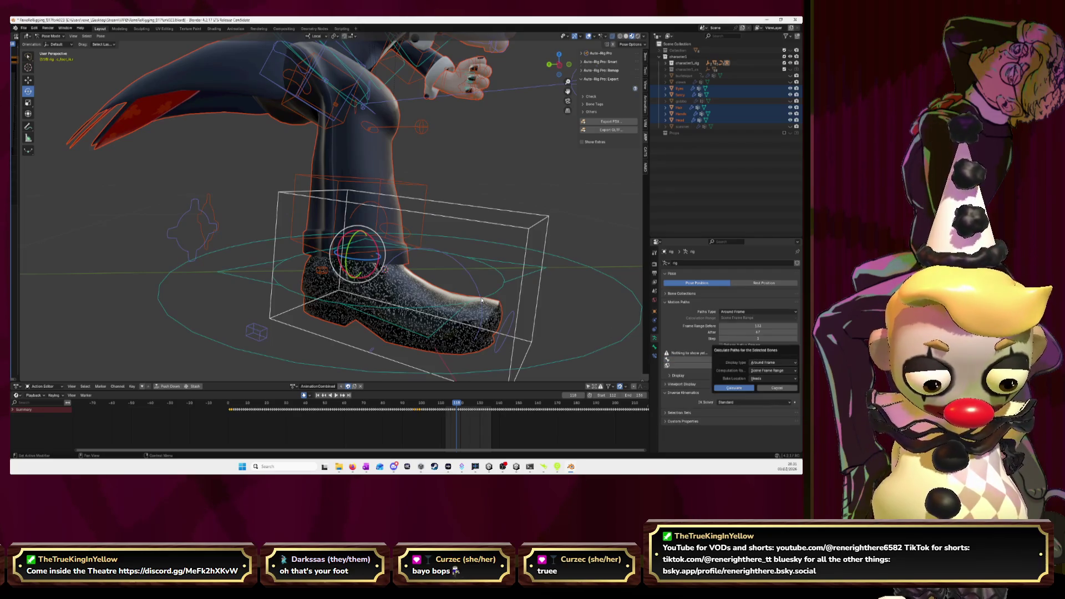
{"action": "left_click", "coordinate": [748, 388]}
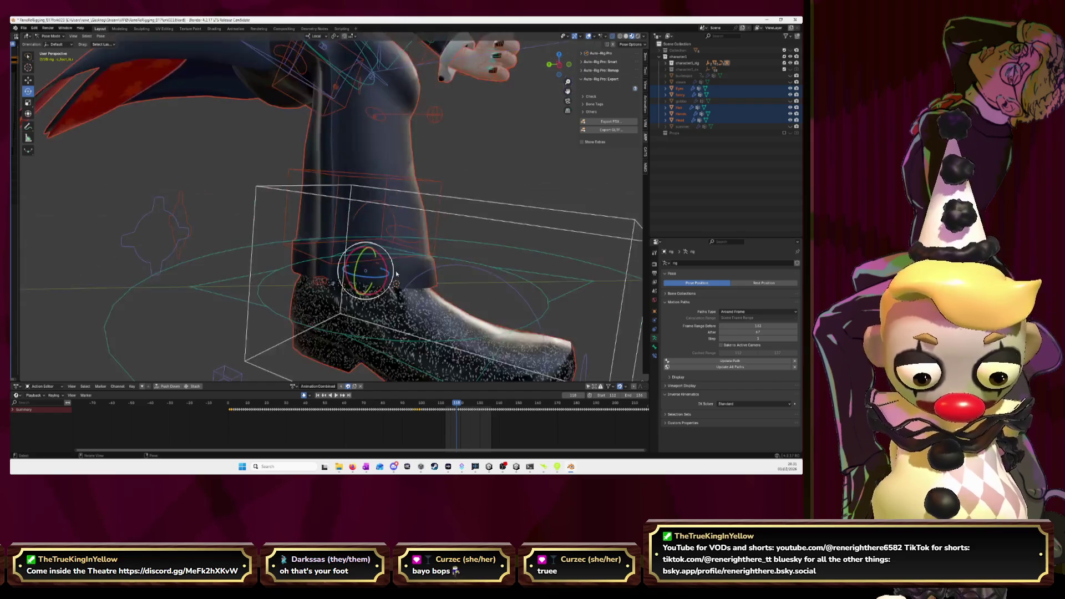
{"action": "scroll", "coordinate": [436, 272], "scroll_direction": "up", "scroll_amount": 5}
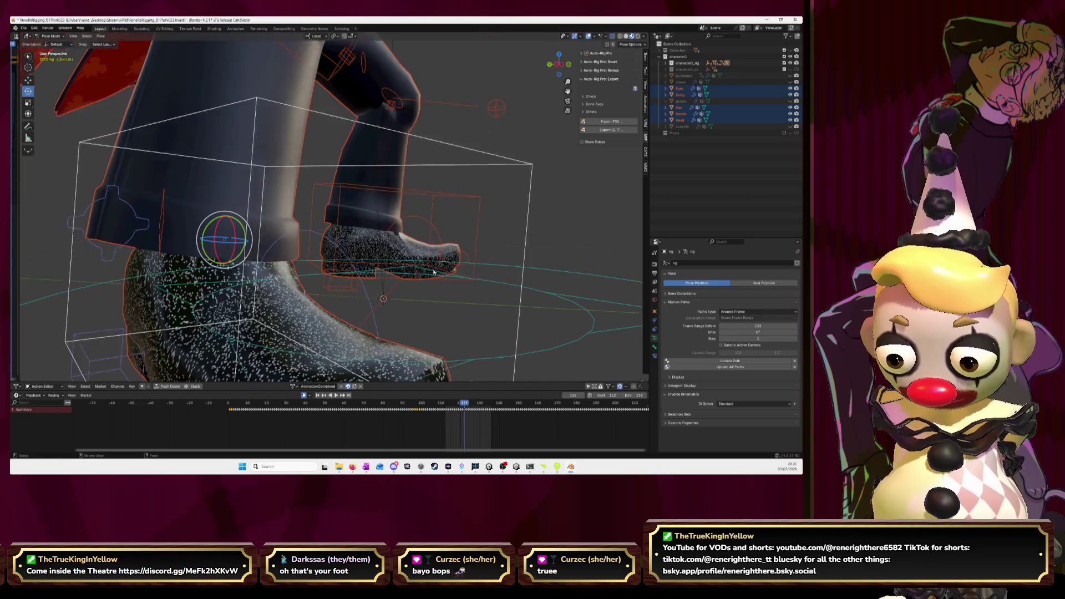
{"action": "scroll", "coordinate": [435, 272], "scroll_direction": "down", "scroll_amount": 8}
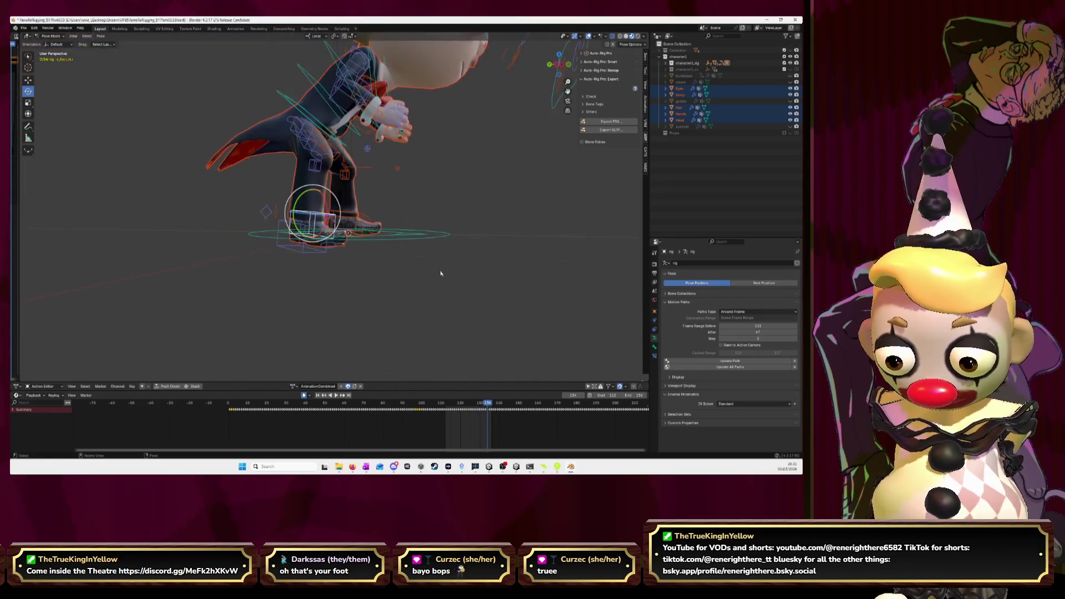
Calculate a motion path for the lower foot bone and view the leg from the side.
{"action": "left_click", "coordinate": [304, 274]}
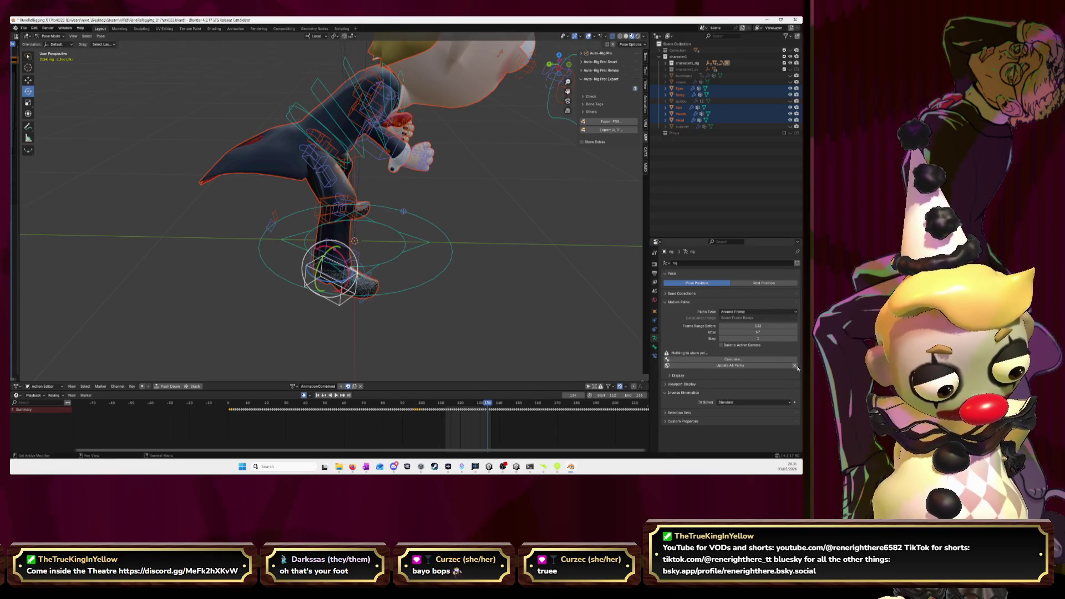
{"action": "left_click", "coordinate": [732, 359]}
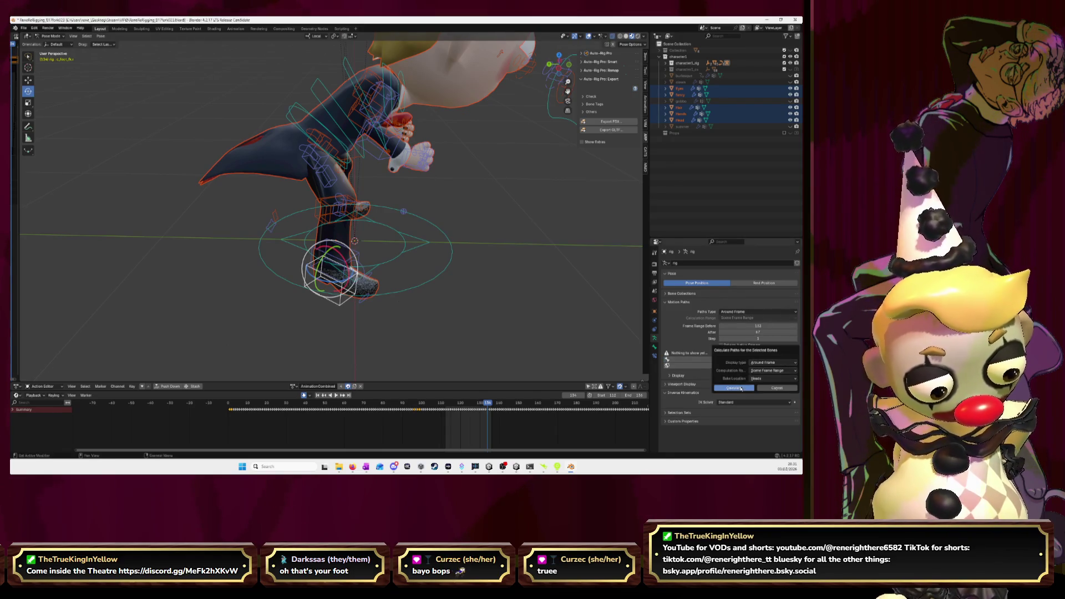
{"action": "left_click", "coordinate": [734, 387]}
{"action": "scroll", "coordinate": [401, 292], "scroll_direction": "up", "scroll_amount": 6}
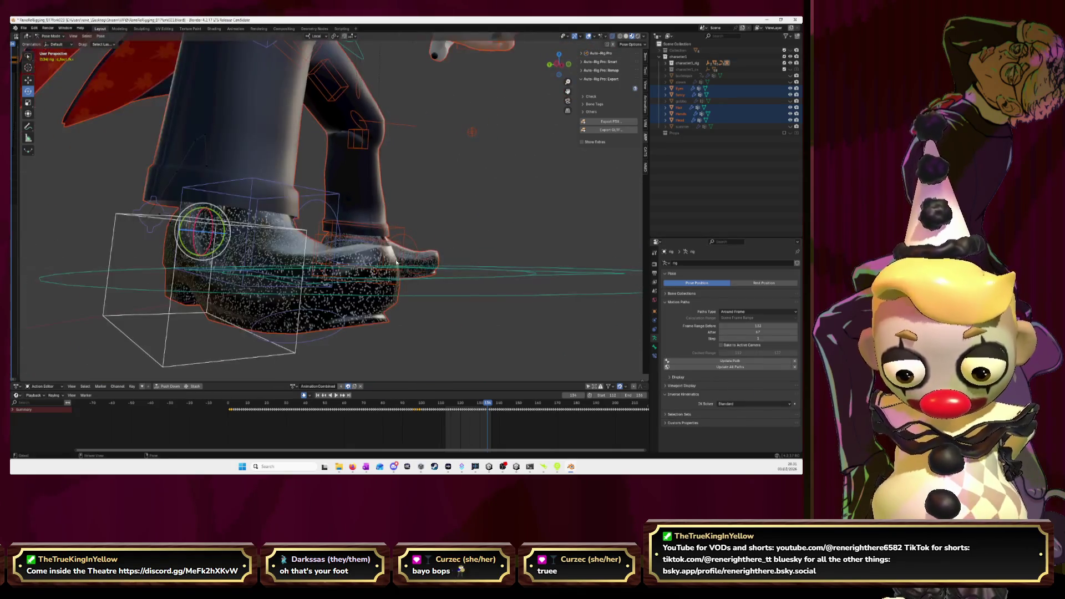
{"action": "scroll", "coordinate": [396, 261], "scroll_direction": "up", "scroll_amount": 4}
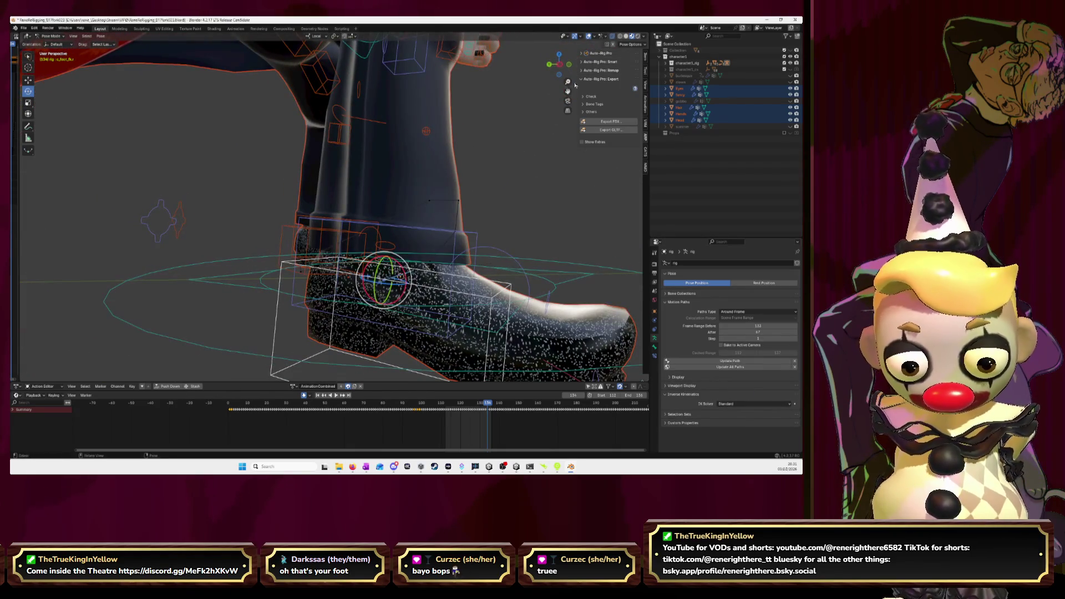
{"action": "left_click", "coordinate": [568, 66]}
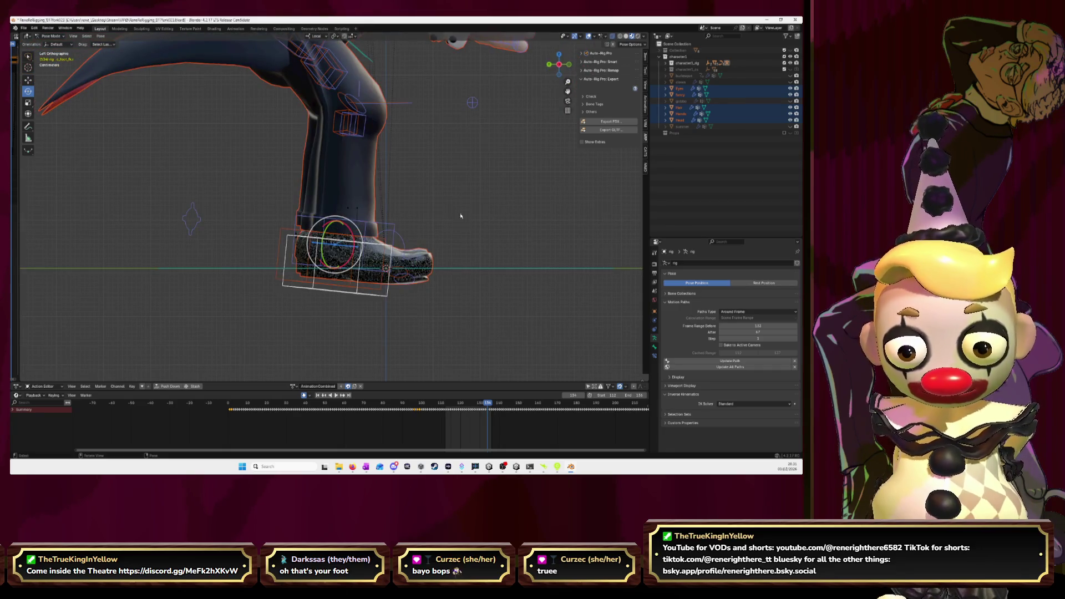
Step the animation back to frame 112 where the foot motion starts, play it, and return to Unity.
{"action": "key", "text": "Left"}
{"action": "key", "text": "Left"}
{"action": "key", "text": "Left"}
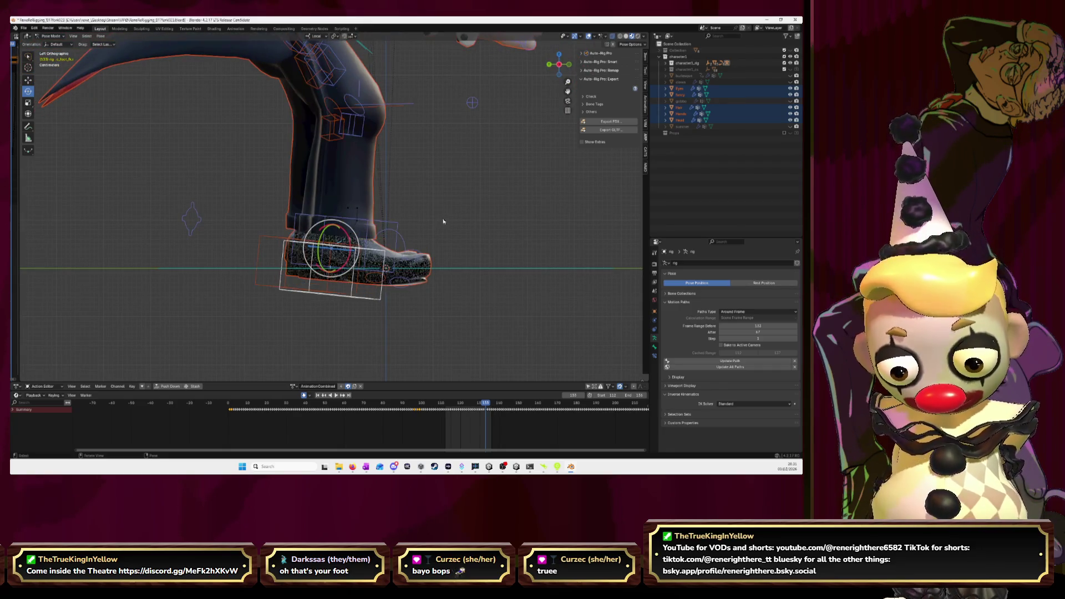
{"action": "key", "text": "Left"}
{"action": "key", "text": "Left"}
{"action": "key", "text": "Left"}
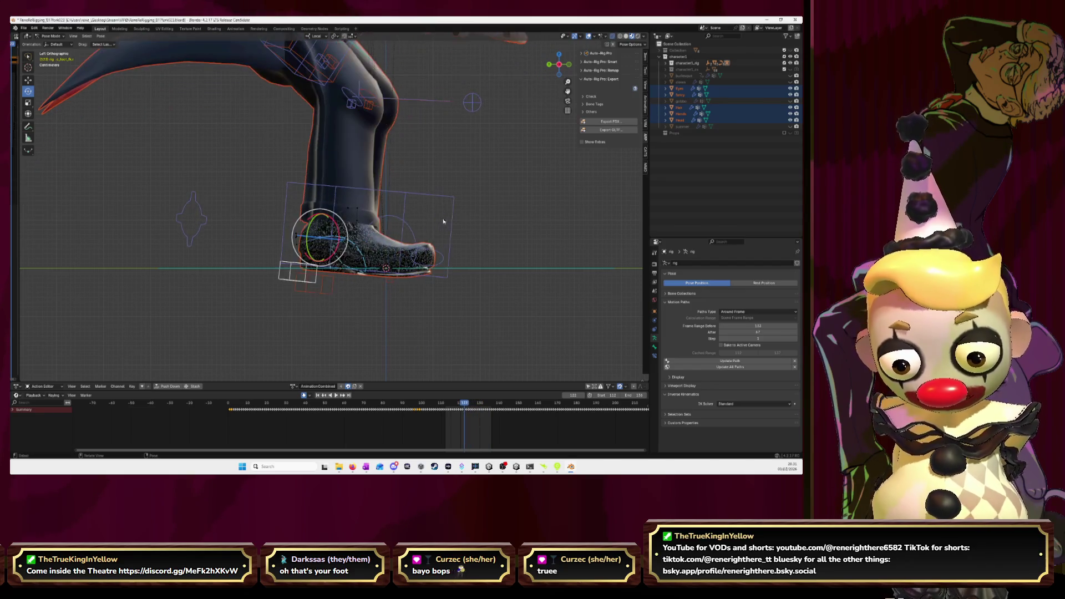
{"action": "key", "text": "Left"}
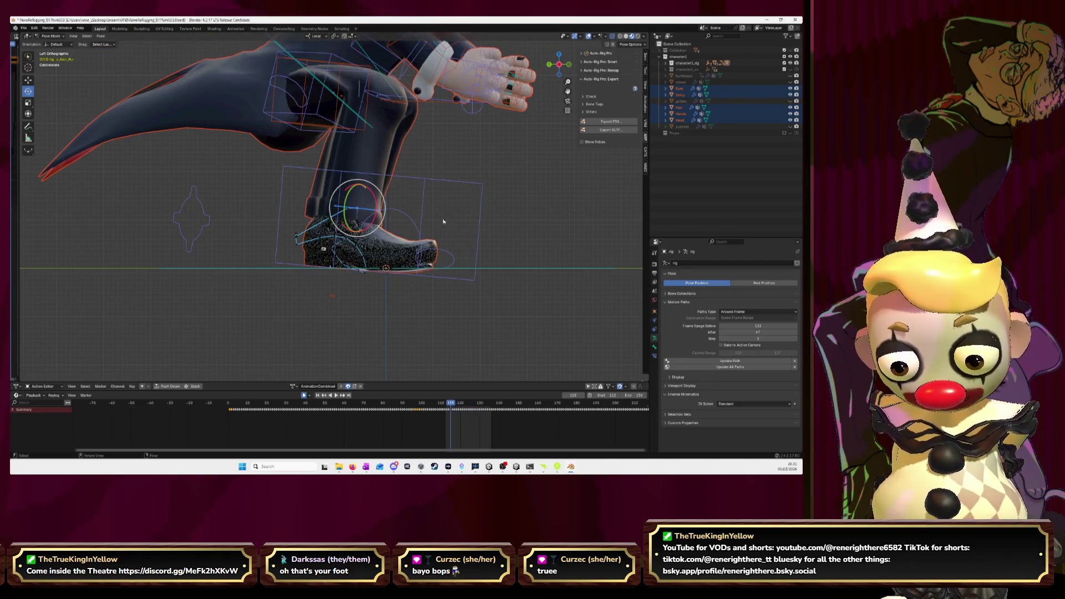
{"action": "key", "text": "Left"}
{"action": "key", "text": "Left"}
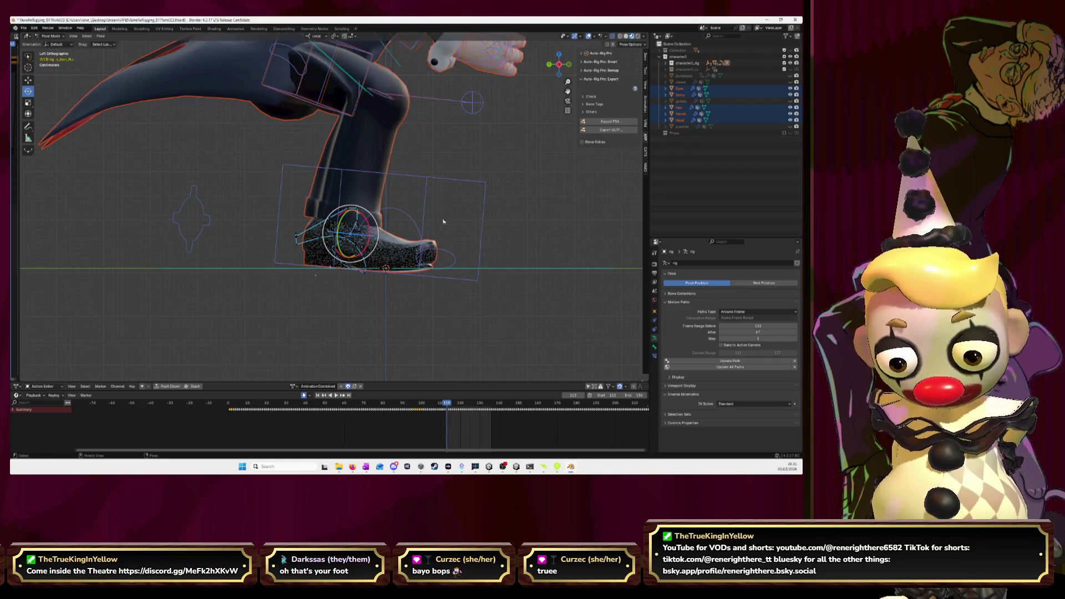
{"action": "key", "text": "Left"}
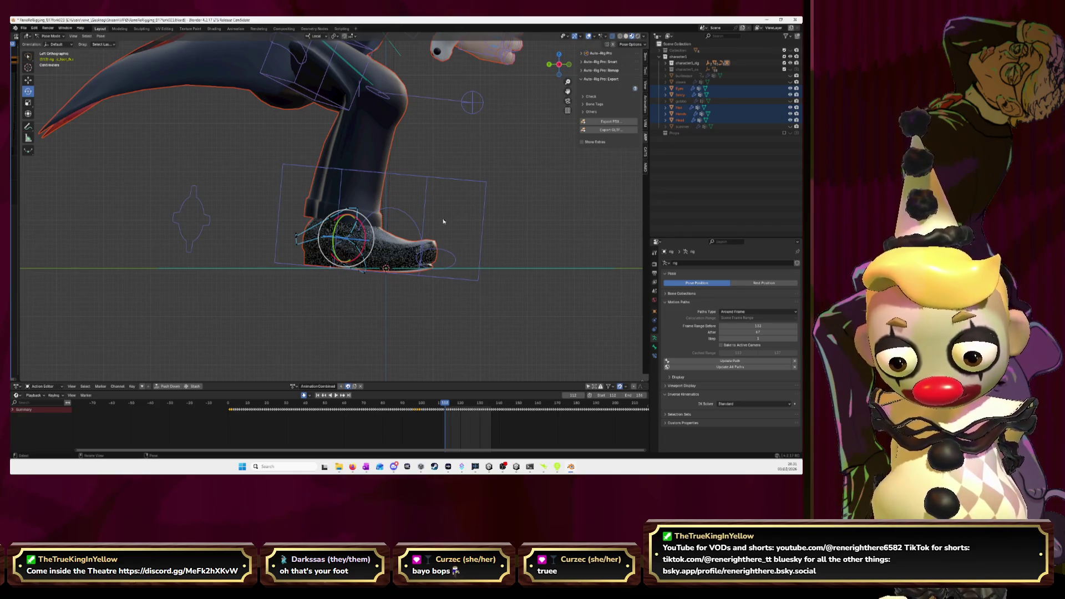
{"action": "key", "text": "space"}
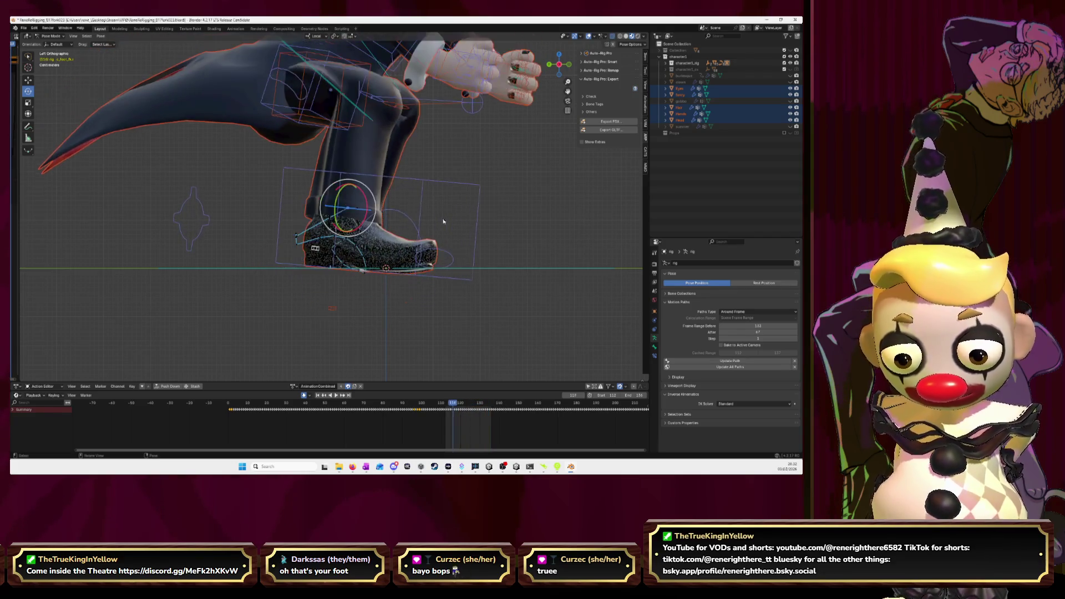
{"action": "key", "text": "alt+Tab"}
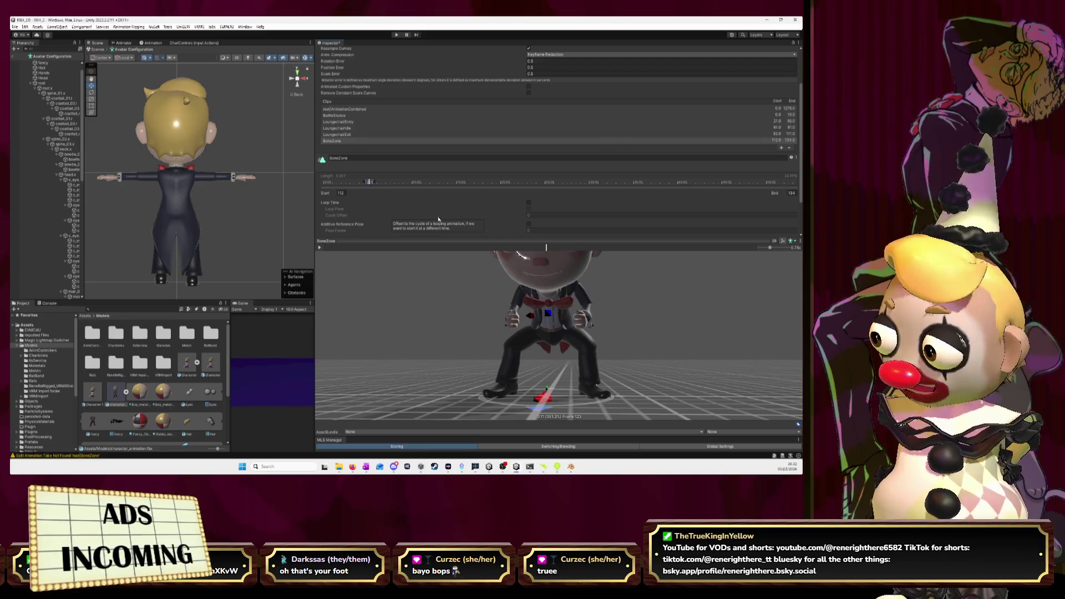
Recheck the foot animation in Blender, then re-enter BoneZone's end frame and preview the clip.
{"action": "key", "text": "alt+Tab"}
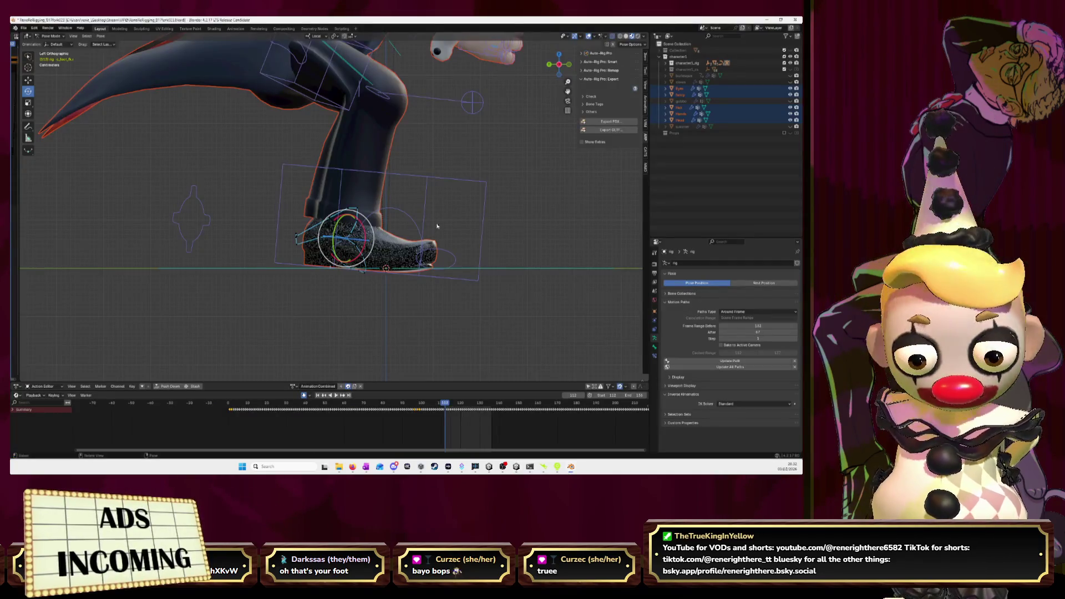
{"action": "key", "text": "space"}
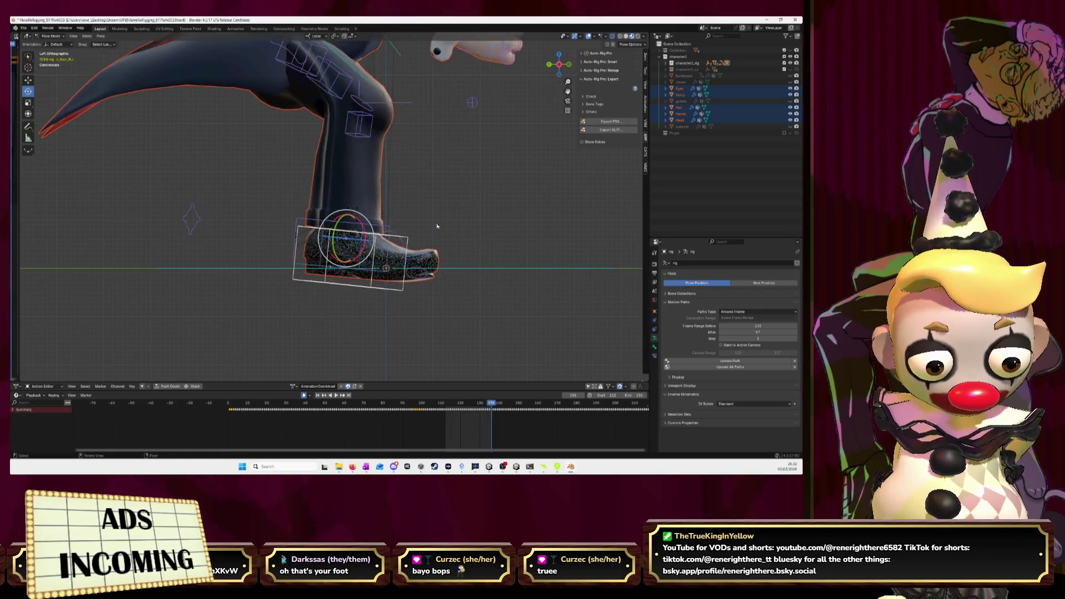
{"action": "key", "text": "alt+Tab"}
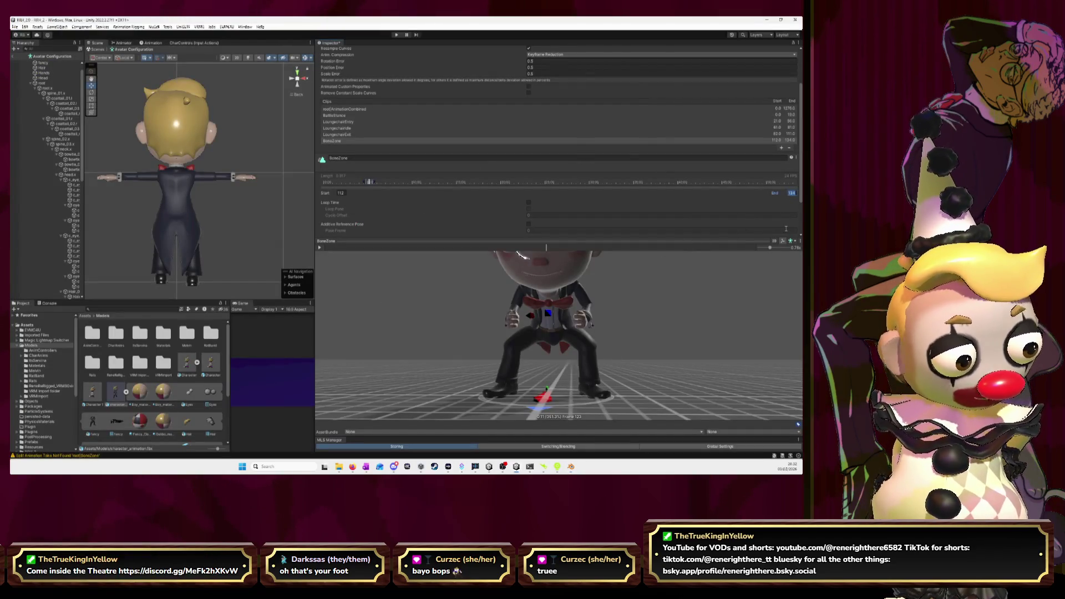
{"action": "key", "text": "BackSpace"}
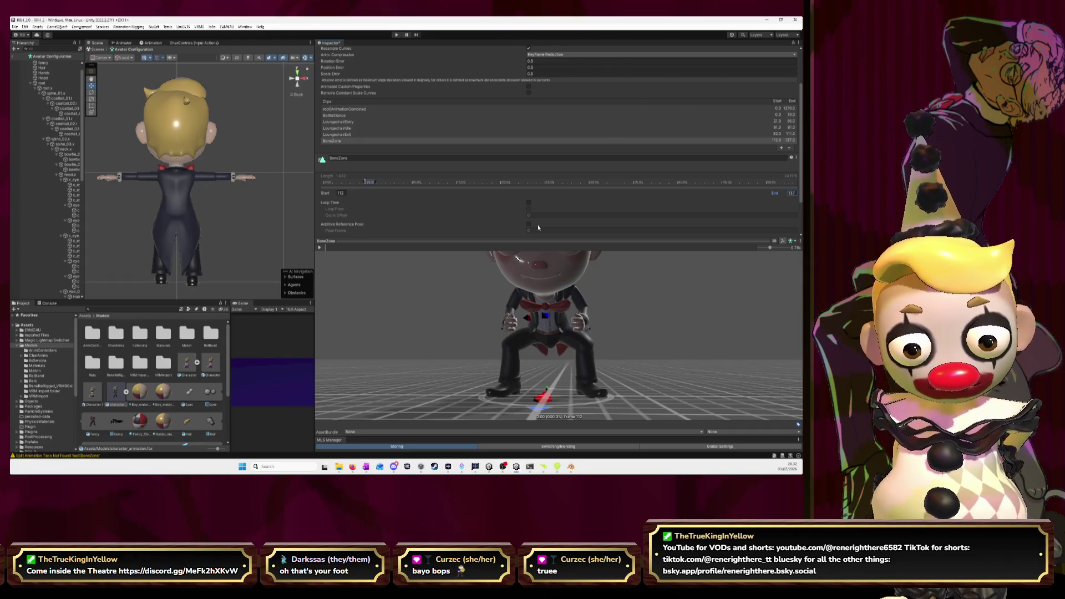
{"action": "left_click", "coordinate": [320, 248]}
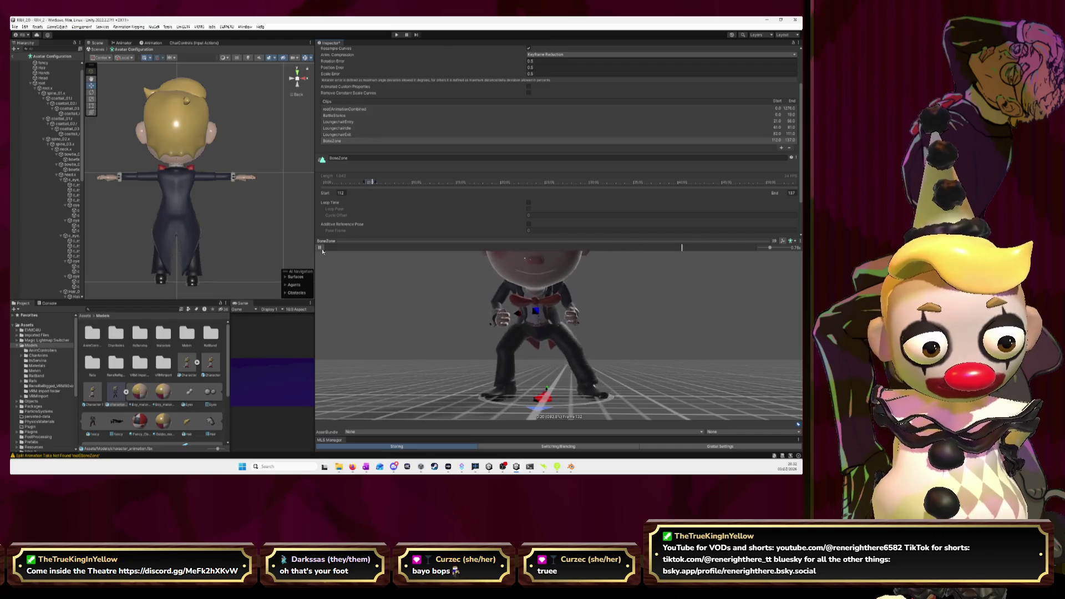
{"action": "left_click", "coordinate": [320, 248]}
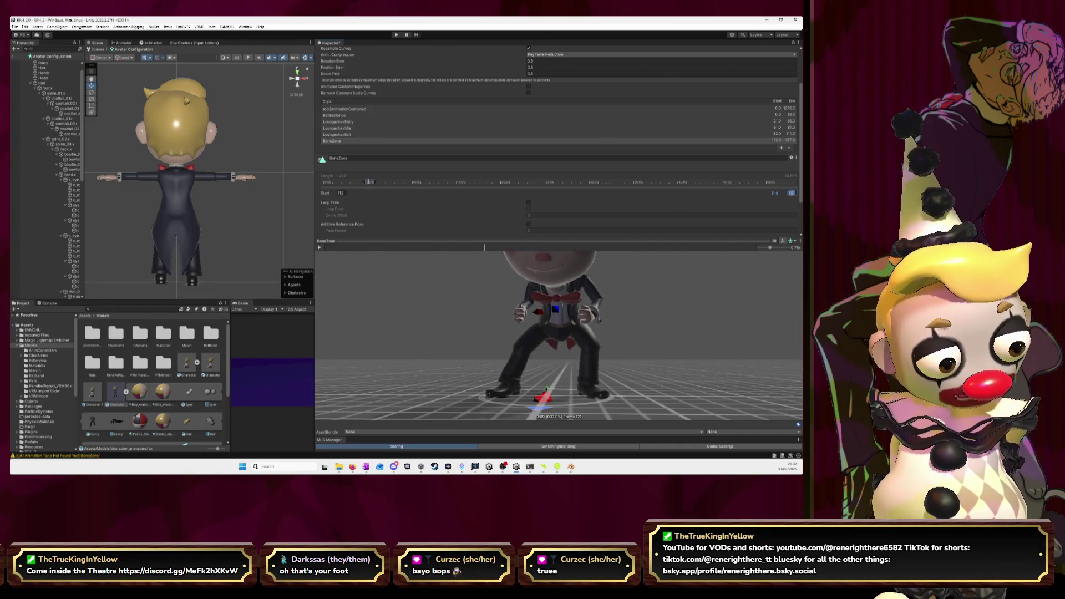
{"action": "key", "text": "BackSpace"}
Compare the foot pose in Blender again, then add a new clip to the Clips list.
{"action": "key", "text": "alt+Tab"}
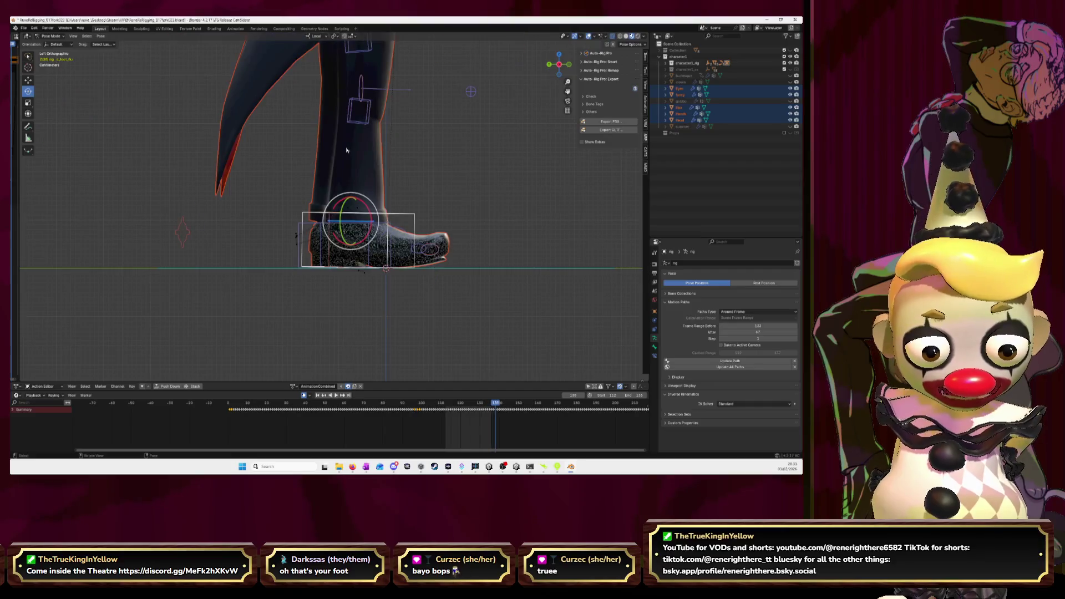
{"action": "scroll", "coordinate": [464, 174], "scroll_direction": "down", "scroll_amount": 6}
{"action": "scroll", "coordinate": [417, 174], "scroll_direction": "up", "scroll_amount": 2}
{"action": "scroll", "coordinate": [417, 178], "scroll_direction": "down", "scroll_amount": 2}
{"action": "key", "text": "alt+Tab"}
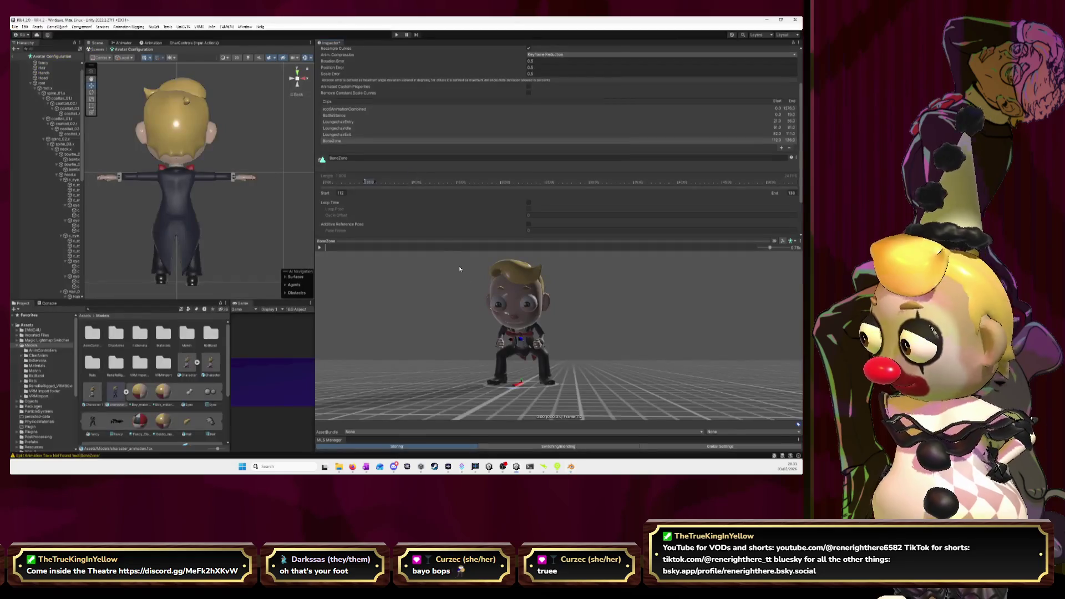
{"action": "left_click", "coordinate": [781, 149]}
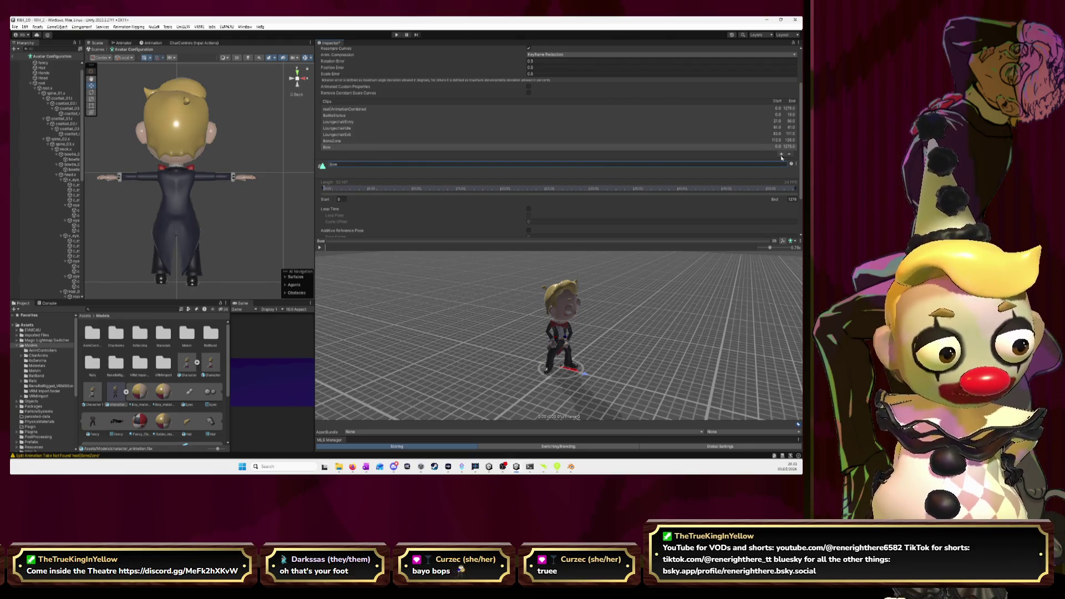
Set the Bow clip to start at frame 137 and end at frame 196.
{"action": "left_click", "coordinate": [342, 199]}
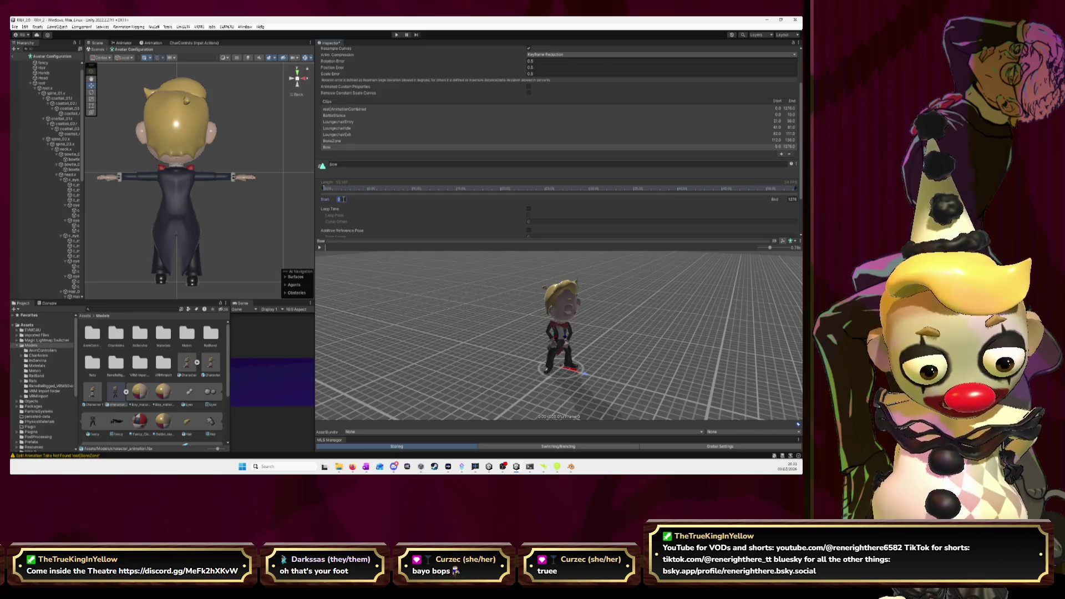
{"action": "type", "text": "7"}
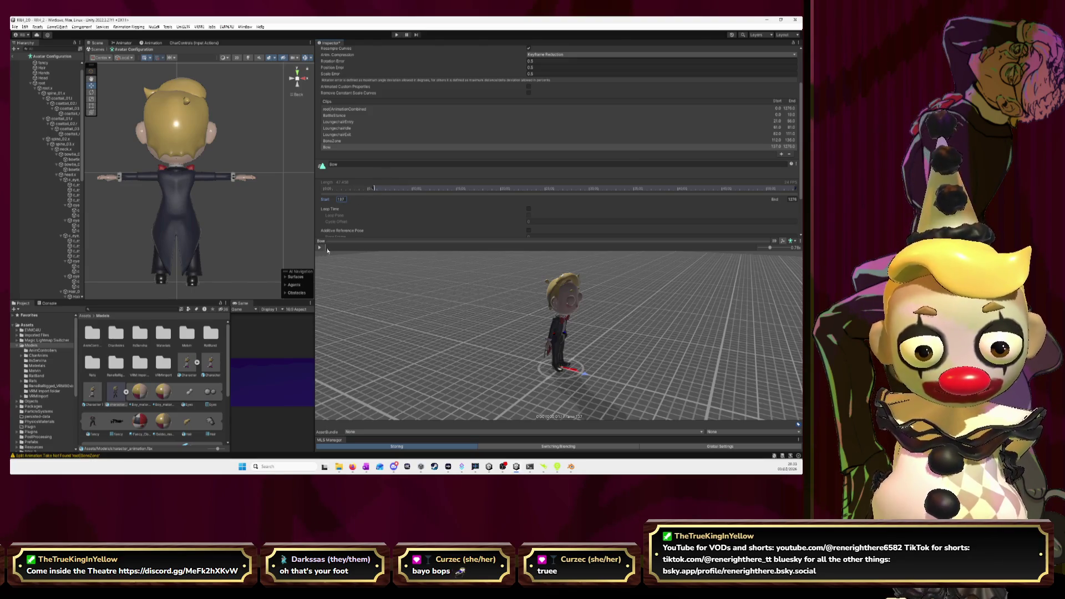
{"action": "key", "text": "alt+Tab"}
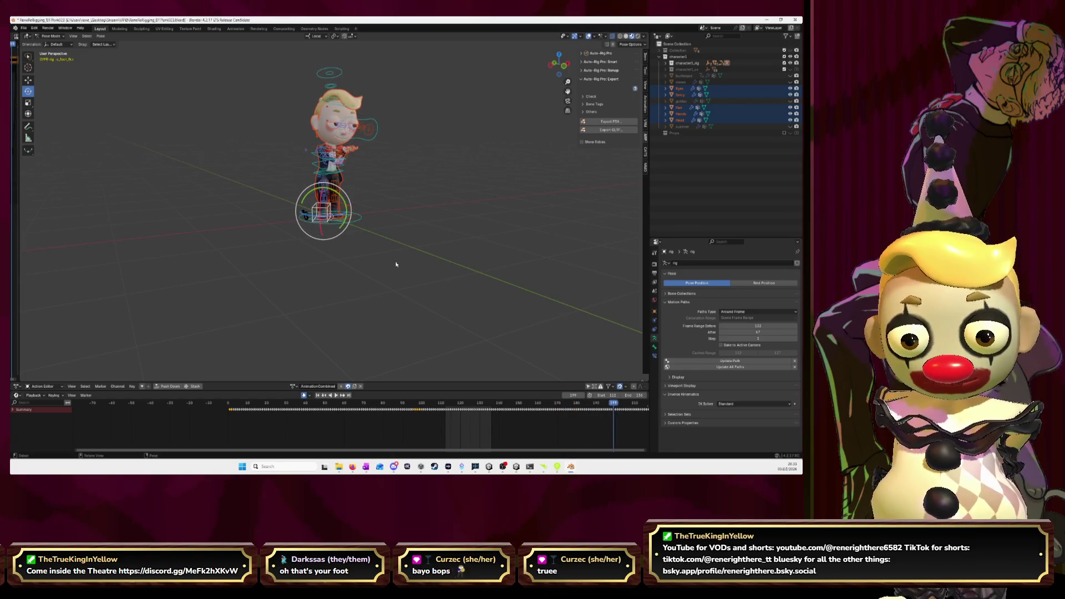
{"action": "key", "text": "Left"}
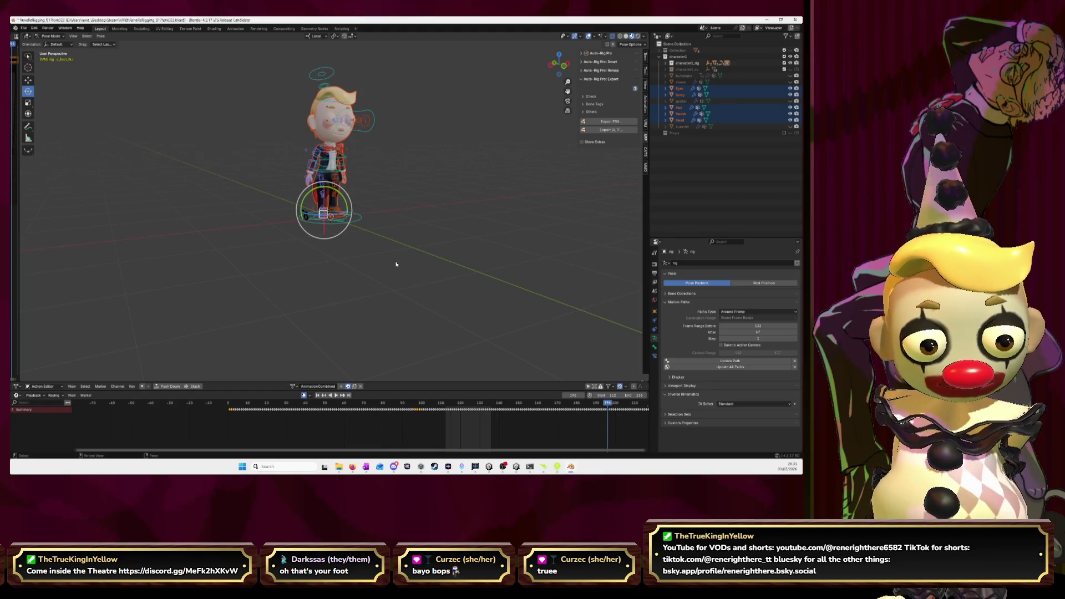
{"action": "key", "text": "alt+Tab"}
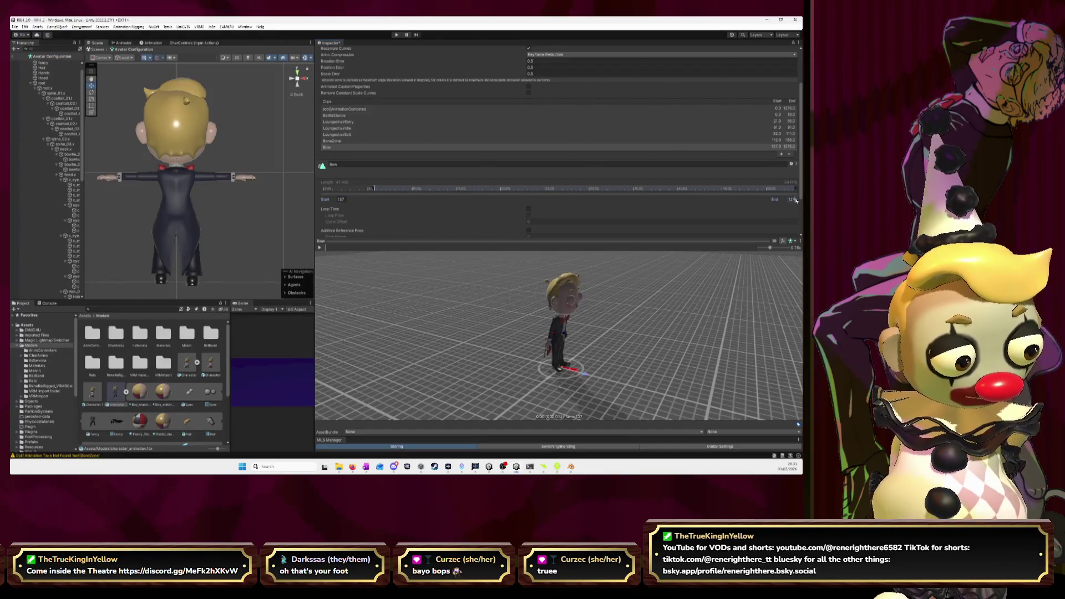
{"action": "double_click", "coordinate": [794, 199]}
{"action": "type", "text": "196"}
{"action": "key", "text": "Return"}
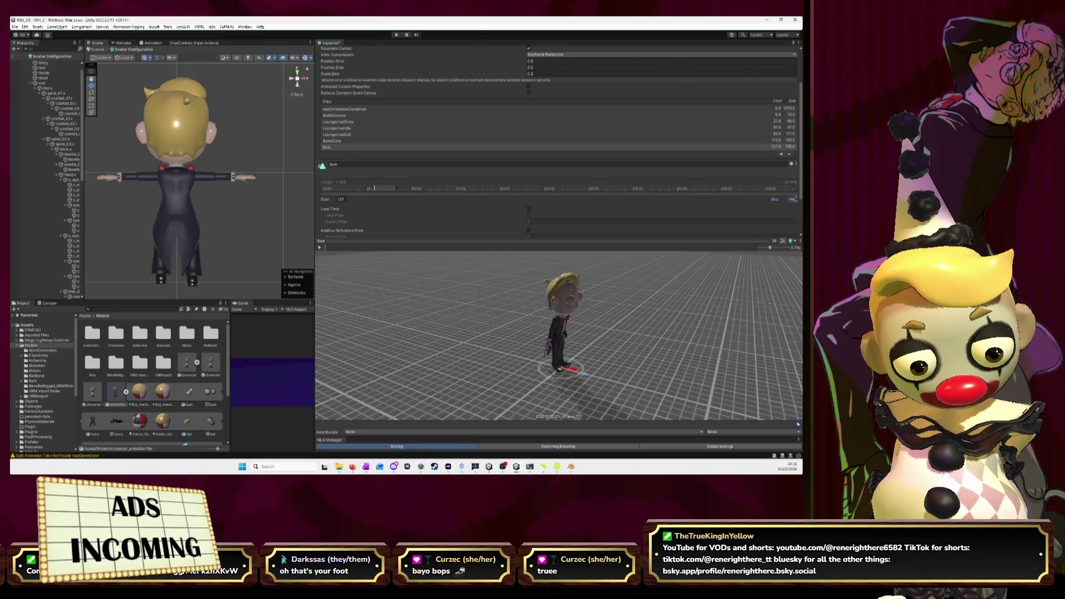
Orbit the avatar preview to a side view, play the Bow clip, then return to Blender.
{"action": "mouse_move", "coordinate": [622, 311]}
{"action": "left_mouse_down"}
{"action": "mouse_move", "coordinate": [558, 308]}
{"action": "mouse_move", "coordinate": [623, 302]}
{"action": "mouse_move", "coordinate": [523, 271]}
{"action": "mouse_move", "coordinate": [480, 306]}
{"action": "left_mouse_up"}
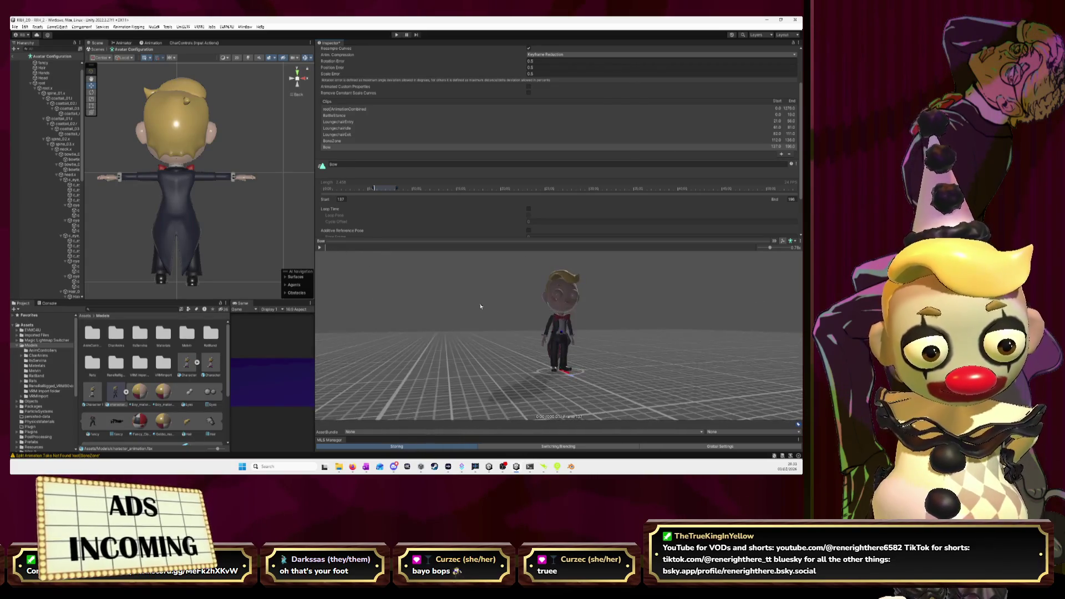
{"action": "key", "text": "space"}
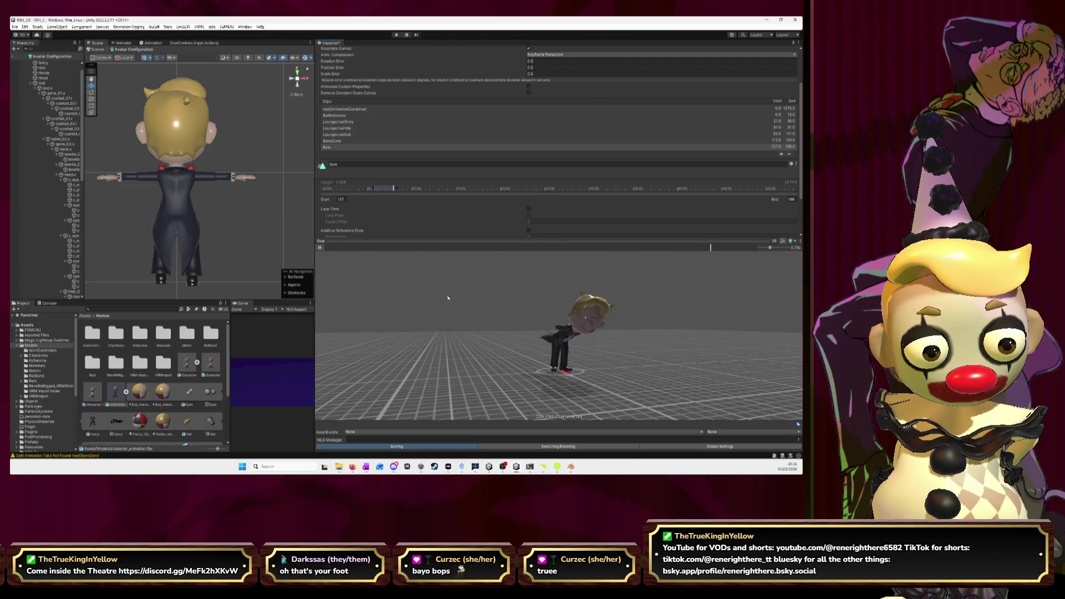
{"action": "scroll", "coordinate": [602, 372], "scroll_direction": "up", "scroll_amount": 5}
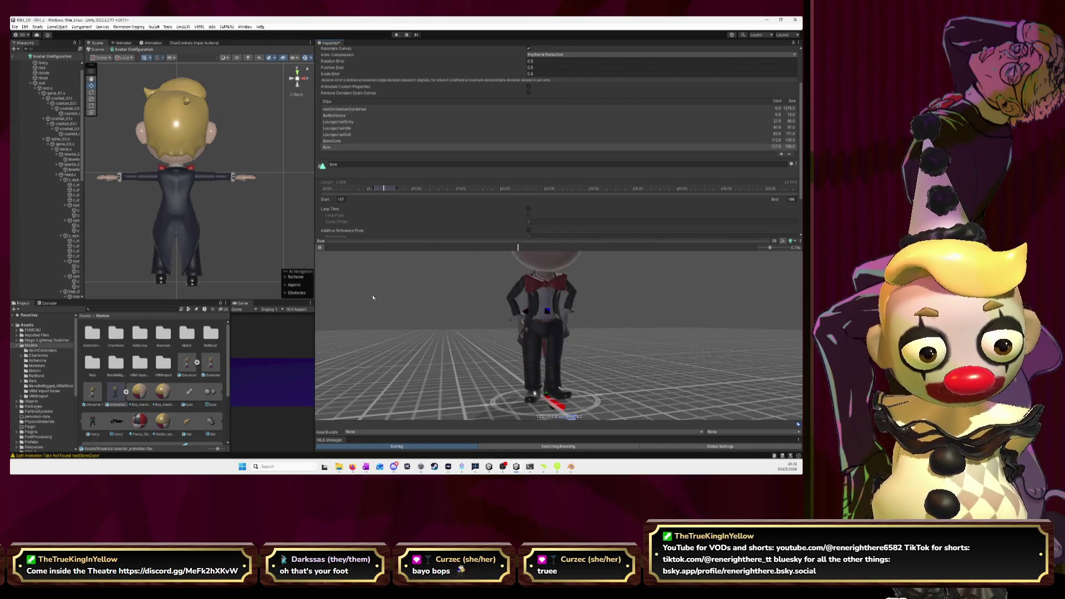
{"action": "key", "text": "alt+Tab"}
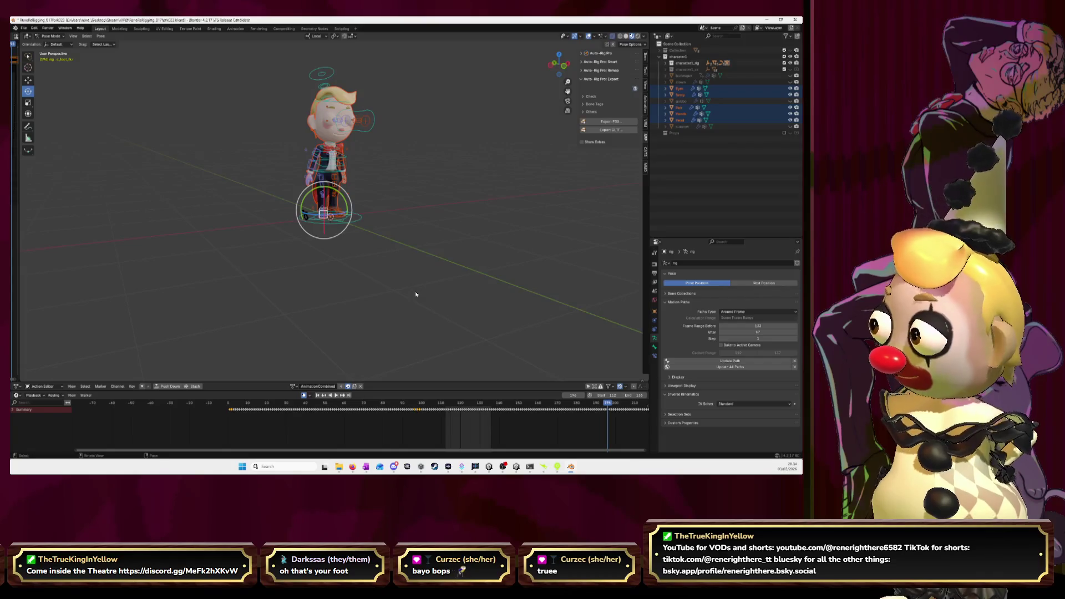
Set Blender's scene range to run from frame 138 to frame 196.
{"action": "left_click_drag", "start_coordinate": [488, 364], "coordinate": [510, 350]}
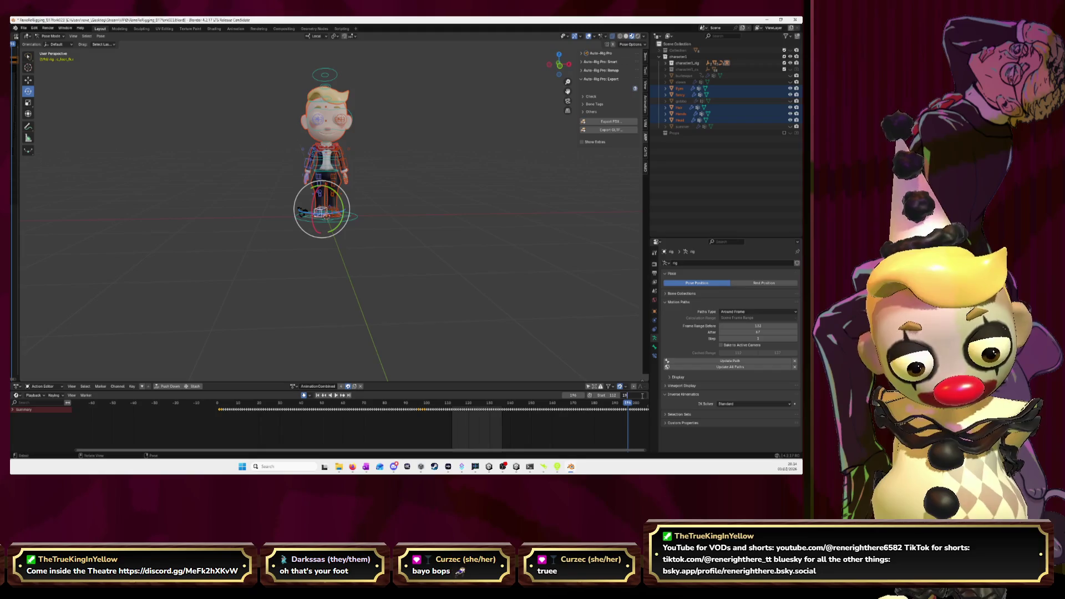
{"action": "key", "text": "Return"}
{"action": "key", "text": "alt+Tab"}
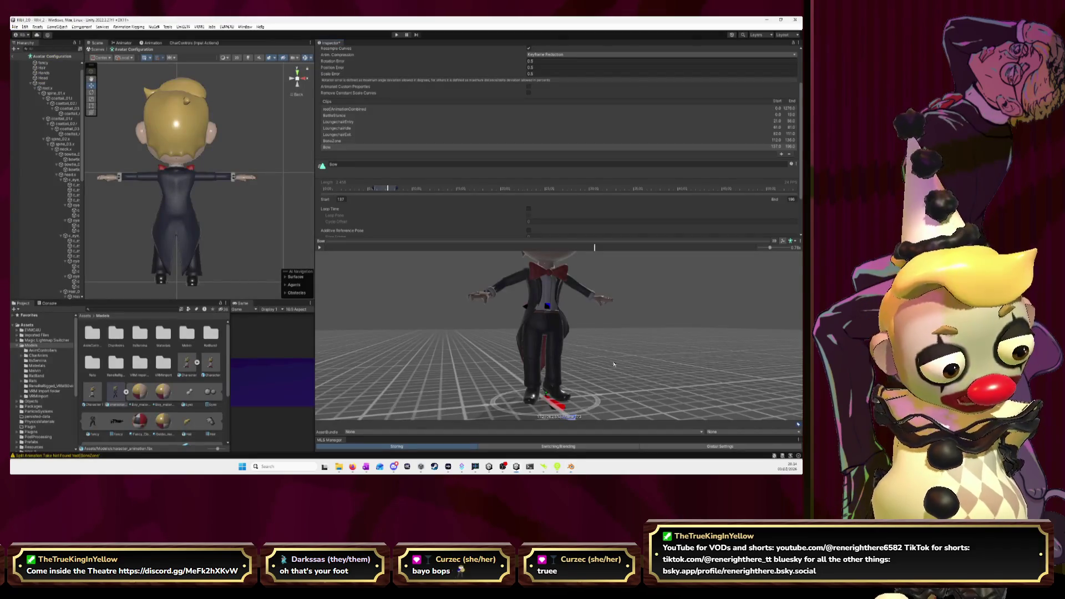
{"action": "key", "text": "alt+Tab"}
{"action": "left_click", "coordinate": [612, 395]}
{"action": "type", "text": "8"}
{"action": "key", "text": "Return"}
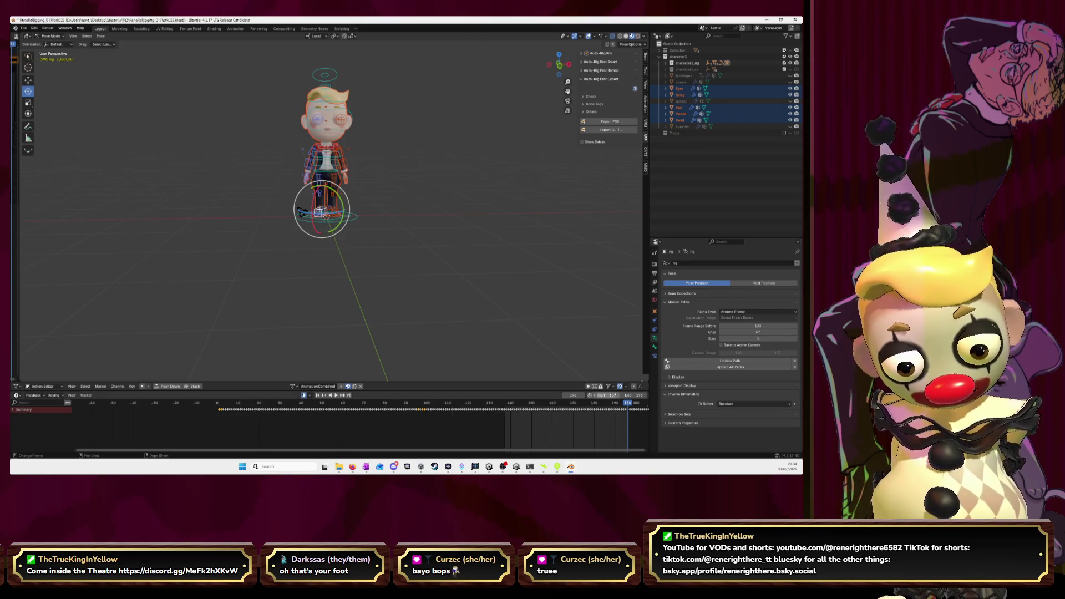
Play the bow motion in front view, clear the motion paths, and stop playback before returning to Unity.
{"action": "key", "text": "space"}
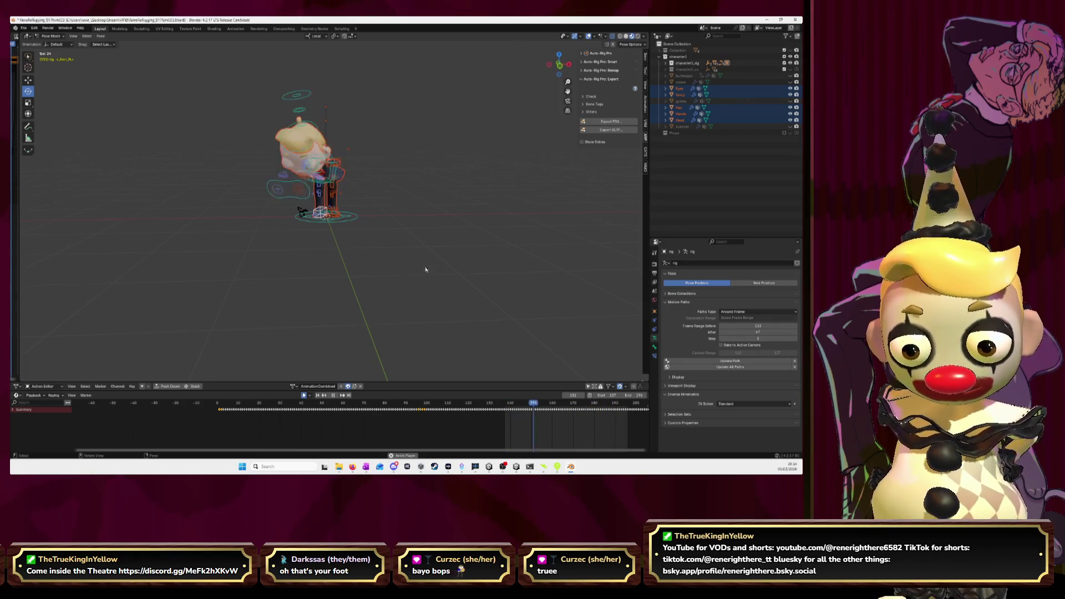
{"action": "scroll", "coordinate": [426, 270], "scroll_direction": "up", "scroll_amount": 5}
{"action": "key", "text": "KP_1"}
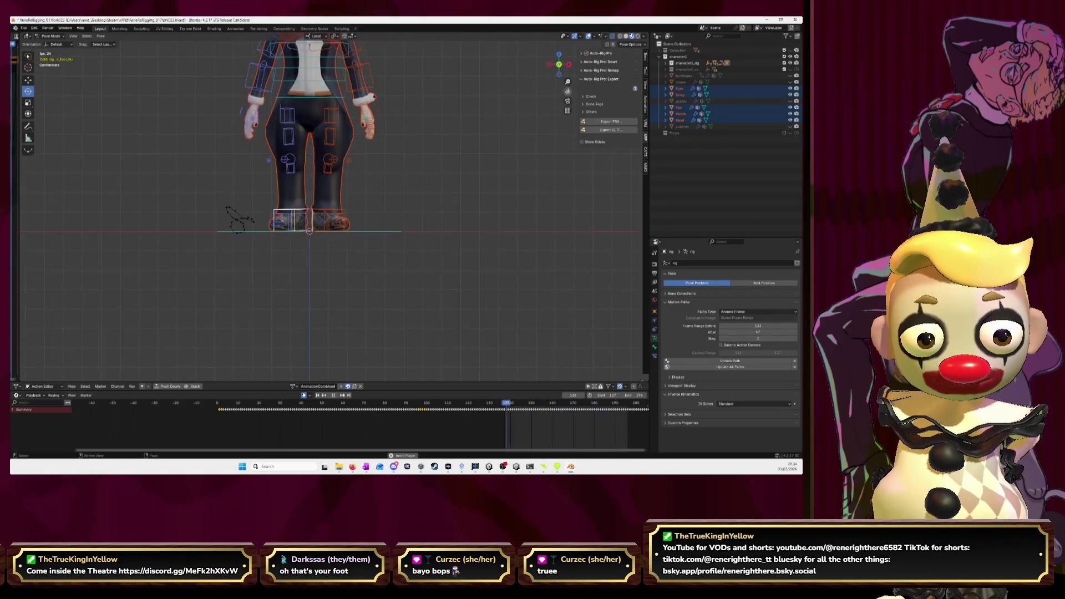
{"action": "scroll", "coordinate": [471, 188], "scroll_direction": "down", "scroll_amount": 4}
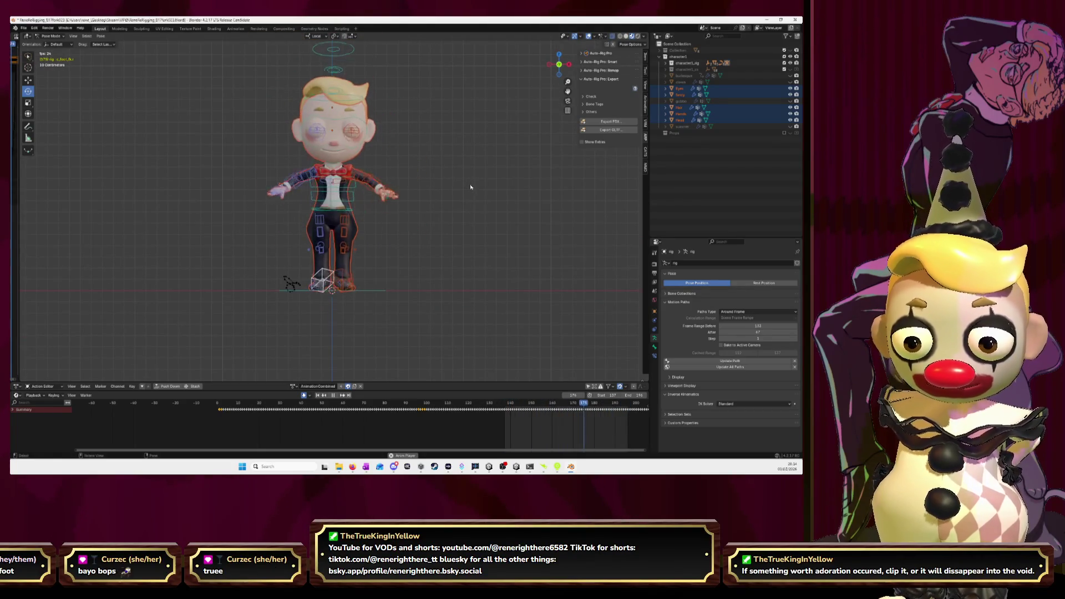
{"action": "left_click", "coordinate": [795, 362]}
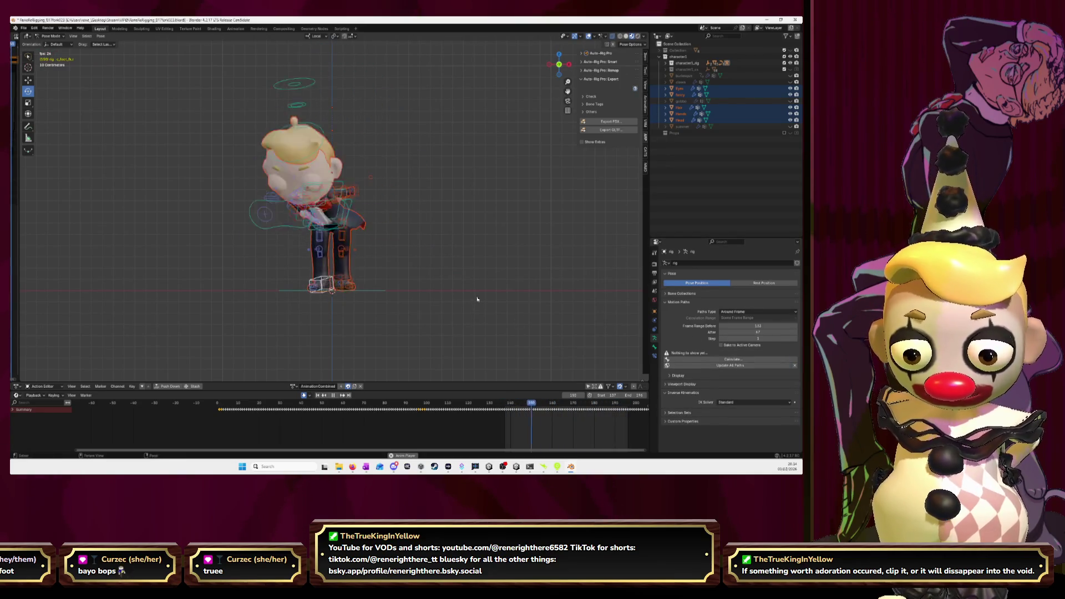
{"action": "key", "text": "space"}
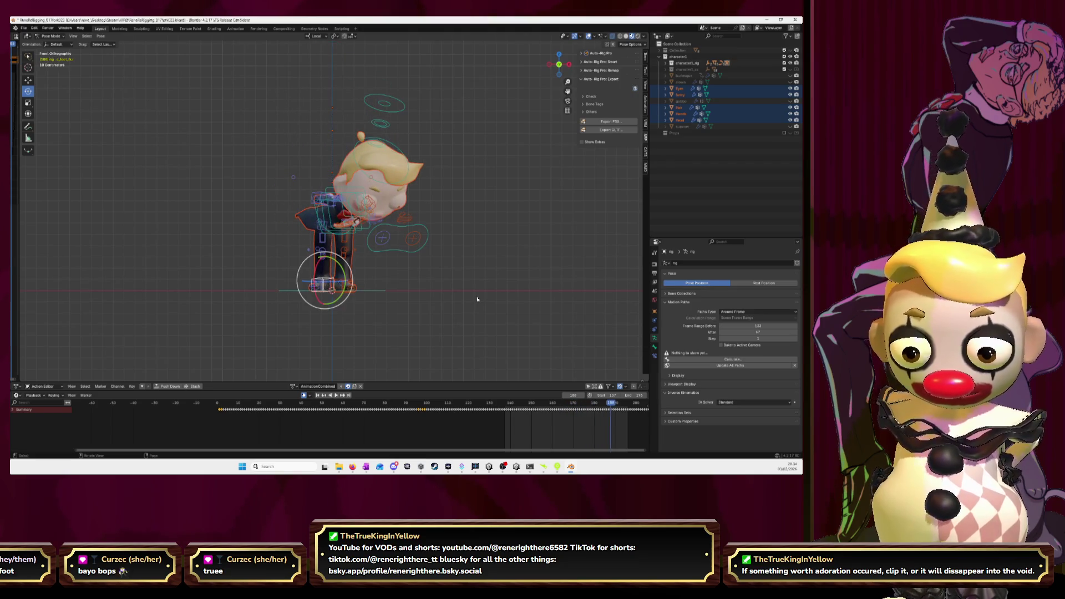
{"action": "key", "text": "alt+Tab"}
{"action": "scroll", "coordinate": [633, 313], "scroll_direction": "down", "scroll_amount": 2}
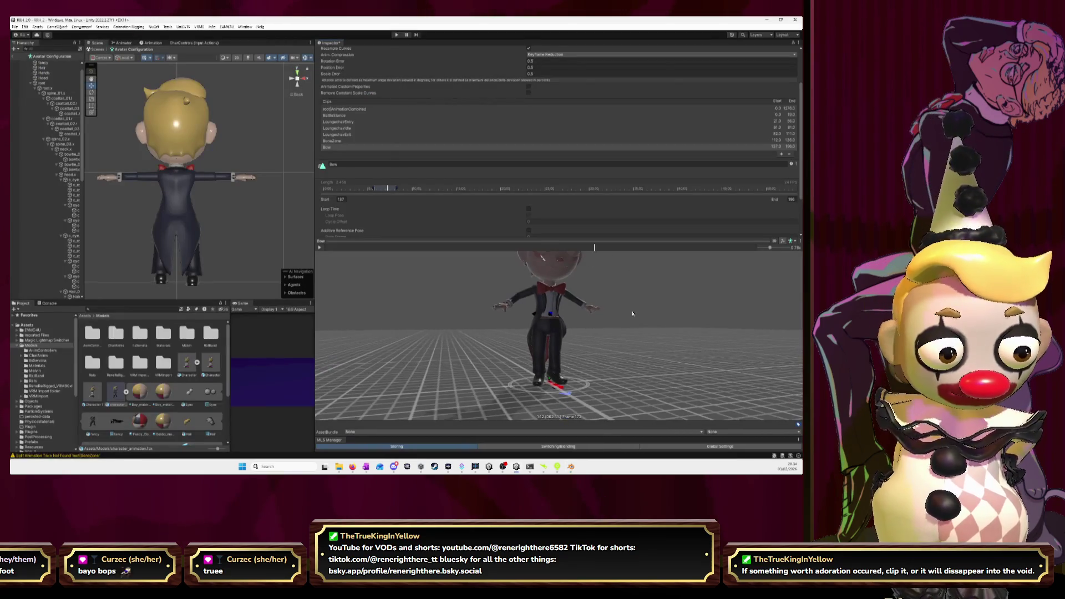
Scrub the Bow preview to frame 180 and change the clip's start frame to 138.
{"action": "mouse_move", "coordinate": [651, 323]}
{"action": "left_mouse_down"}
{"action": "mouse_move", "coordinate": [639, 324]}
{"action": "mouse_move", "coordinate": [647, 310]}
{"action": "mouse_move", "coordinate": [610, 327]}
{"action": "left_mouse_up"}
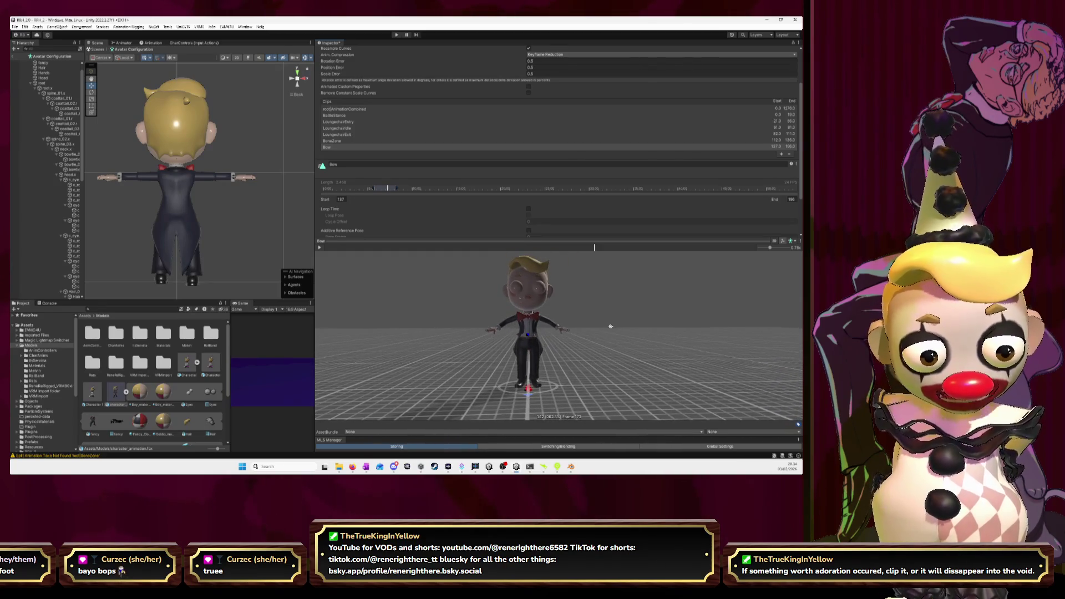
{"action": "left_click", "coordinate": [320, 247]}
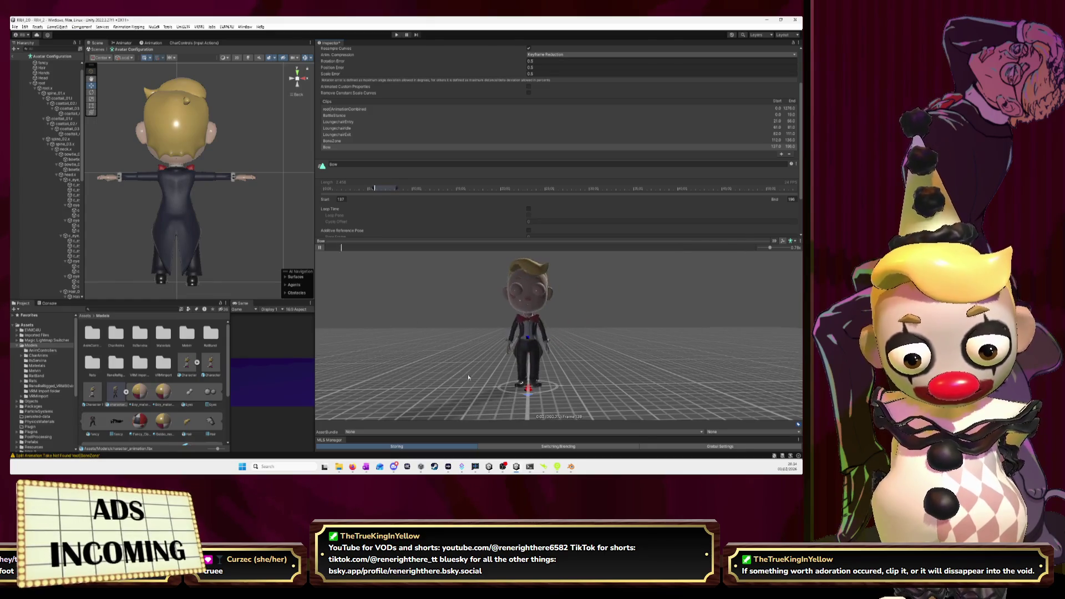
{"action": "left_click", "coordinate": [532, 248]}
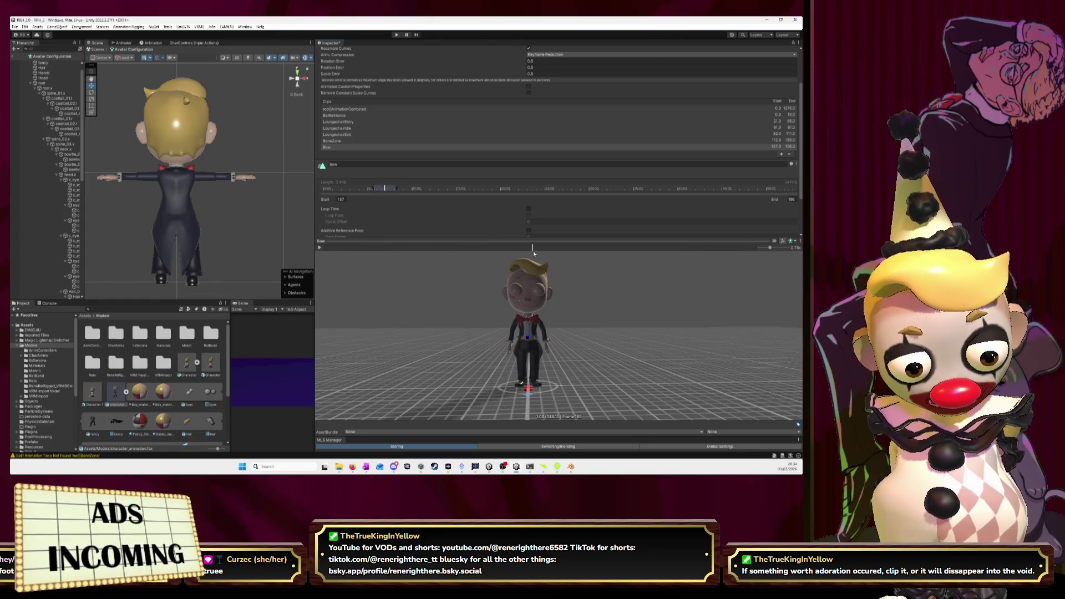
{"action": "mouse_move", "coordinate": [534, 250]}
{"action": "left_mouse_down"}
{"action": "mouse_move", "coordinate": [642, 248]}
{"action": "mouse_move", "coordinate": [714, 266]}
{"action": "mouse_move", "coordinate": [787, 268]}
{"action": "left_mouse_up"}
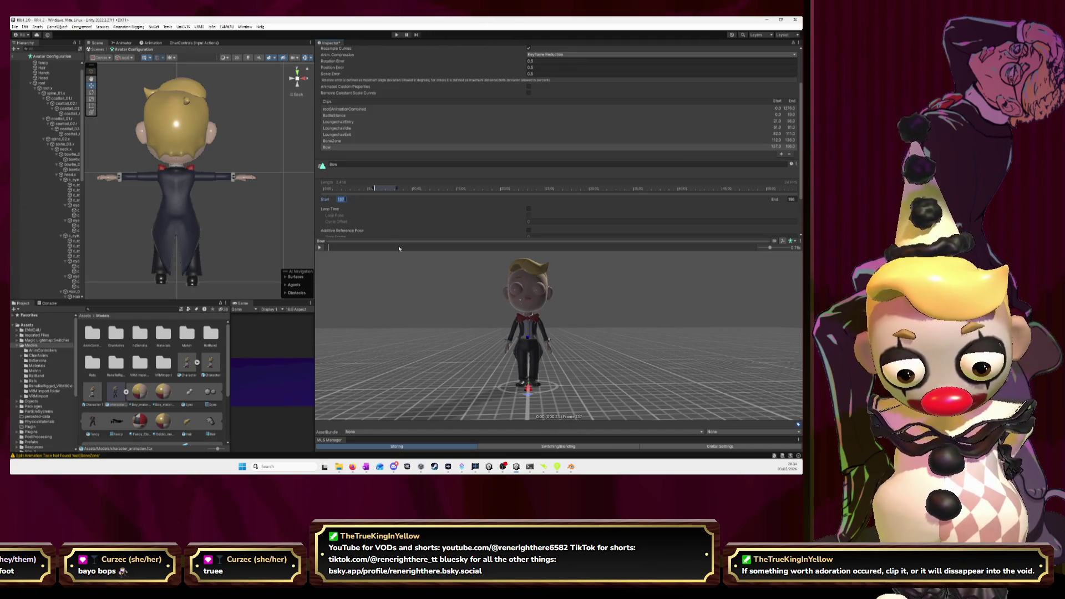
{"action": "type", "text": "13"}
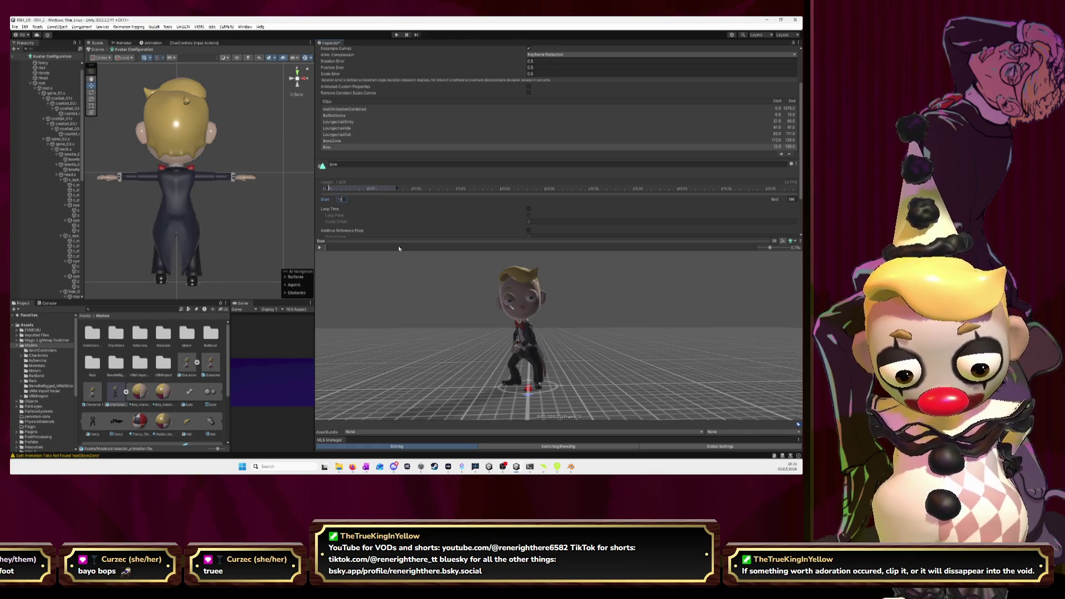
{"action": "type", "text": "8"}
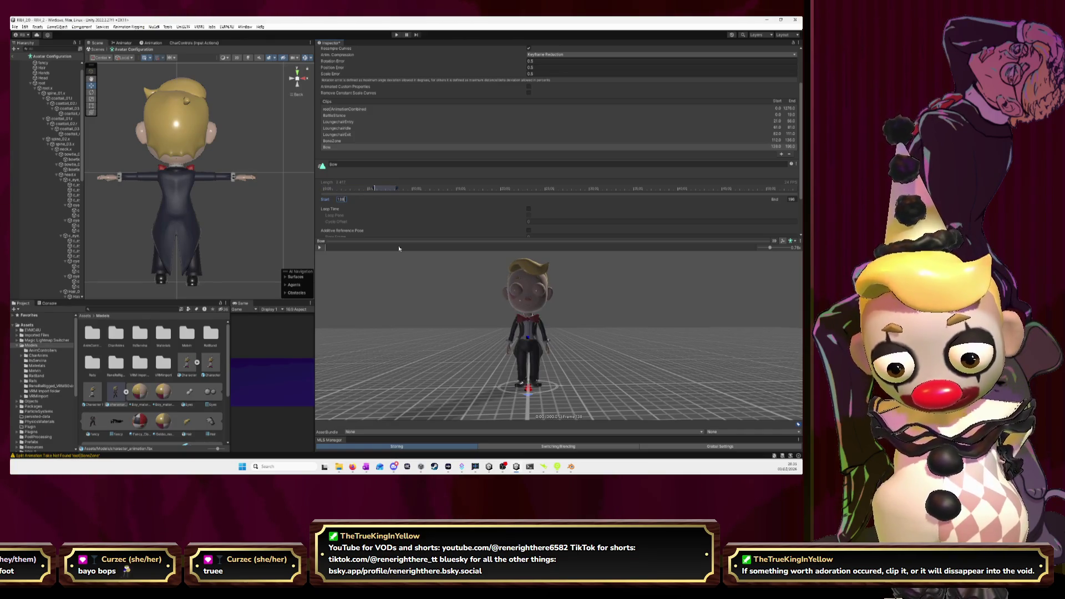
{"action": "left_click", "coordinate": [330, 251]}
Replay the Bow clip preview, then play the rig's later frames in Blender.
{"action": "left_click", "coordinate": [320, 248]}
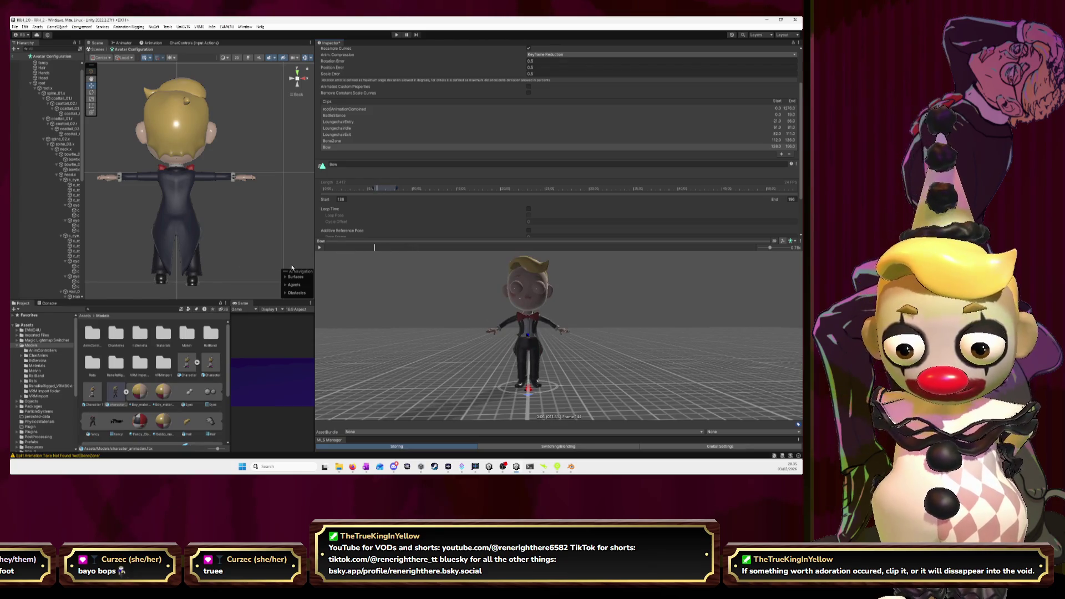
{"action": "left_click", "coordinate": [319, 248]}
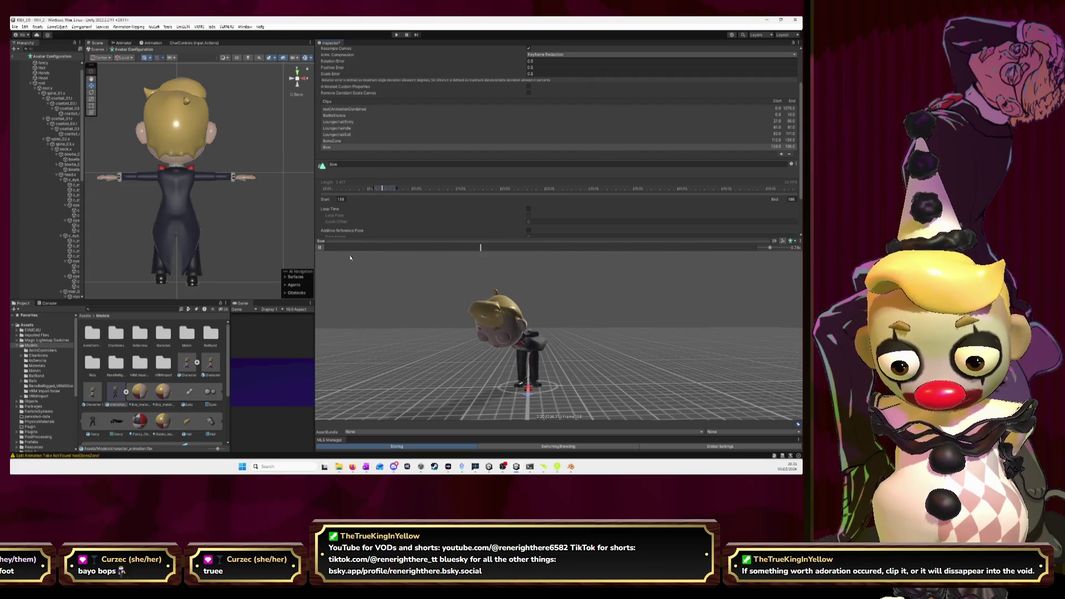
{"action": "left_click", "coordinate": [320, 247]}
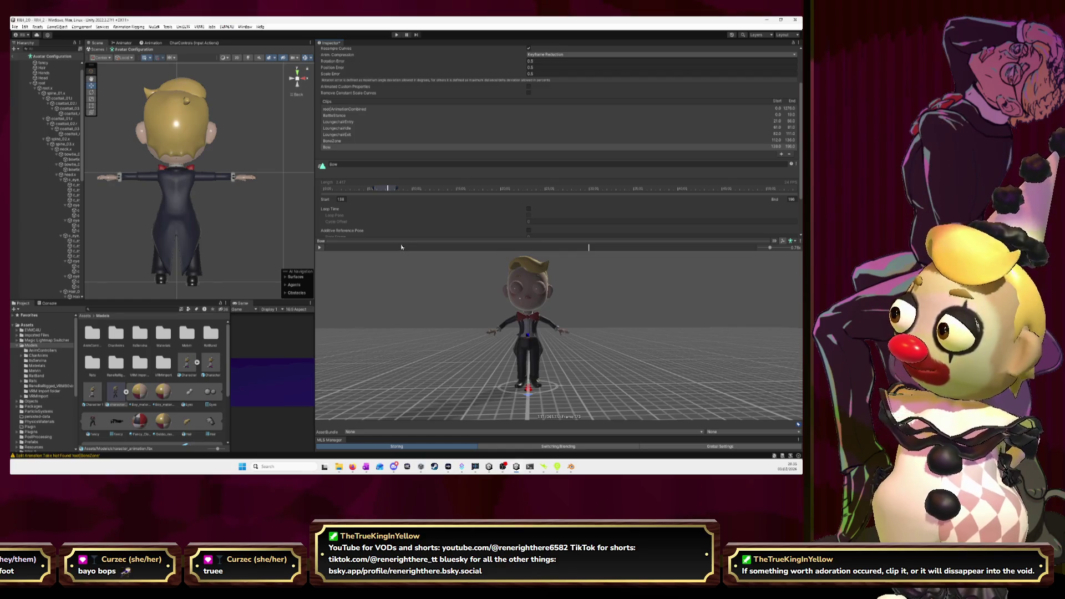
{"action": "key", "text": "alt+Tab"}
{"action": "left_click_drag", "start_coordinate": [560, 442], "coordinate": [351, 407]}
{"action": "key", "text": "space"}
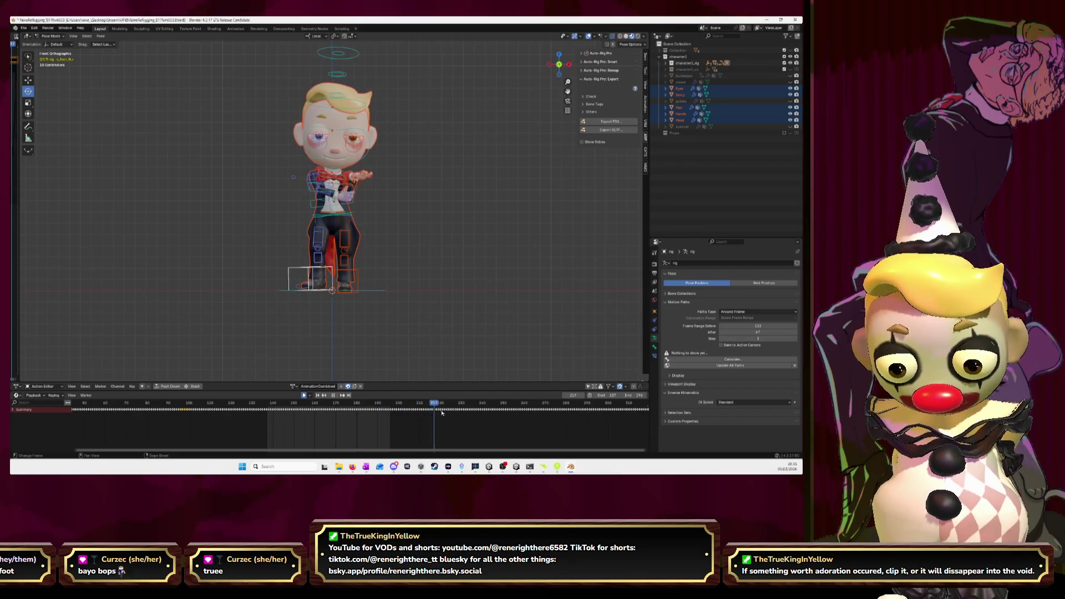
Move Blender's playhead back to about frame 197, then return to Unity.
{"action": "left_click_drag", "start_coordinate": [482, 415], "coordinate": [393, 414]}
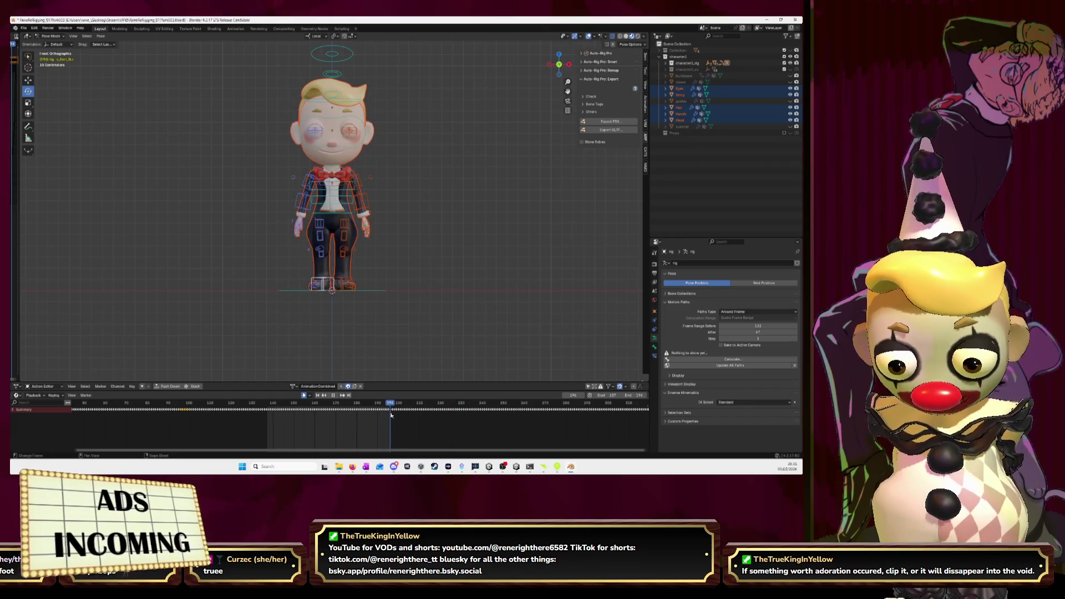
{"action": "key", "text": "alt+Tab"}
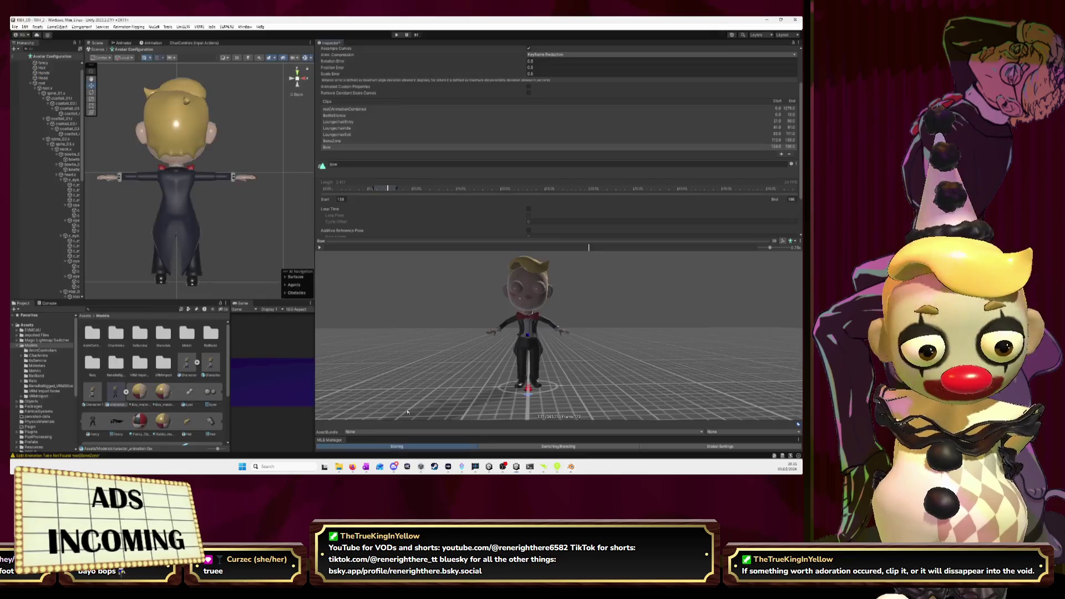
Add a new clip named Idle.Suave with its start frame set to 197.
{"action": "left_click", "coordinate": [782, 154]}
{"action": "left_click", "coordinate": [406, 172]}
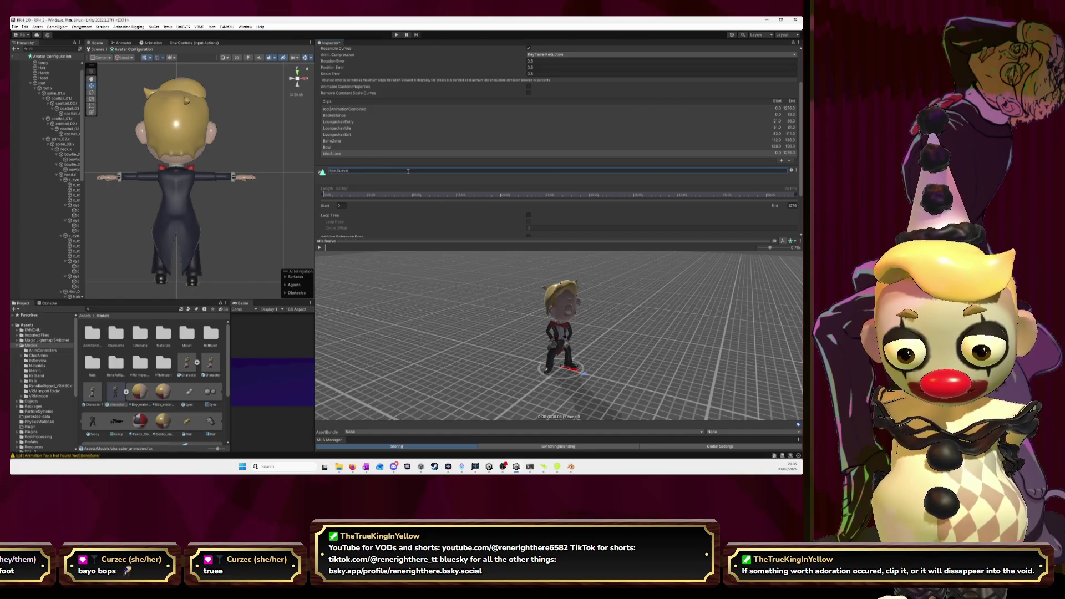
{"action": "left_click", "coordinate": [340, 206]}
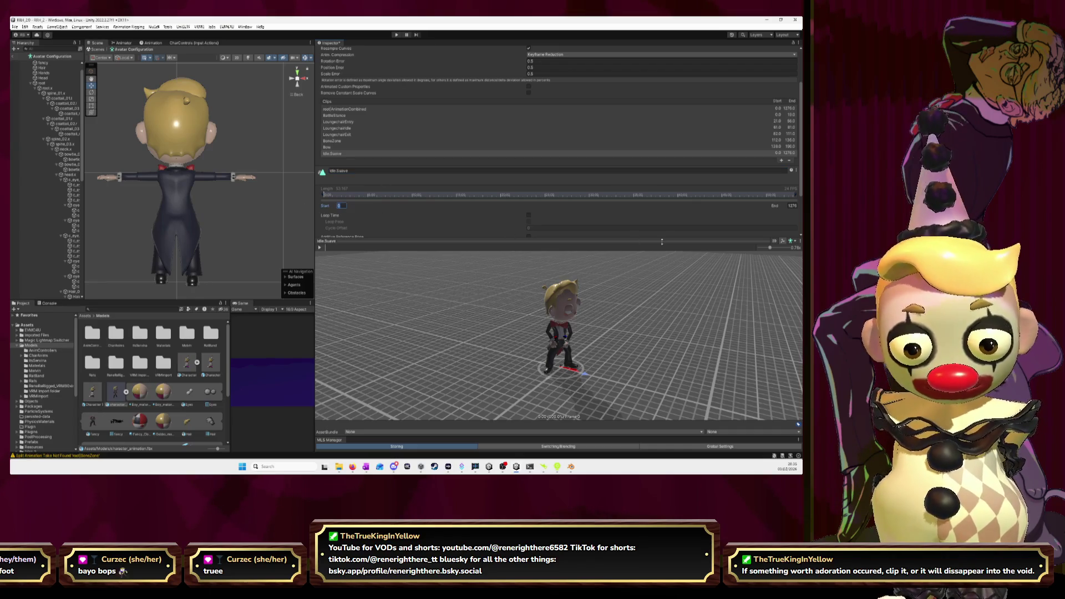
{"action": "type", "text": "7"}
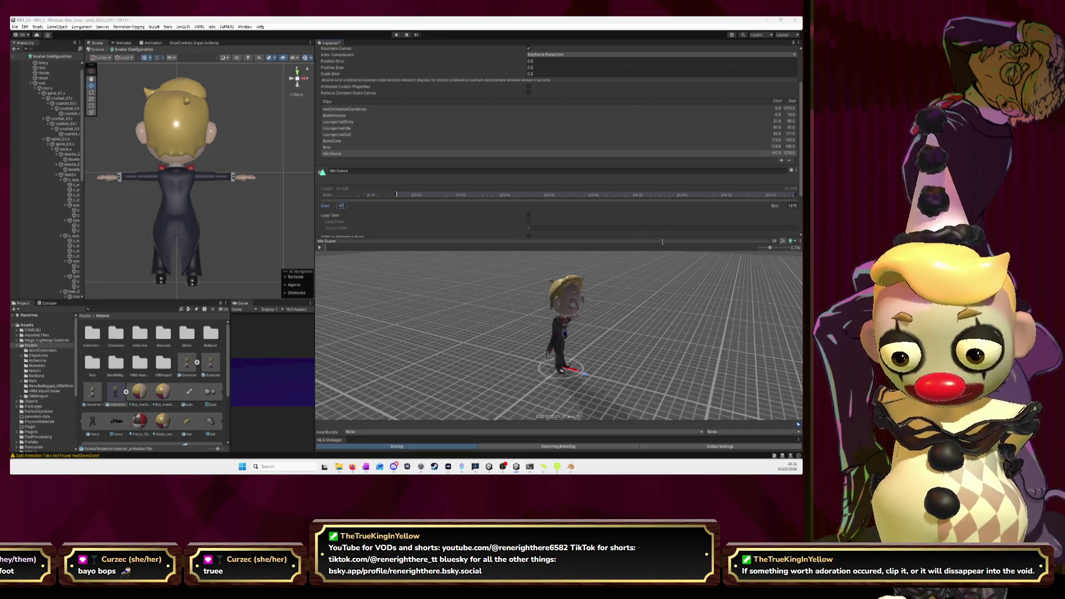
Play Blender's animation from frame 197 to about 236 to gauge the motion's length.
{"action": "key", "text": "alt+Tab"}
{"action": "key", "text": "space"}
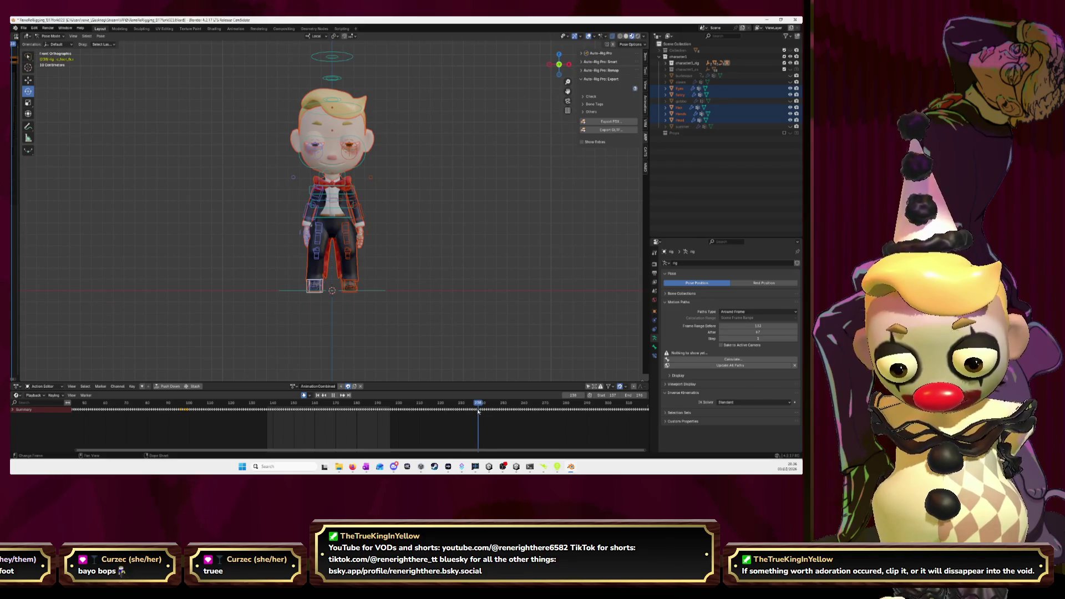
{"action": "key", "text": "space"}
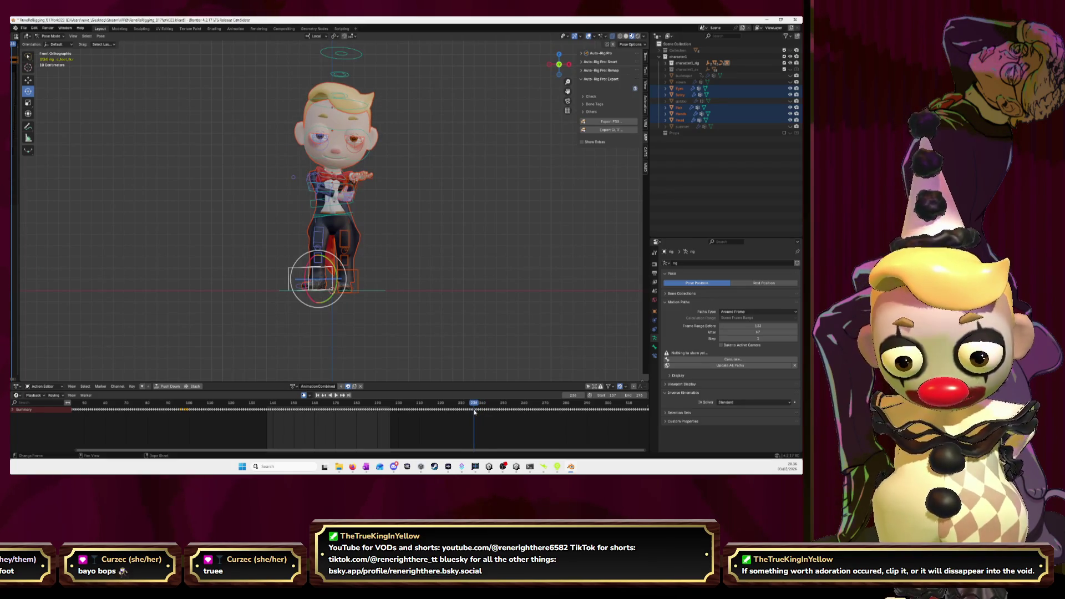
{"action": "key", "text": "alt+Tab"}
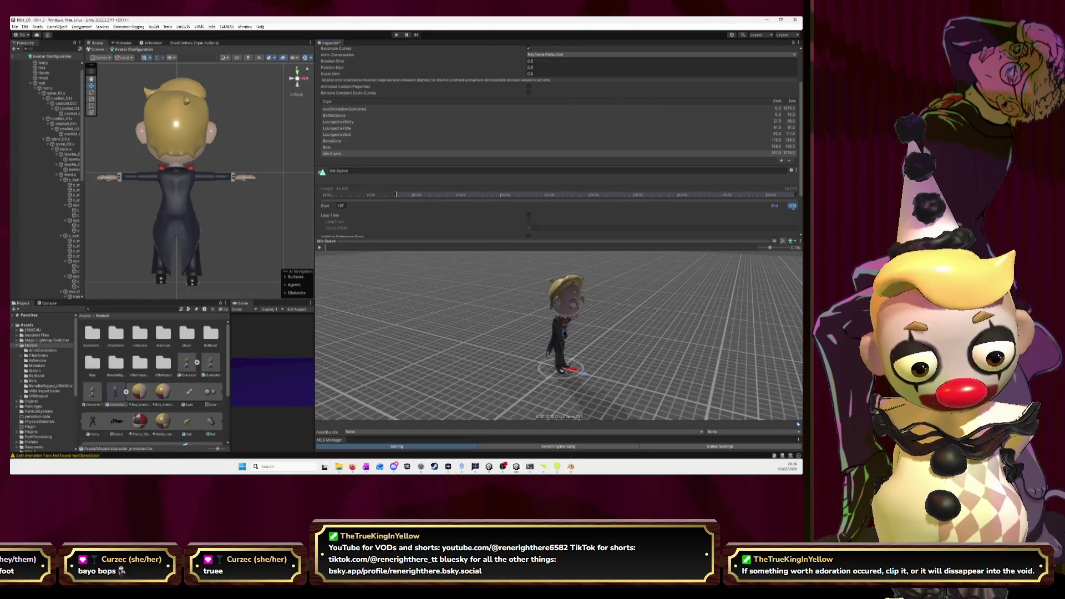
Set Idle.Suave's end near frame 233 and play its preview facing the character.
{"action": "type", "text": "23"}
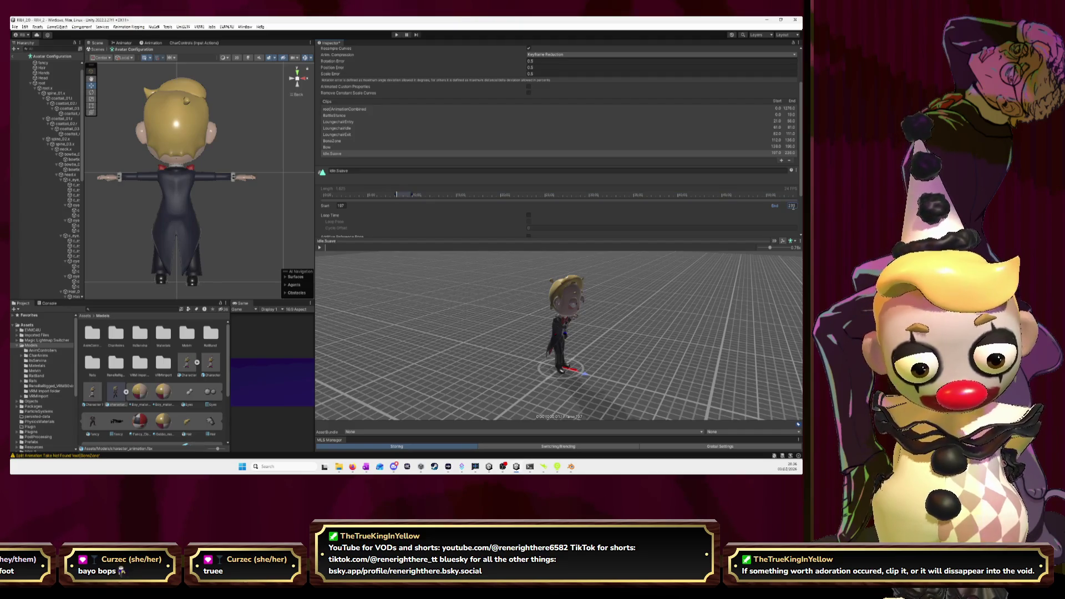
{"action": "mouse_move", "coordinate": [616, 344]}
{"action": "left_mouse_down"}
{"action": "mouse_move", "coordinate": [535, 338]}
{"action": "mouse_move", "coordinate": [738, 299]}
{"action": "mouse_move", "coordinate": [483, 355]}
{"action": "mouse_move", "coordinate": [509, 317]}
{"action": "left_mouse_up"}
{"action": "scroll", "coordinate": [550, 324], "scroll_direction": "up", "scroll_amount": 5}
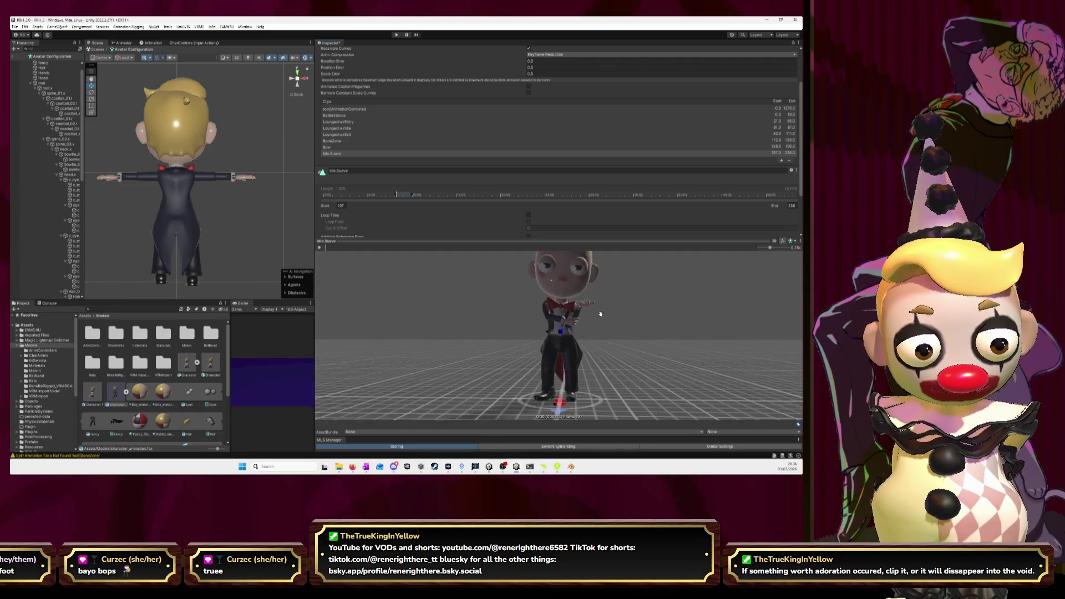
{"action": "left_click", "coordinate": [319, 249]}
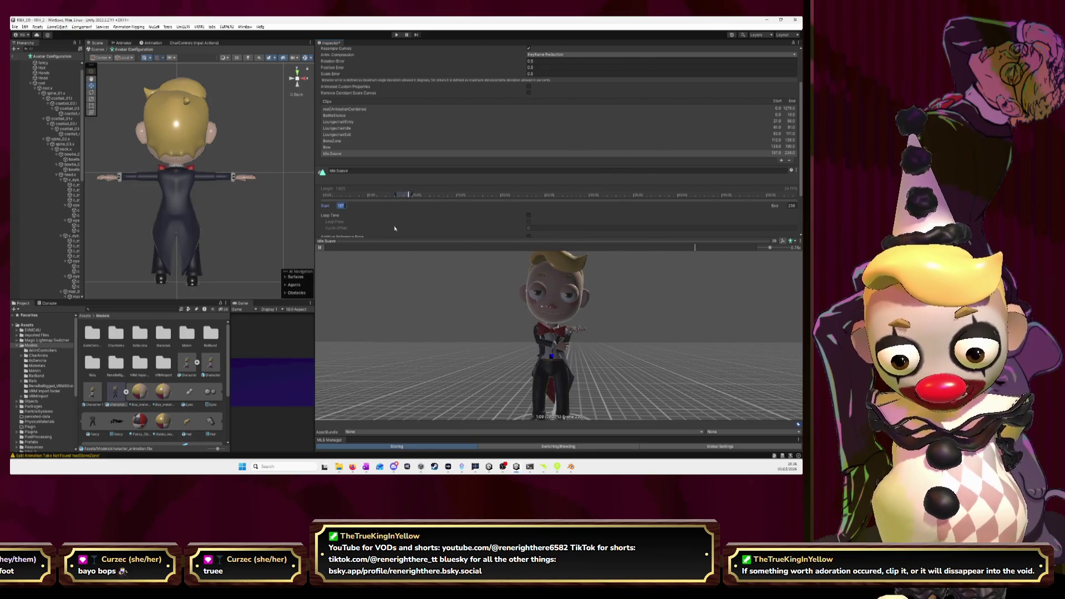
Try Idle.Suave start frames 200, 199 and 197, settle on 198, and stop the preview.
{"action": "type", "text": "1"}
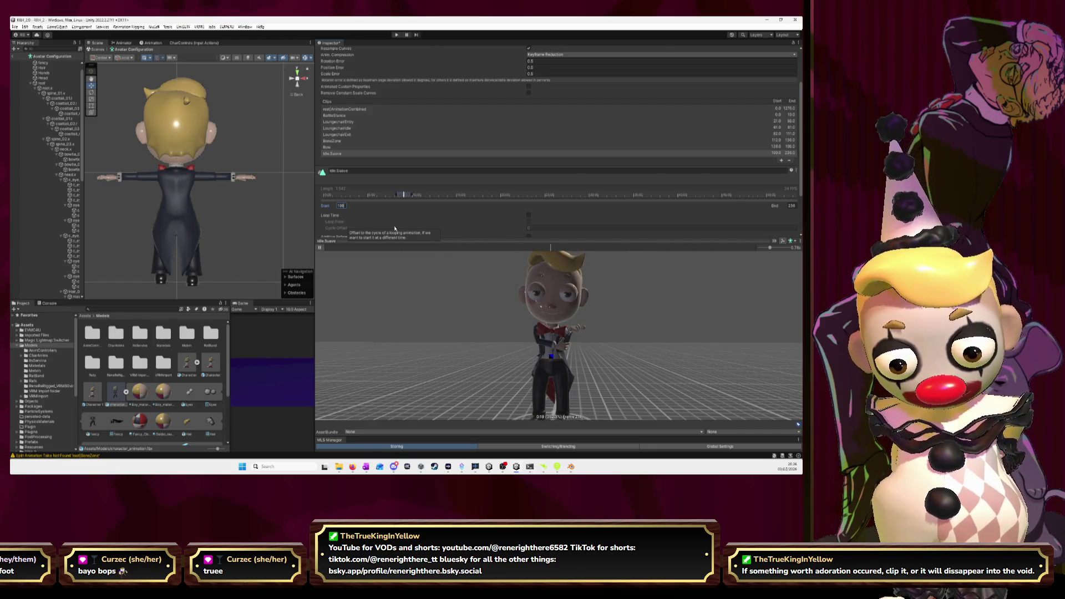
{"action": "key", "text": "BackSpace"}
{"action": "key", "text": "BackSpace"}
{"action": "key", "text": "BackSpace"}
{"action": "type", "text": "200"}
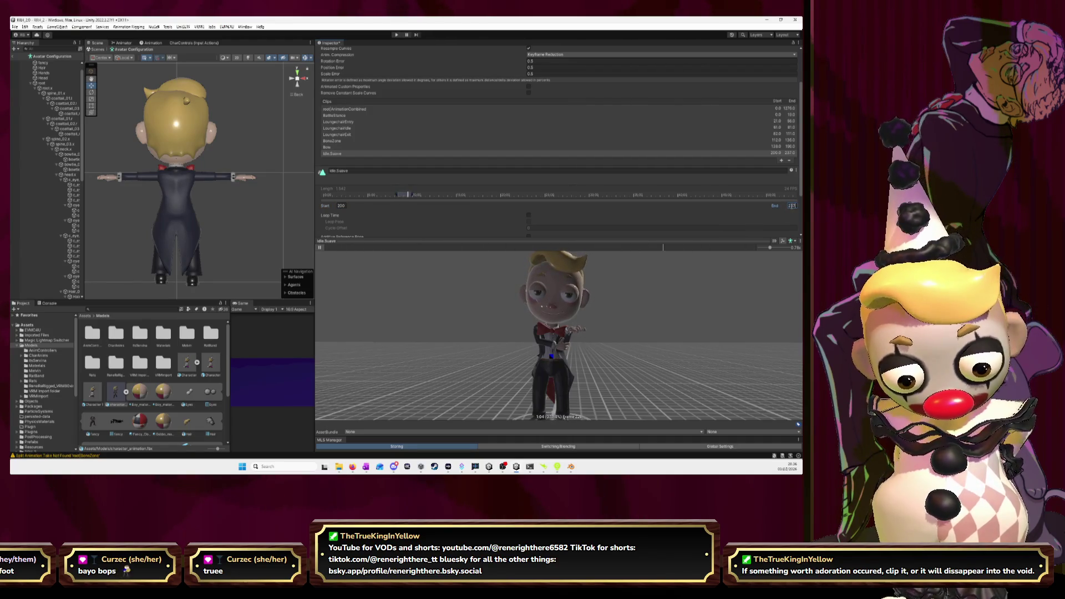
{"action": "type", "text": "200"}
{"action": "type", "text": "35"}
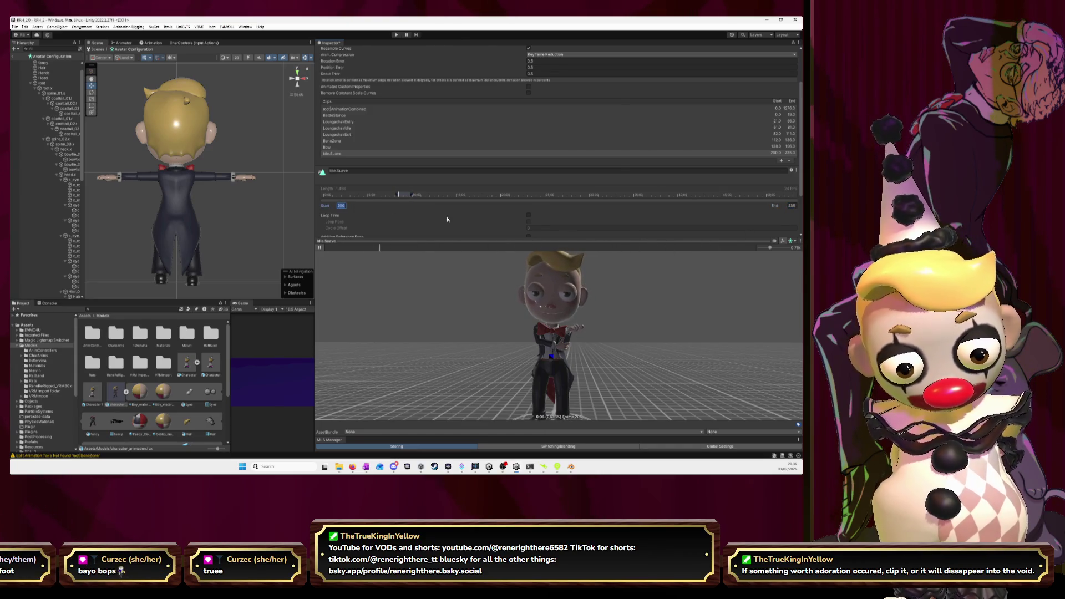
{"action": "type", "text": "199"}
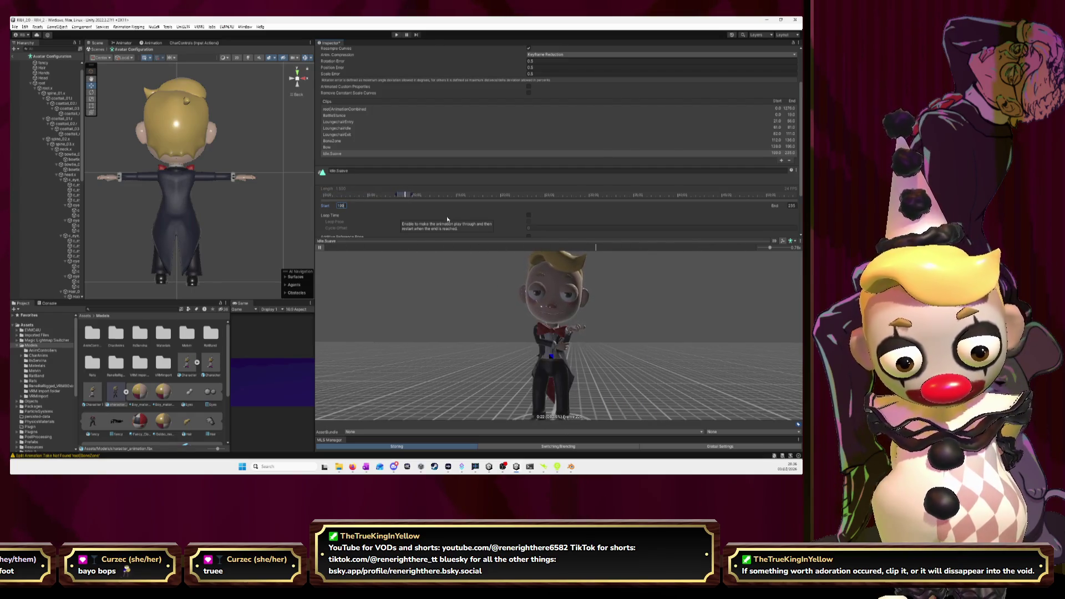
{"action": "key", "text": "BackSpace"}
{"action": "type", "text": "8"}
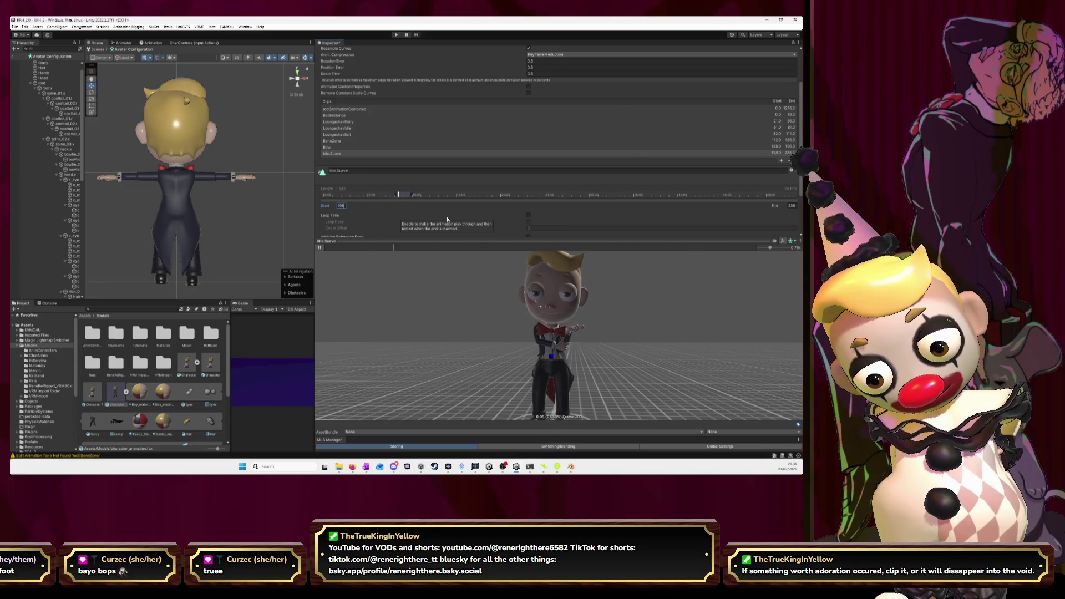
{"action": "key", "text": "BackSpace"}
{"action": "type", "text": "7"}
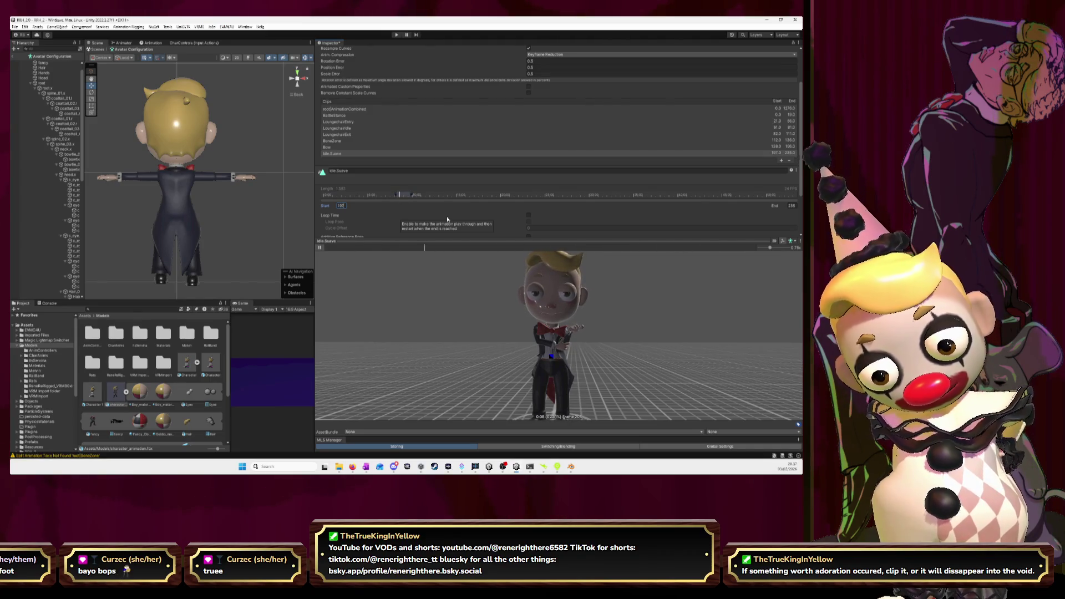
{"action": "key", "text": "BackSpace"}
{"action": "type", "text": "8"}
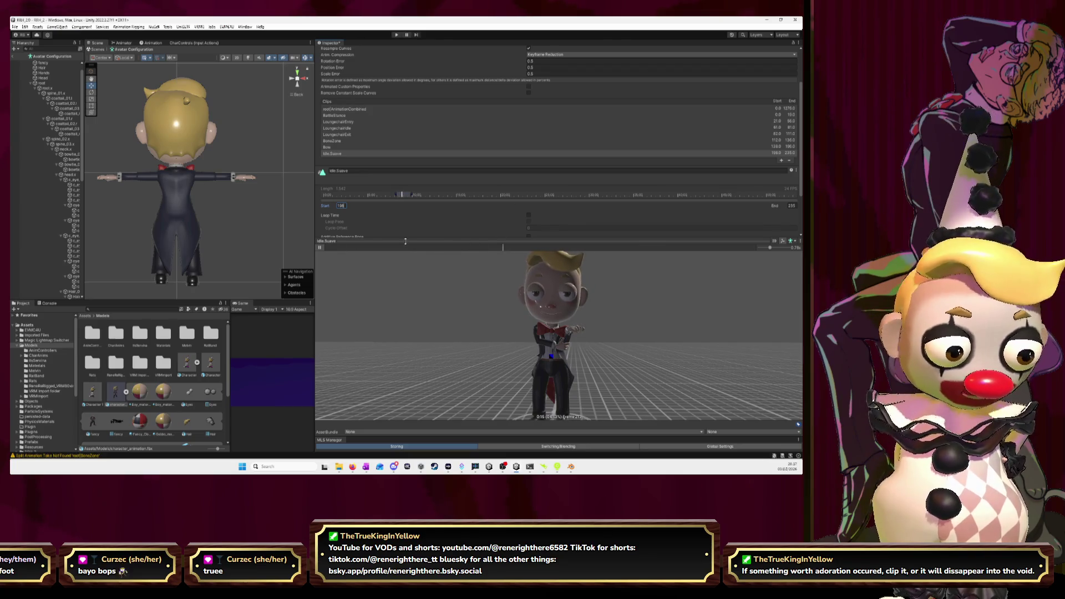
{"action": "left_click", "coordinate": [320, 248]}
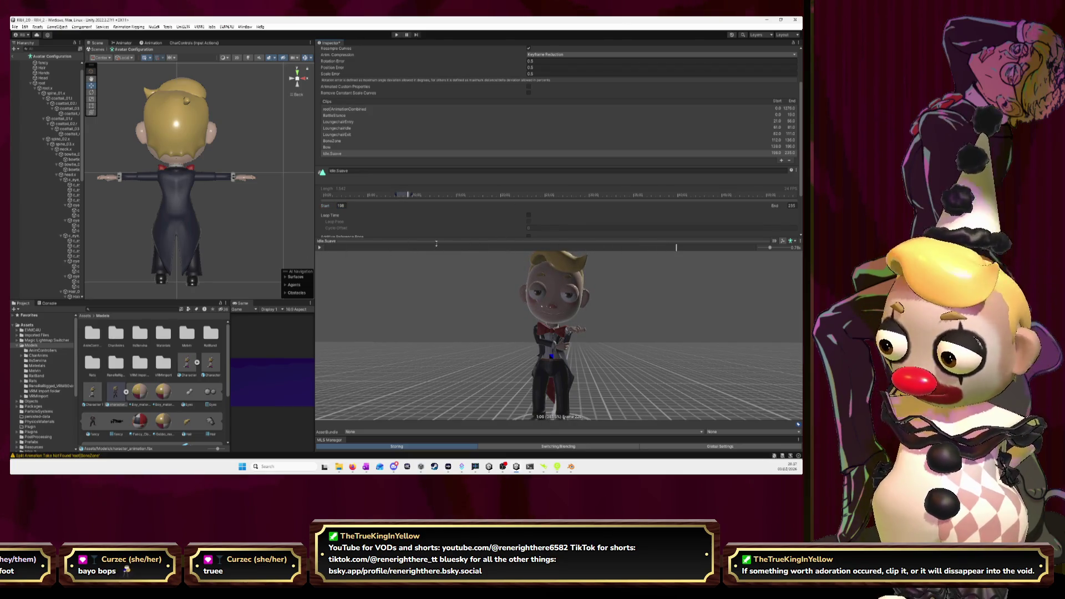
{"action": "key", "text": "alt+Tab"}
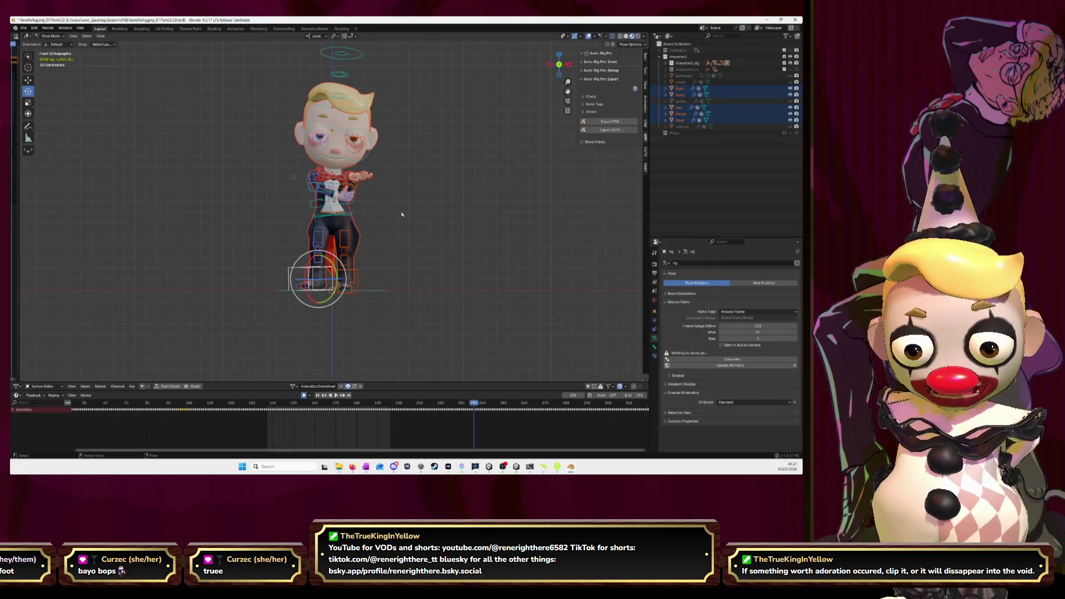
Step the rig's animation from about frame 236 to 322 to find the next idle's range.
{"action": "key", "text": "Right"}
{"action": "key", "text": "Right"}
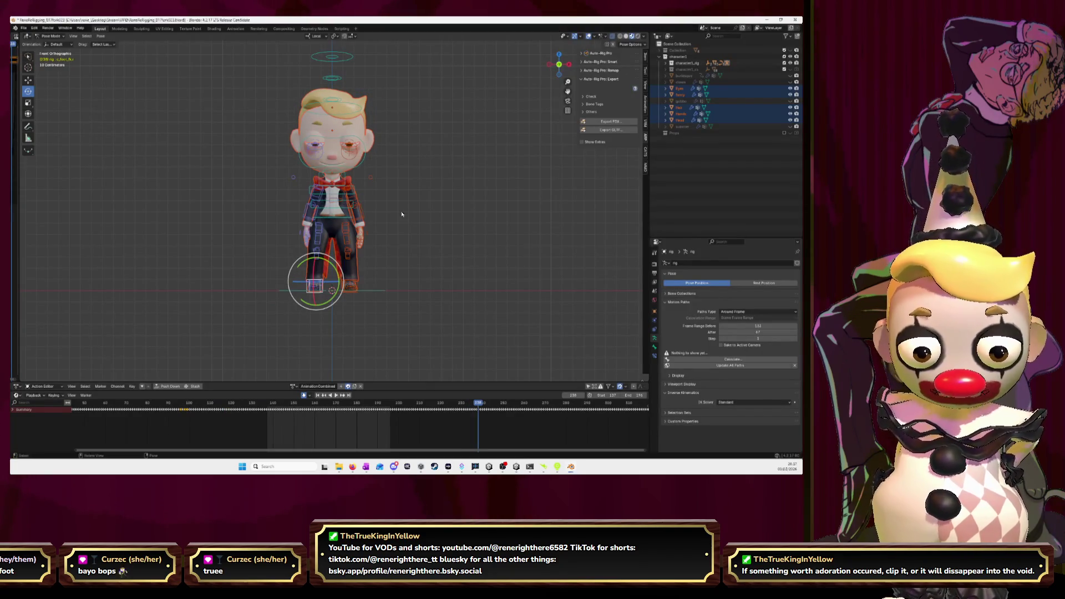
{"action": "key", "text": "Right"}
{"action": "key", "text": "Right"}
{"action": "key", "text": "Right"}
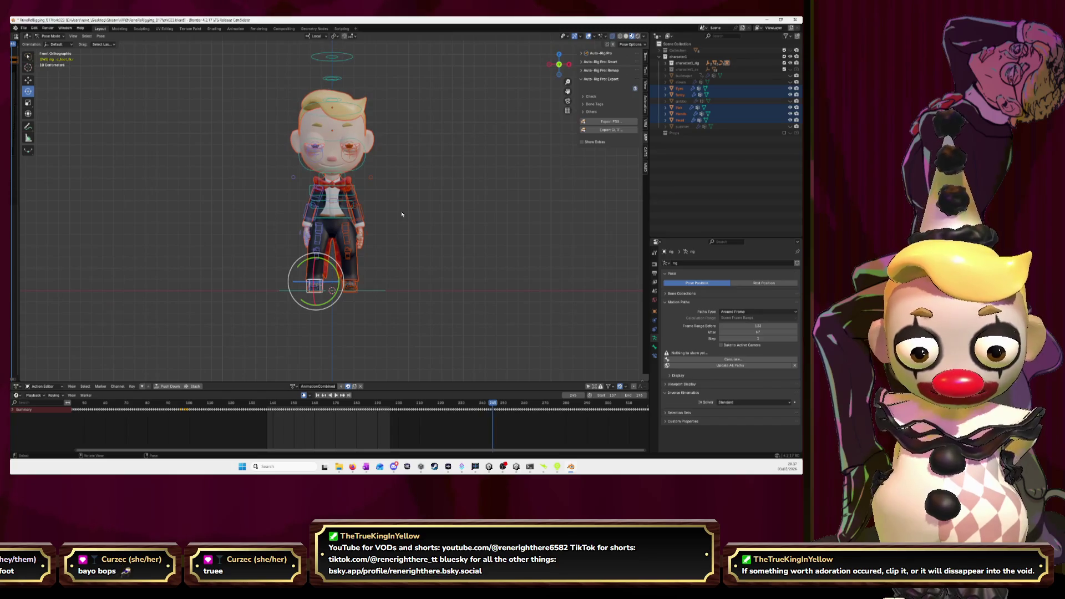
{"action": "key", "text": "Right"}
{"action": "key", "text": "Right"}
{"action": "key", "text": "Right"}
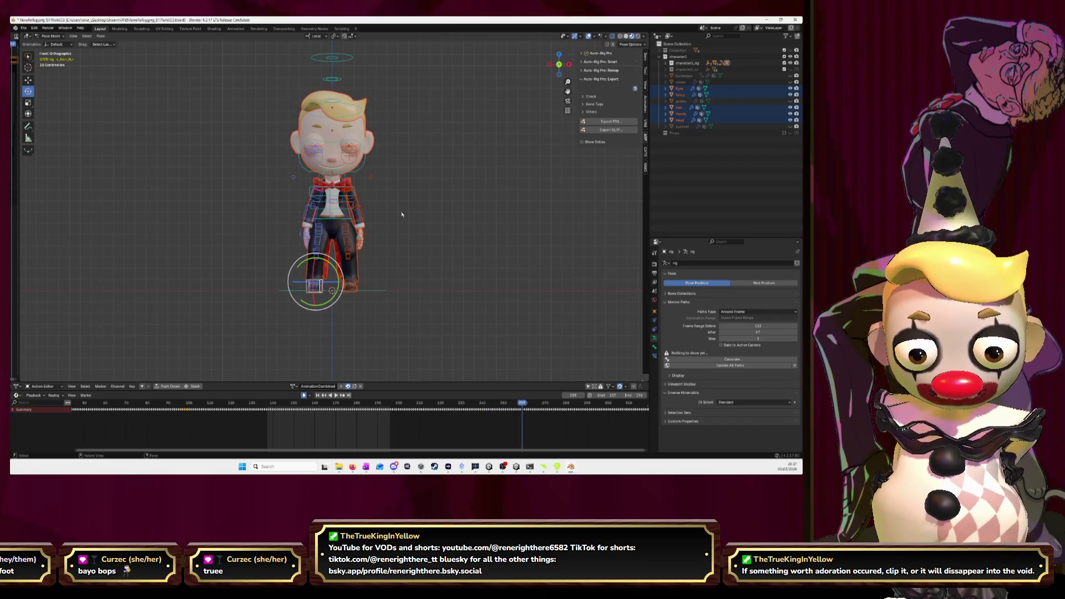
{"action": "key", "text": "Right"}
{"action": "key", "text": "Right"}
{"action": "key", "text": "Right"}
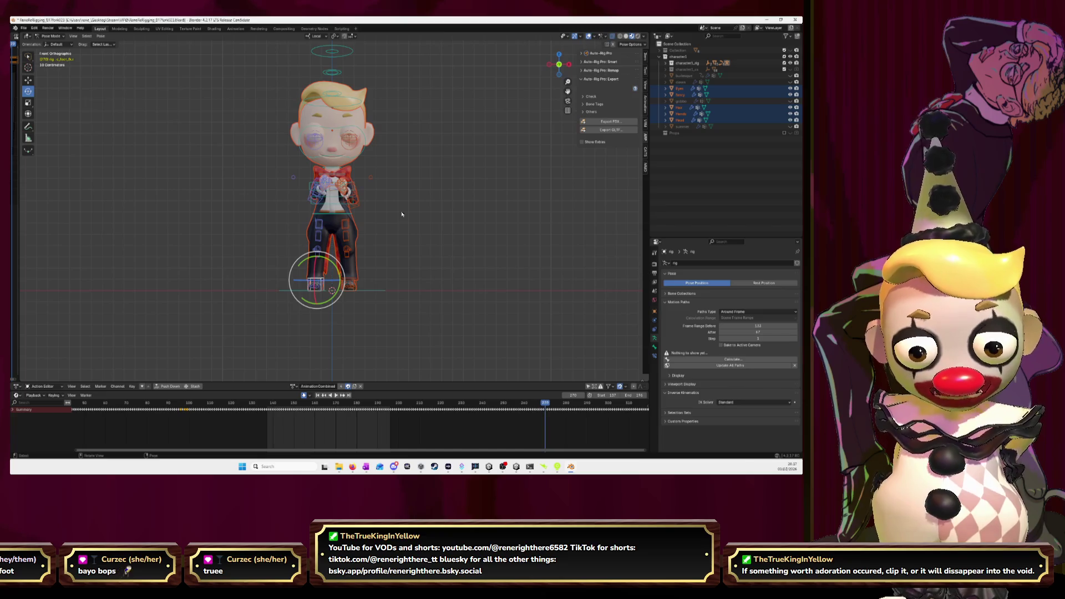
{"action": "key", "text": "Right"}
{"action": "key", "text": "Right"}
{"action": "key", "text": "Right"}
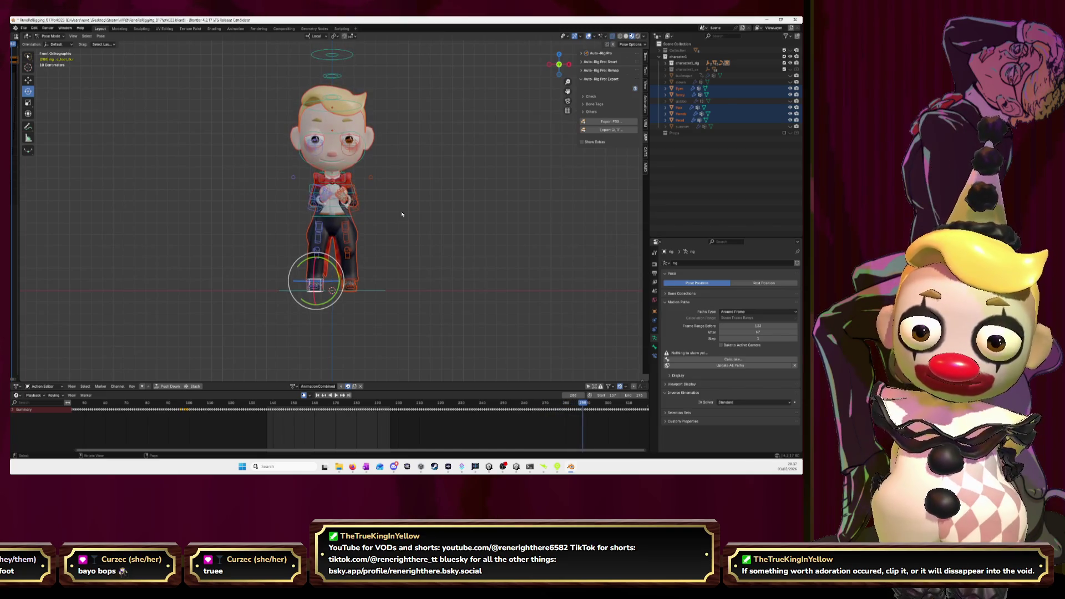
{"action": "key", "text": "Right"}
{"action": "key", "text": "Right"}
{"action": "key", "text": "Right"}
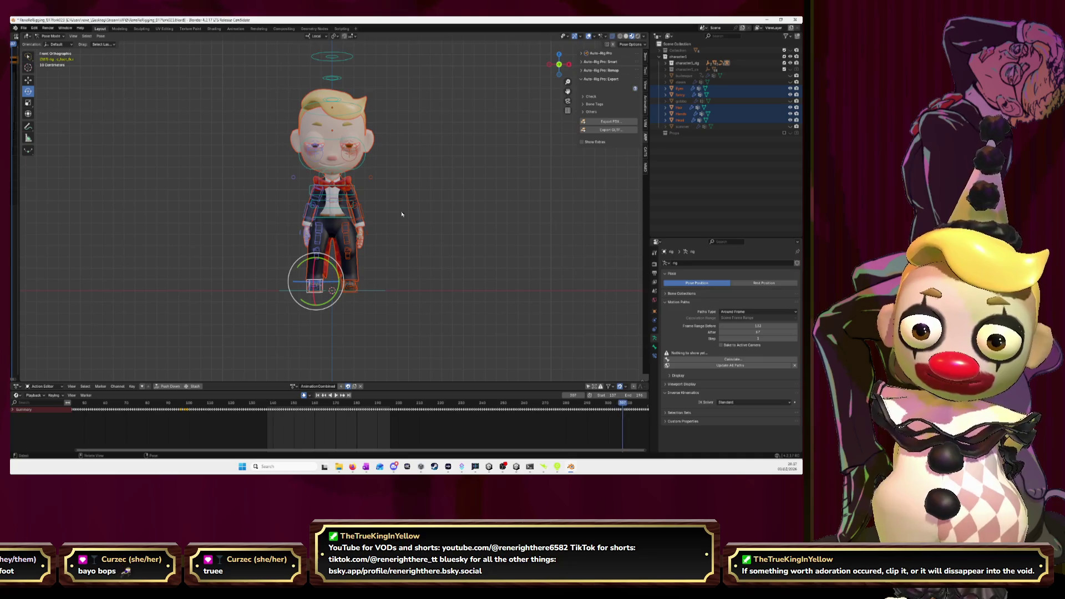
{"action": "key", "text": "Right"}
{"action": "key", "text": "Right"}
{"action": "key", "text": "Right"}
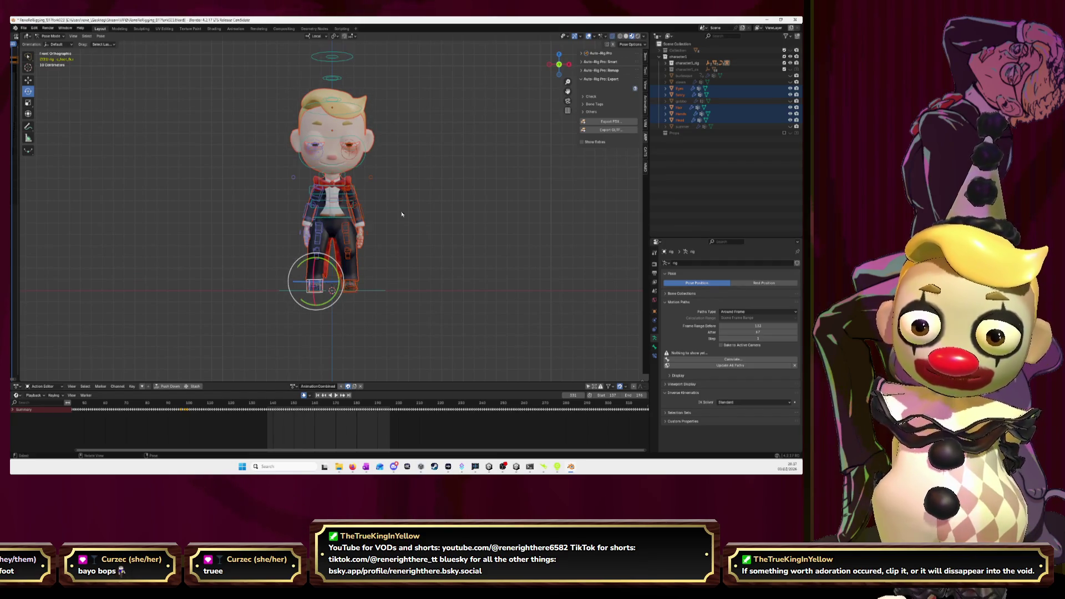
{"action": "scroll", "coordinate": [357, 425], "scroll_direction": "right", "scroll_amount": 5}
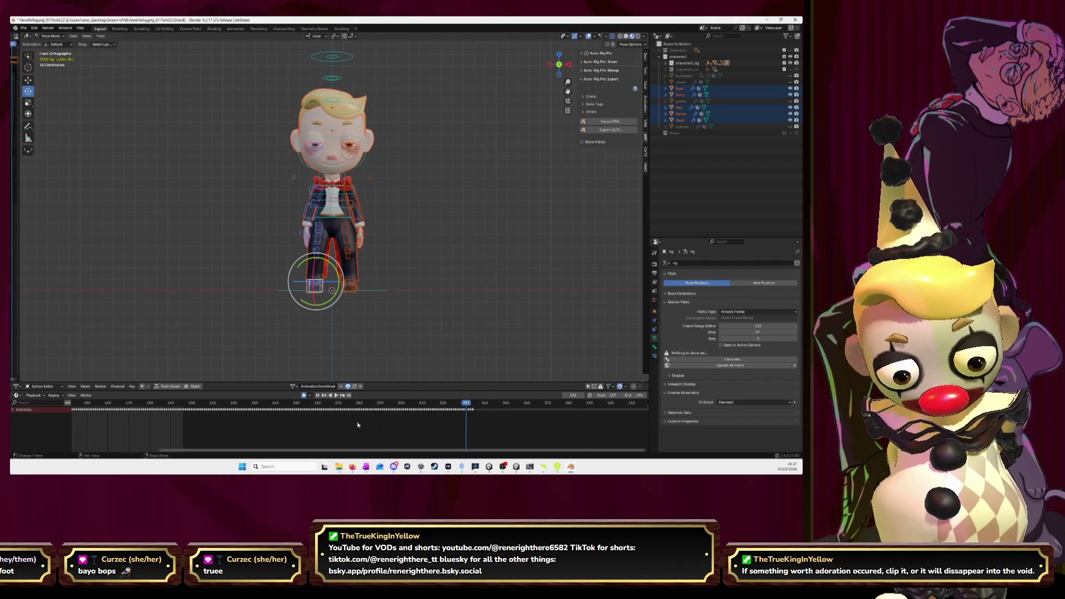
{"action": "key", "text": "alt+Tab"}
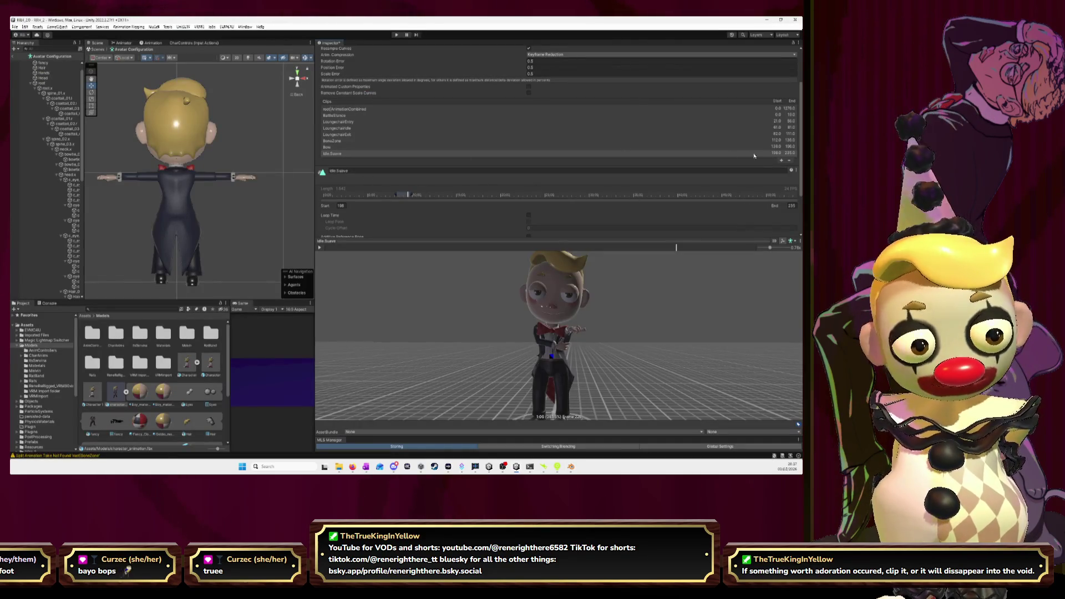
Add a new clip after Idle.Suave and name it Idle.Tired.
{"action": "left_click", "coordinate": [781, 162]}
{"action": "left_click", "coordinate": [425, 176]}
{"action": "type", "text": "Idle.Tired"}
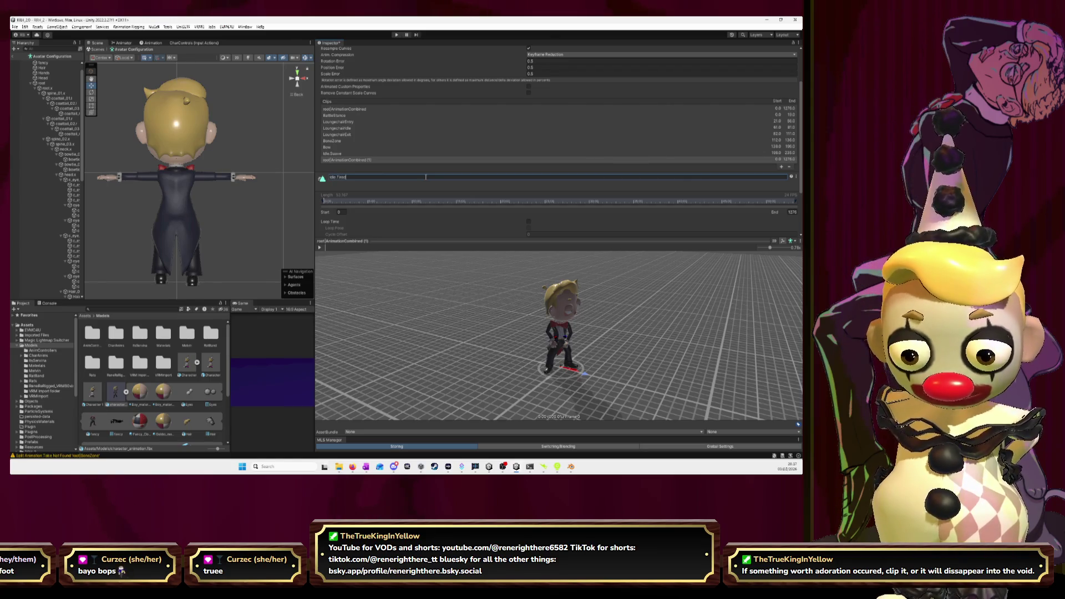
{"action": "key", "text": "Return"}
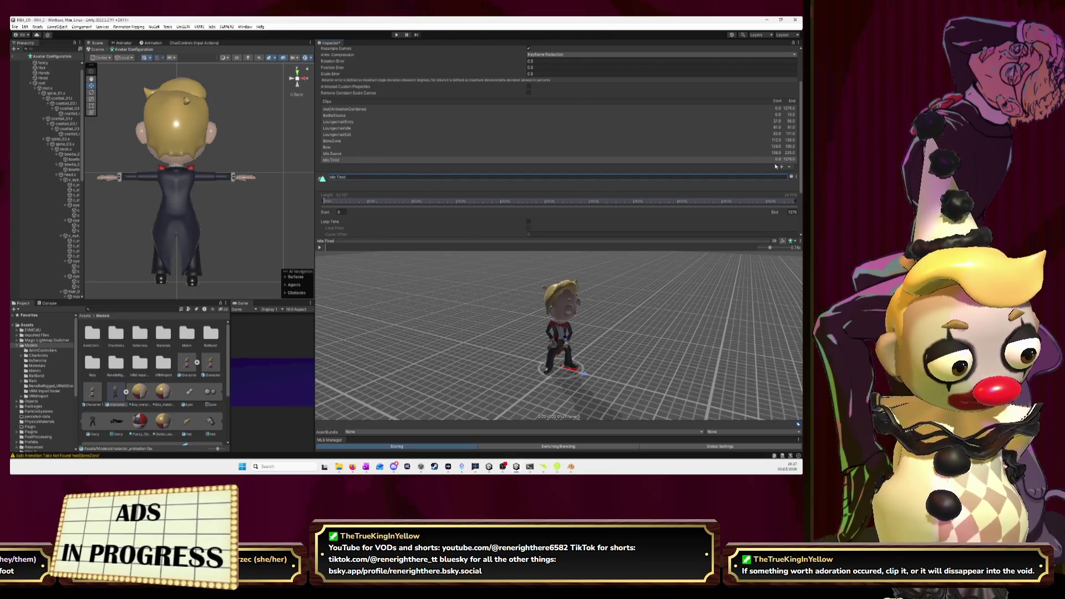
Set Idle.Tired to run from frame 237 to 331 and play its preview.
{"action": "left_click", "coordinate": [341, 211]}
{"action": "type", "text": "237"}
{"action": "key", "text": "Tab"}
{"action": "type", "text": "331"}
{"action": "key", "text": "Return"}
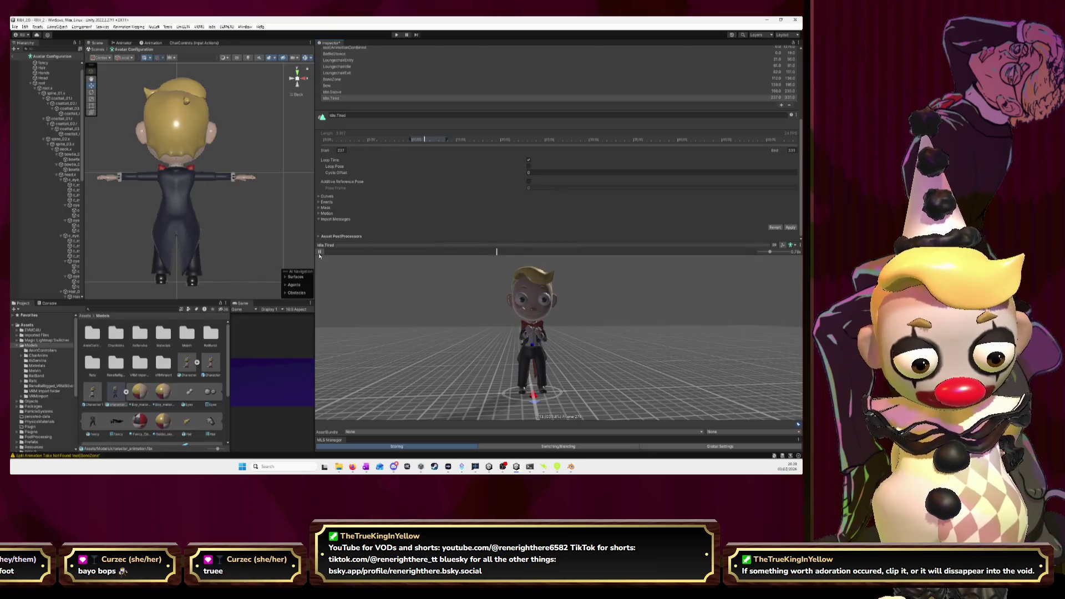
{"action": "left_click", "coordinate": [320, 251]}
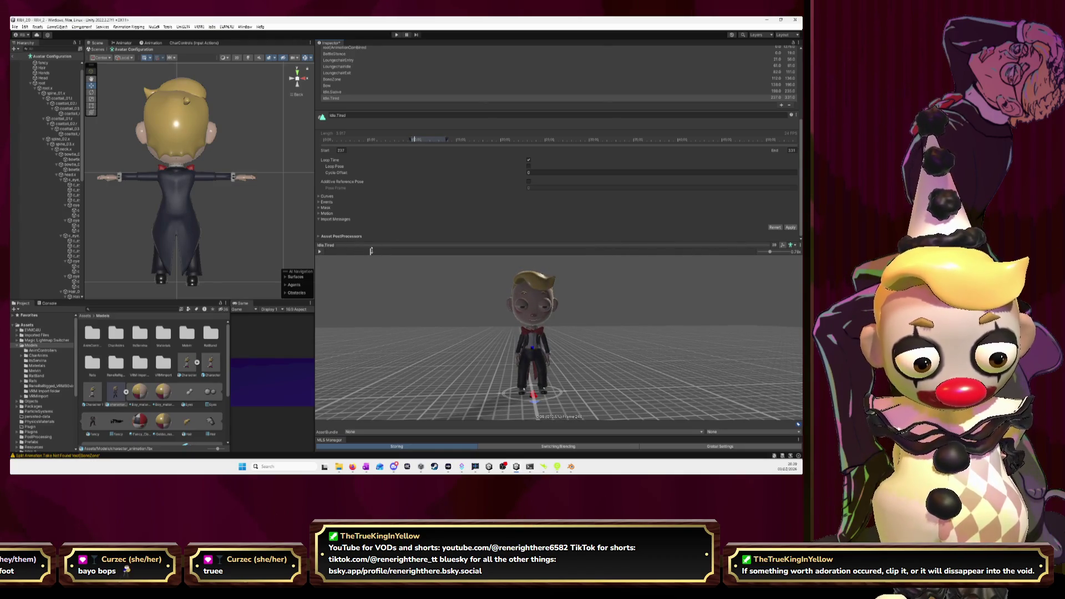
{"action": "left_click", "coordinate": [320, 252]}
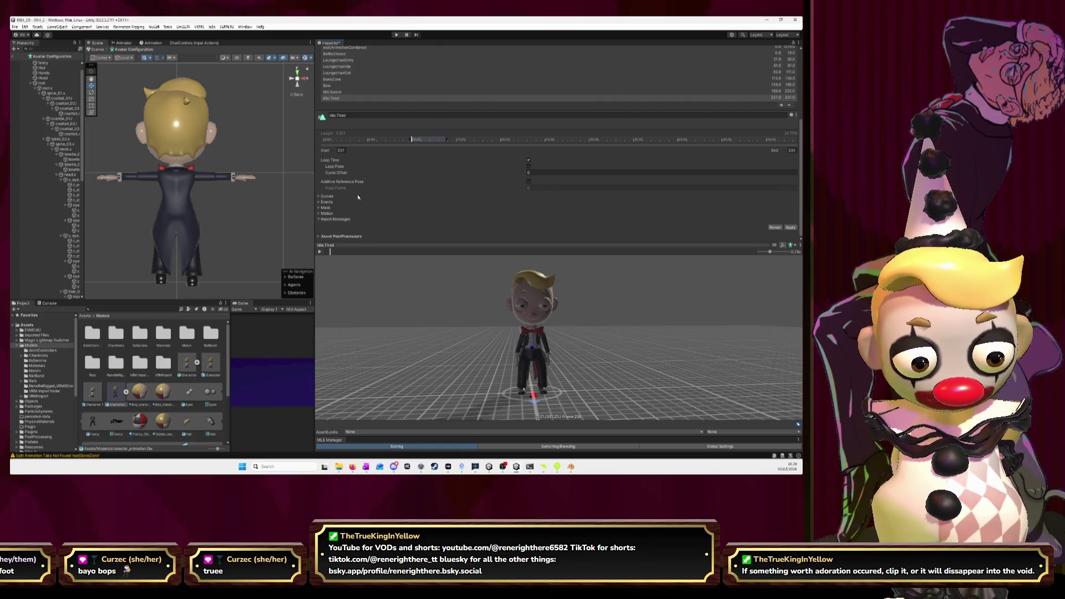
Trim Idle.Tired to frames 238–330, replaying the preview to check the loop.
{"action": "type", "text": "238"}
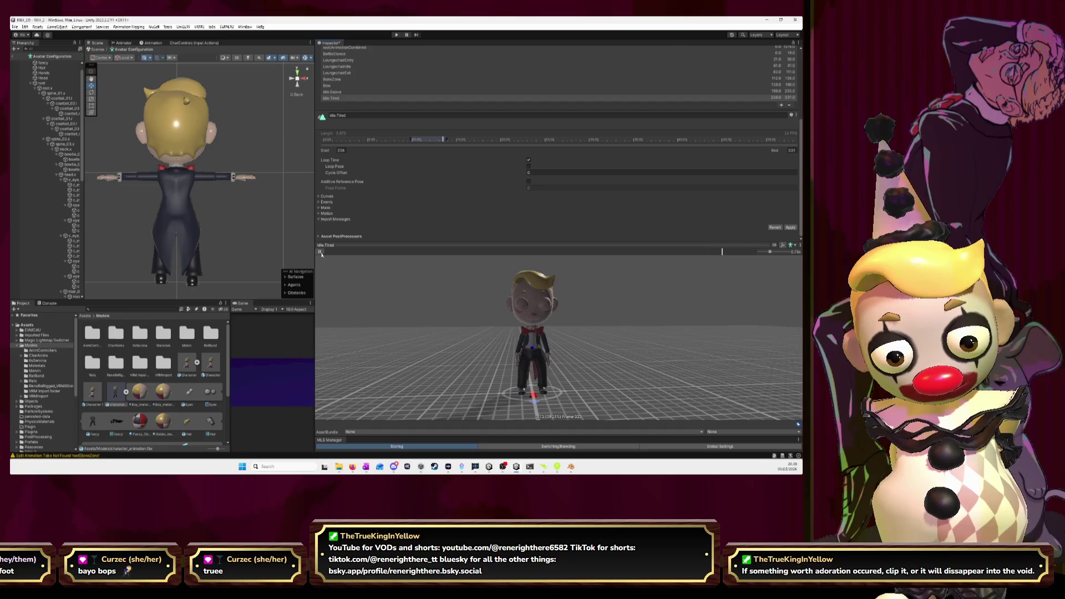
{"action": "left_click", "coordinate": [320, 252]}
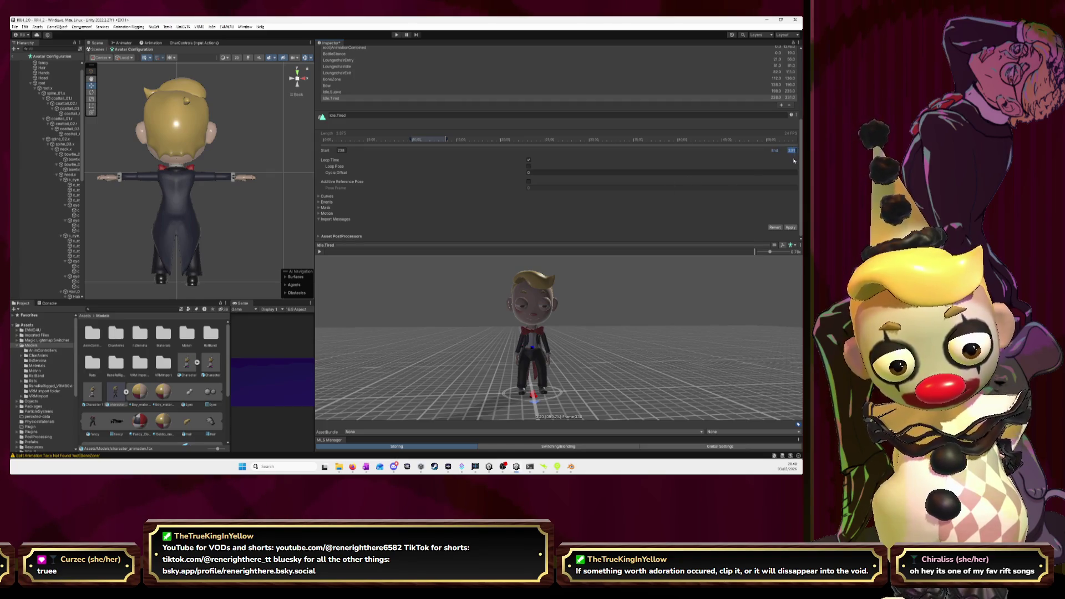
{"action": "type", "text": "330"}
{"action": "key", "text": "Return"}
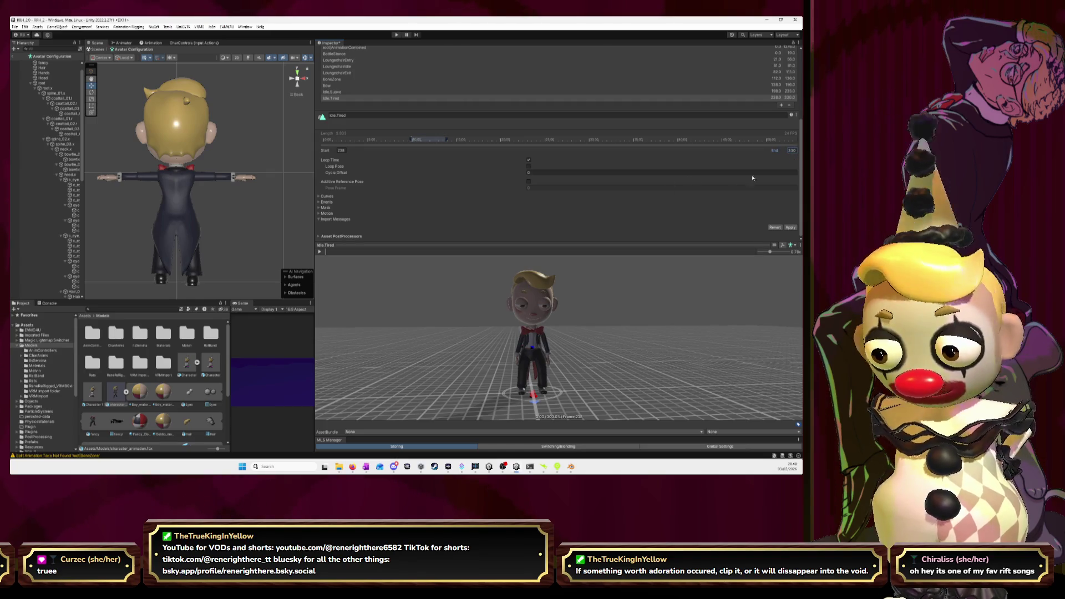
{"action": "left_click", "coordinate": [319, 252]}
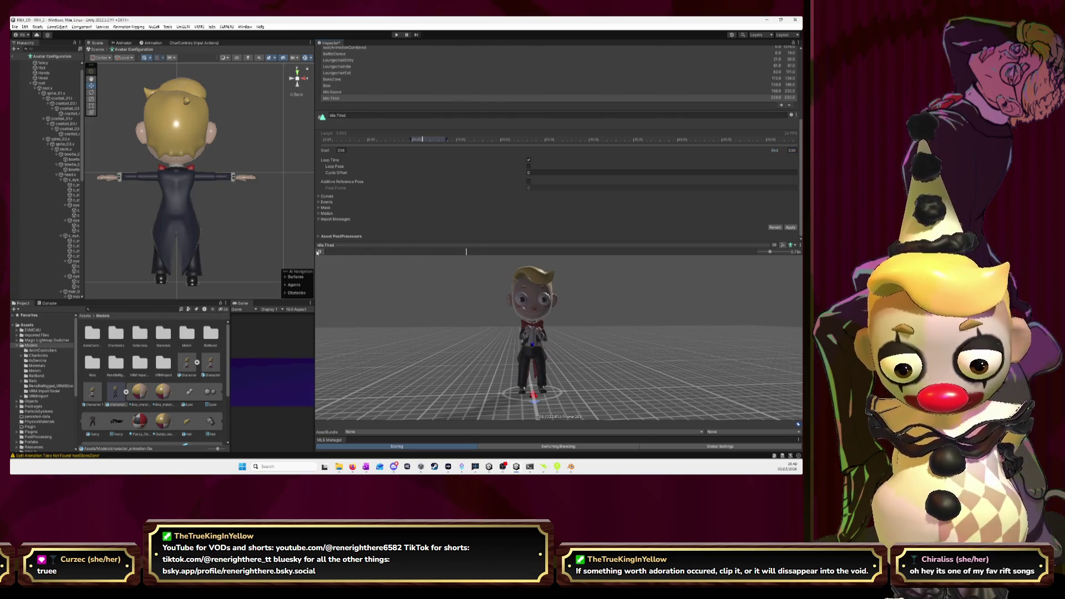
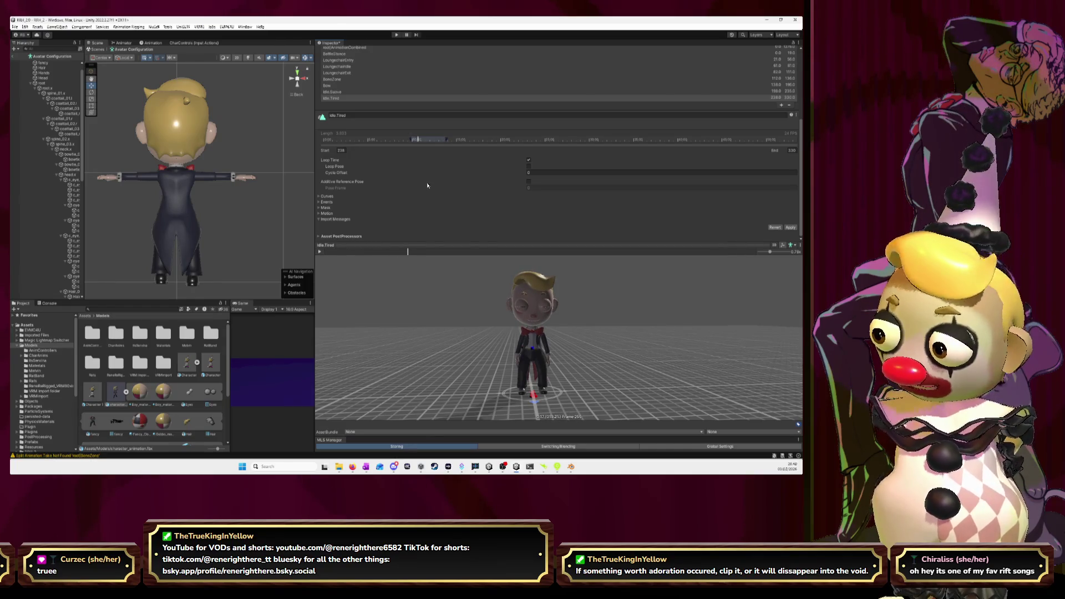
Leave Unity's clip settings and switch to Blender to check the character's animation.
{"action": "key", "text": "alt+Tab"}
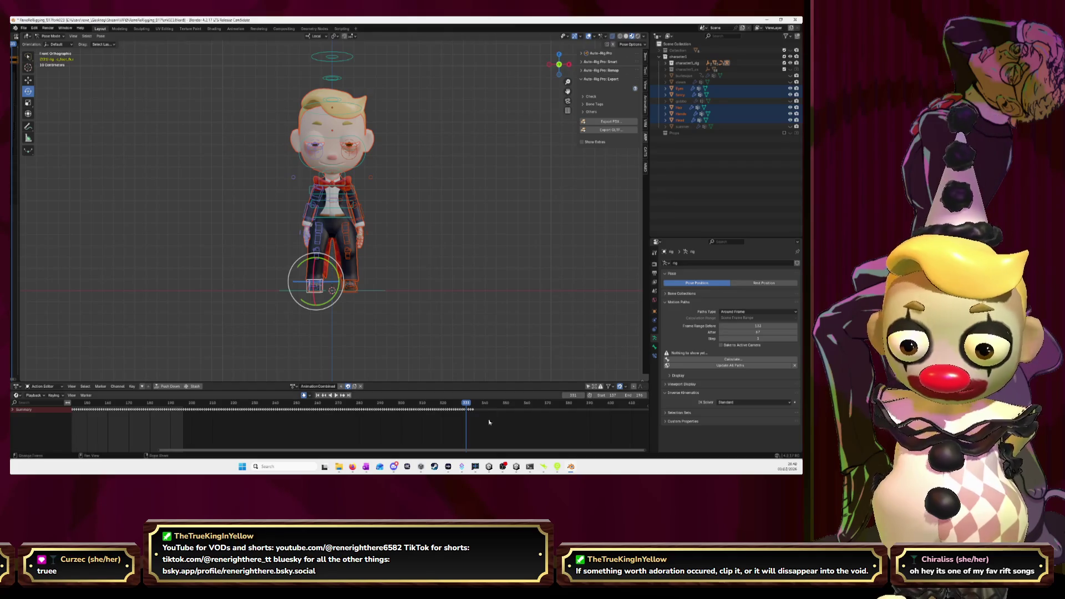
Select all the rig's bones and scrub Blender's timeline to about frames 331–335.
{"action": "scroll", "coordinate": [388, 327], "scroll_direction": "down", "scroll_amount": 4}
{"action": "left_click", "coordinate": [427, 345]}
{"action": "key", "text": "a"}
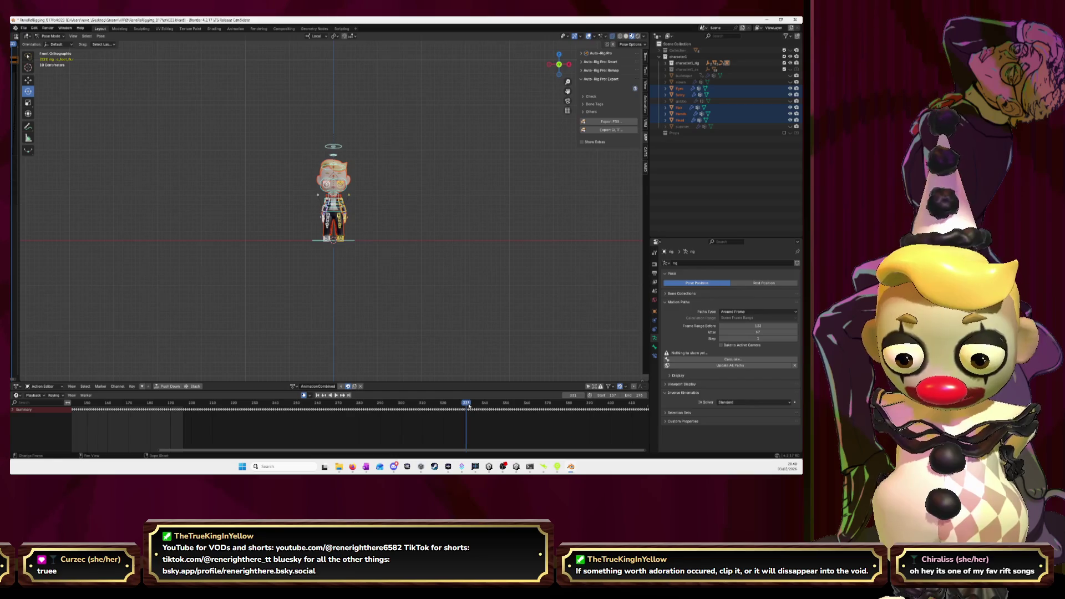
{"action": "left_click_drag", "start_coordinate": [468, 405], "coordinate": [474, 405]}
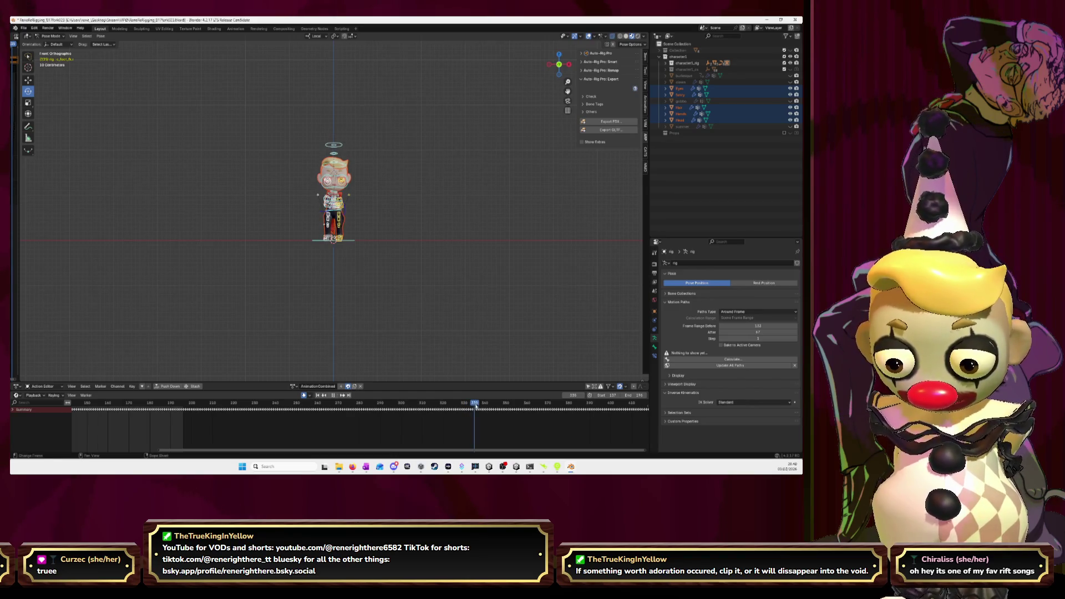
{"action": "scroll", "coordinate": [351, 258], "scroll_direction": "up", "scroll_amount": 5}
{"action": "scroll", "coordinate": [352, 258], "scroll_direction": "up", "scroll_amount": 3}
{"action": "scroll", "coordinate": [351, 258], "scroll_direction": "down", "scroll_amount": 3}
{"action": "mouse_move", "coordinate": [351, 258]}
{"action": "left_mouse_down"}
{"action": "mouse_move", "coordinate": [480, 386]}
{"action": "mouse_move", "coordinate": [433, 403]}
{"action": "mouse_move", "coordinate": [232, 398]}
{"action": "mouse_move", "coordinate": [289, 399]}
{"action": "left_mouse_up"}
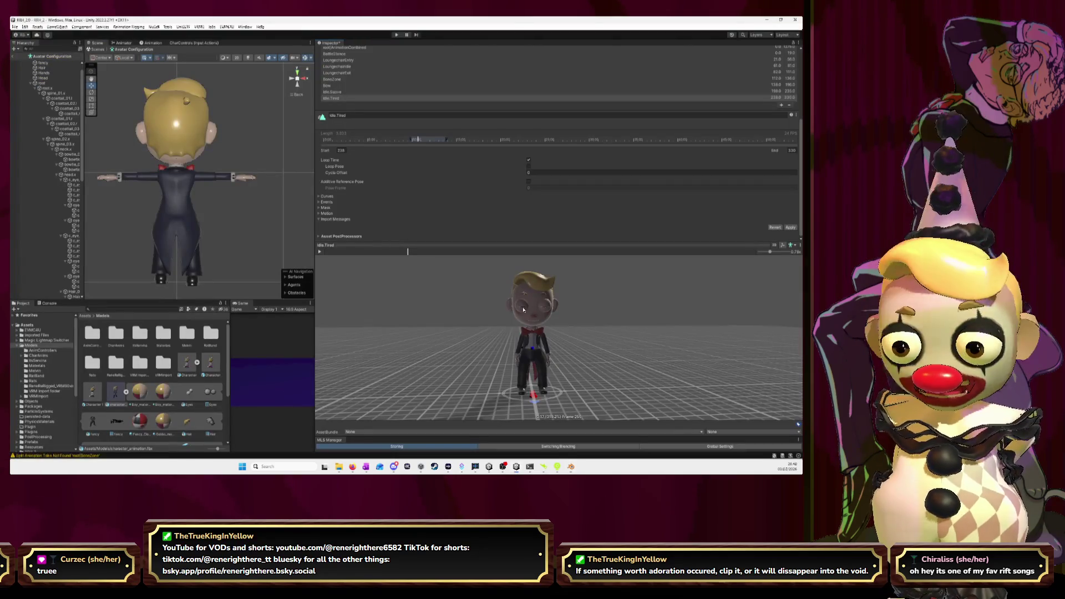
Retype the Idle.Suave clip's name as 'Suave', then select the Idle.Tired clip.
{"action": "left_click", "coordinate": [339, 91]}
{"action": "left_click", "coordinate": [362, 116]}
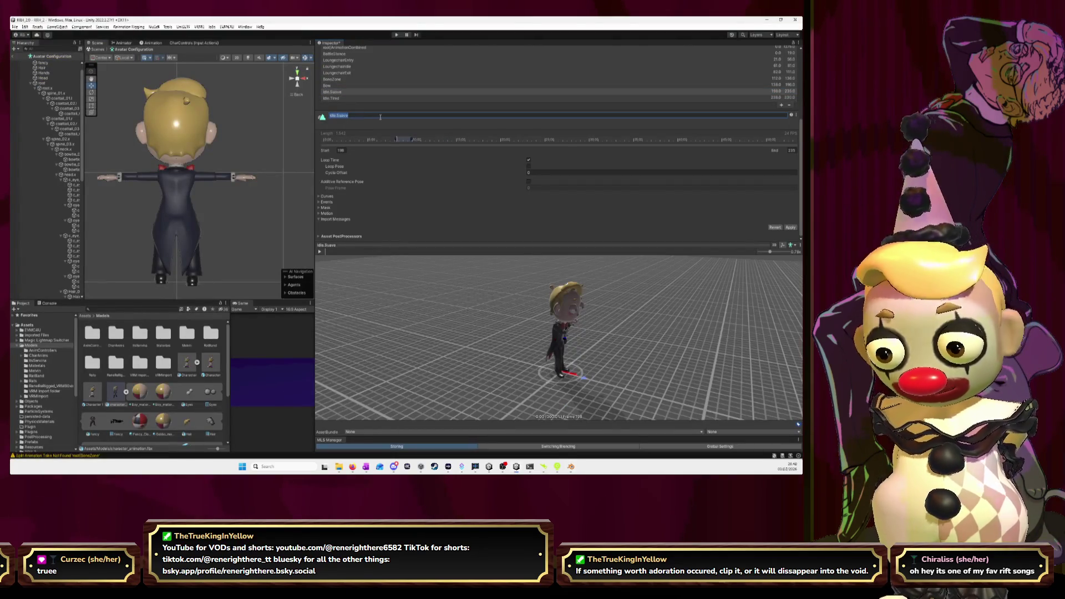
{"action": "type", "text": "Suave"}
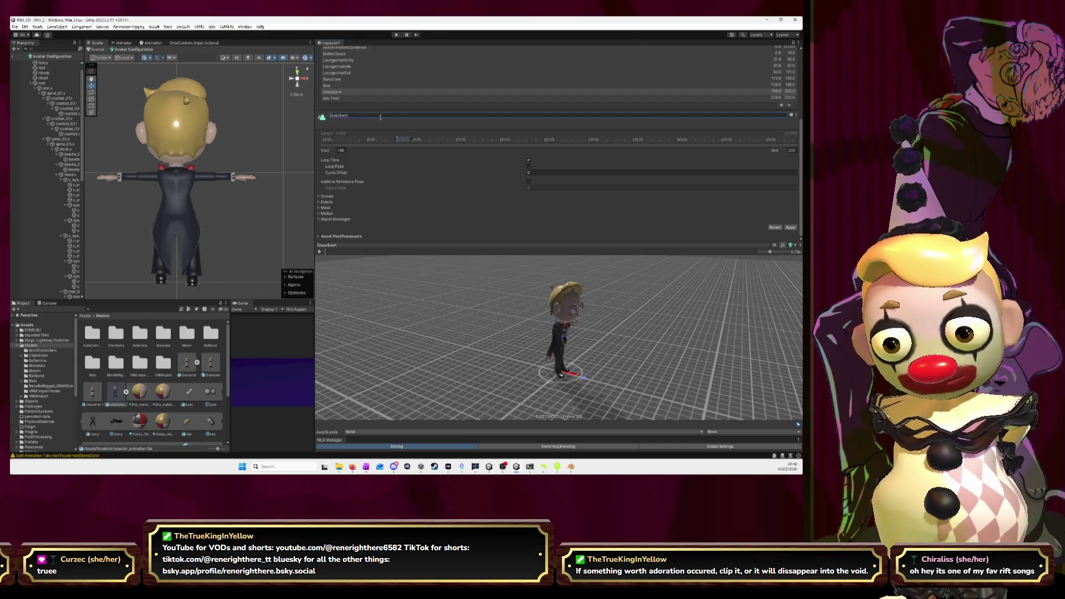
{"action": "left_click", "coordinate": [375, 98]}
{"action": "key", "text": "alt+Tab"}
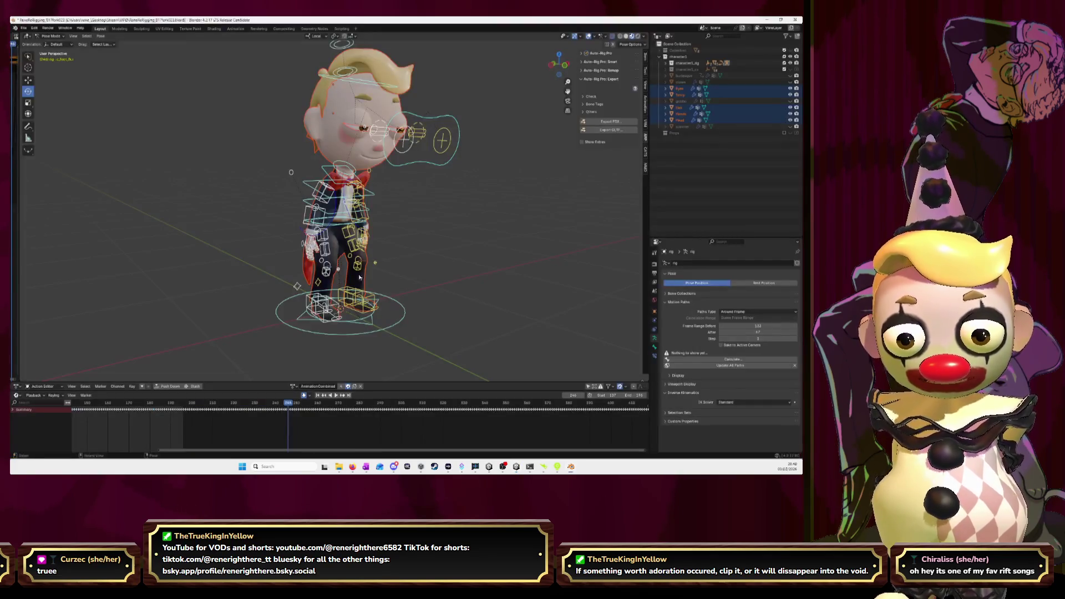
Play and scrub the action in Left Orthographic view, checking frames 249 through 365.
{"action": "key", "text": "space"}
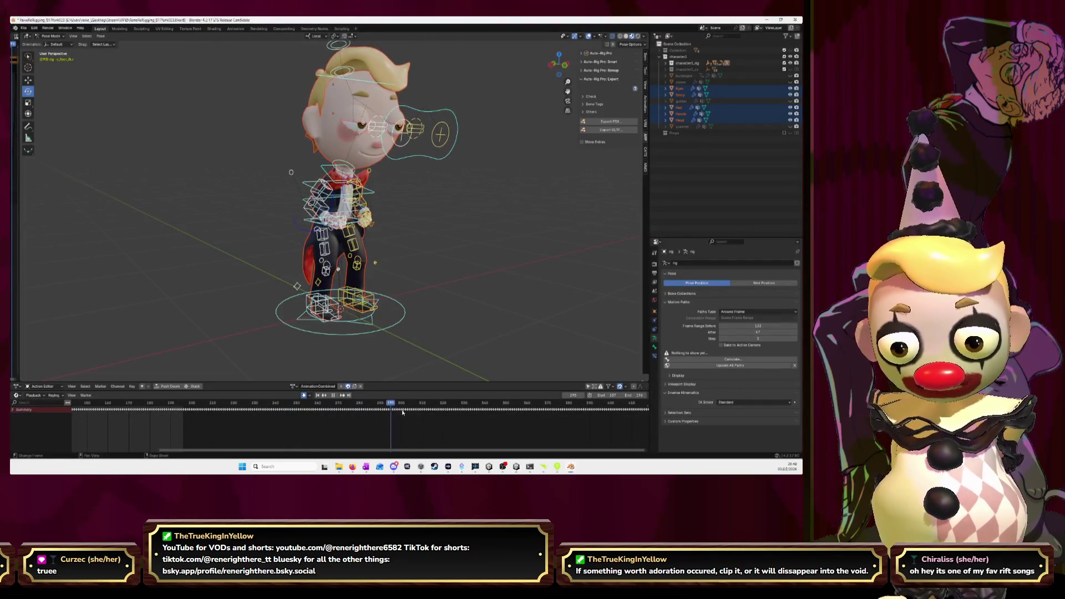
{"action": "mouse_move", "coordinate": [350, 413]}
{"action": "left_mouse_down"}
{"action": "mouse_move", "coordinate": [496, 417]}
{"action": "mouse_move", "coordinate": [315, 410]}
{"action": "mouse_move", "coordinate": [424, 414]}
{"action": "mouse_move", "coordinate": [331, 414]}
{"action": "mouse_move", "coordinate": [340, 414]}
{"action": "left_mouse_up"}
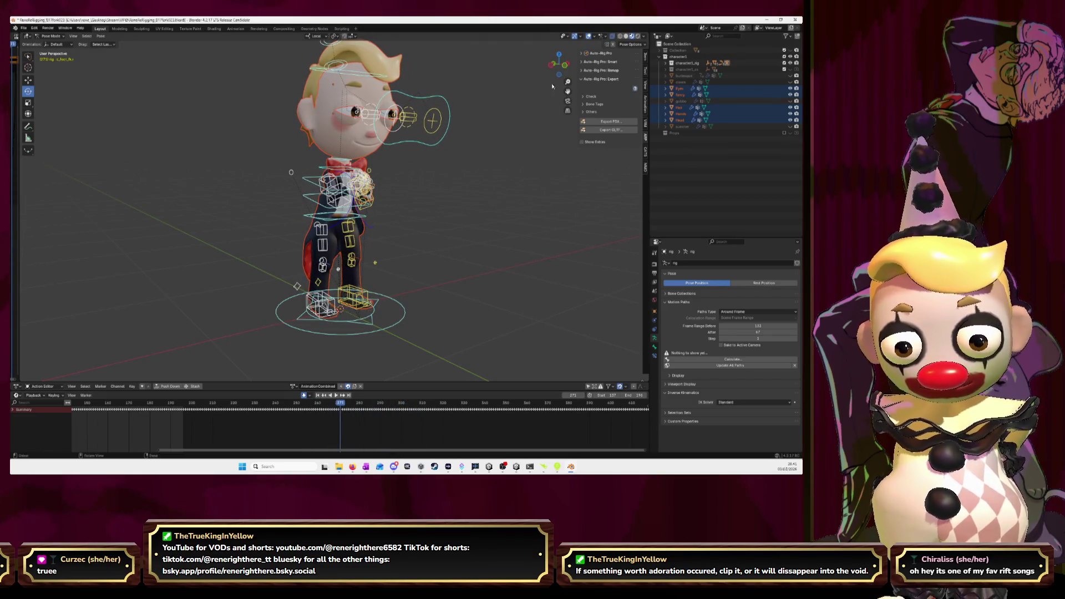
{"action": "left_click", "coordinate": [552, 65]}
{"action": "key", "text": "space"}
{"action": "mouse_move", "coordinate": [368, 411]}
{"action": "left_mouse_down"}
{"action": "mouse_move", "coordinate": [448, 413]}
{"action": "mouse_move", "coordinate": [253, 416]}
{"action": "mouse_move", "coordinate": [403, 422]}
{"action": "left_mouse_up"}
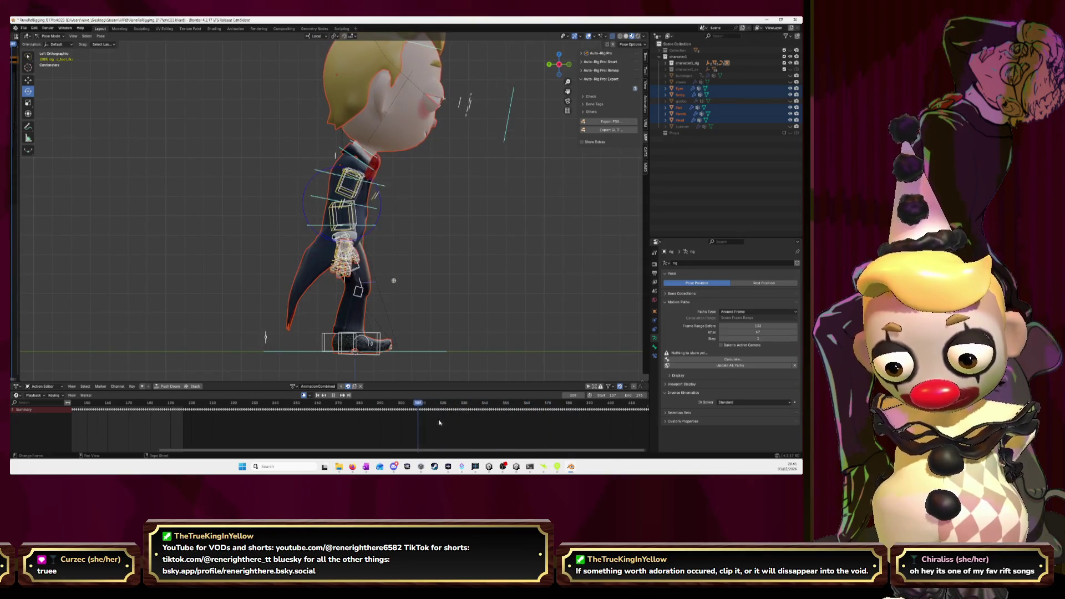
{"action": "key", "text": "space"}
{"action": "left_click", "coordinate": [466, 402]}
{"action": "key", "text": "space"}
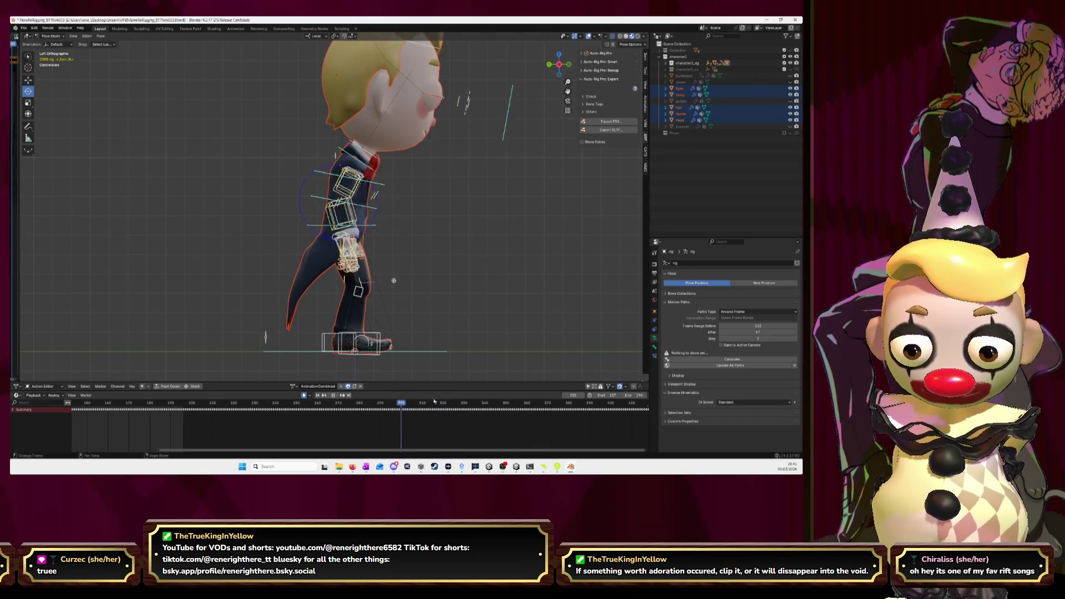
{"action": "key", "text": "space"}
{"action": "right_click", "coordinate": [487, 289]}
{"action": "left_click", "coordinate": [487, 289]}
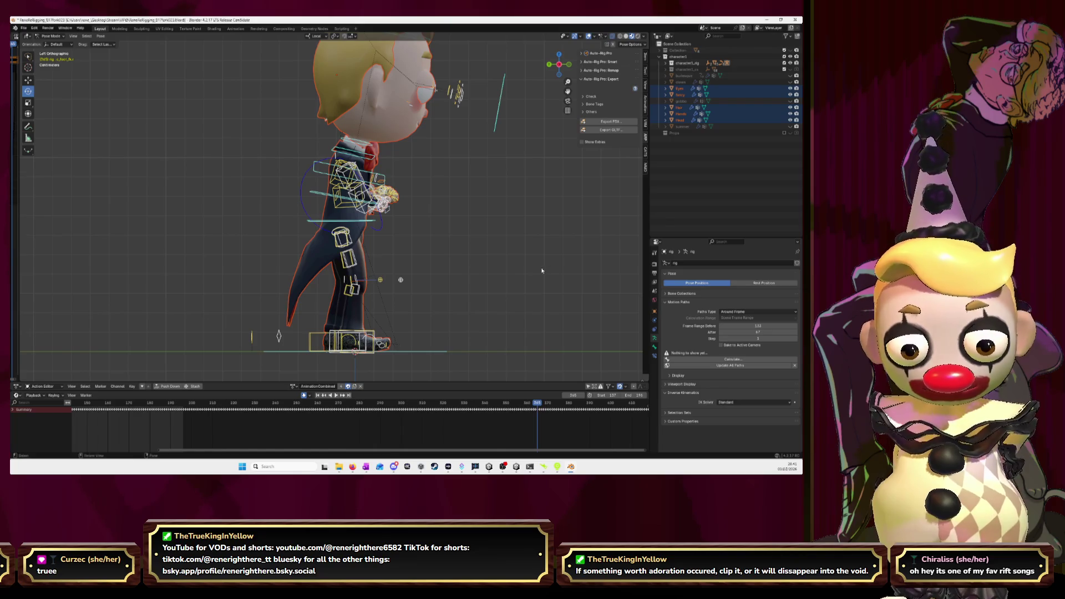
{"action": "key", "text": "alt+Tab"}
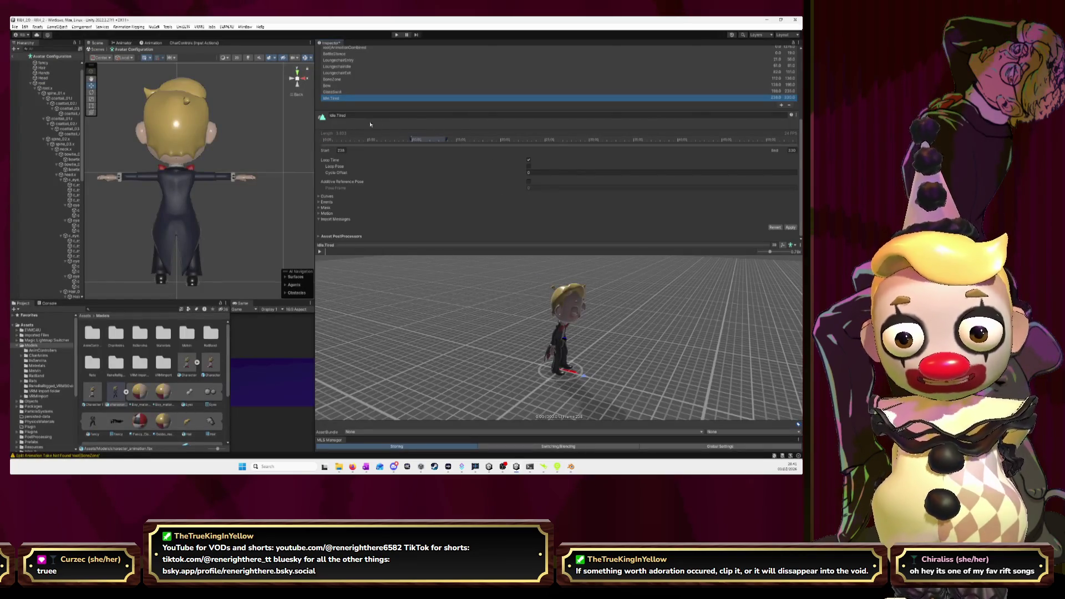
Add a new clip named Idle.Suave with its start frame set to 332.
{"action": "left_click", "coordinate": [781, 105]}
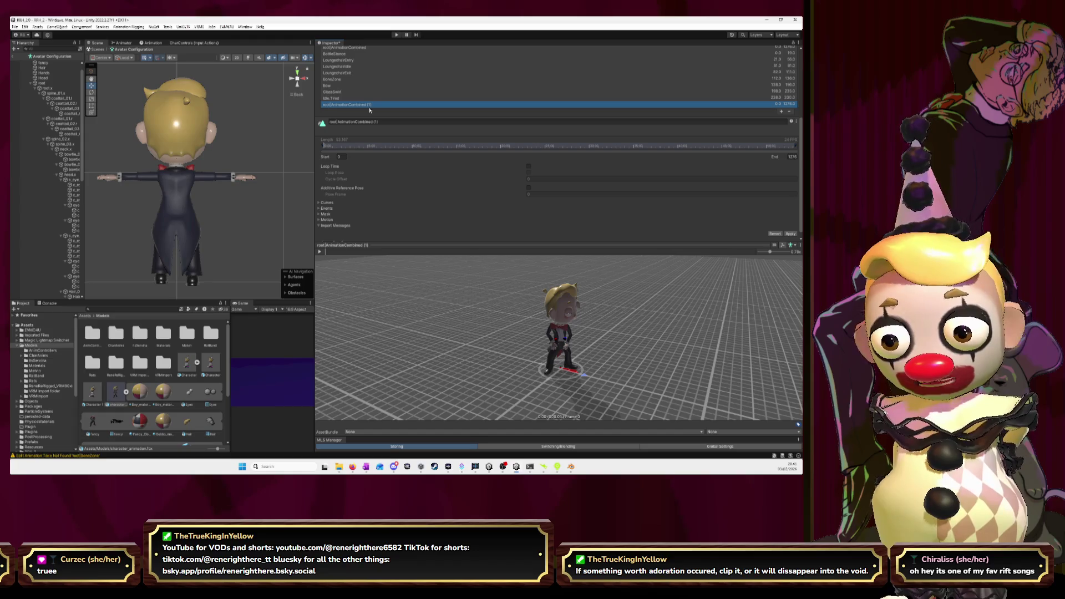
{"action": "left_click", "coordinate": [388, 122]}
{"action": "type", "text": "Idle.Suave"}
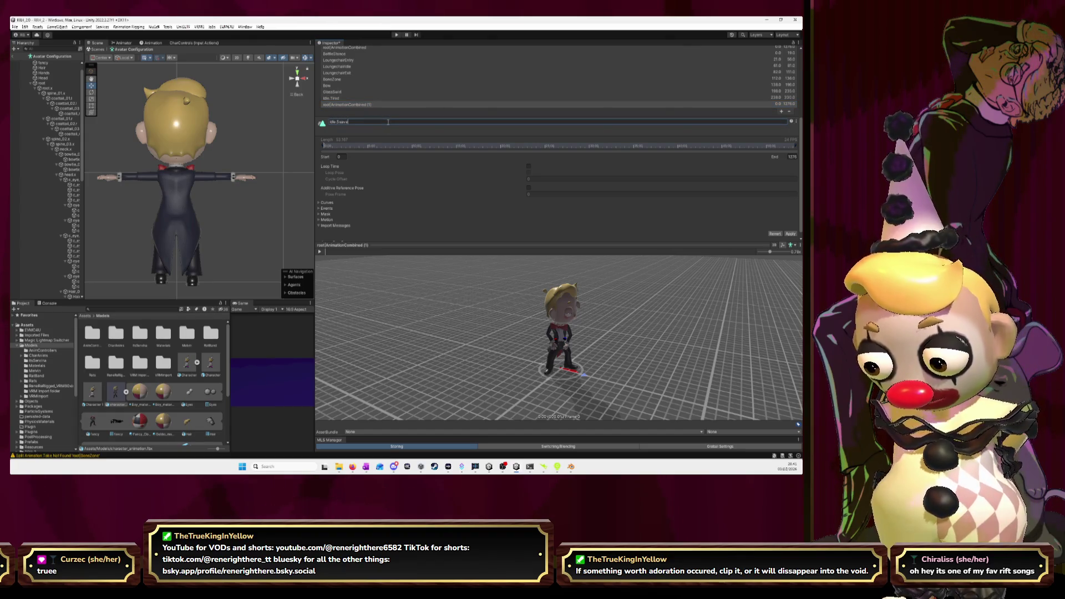
{"action": "key", "text": "Return"}
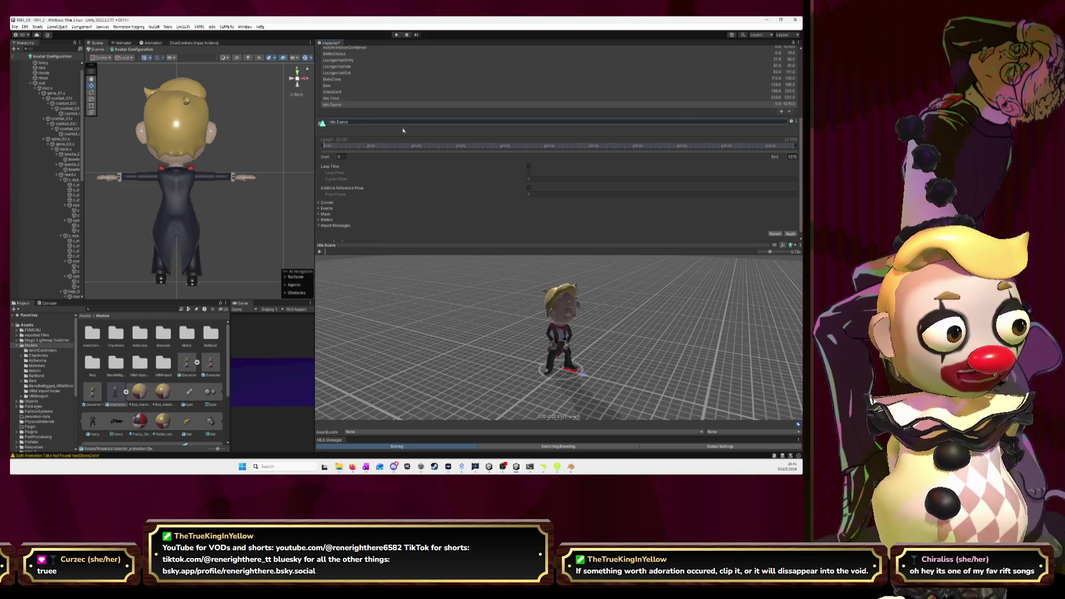
{"action": "left_click", "coordinate": [339, 157]}
{"action": "type", "text": "331"}
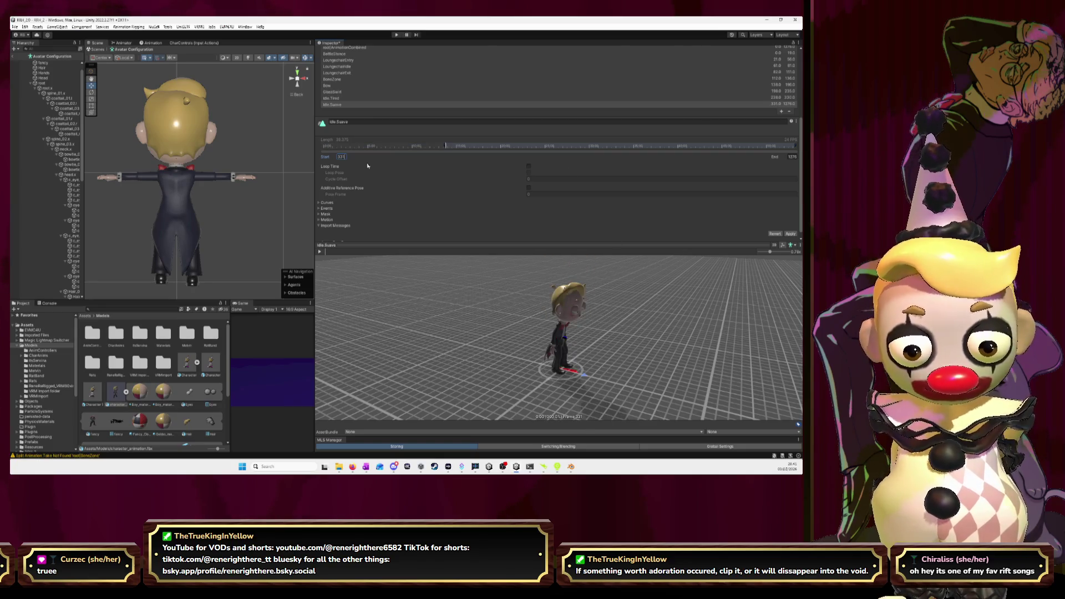
{"action": "key", "text": "BackSpace"}
{"action": "type", "text": "2"}
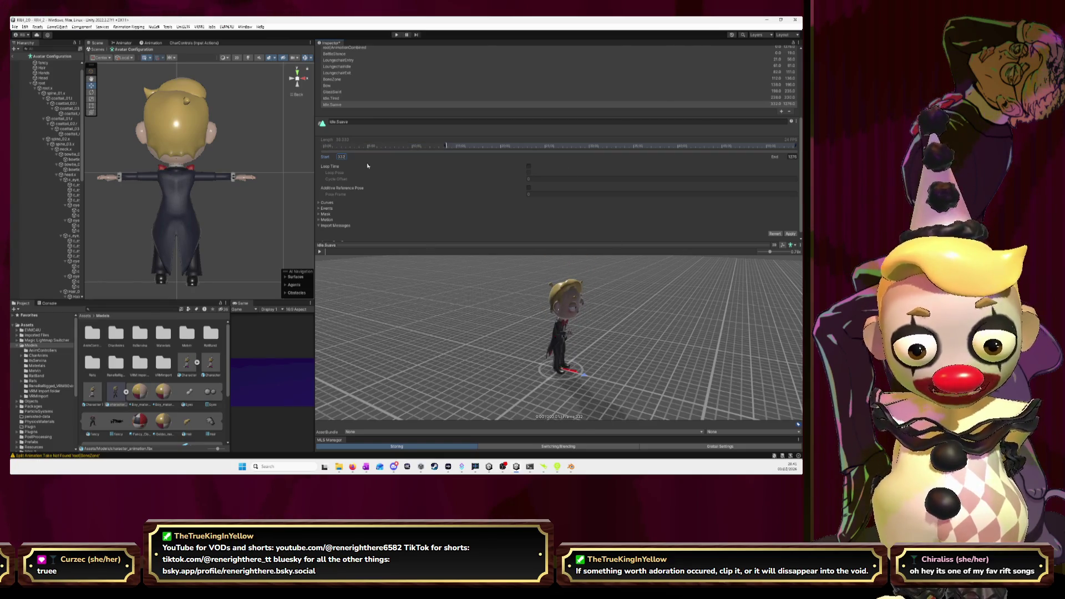
{"action": "key", "text": "alt+Tab"}
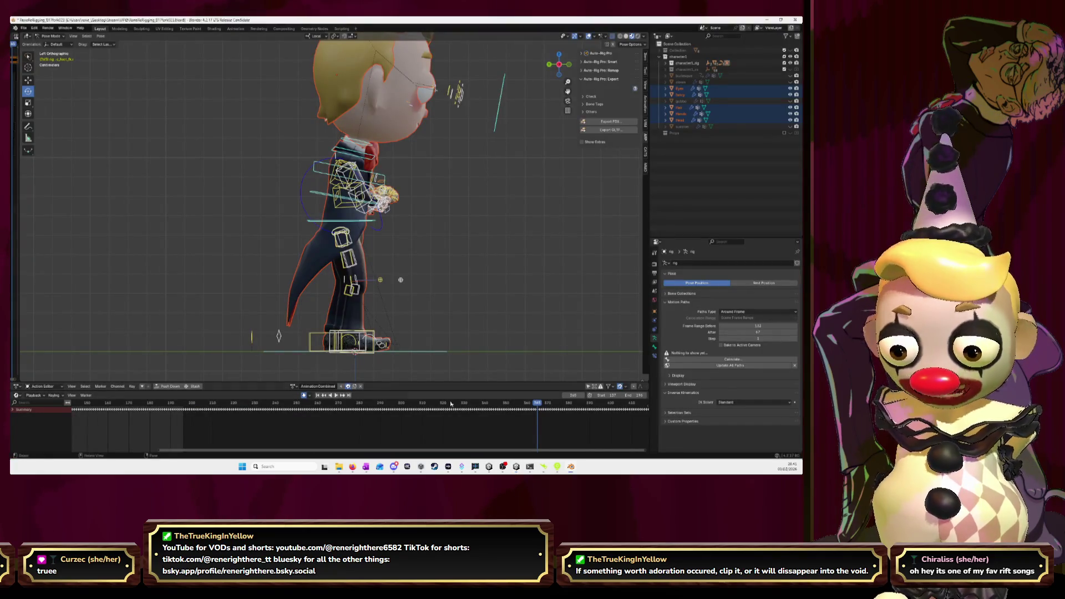
Play Blender's action on from frame 411 and scrub back to about frame 435.
{"action": "key", "text": "space"}
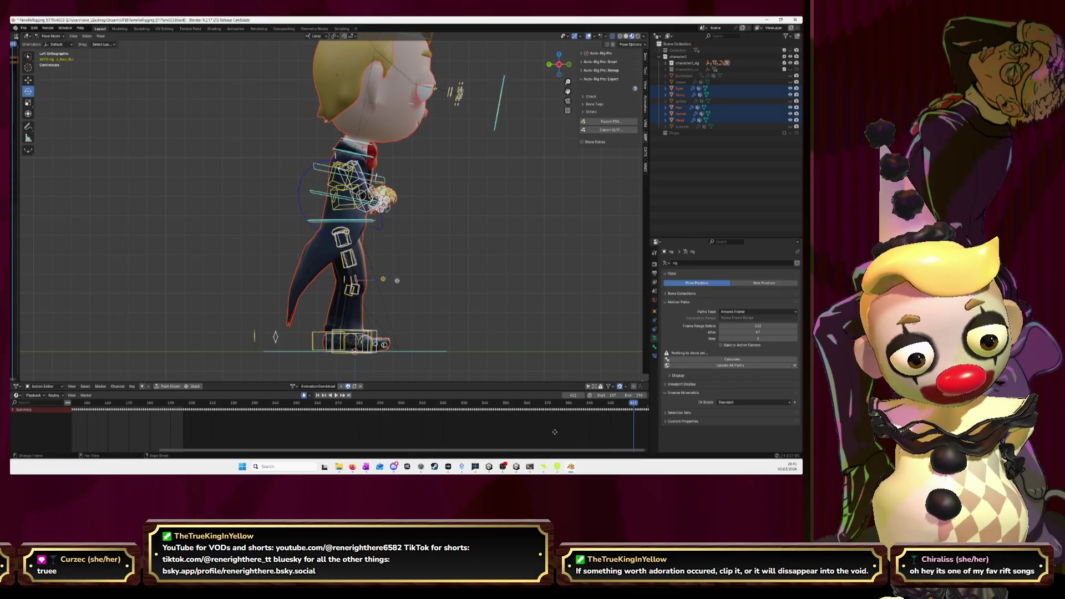
{"action": "scroll", "coordinate": [324, 417], "scroll_direction": "right", "scroll_amount": 5}
{"action": "key", "text": "space"}
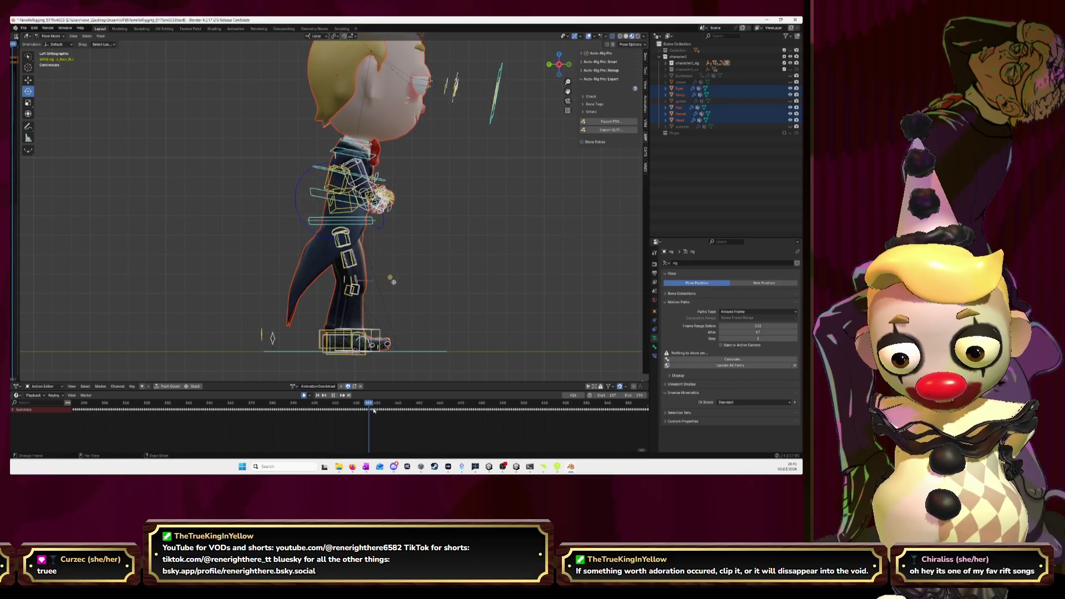
{"action": "left_click_drag", "start_coordinate": [399, 414], "coordinate": [393, 415]}
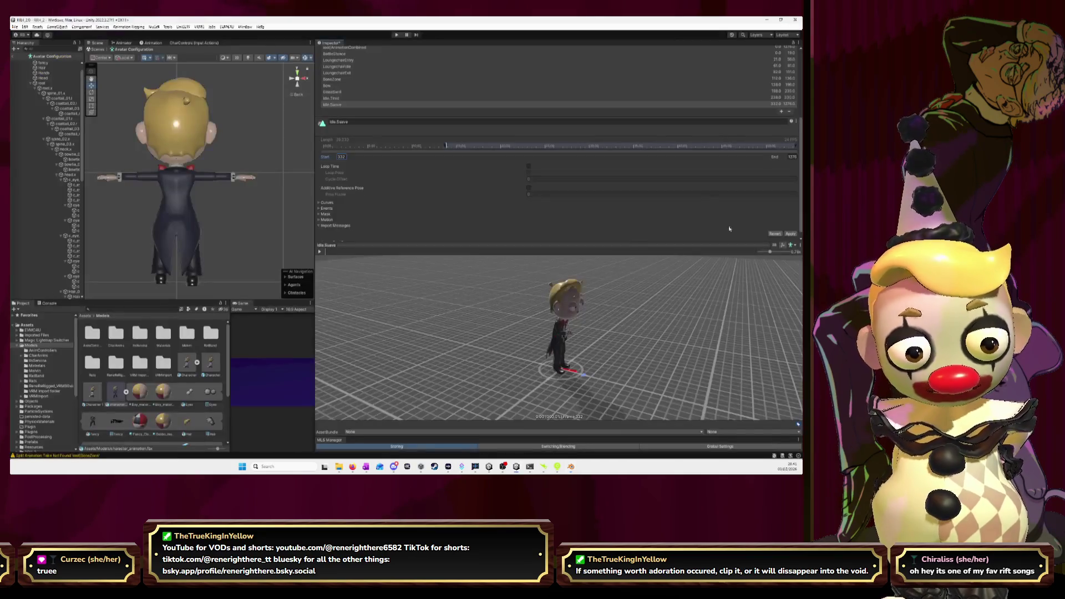
Set Idle.Suave's end frame to 437 and make the clip loop.
{"action": "key", "text": "Tab"}
{"action": "type", "text": "437"}
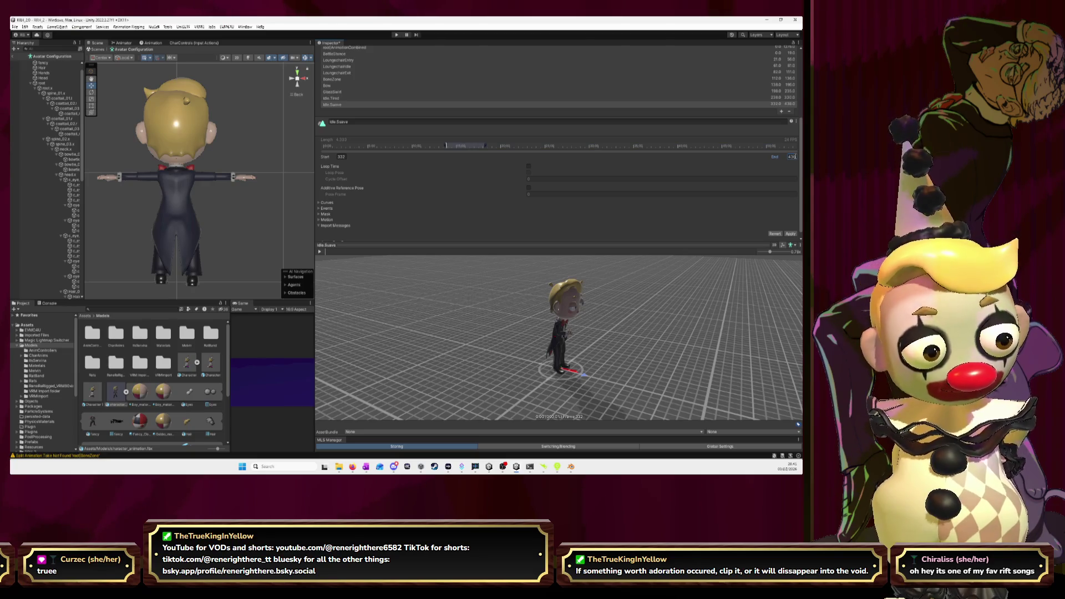
{"action": "left_click_drag", "start_coordinate": [373, 283], "coordinate": [456, 218]}
{"action": "left_click", "coordinate": [529, 166]}
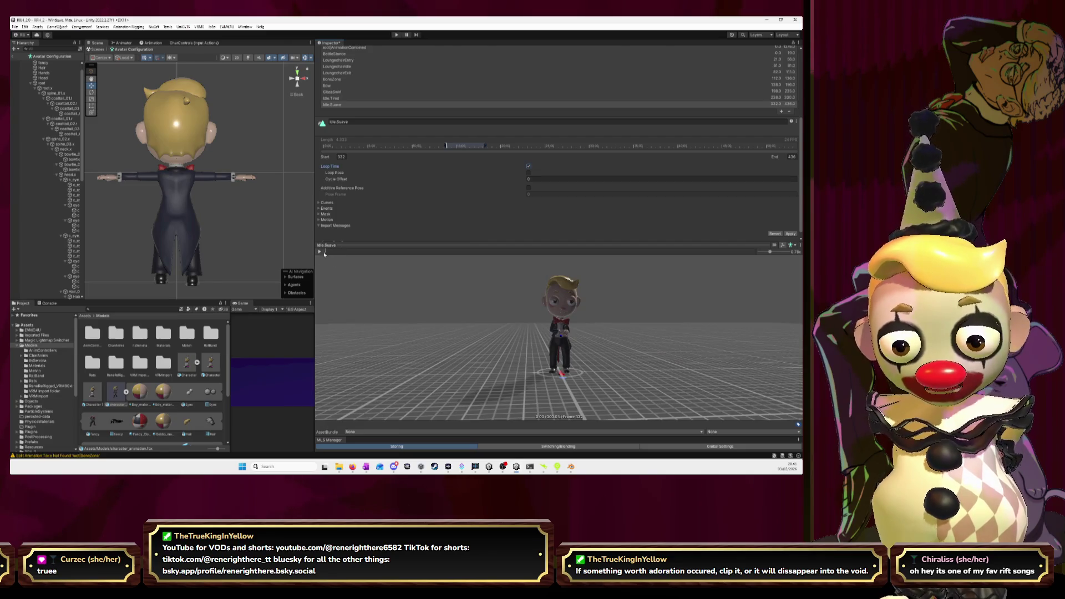
{"action": "scroll", "coordinate": [590, 348], "scroll_direction": "up", "scroll_amount": 3}
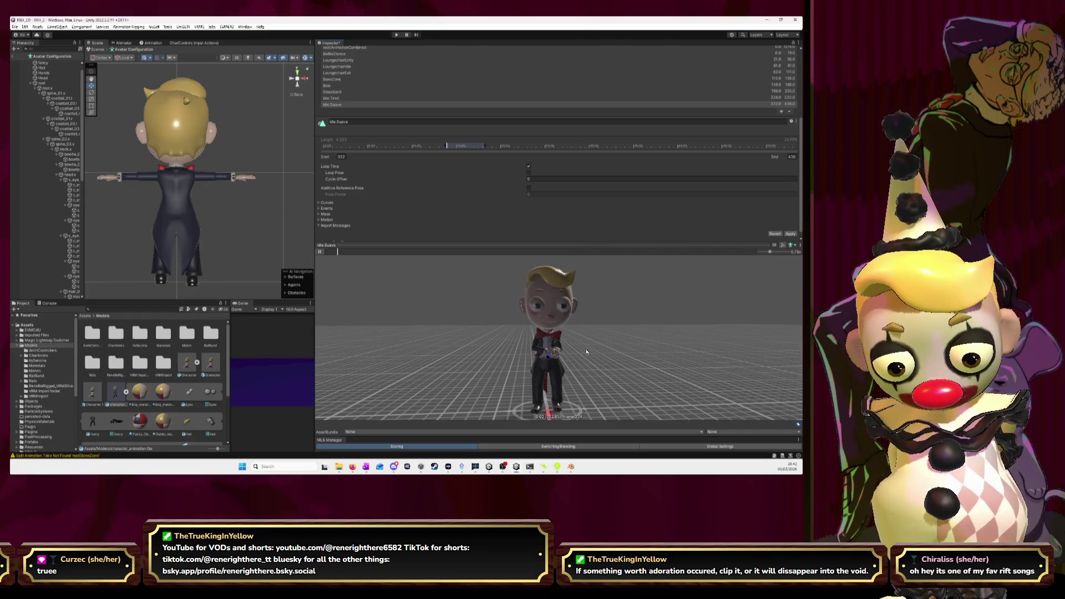
Change Idle.Suave's start frame to 333 and replay the preview.
{"action": "left_click", "coordinate": [500, 251]}
{"action": "left_click", "coordinate": [378, 251]}
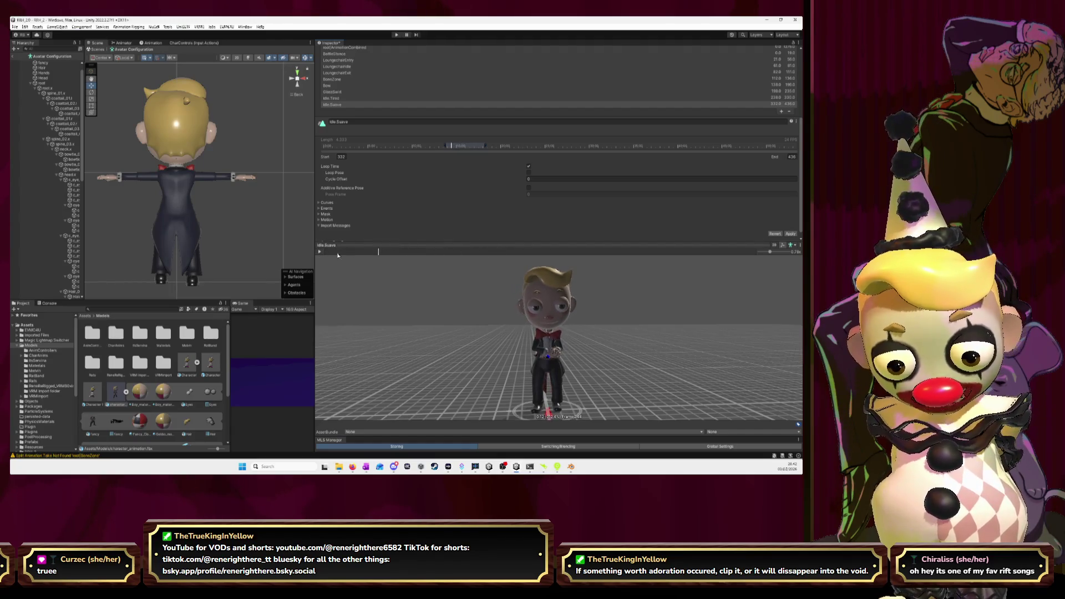
{"action": "left_click_drag", "start_coordinate": [333, 265], "coordinate": [283, 257]}
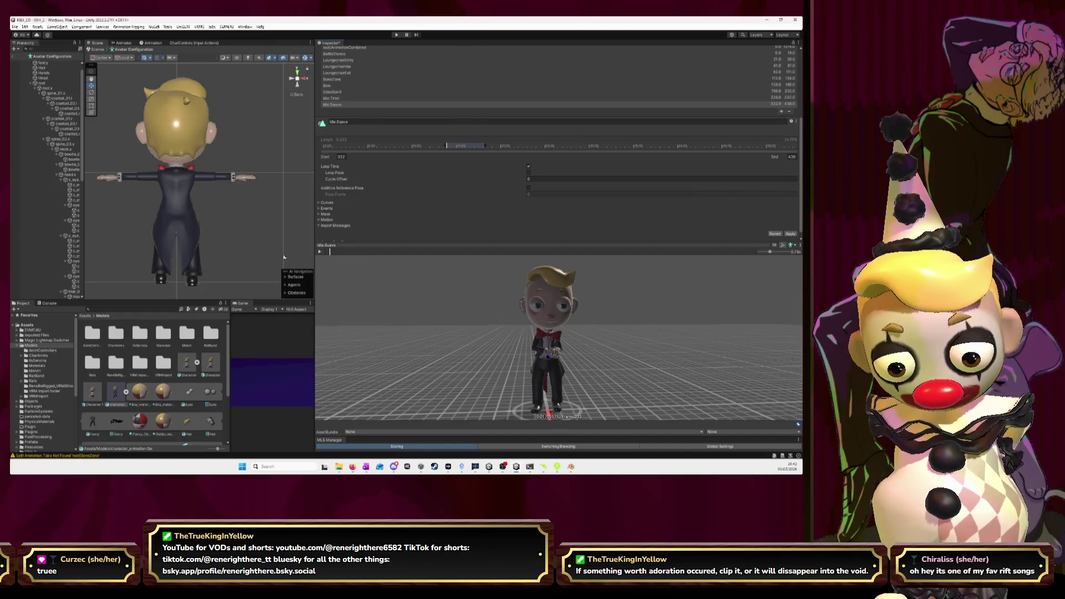
{"action": "left_click", "coordinate": [341, 156]}
{"action": "type", "text": "333"}
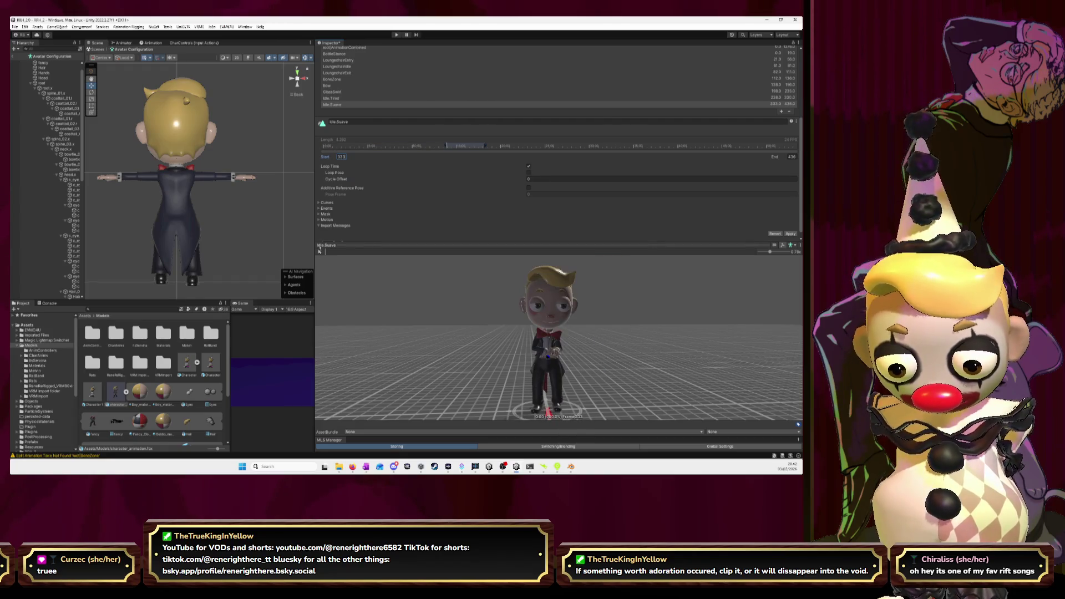
{"action": "left_click", "coordinate": [320, 253]}
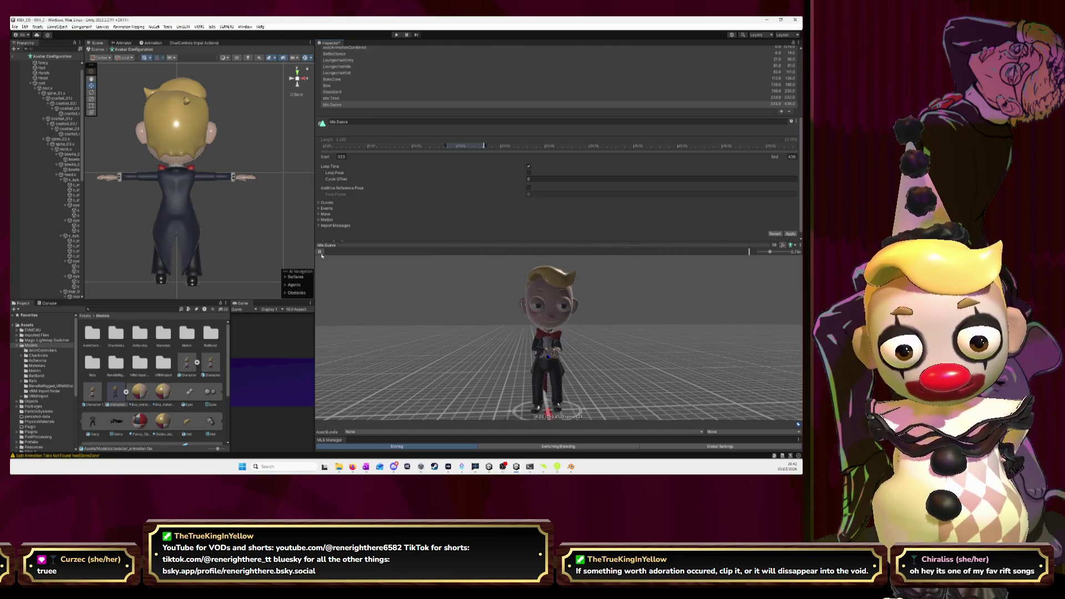
{"action": "left_click", "coordinate": [320, 253]}
{"action": "left_click", "coordinate": [320, 253]}
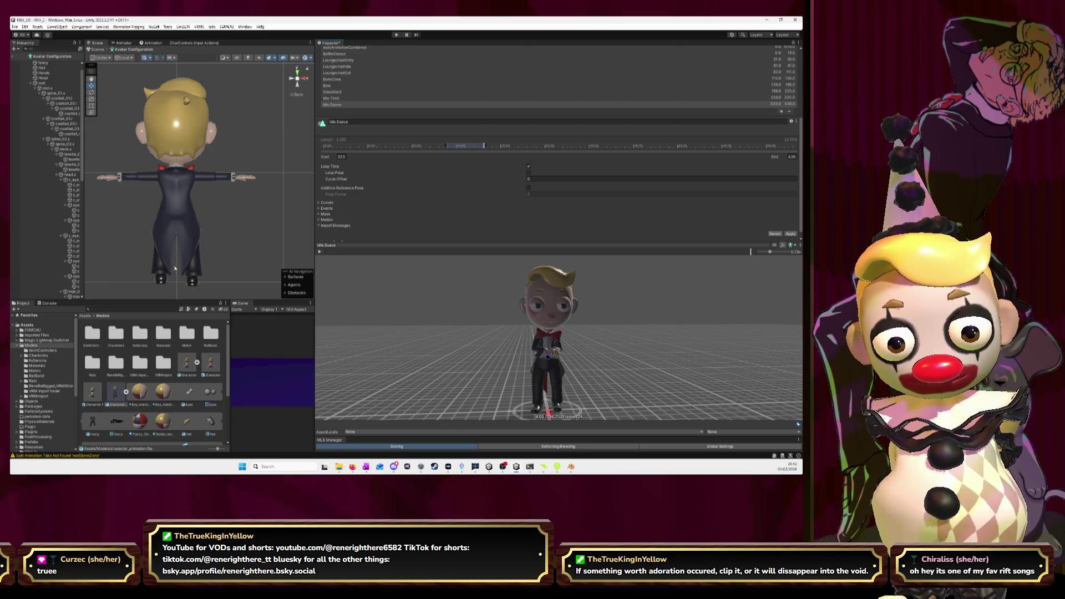
Set the end frame to 435 and preview the loop.
{"action": "left_click", "coordinate": [792, 156]}
{"action": "type", "text": "435"}
{"action": "key", "text": "Return"}
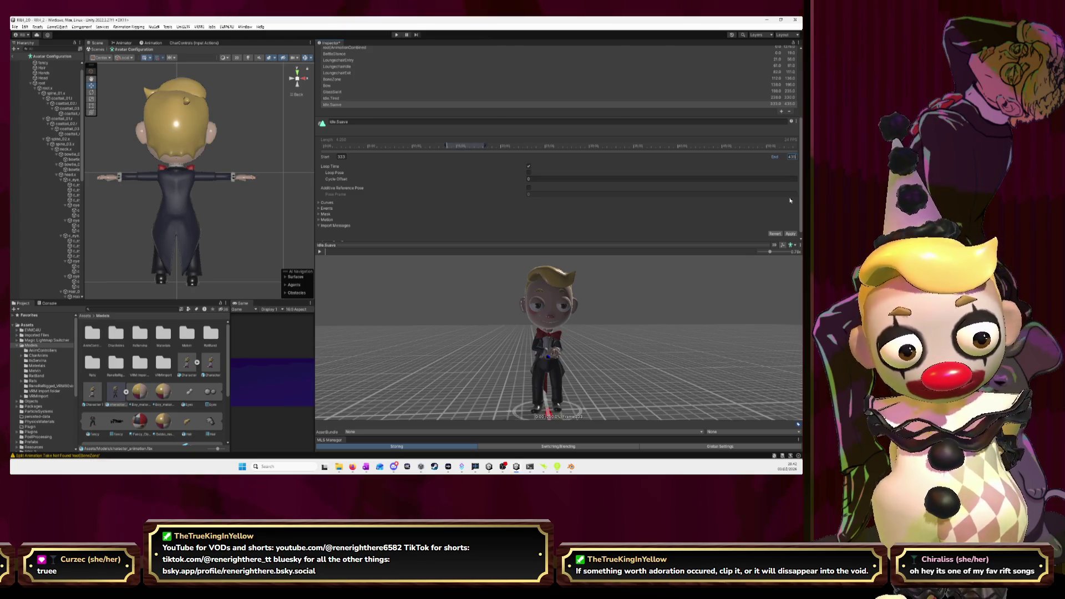
{"action": "left_click", "coordinate": [320, 251]}
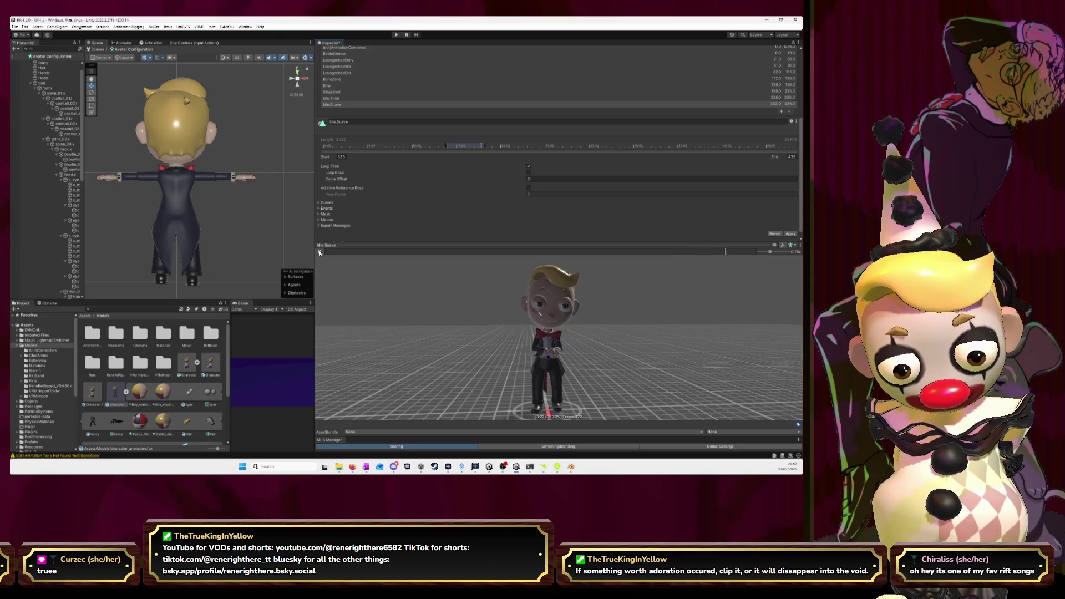
{"action": "left_click", "coordinate": [320, 252]}
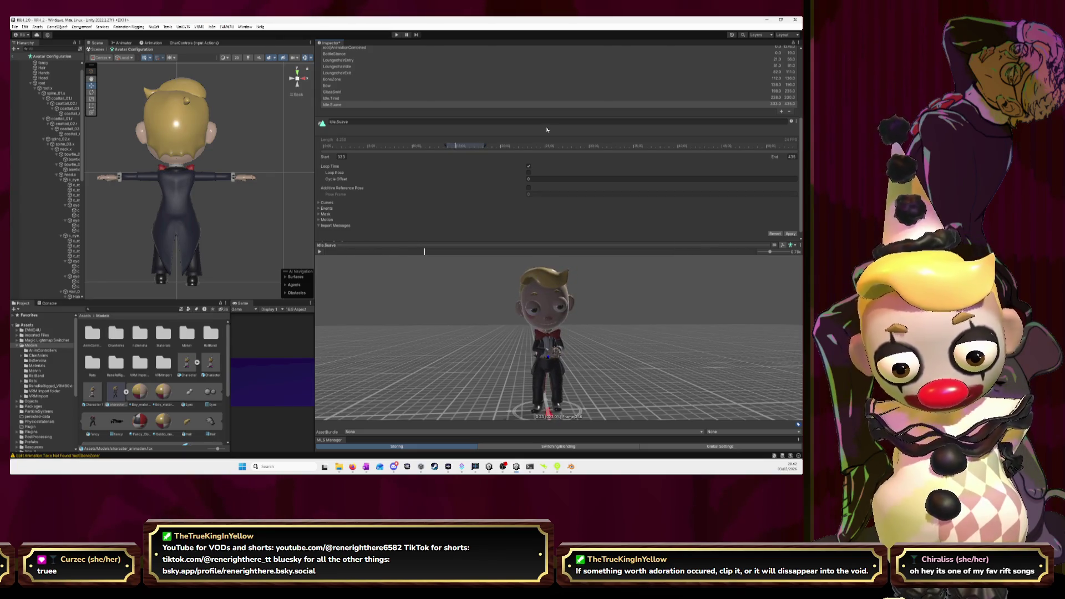
Insert a keyframe on the current pose in Blender, then add a new clip in Unity.
{"action": "key", "text": "alt+Tab"}
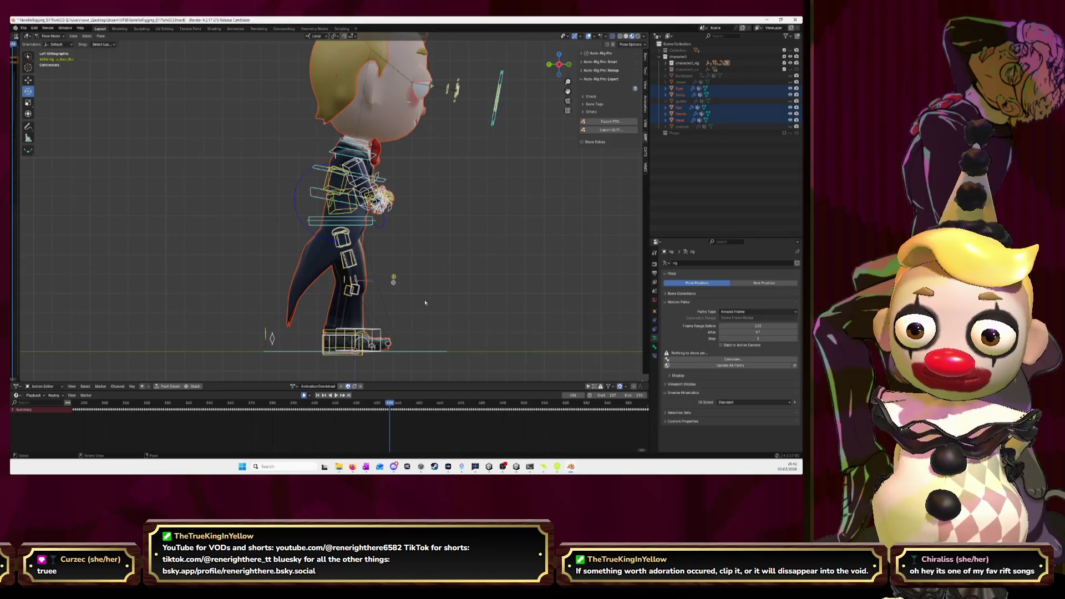
{"action": "key", "text": "Right"}
{"action": "key", "text": "Right"}
{"action": "key", "text": "Right"}
{"action": "right_click", "coordinate": [528, 297]}
{"action": "left_click", "coordinate": [528, 296]}
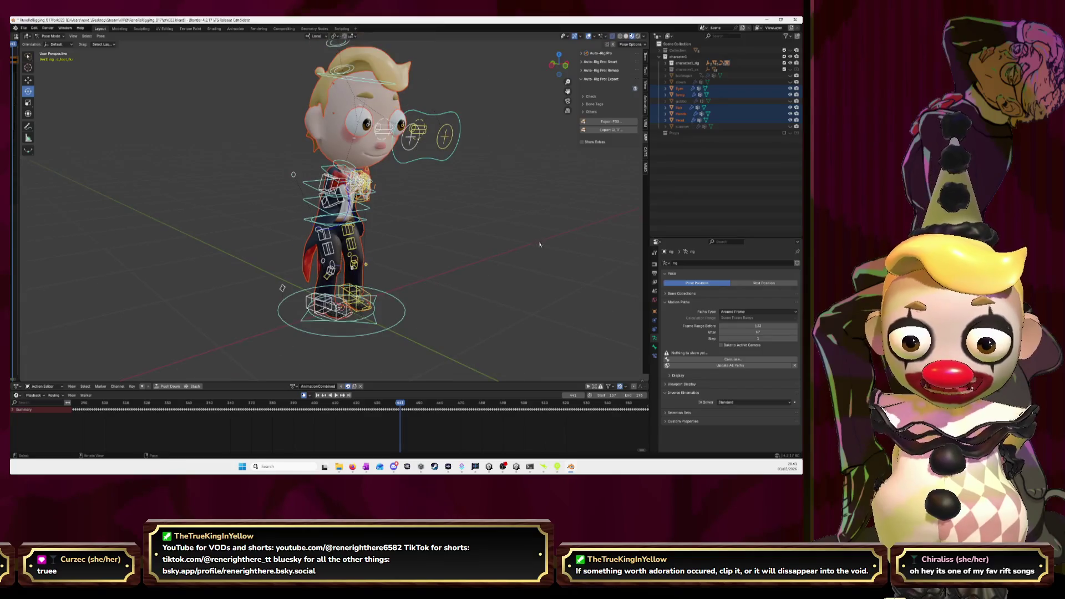
{"action": "key", "text": "alt+Tab"}
{"action": "left_click", "coordinate": [782, 113]}
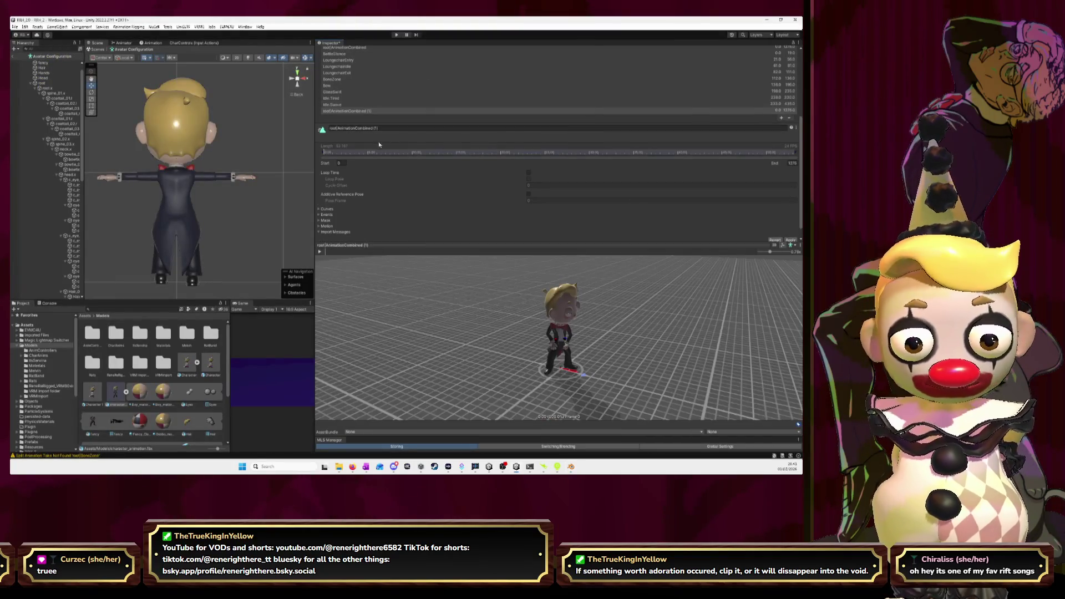
Rename the new clip Idle.Scared and set its start frame to 437.
{"action": "left_click", "coordinate": [401, 128]}
{"action": "type", "text": "Idle:Scared"}
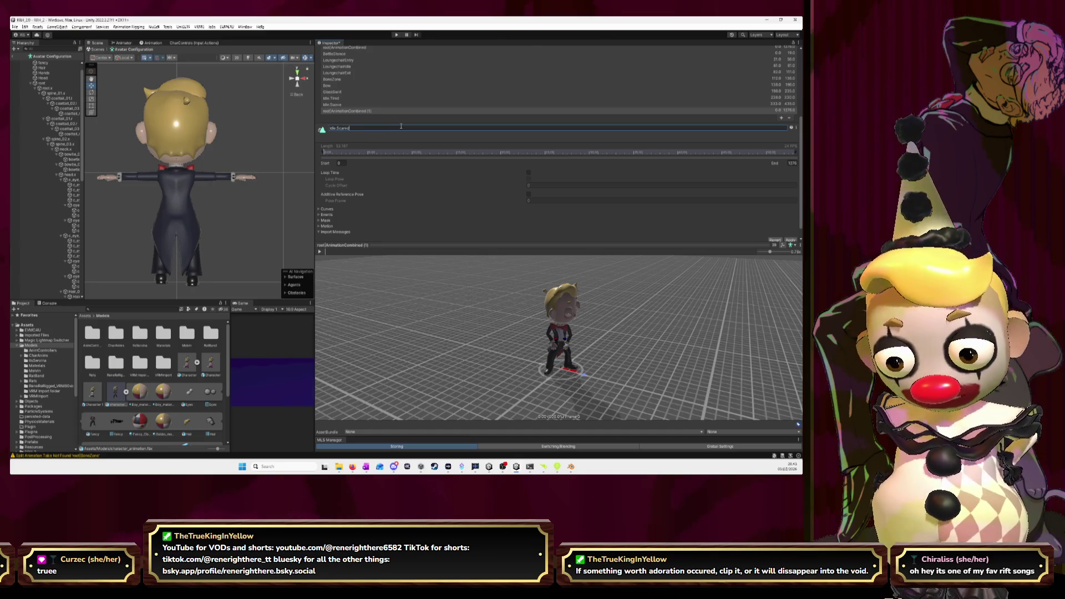
{"action": "key", "text": "Return"}
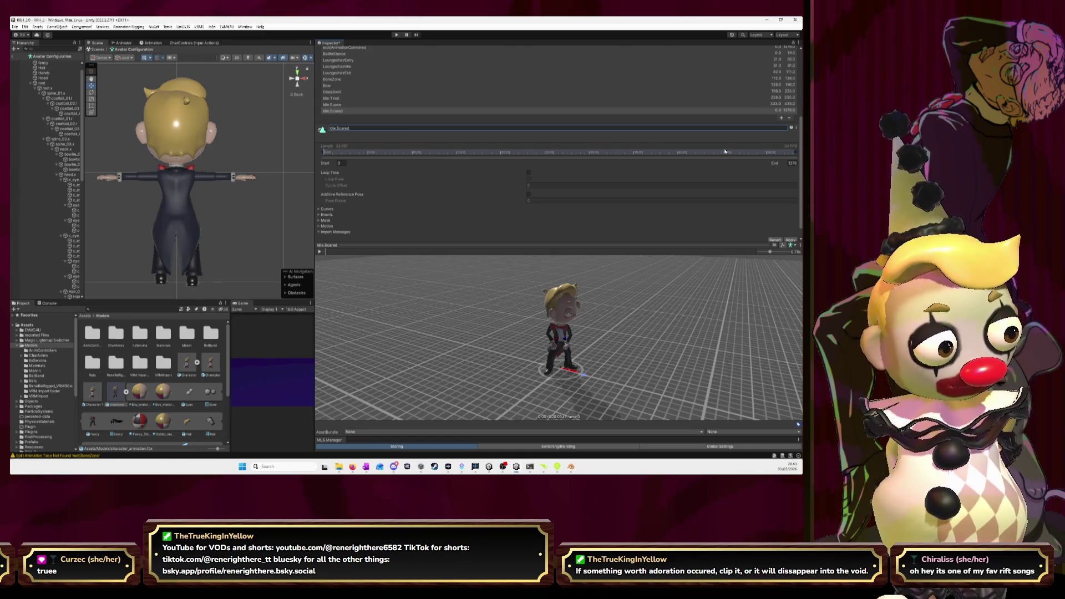
{"action": "left_click", "coordinate": [355, 163]}
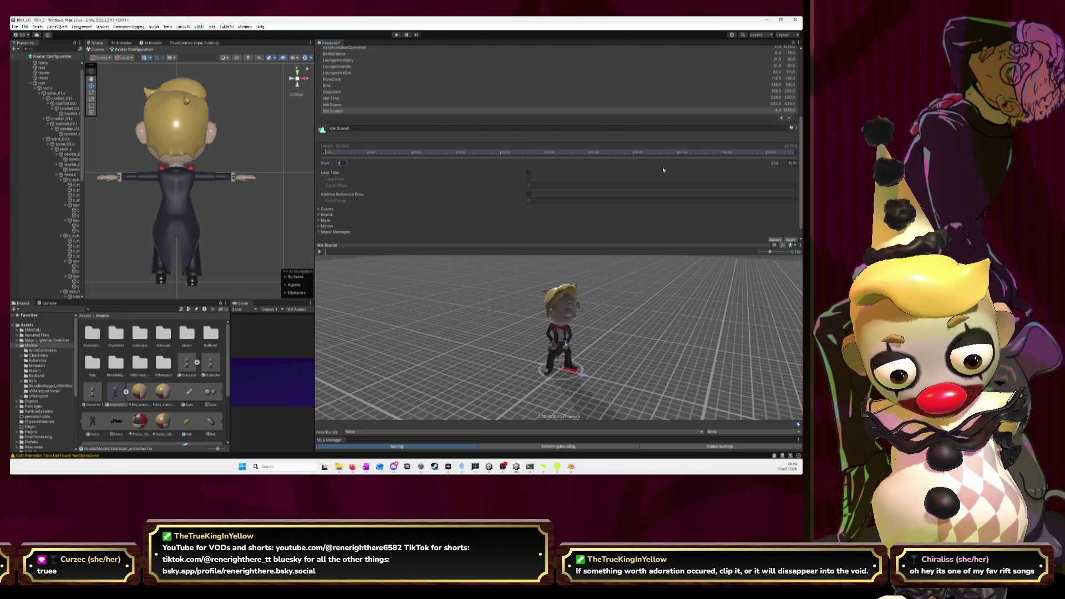
{"action": "type", "text": "37"}
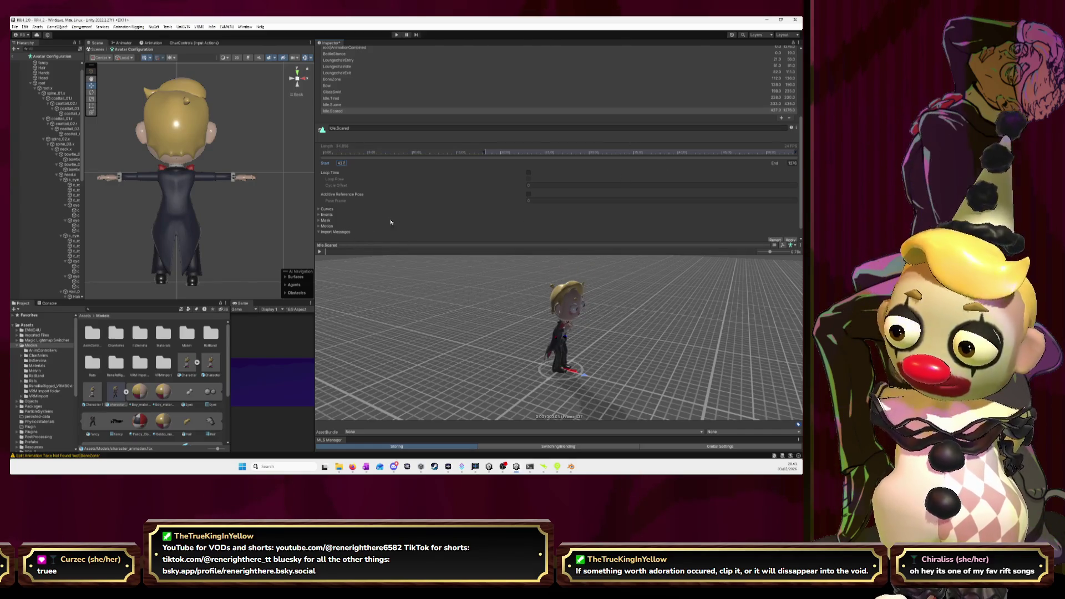
{"action": "key", "text": "alt+Tab"}
{"action": "key", "text": "space"}
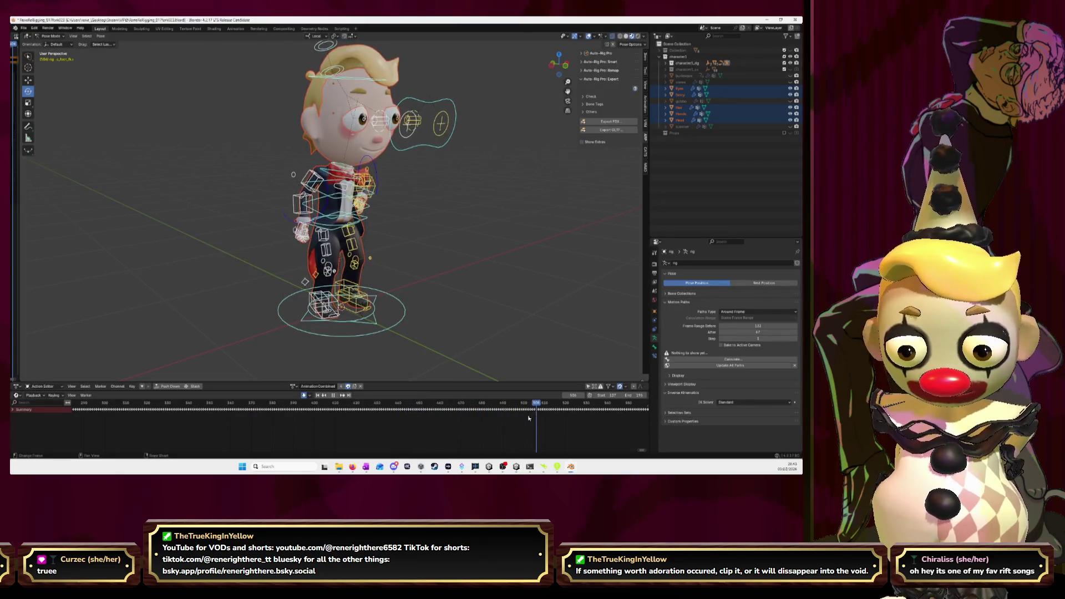
Move Blender's playhead back to about frame 493, then return to Unity.
{"action": "left_click_drag", "start_coordinate": [519, 418], "coordinate": [501, 422]}
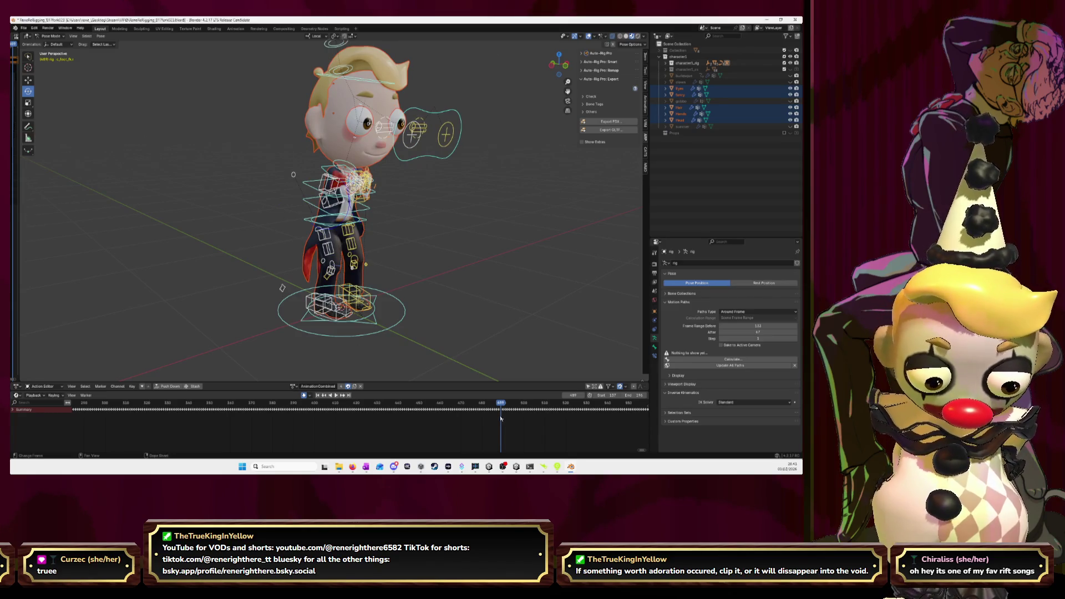
{"action": "key", "text": "alt+Tab"}
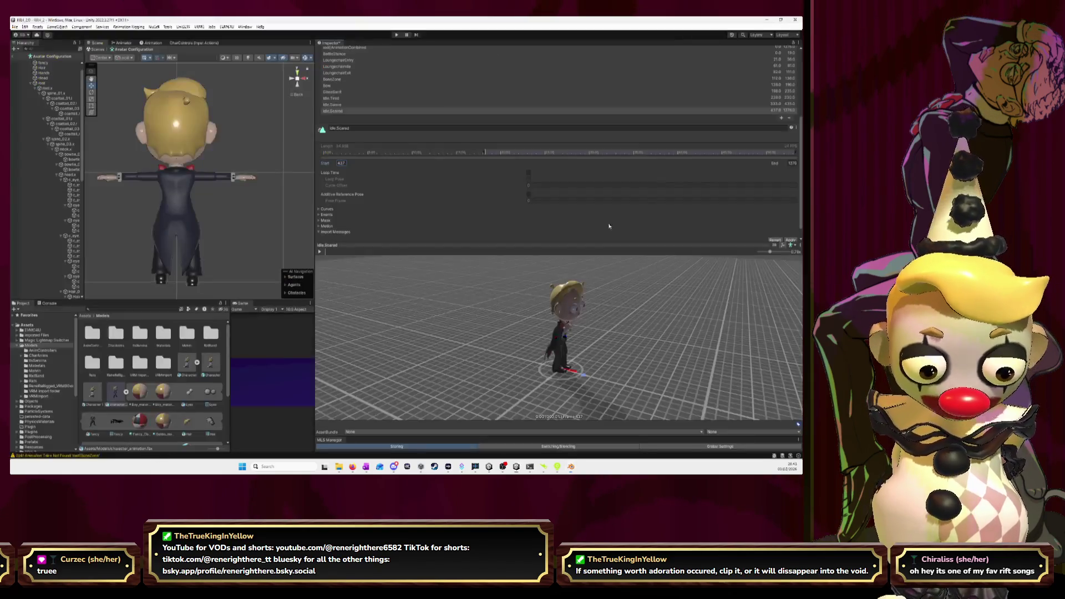
Preview Idle.Scared and set its end frame to 488.
{"action": "left_click", "coordinate": [792, 163]}
{"action": "type", "text": "43789"}
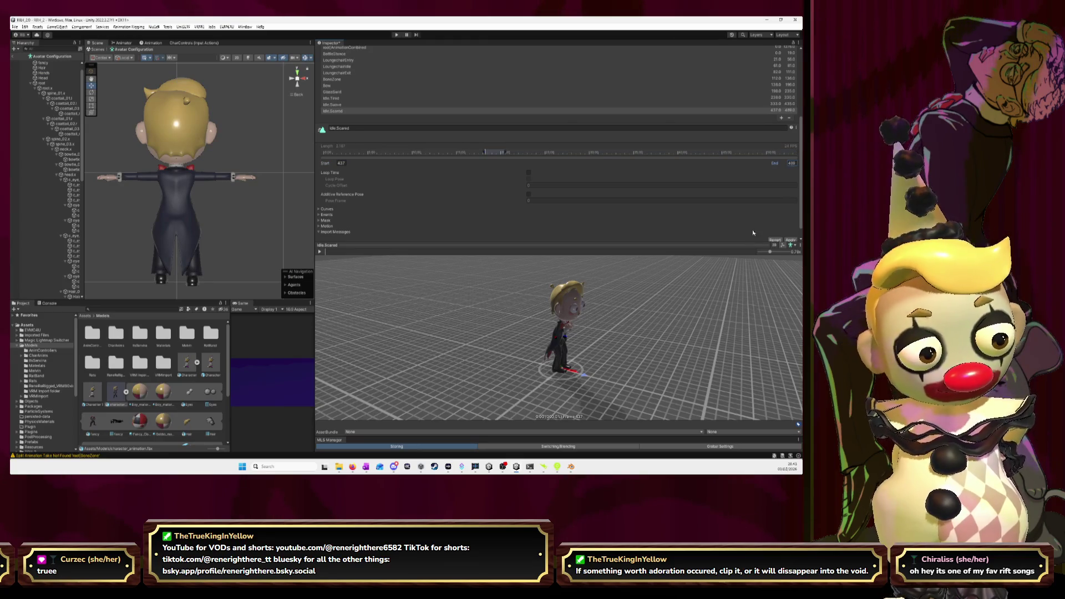
{"action": "left_click_drag", "start_coordinate": [587, 335], "coordinate": [616, 342]}
{"action": "left_click", "coordinate": [320, 251]}
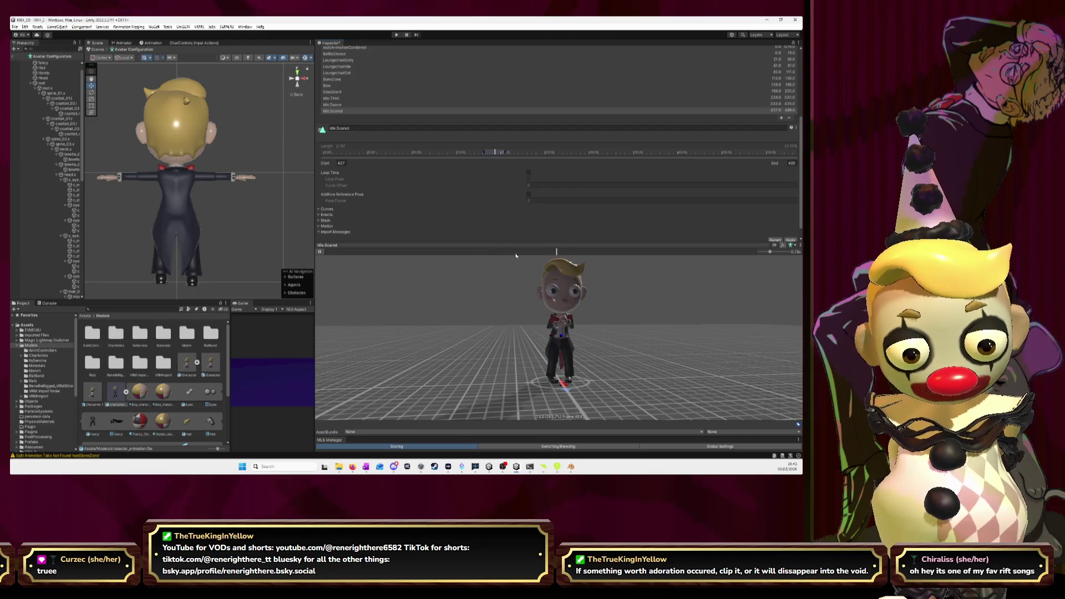
{"action": "left_click", "coordinate": [321, 253]}
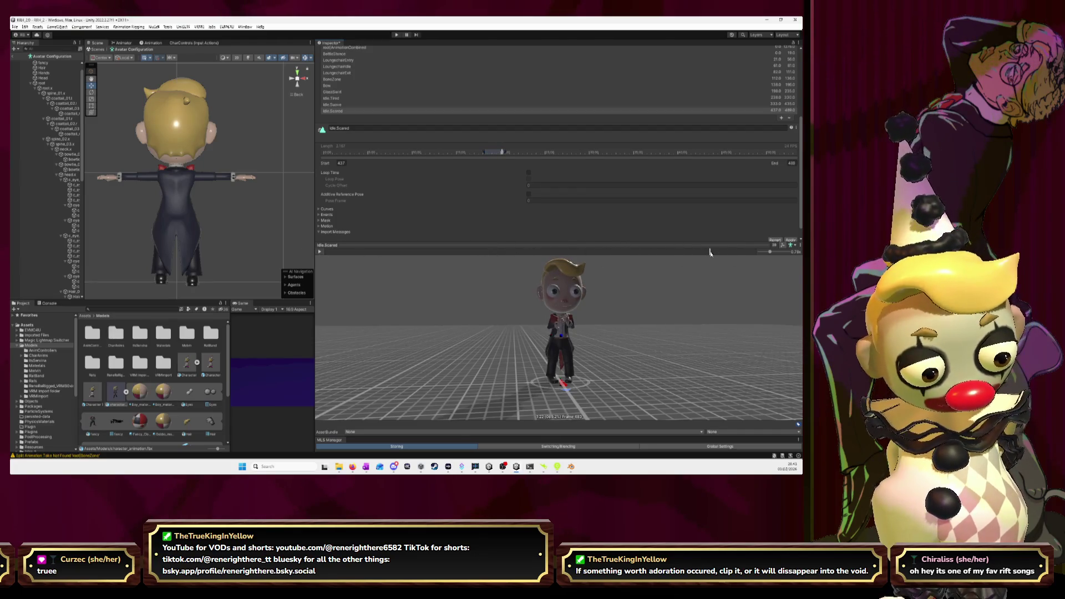
{"action": "left_click_drag", "start_coordinate": [729, 253], "coordinate": [762, 258]}
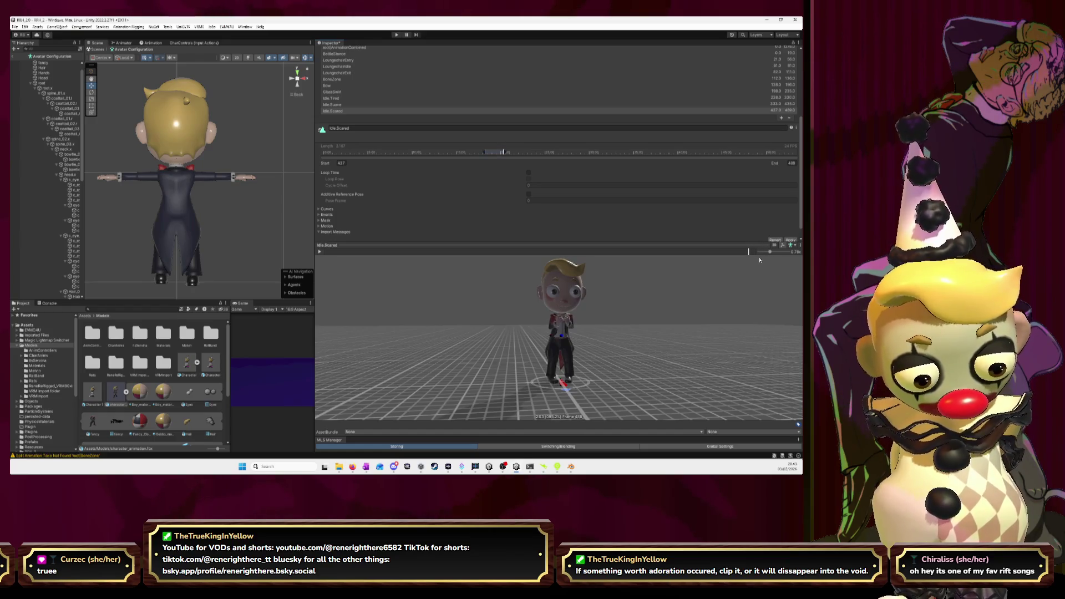
{"action": "left_click", "coordinate": [792, 163]}
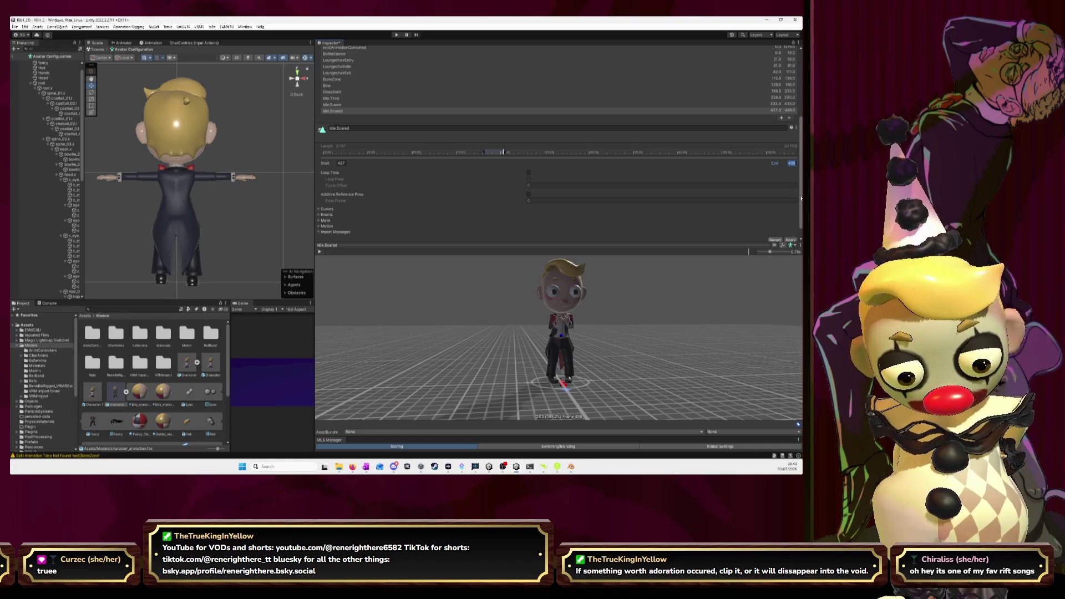
{"action": "key", "text": "Return"}
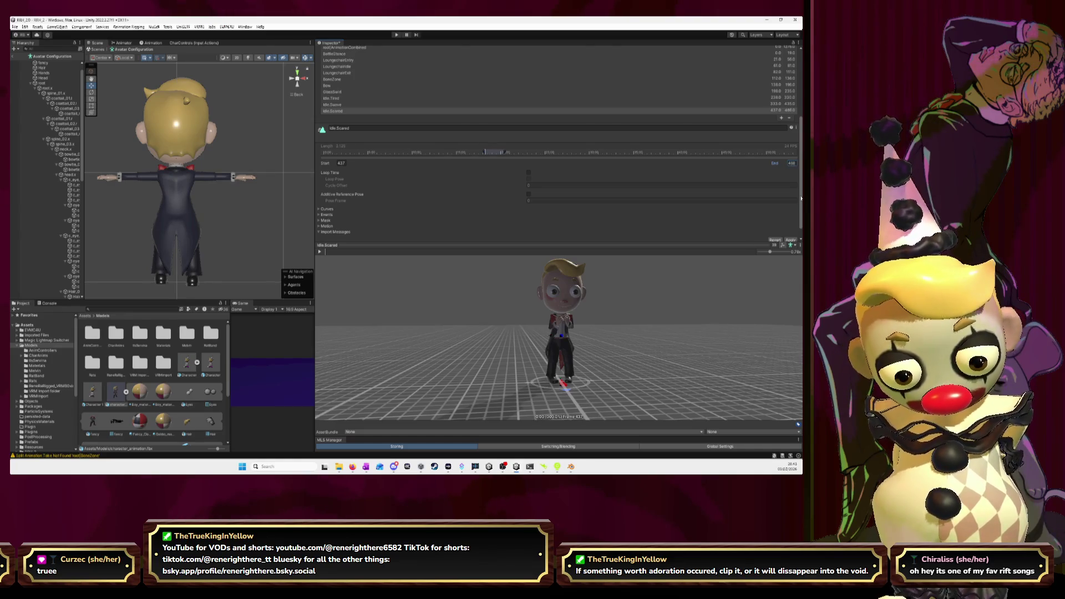
Change Idle.Scared's start frame to 438 and replay the trimmed preview.
{"action": "left_click", "coordinate": [319, 253]}
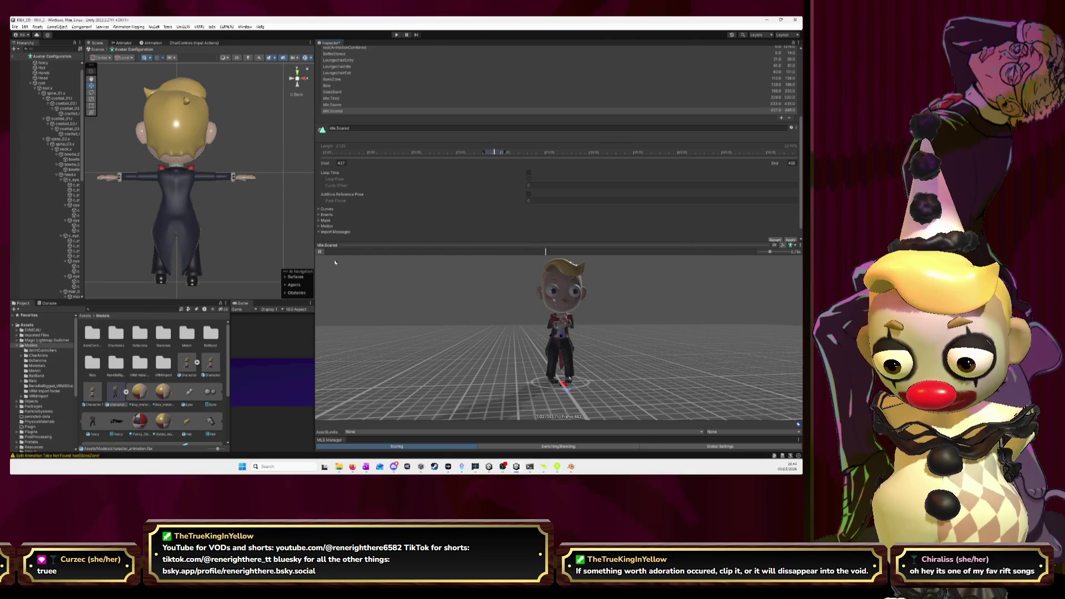
{"action": "left_click", "coordinate": [623, 253]}
{"action": "left_click_drag", "start_coordinate": [620, 253], "coordinate": [732, 255]}
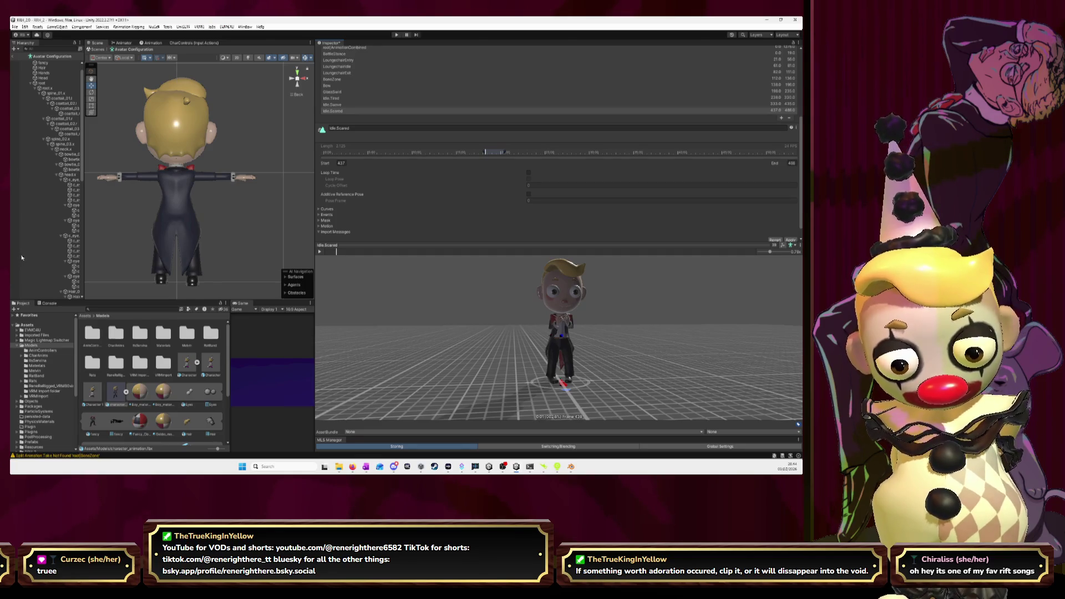
{"action": "left_click", "coordinate": [349, 162]}
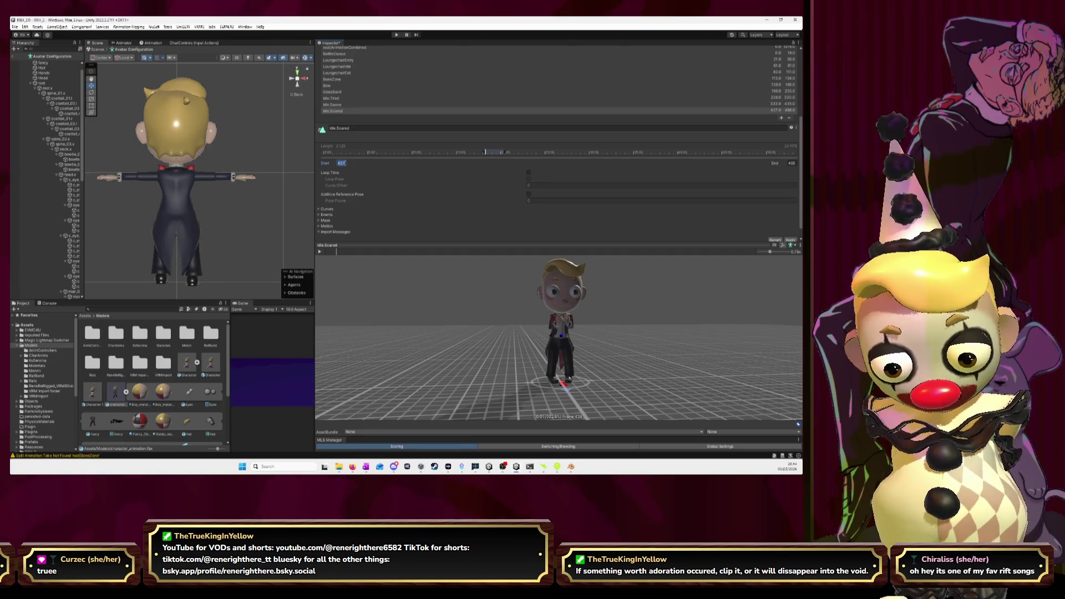
{"action": "type", "text": "438"}
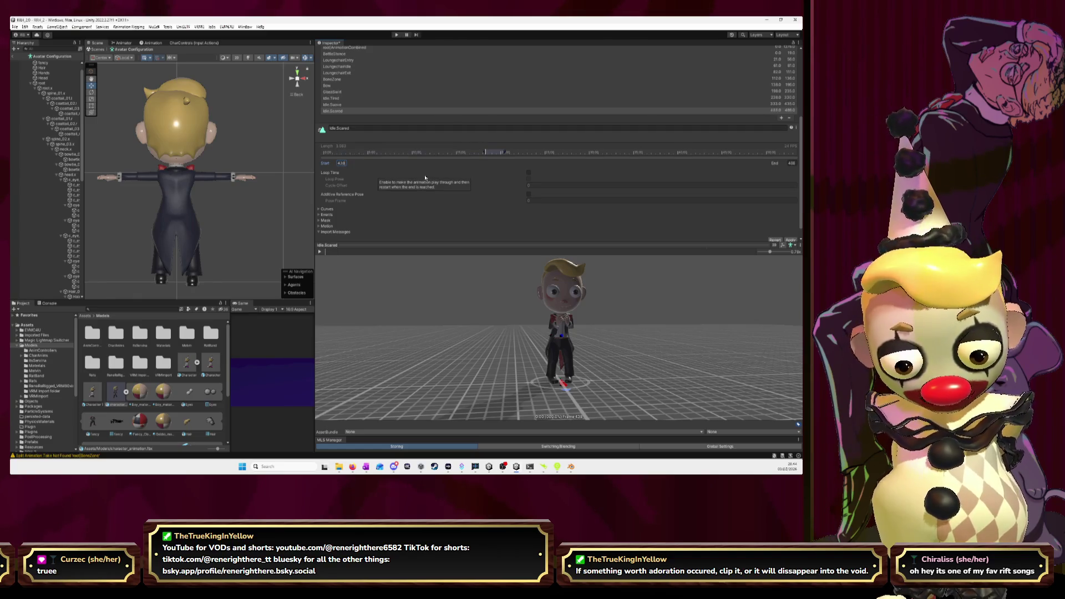
{"action": "left_click", "coordinate": [319, 251]}
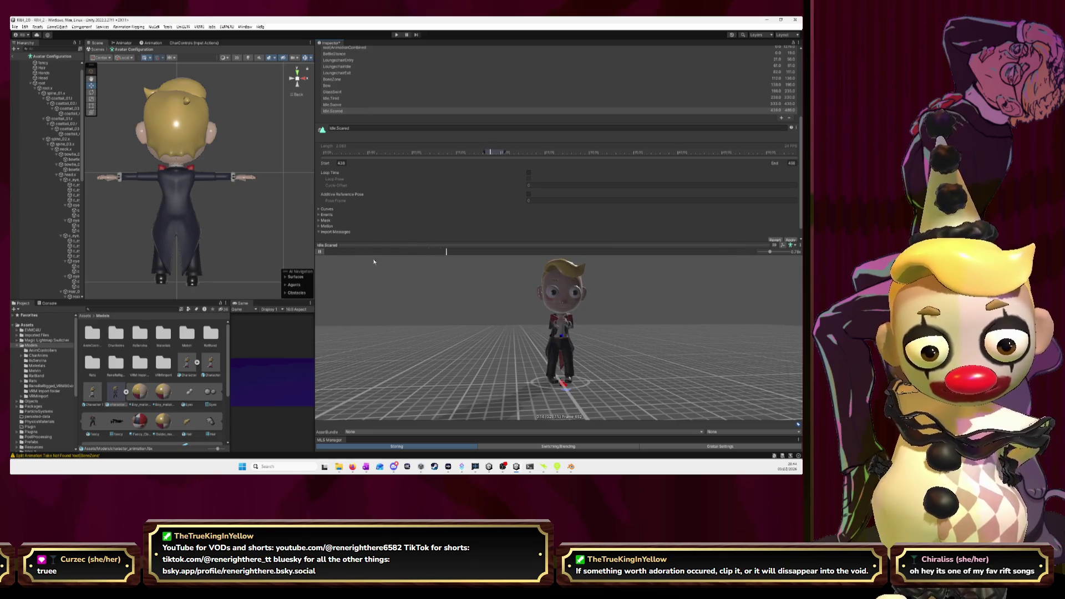
{"action": "key", "text": "space"}
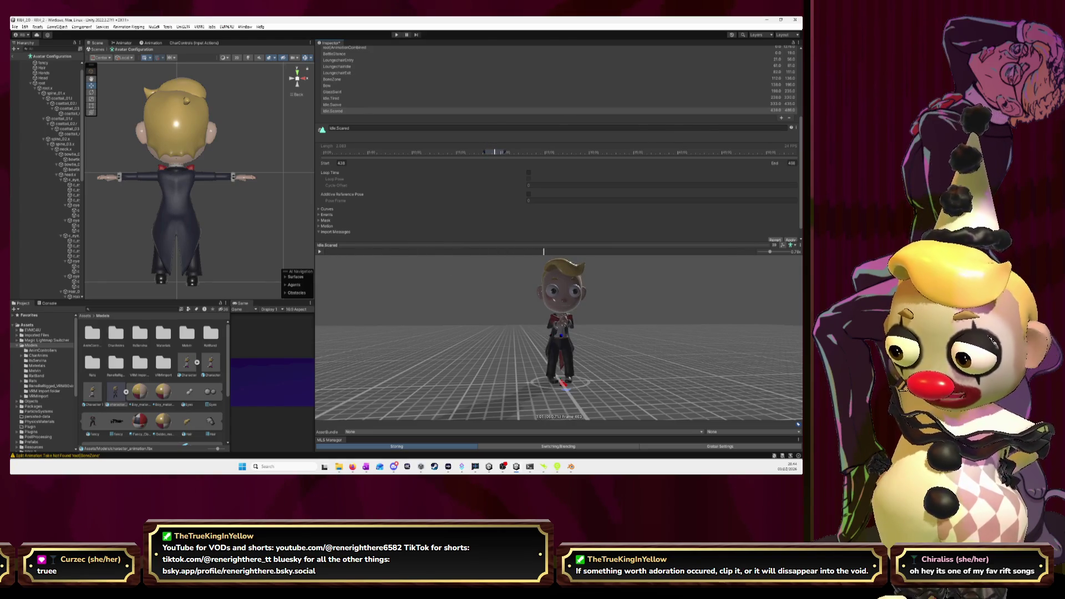
{"action": "key", "text": "alt+Tab"}
{"action": "key", "text": "space"}
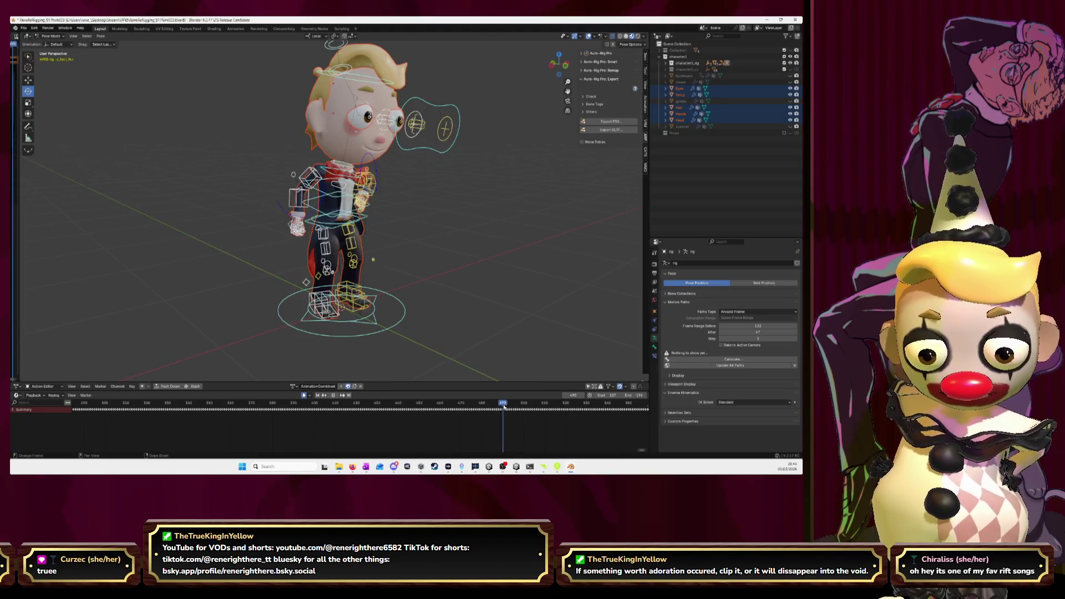
Play Blender's animation through to frame 543, then add a new clip in Unity.
{"action": "key", "text": "space"}
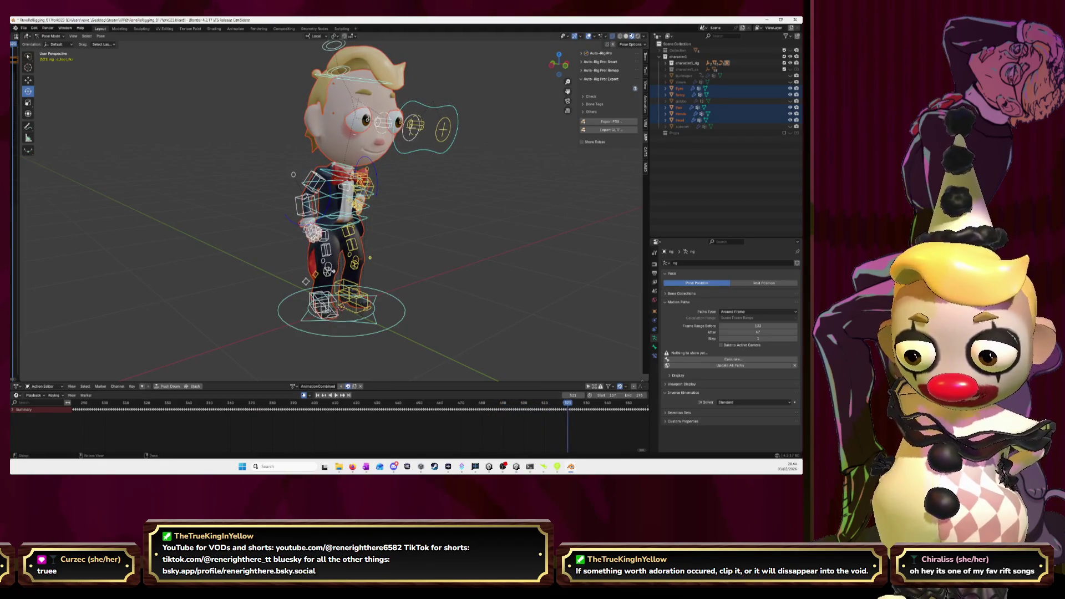
{"action": "key", "text": "space"}
{"action": "left_click_drag", "start_coordinate": [620, 412], "coordinate": [614, 413]}
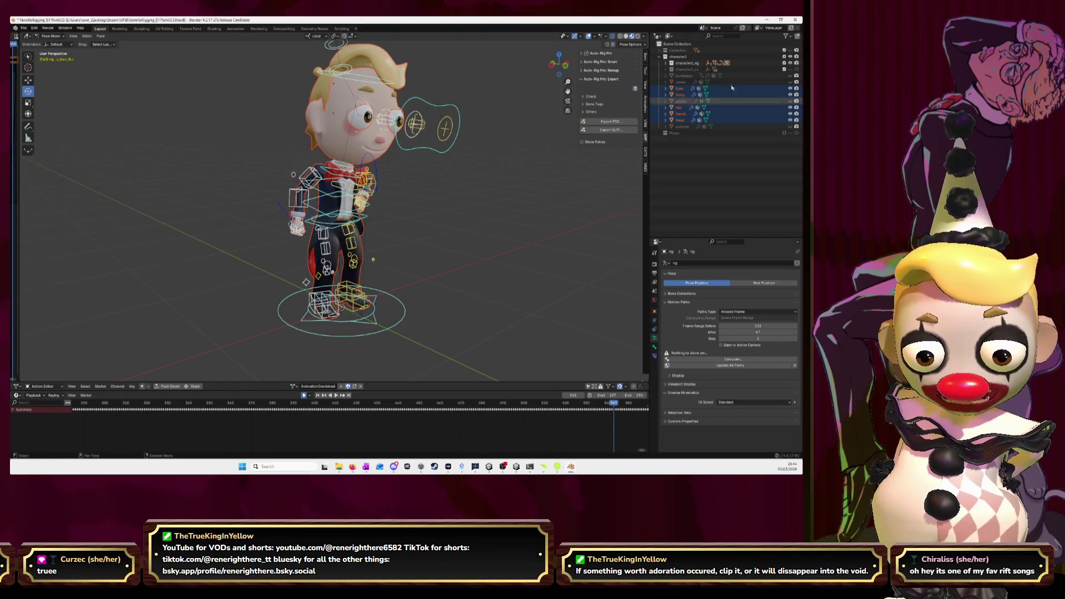
{"action": "left_click", "coordinate": [764, 21]}
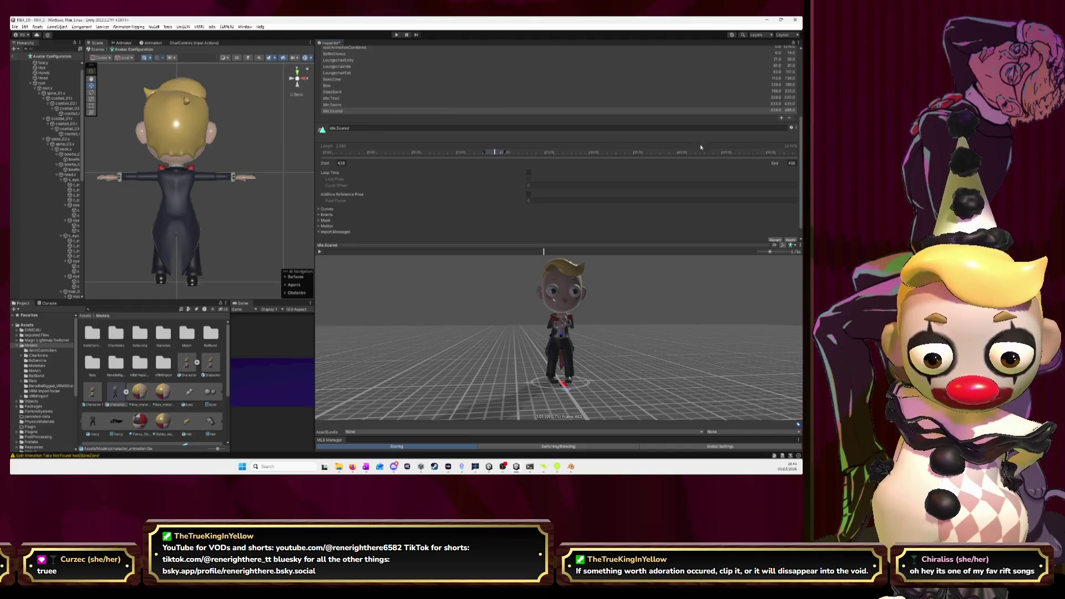
{"action": "left_click", "coordinate": [782, 118]}
Name the new clip Idle.Happy and give it a rough range of frames 490 to 535.
{"action": "left_click", "coordinate": [410, 134]}
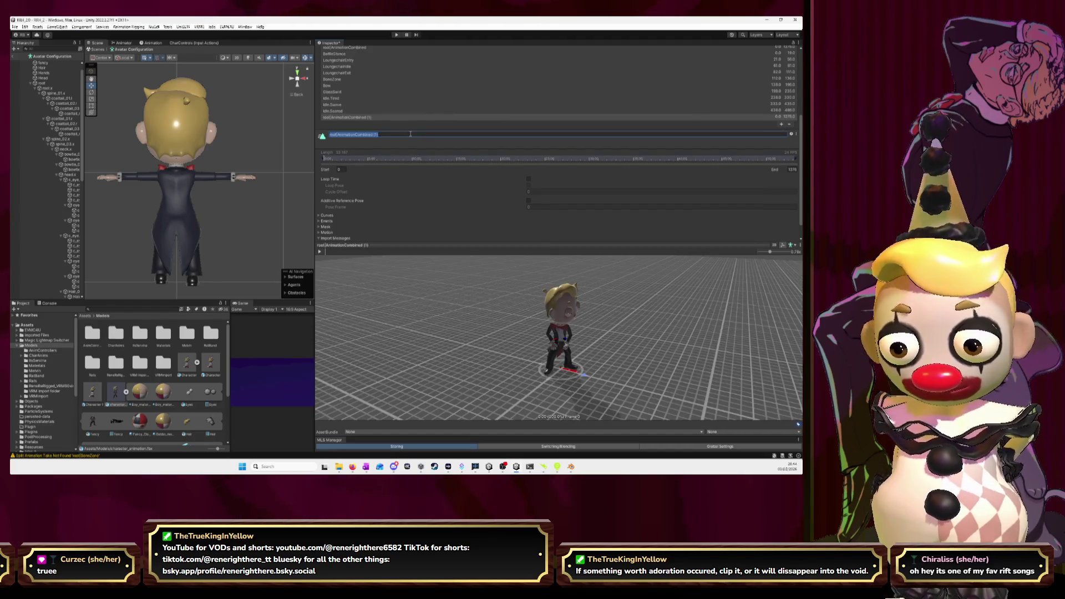
{"action": "type", "text": "Idle"}
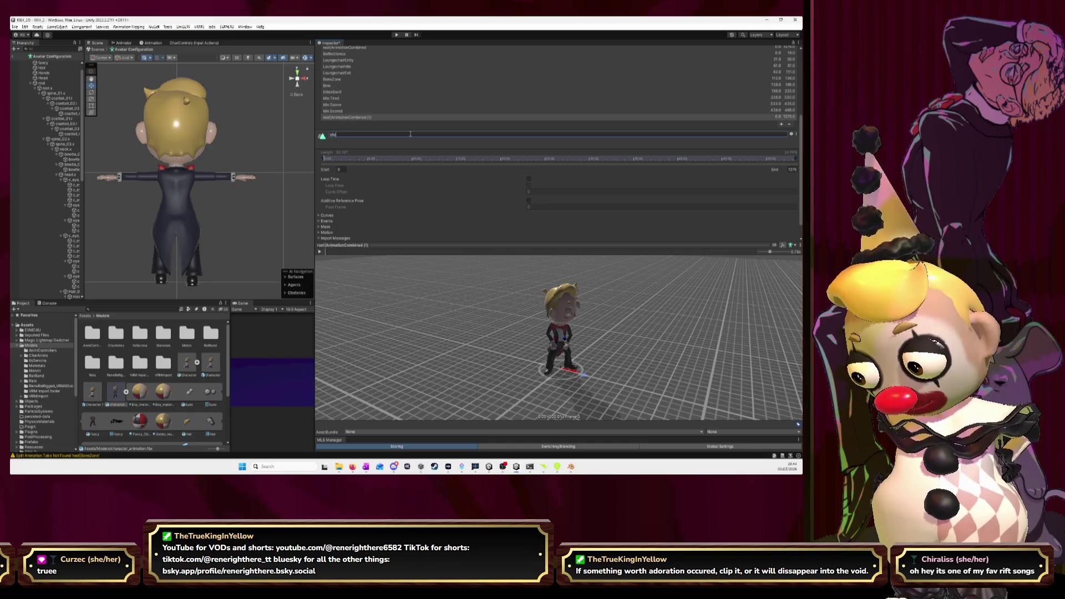
{"action": "type", "text": ".Happy"}
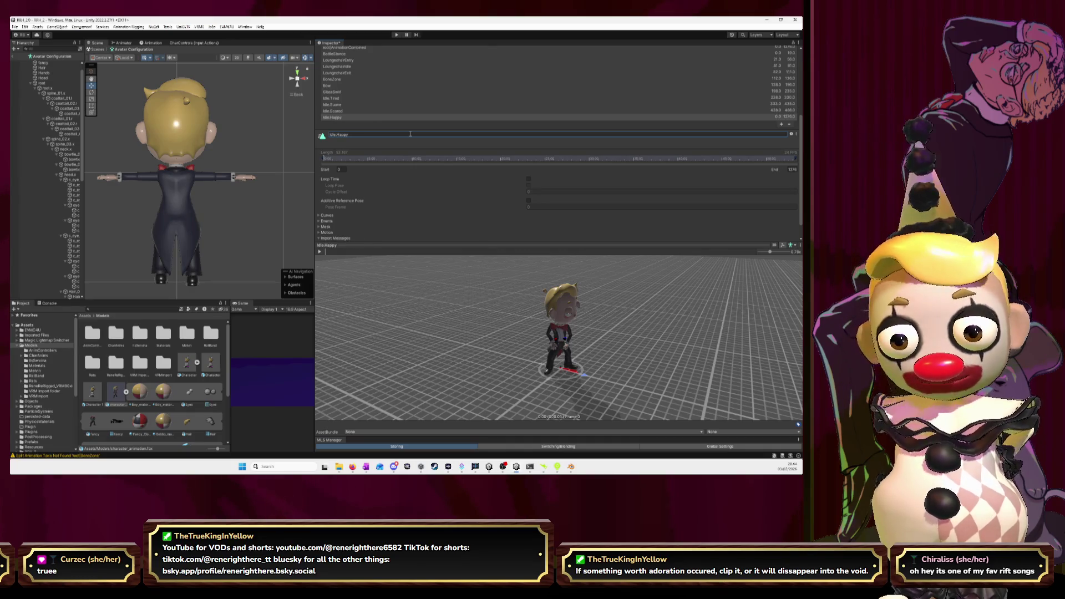
{"action": "left_click", "coordinate": [793, 170]}
{"action": "type", "text": "43"}
{"action": "key", "text": "Return"}
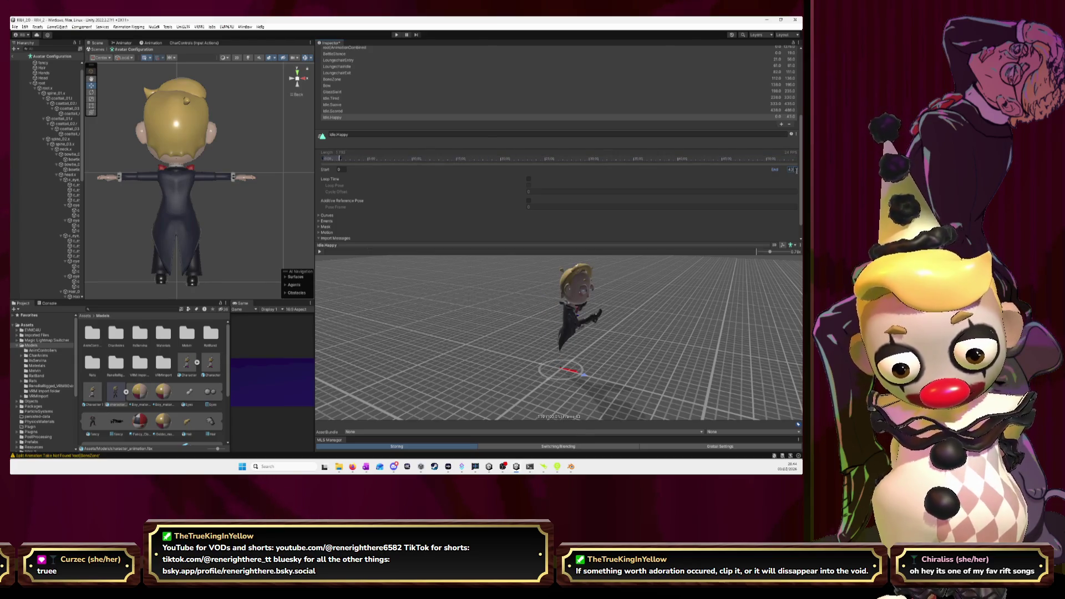
{"action": "type", "text": "5"}
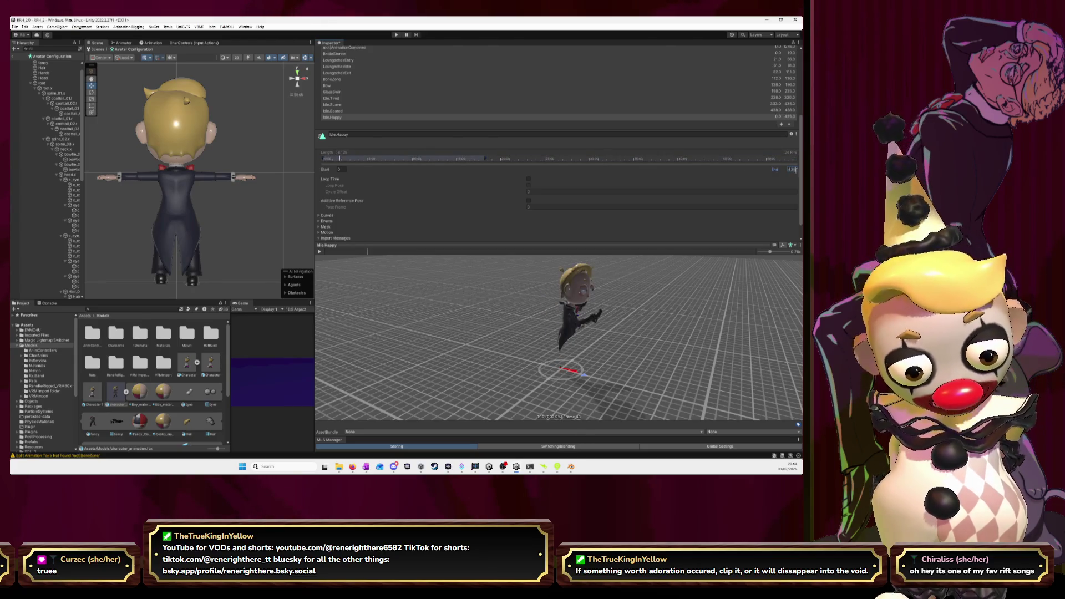
{"action": "left_click", "coordinate": [340, 169]}
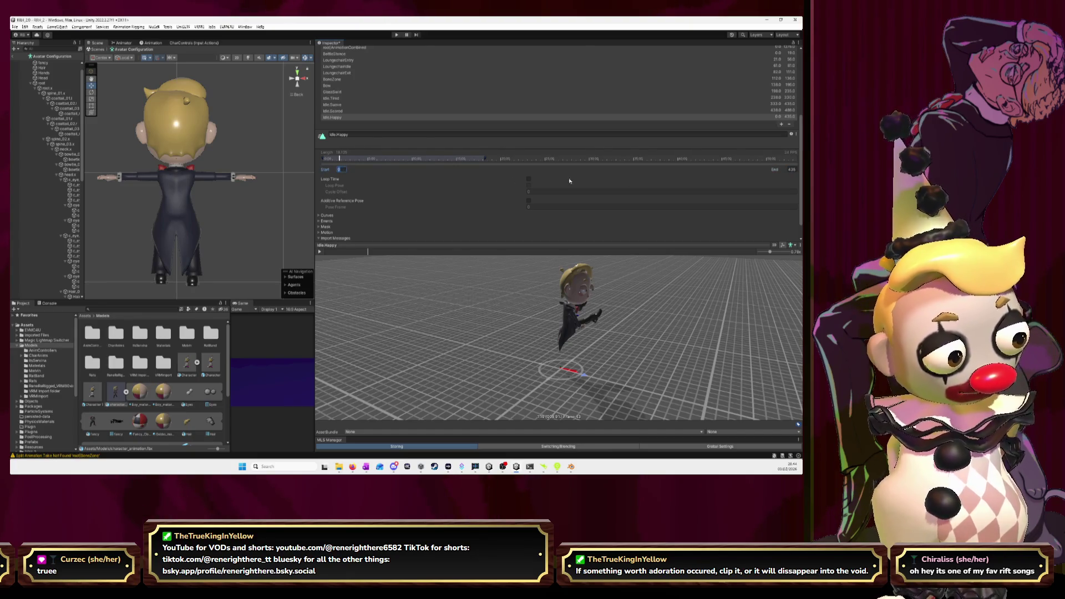
{"action": "left_click", "coordinate": [791, 169]}
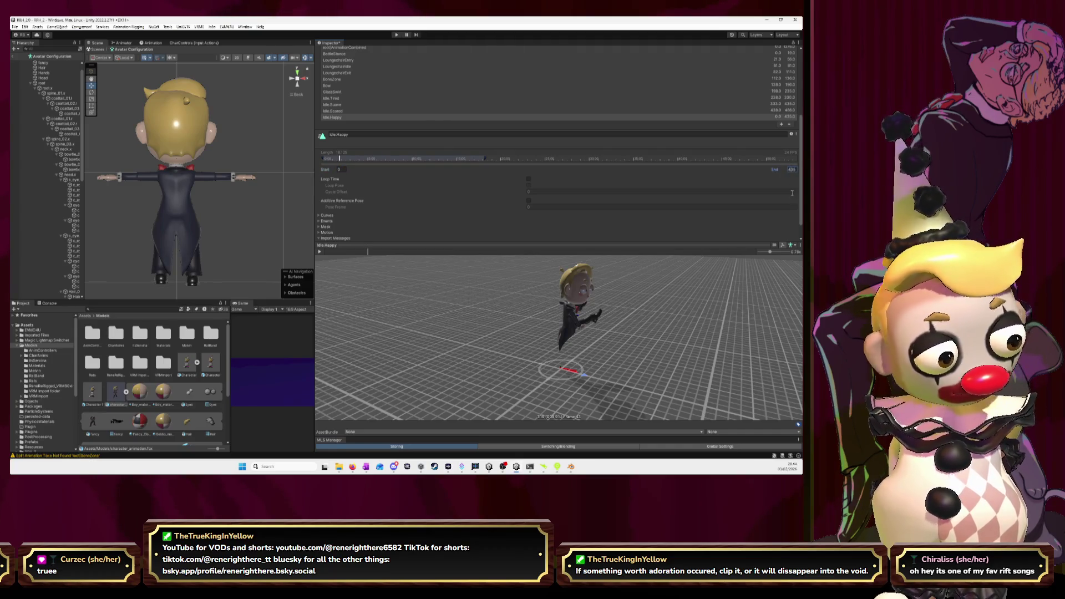
{"action": "type", "text": "535"}
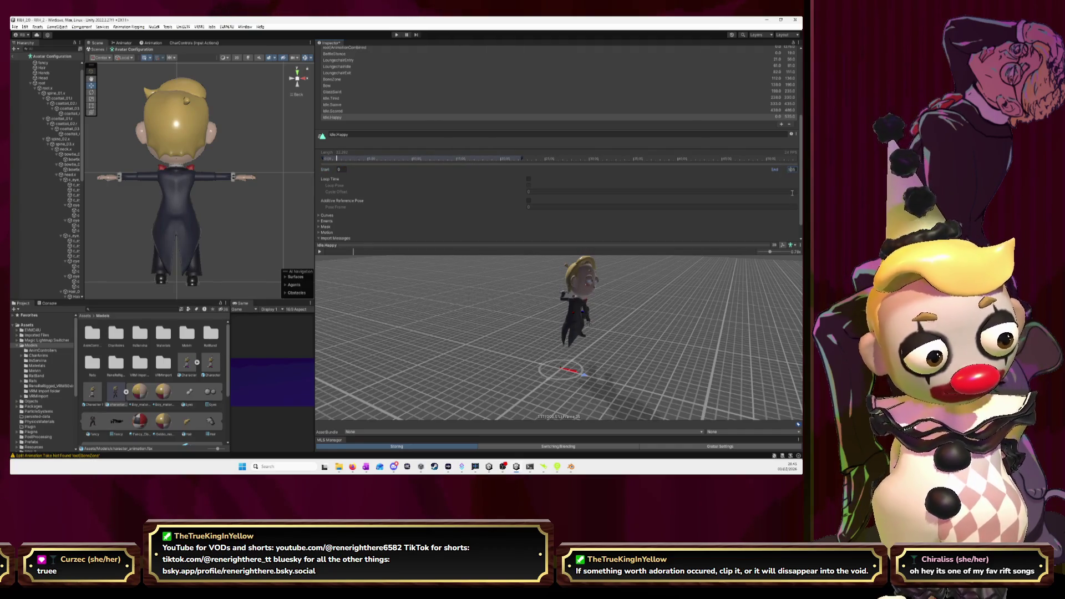
{"action": "left_click", "coordinate": [344, 169]}
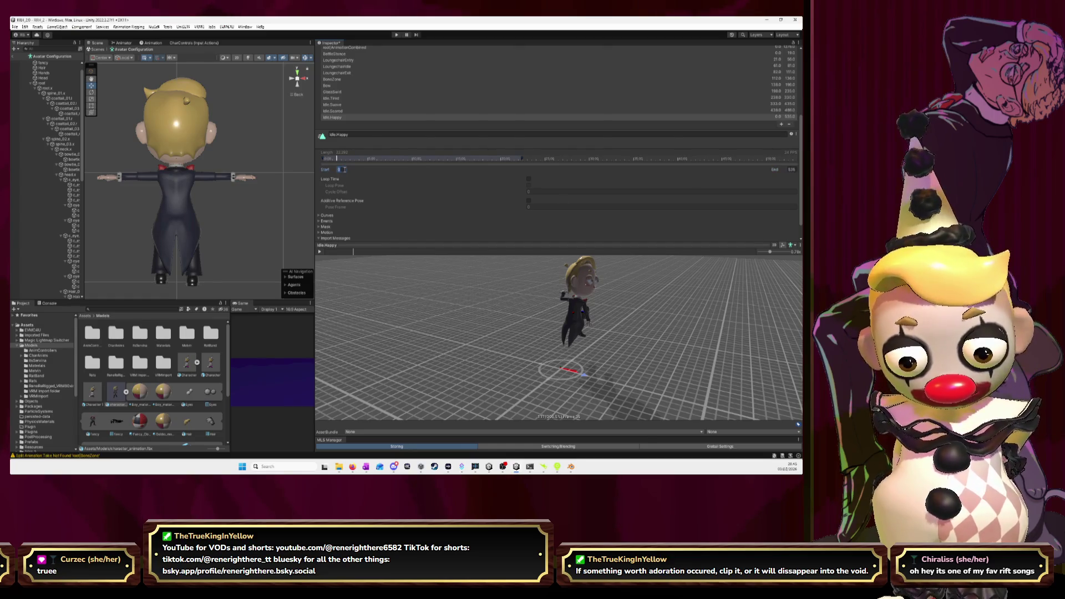
{"action": "type", "text": "490"}
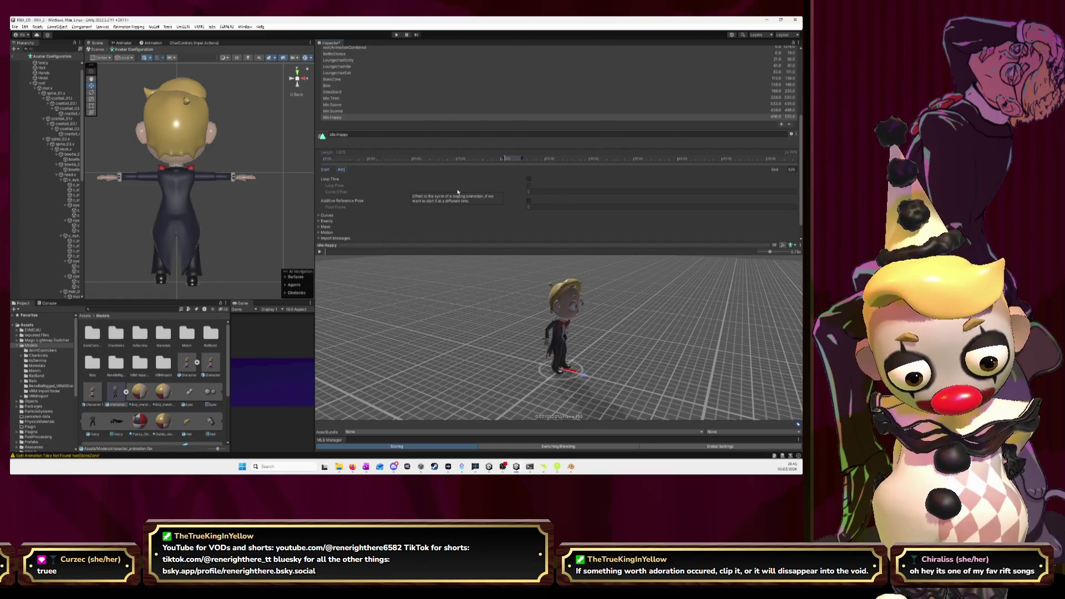
Preview Idle.Happy facing front, compare timing with Blender, and extend its end to 543.
{"action": "left_click_drag", "start_coordinate": [546, 330], "coordinate": [552, 332]}
{"action": "left_click", "coordinate": [320, 251]}
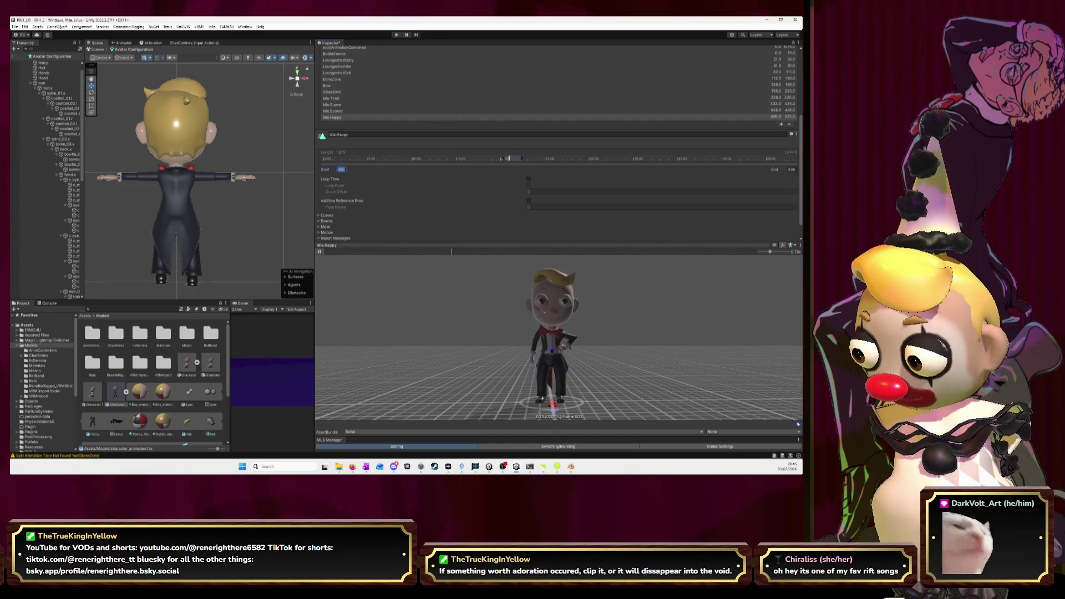
{"action": "key", "text": "alt+Tab"}
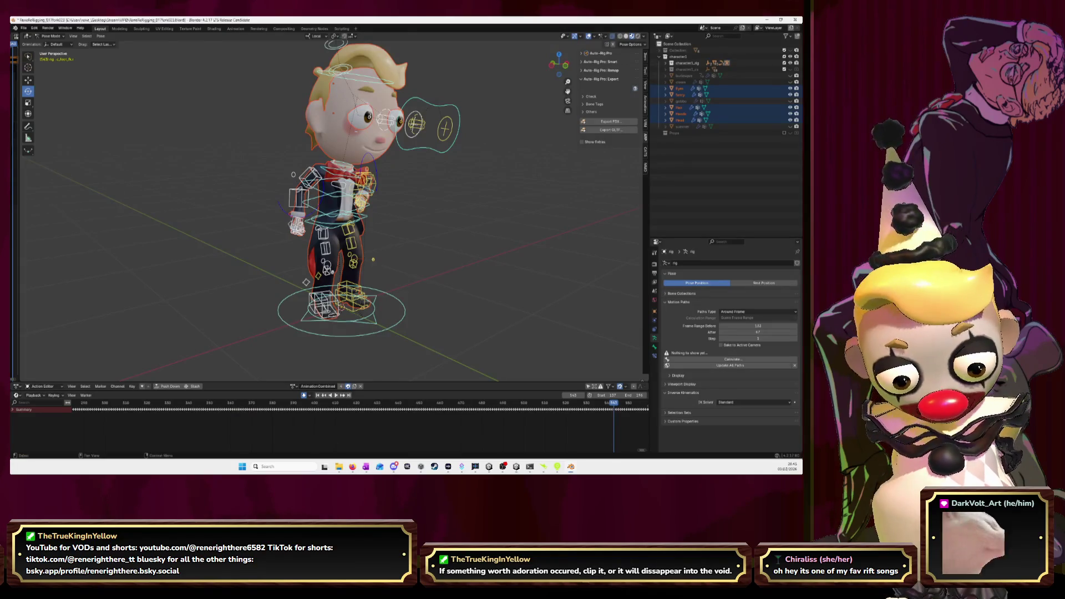
{"action": "key", "text": "alt+Tab"}
{"action": "left_click", "coordinate": [792, 169]}
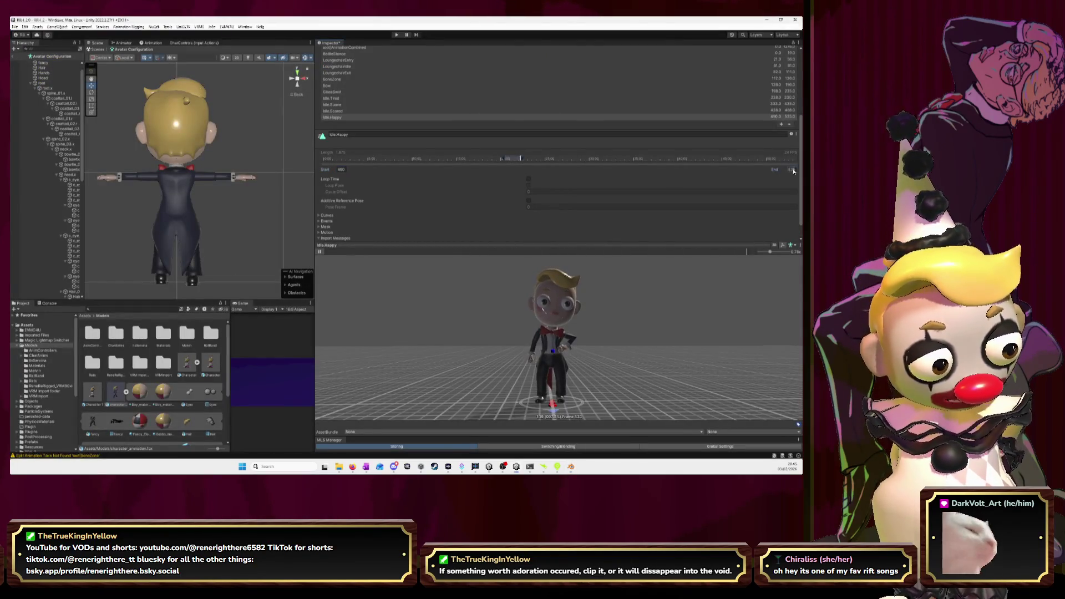
{"action": "type", "text": "543"}
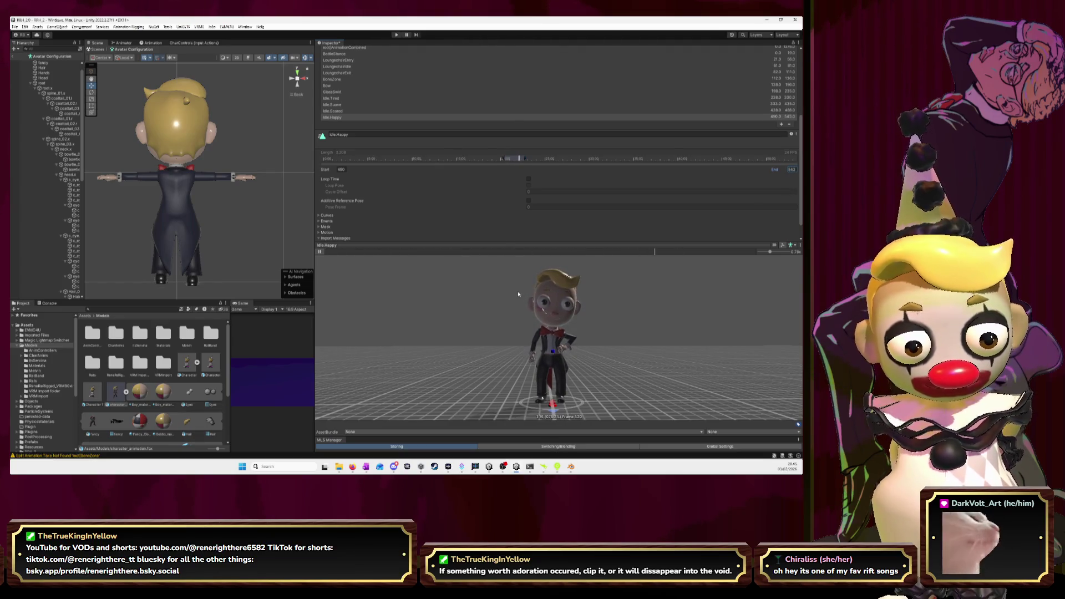
{"action": "left_click", "coordinate": [321, 253]}
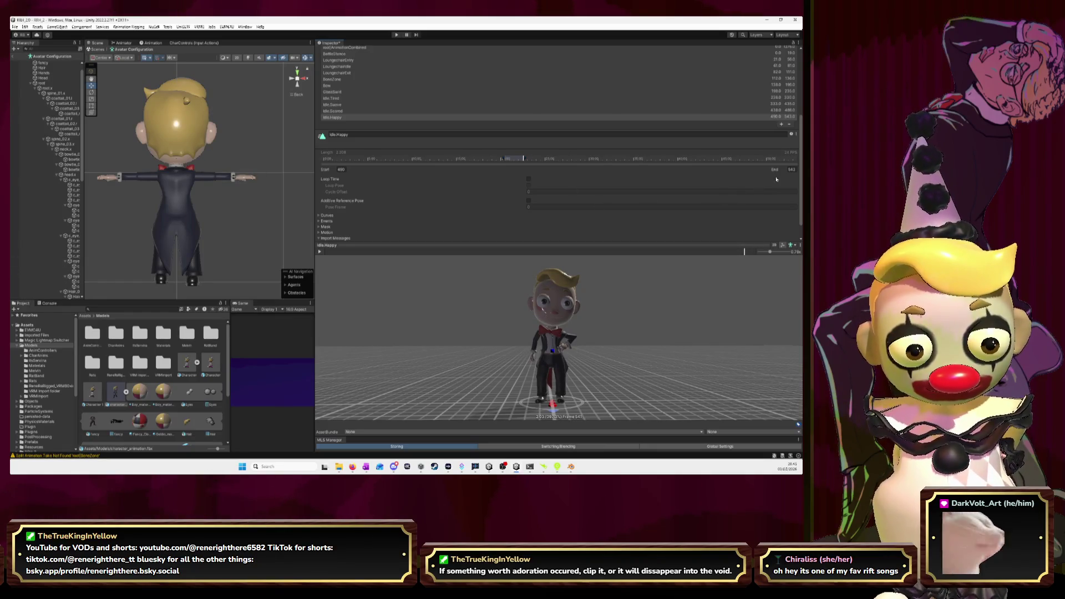
Trim Idle.Happy to frames 491–542 and replay its preview before checking Blender.
{"action": "left_click", "coordinate": [791, 169]}
{"action": "key", "text": "BackSpace"}
{"action": "type", "text": "2"}
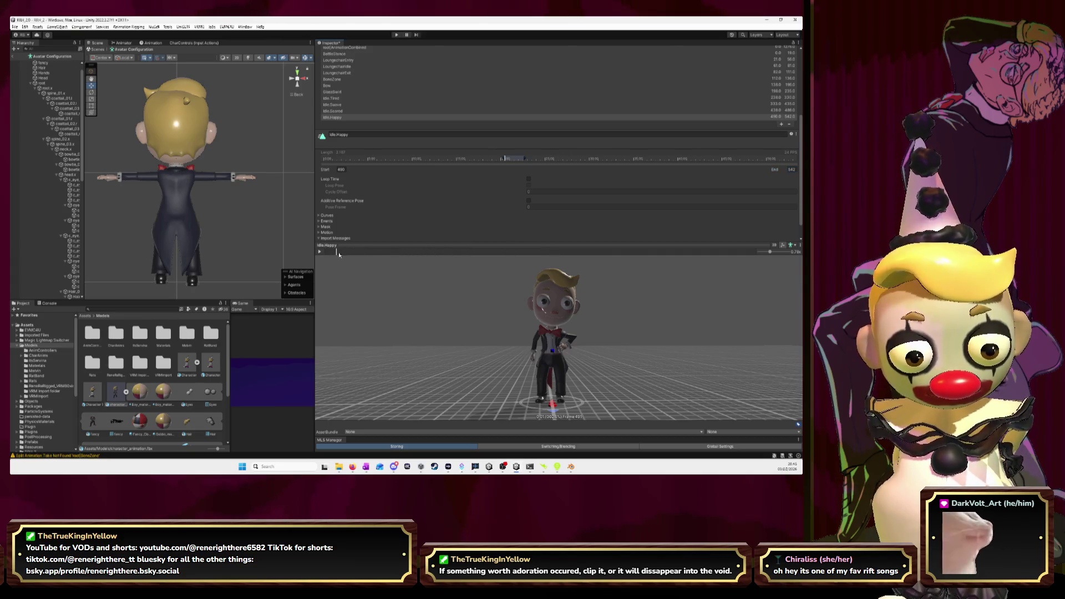
{"action": "left_click_drag", "start_coordinate": [326, 252], "coordinate": [335, 253]}
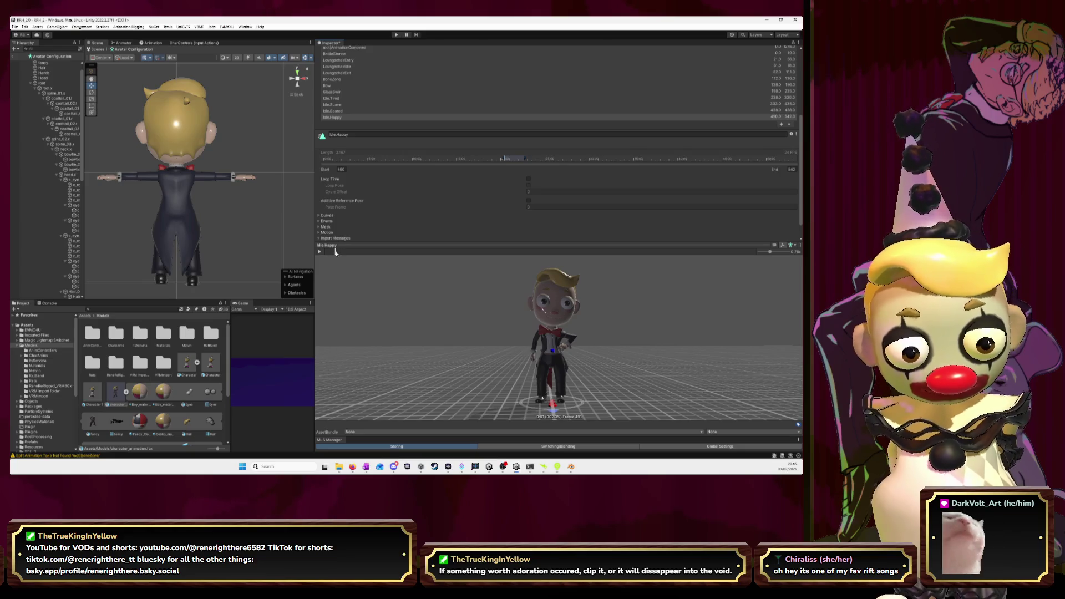
{"action": "left_click", "coordinate": [345, 170]}
{"action": "type", "text": "491"}
{"action": "key", "text": "Return"}
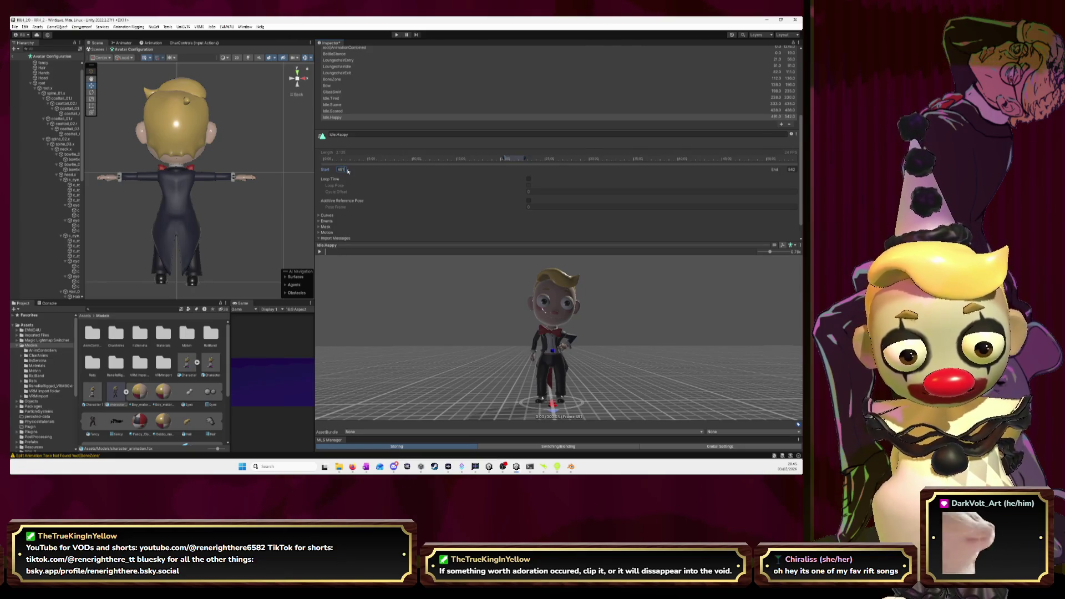
{"action": "left_click", "coordinate": [320, 251]}
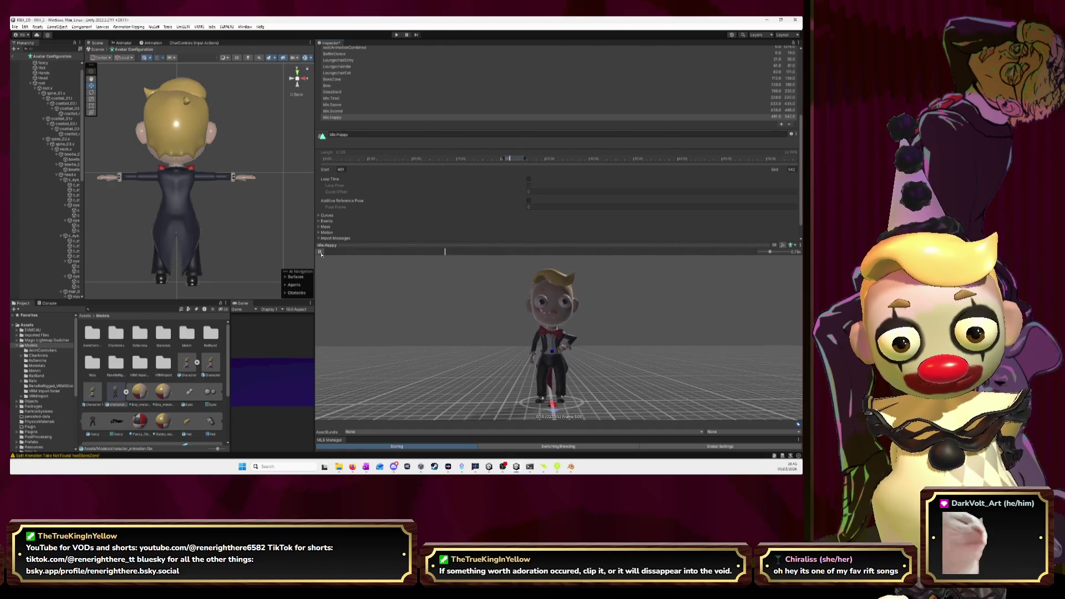
{"action": "left_click", "coordinate": [320, 252]}
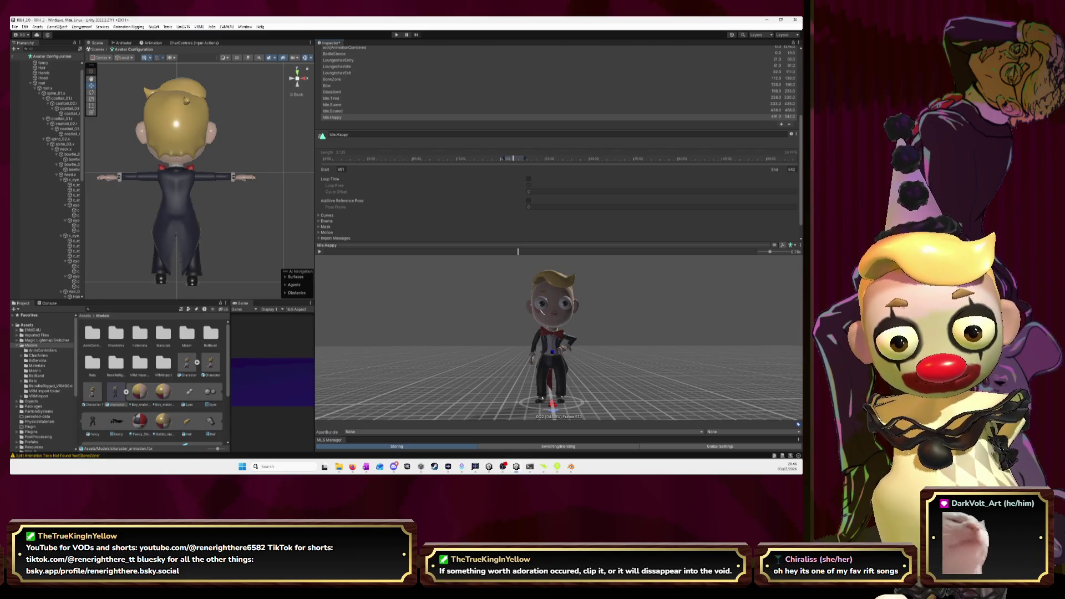
{"action": "key", "text": "alt+Tab"}
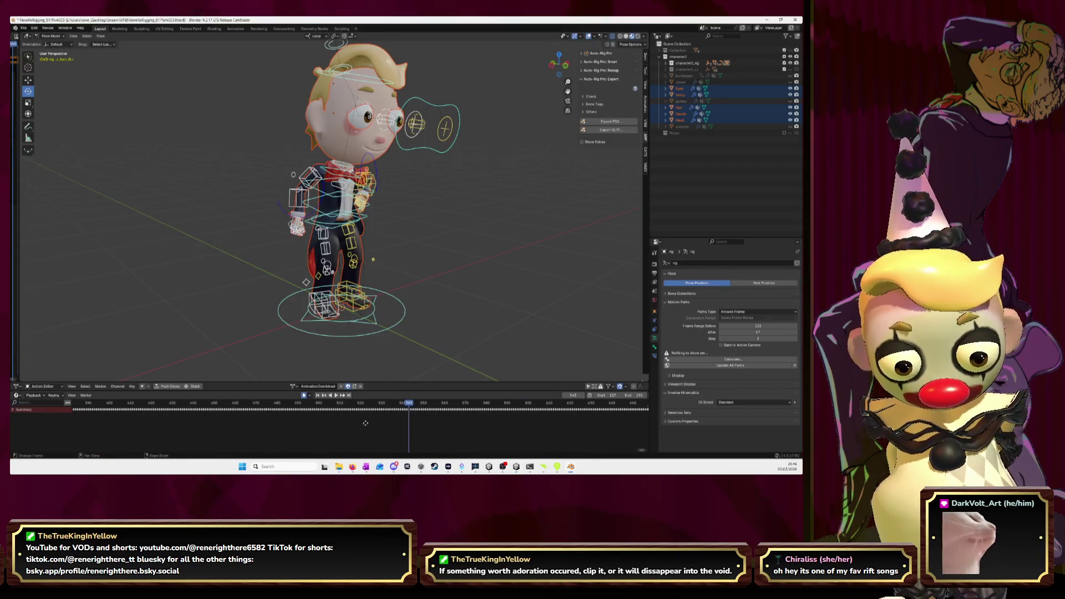
Play Blender's timeline to around frame 562, then add another new clip in Unity.
{"action": "key", "text": "space"}
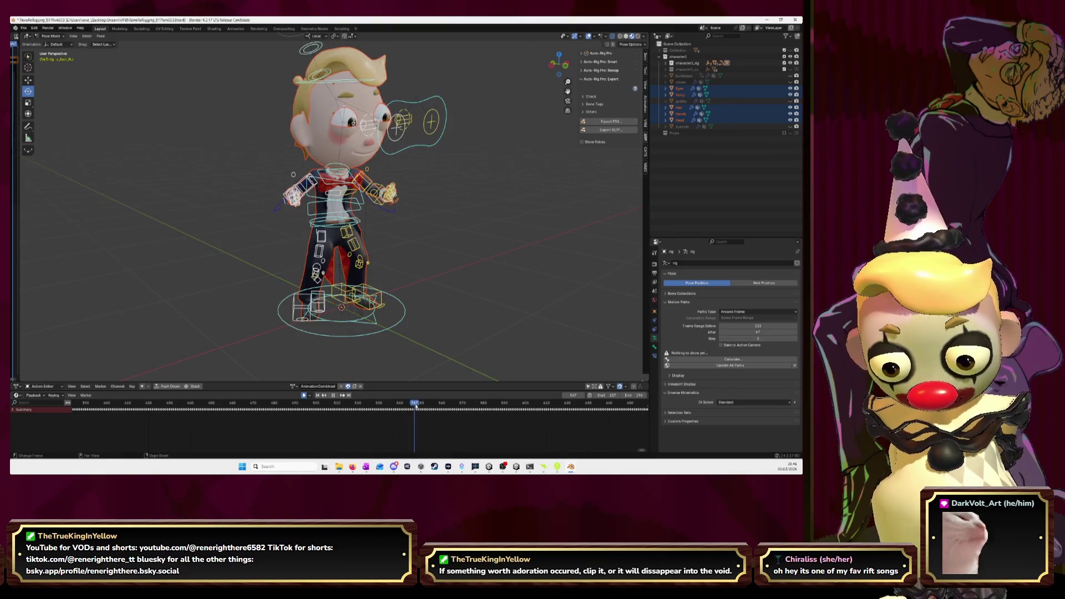
{"action": "left_click_drag", "start_coordinate": [416, 407], "coordinate": [442, 408]}
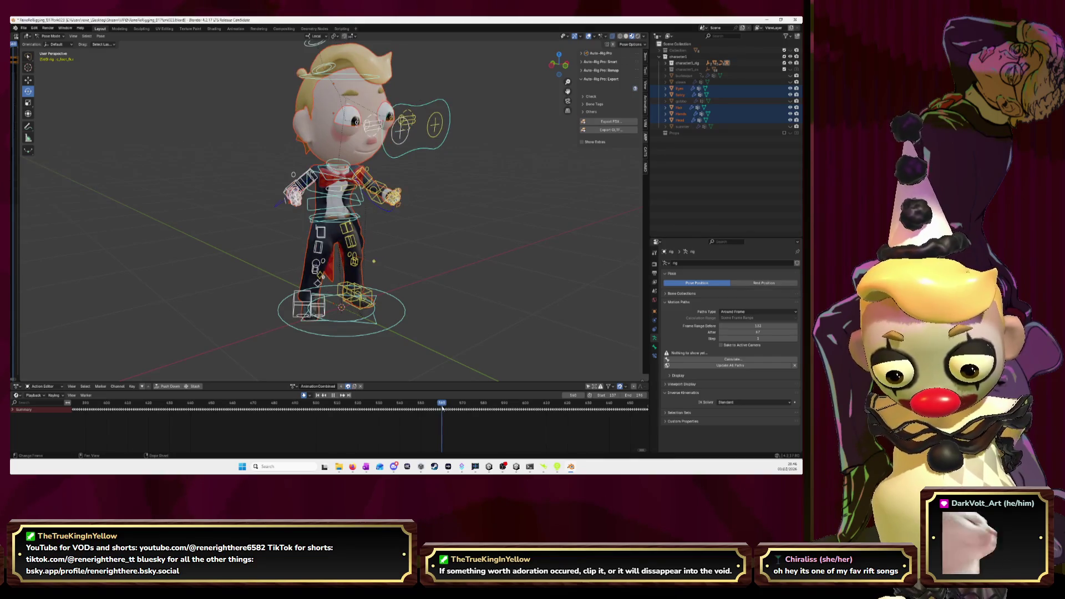
{"action": "key", "text": "alt+Tab"}
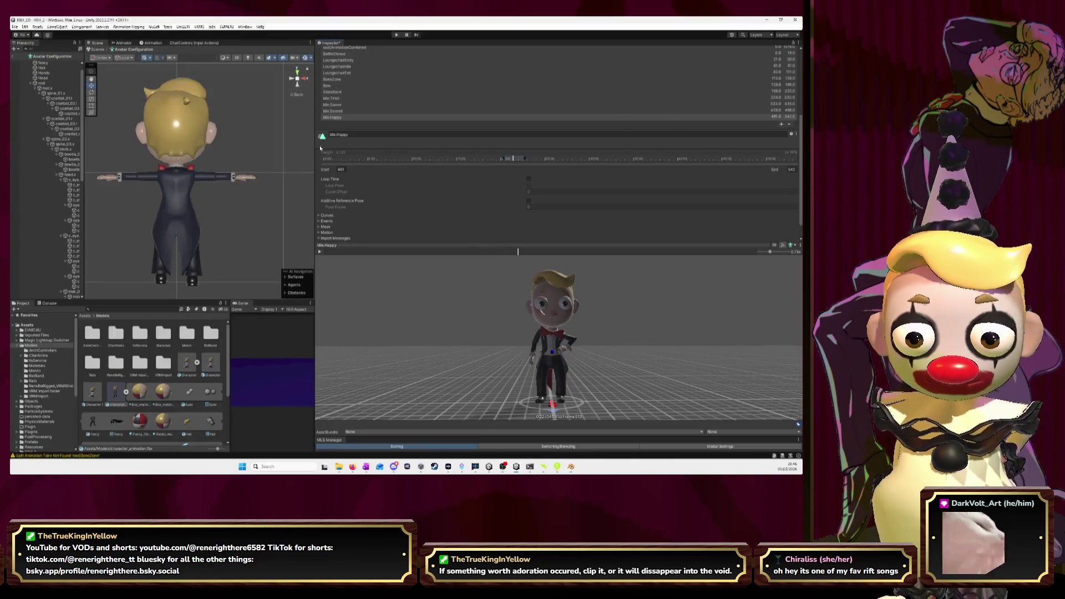
{"action": "left_click", "coordinate": [780, 124]}
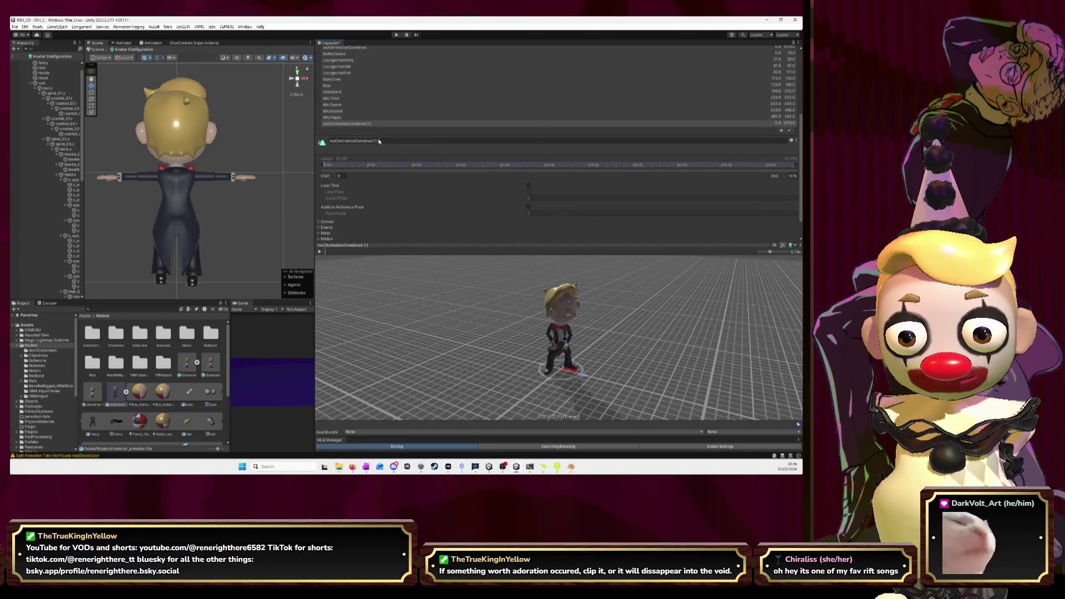
Name the new clip Idle.Excited with a range of frames 543 to 560.
{"action": "left_click", "coordinate": [398, 140]}
{"action": "type", "text": "Id"}
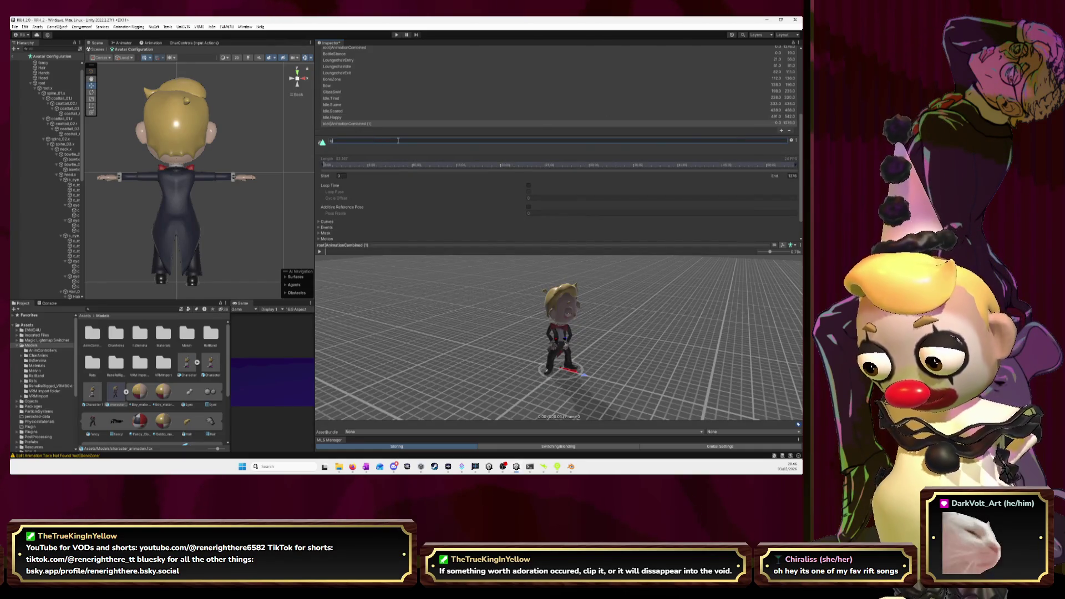
{"action": "type", "text": "le.Excited"}
{"action": "key", "text": "Return"}
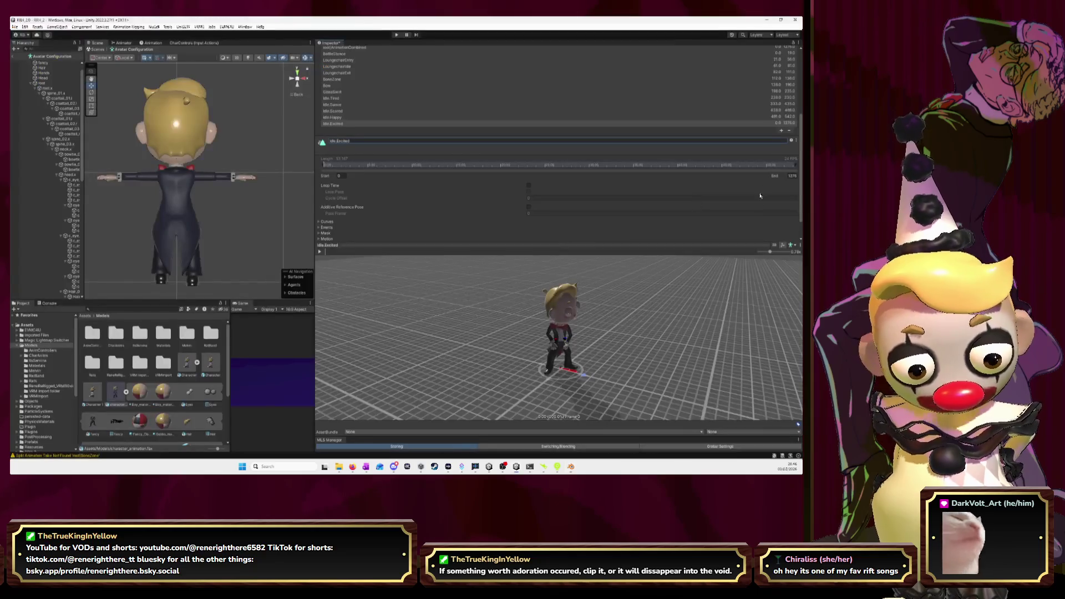
{"action": "left_click", "coordinate": [797, 177]}
{"action": "type", "text": "560"}
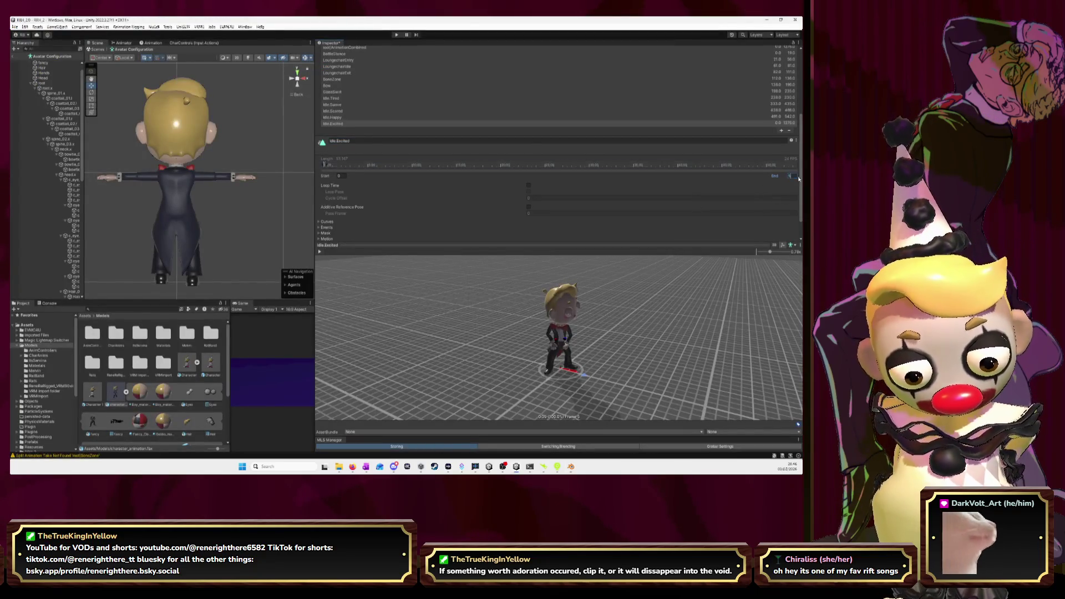
{"action": "left_click", "coordinate": [343, 177]}
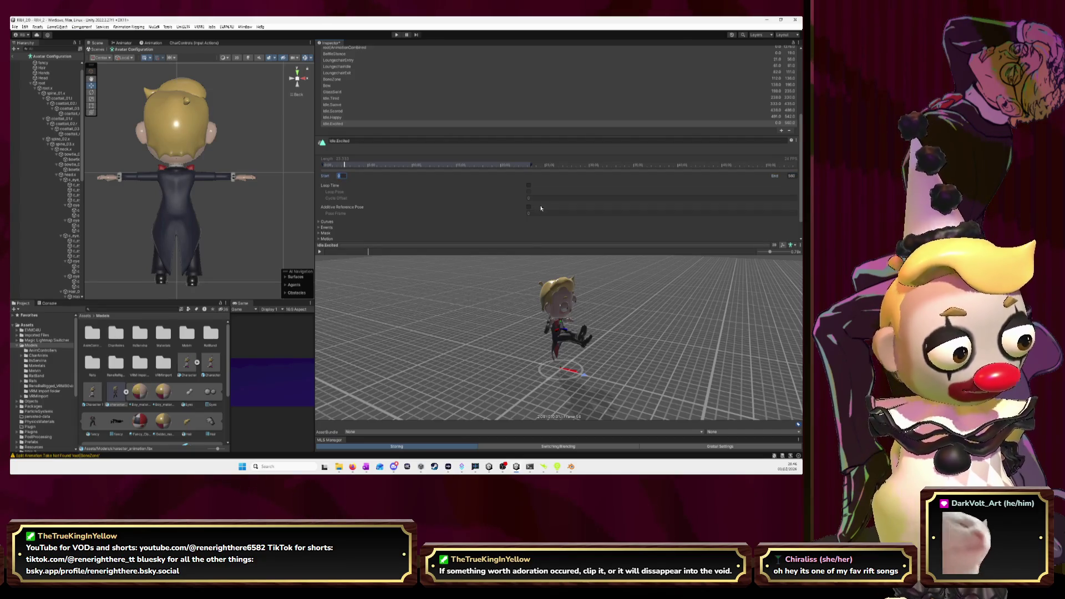
{"action": "type", "text": "543"}
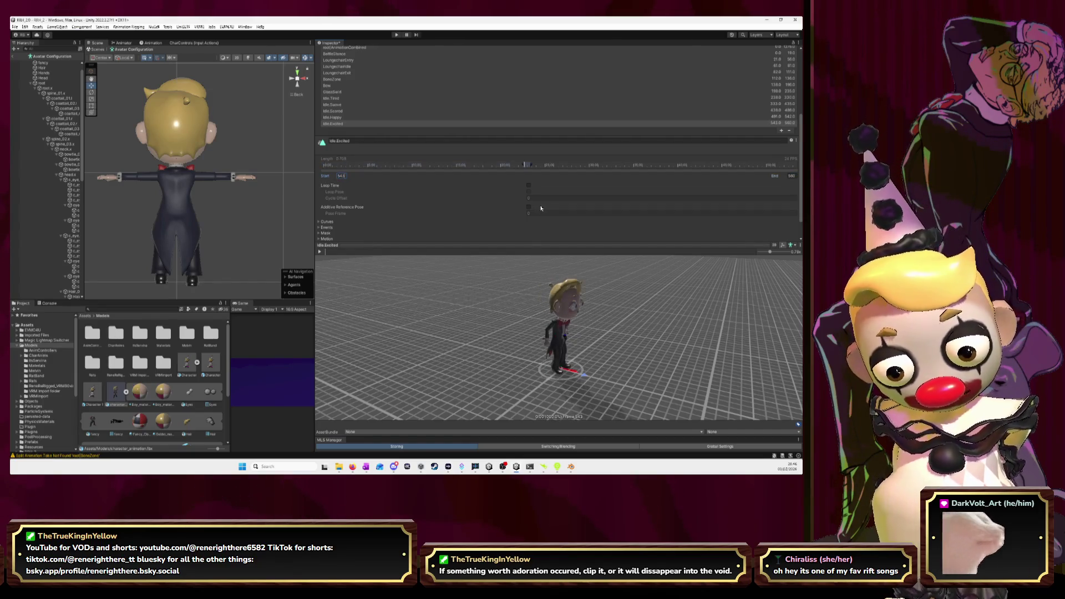
Step through the preview and move the Idle.Excited start frame to 545.
{"action": "mouse_move", "coordinate": [668, 348]}
{"action": "left_mouse_down"}
{"action": "mouse_move", "coordinate": [661, 328]}
{"action": "mouse_move", "coordinate": [647, 361]}
{"action": "mouse_move", "coordinate": [635, 332]}
{"action": "left_mouse_up"}
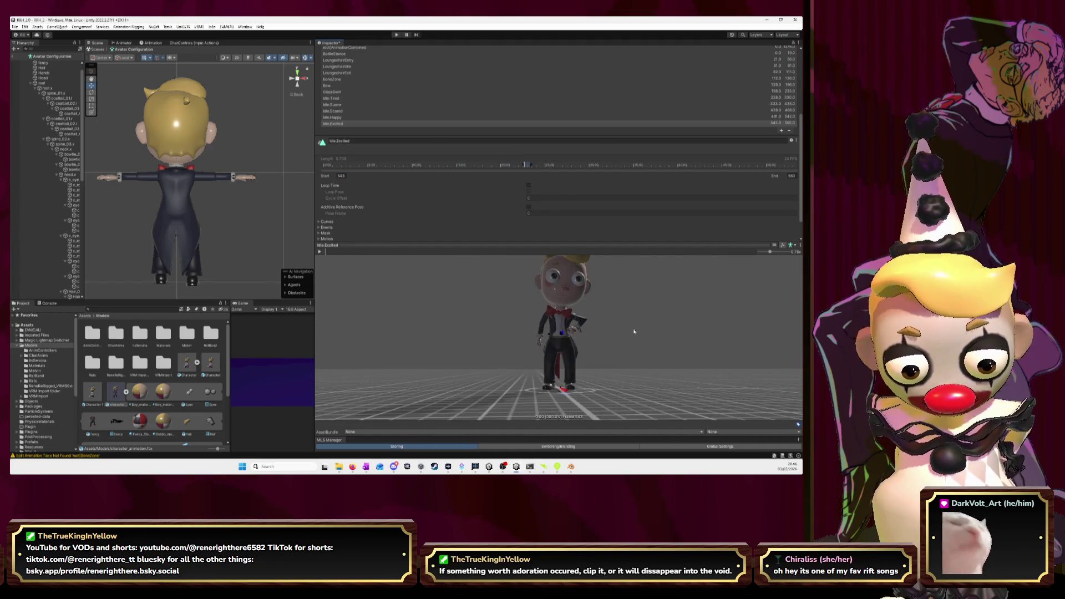
{"action": "left_click", "coordinate": [344, 177]}
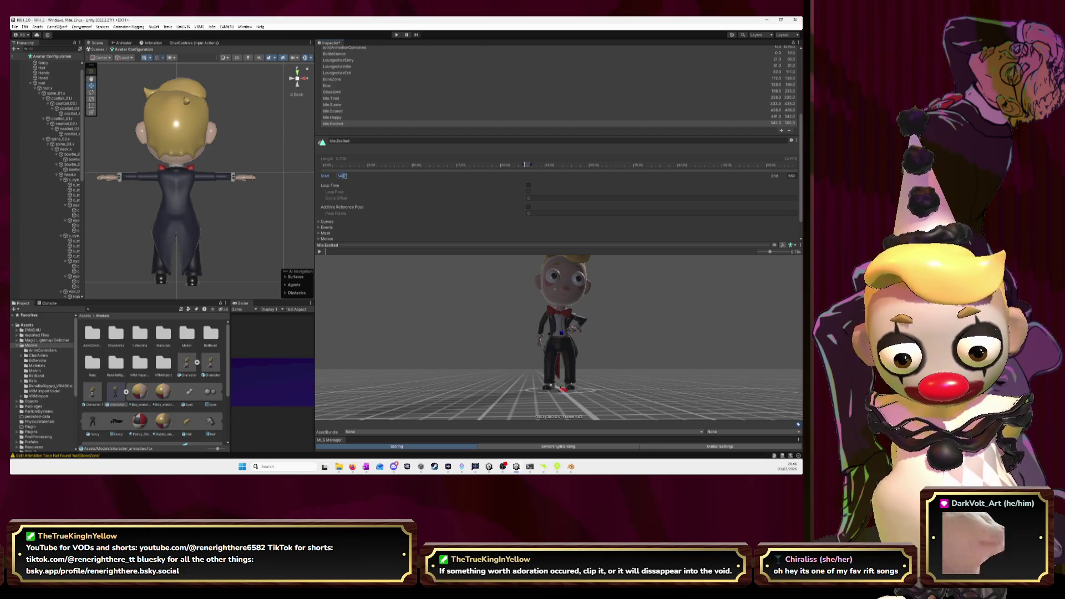
{"action": "type", "text": "544"}
{"action": "key", "text": "Return"}
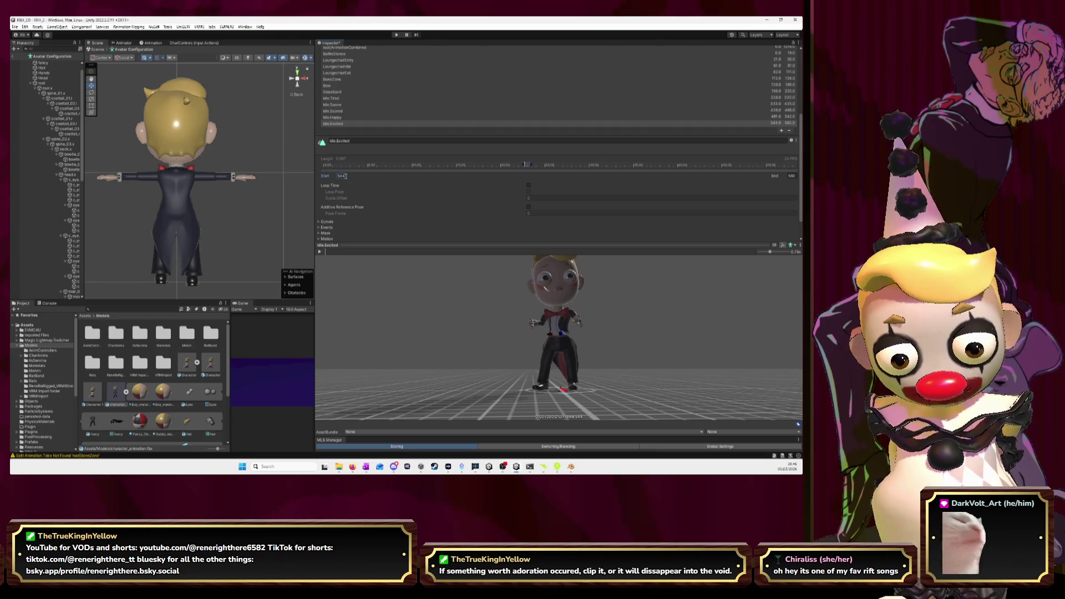
{"action": "left_click", "coordinate": [377, 252]}
{"action": "left_click", "coordinate": [338, 252]}
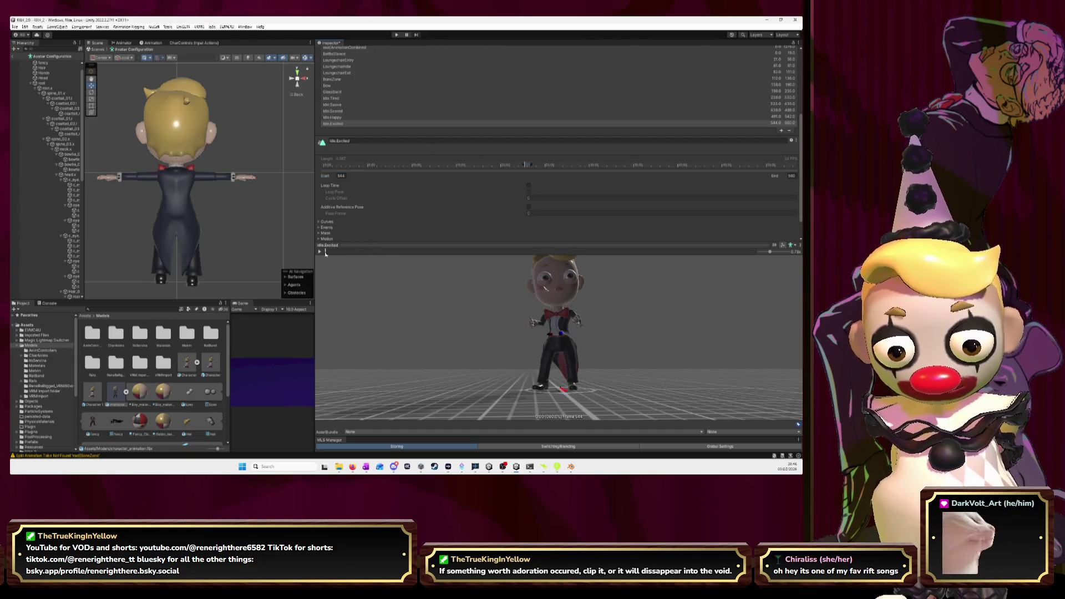
{"action": "left_click", "coordinate": [360, 253]}
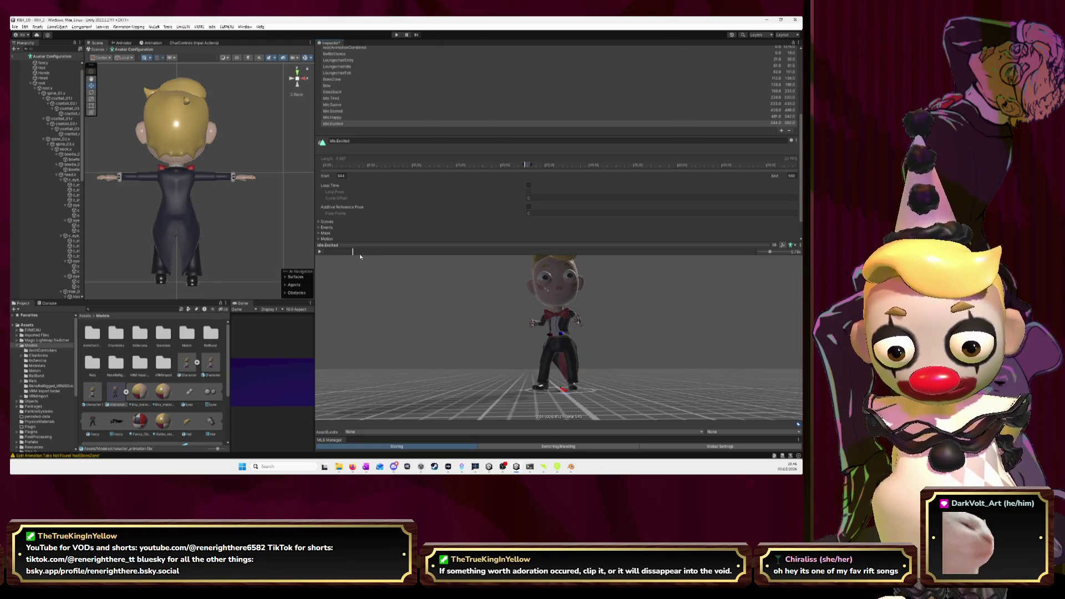
{"action": "left_click", "coordinate": [347, 177]}
{"action": "type", "text": "545"}
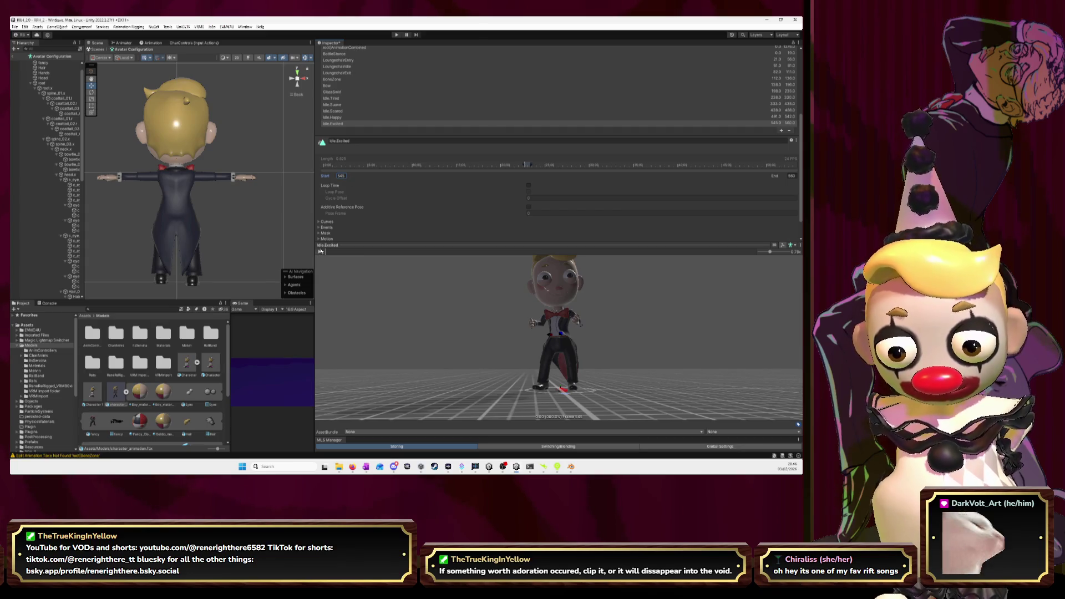
{"action": "left_click", "coordinate": [321, 252]}
{"action": "left_click", "coordinate": [320, 252]}
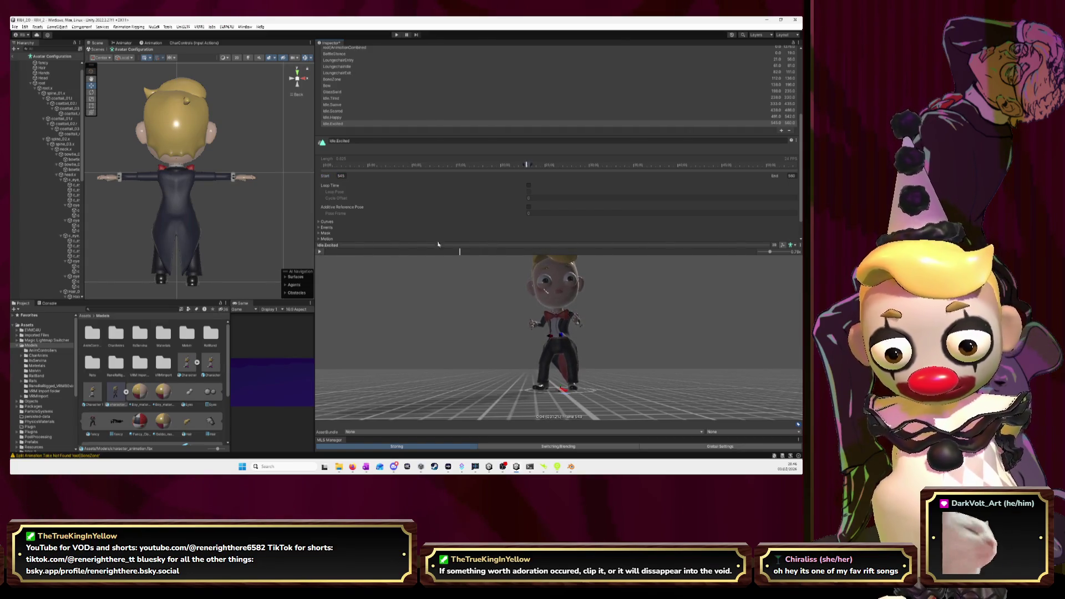
Set the Idle.Excited end frame to 559 and play its preview at 0.50x speed.
{"action": "double_click", "coordinate": [794, 176]}
{"action": "type", "text": "559"}
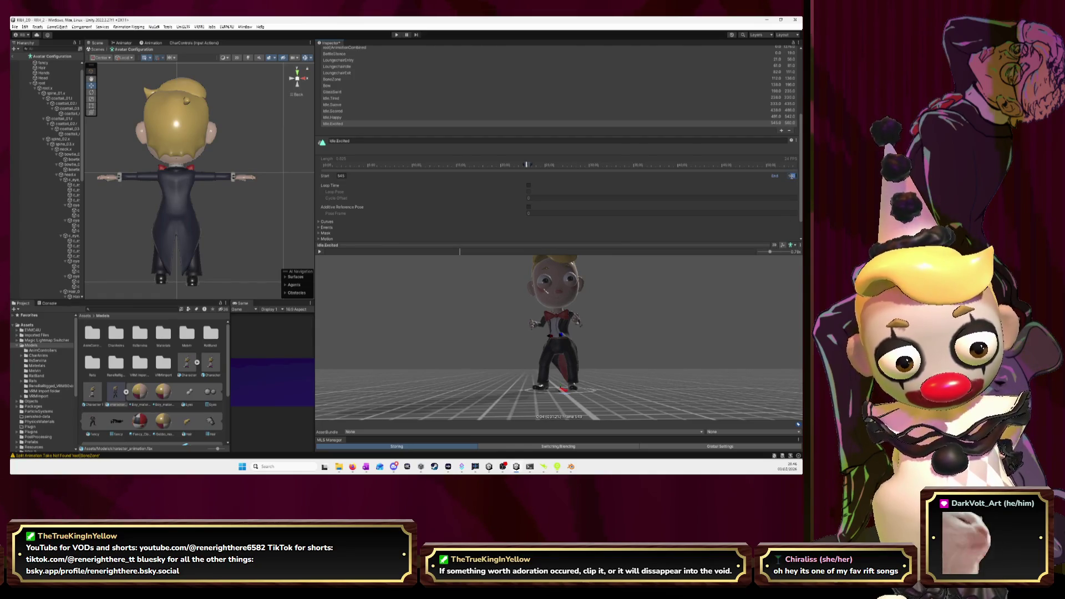
{"action": "mouse_move", "coordinate": [682, 355]}
{"action": "left_mouse_down"}
{"action": "mouse_move", "coordinate": [695, 355]}
{"action": "mouse_move", "coordinate": [604, 328]}
{"action": "mouse_move", "coordinate": [555, 333]}
{"action": "left_mouse_up"}
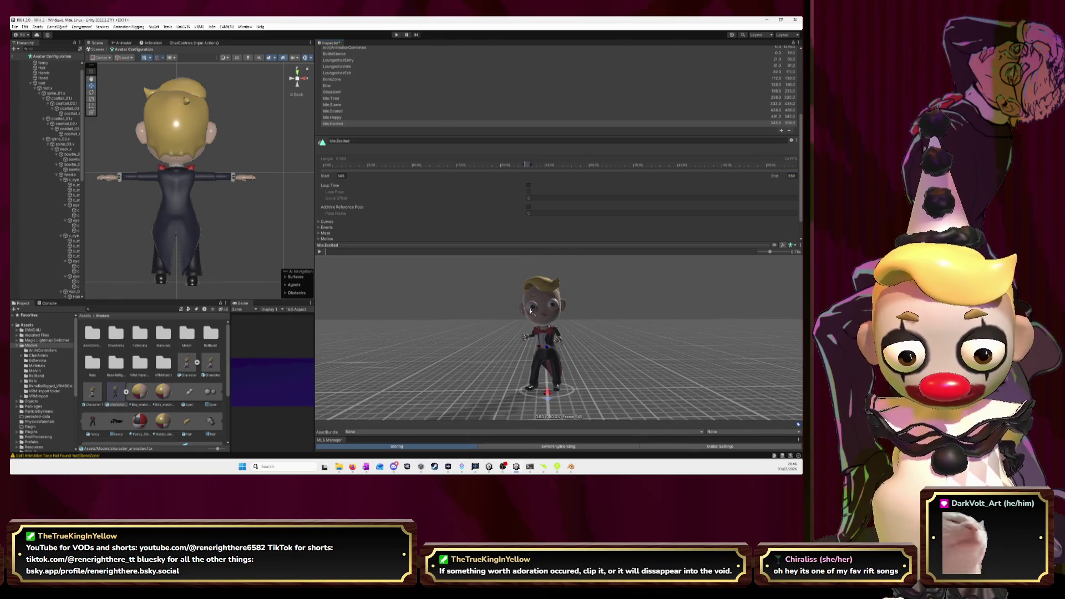
{"action": "left_click", "coordinate": [320, 252]}
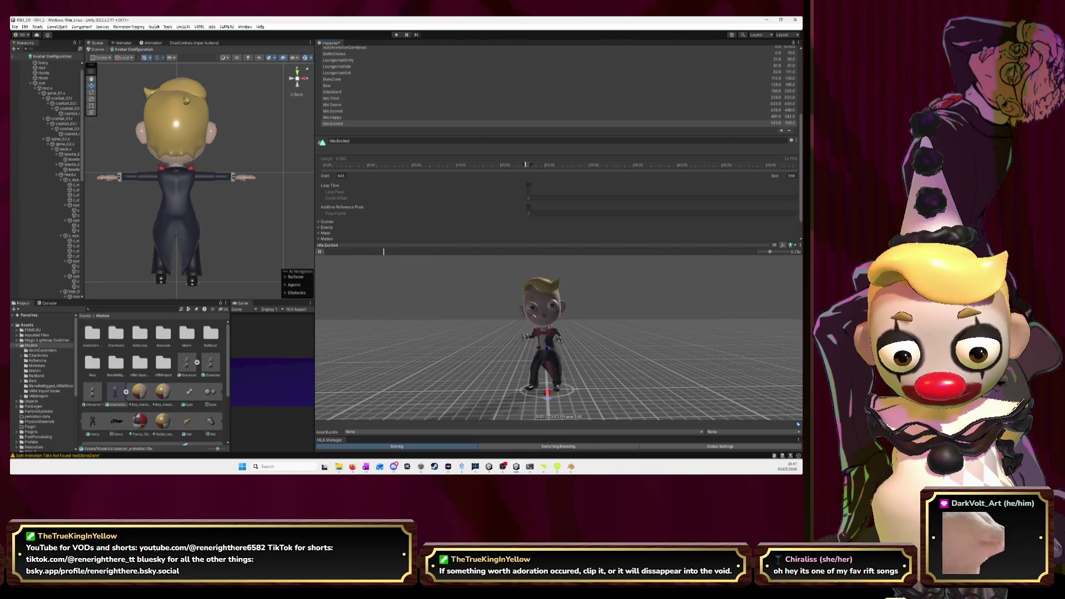
{"action": "left_click_drag", "start_coordinate": [771, 253], "coordinate": [766, 253]}
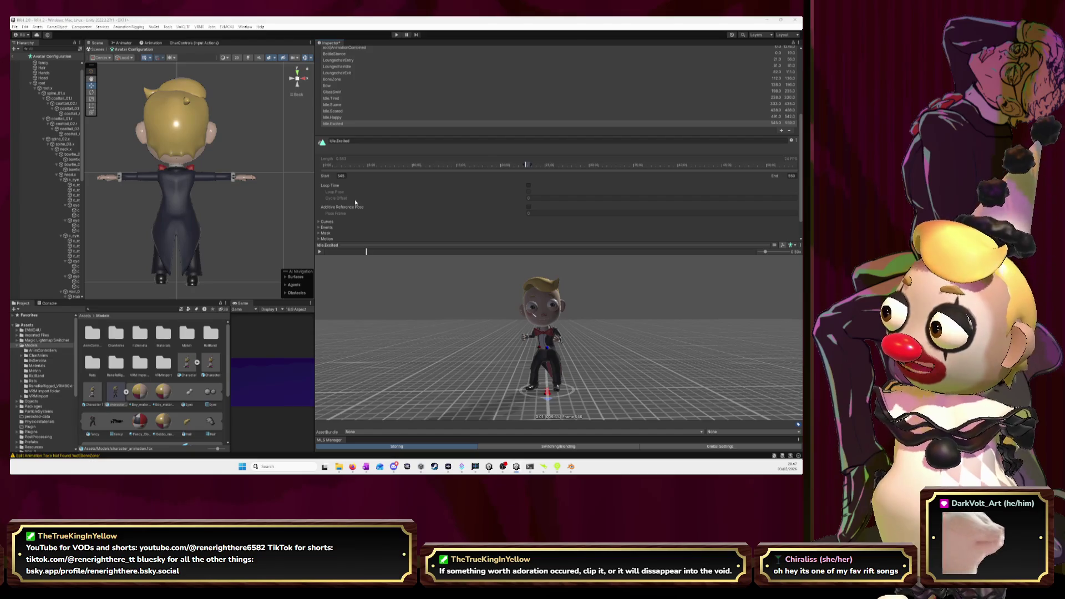
{"action": "key", "text": "alt+Tab"}
{"action": "key", "text": "space"}
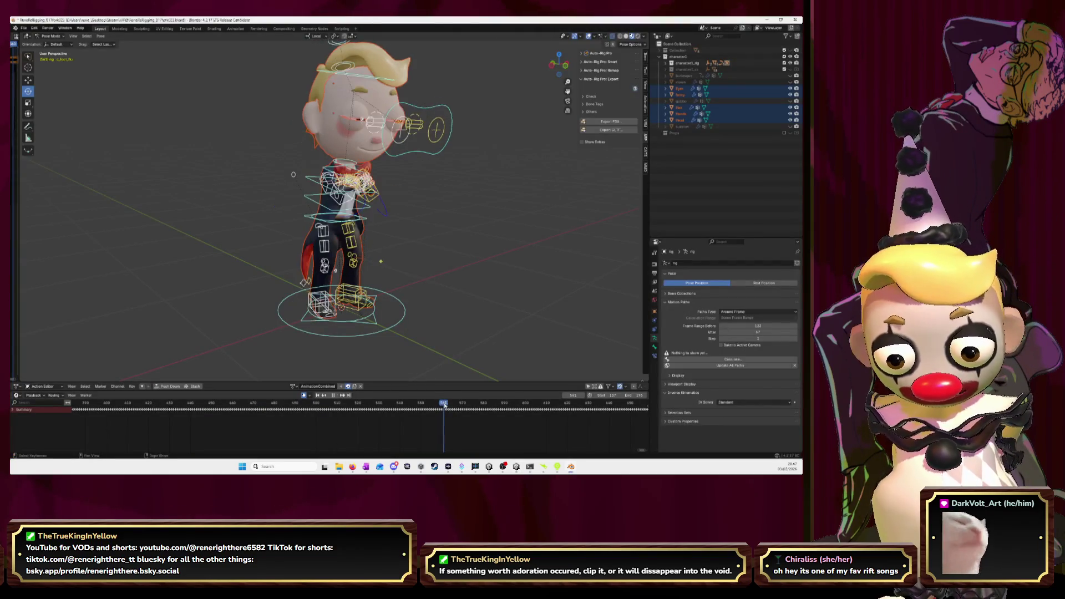
Scrub Blender's animation to about frame 600 and name the Unity clip Idle.Dissappointed.
{"action": "mouse_move", "coordinate": [451, 406]}
{"action": "left_mouse_down"}
{"action": "mouse_move", "coordinate": [531, 413]}
{"action": "mouse_move", "coordinate": [511, 412]}
{"action": "left_mouse_up"}
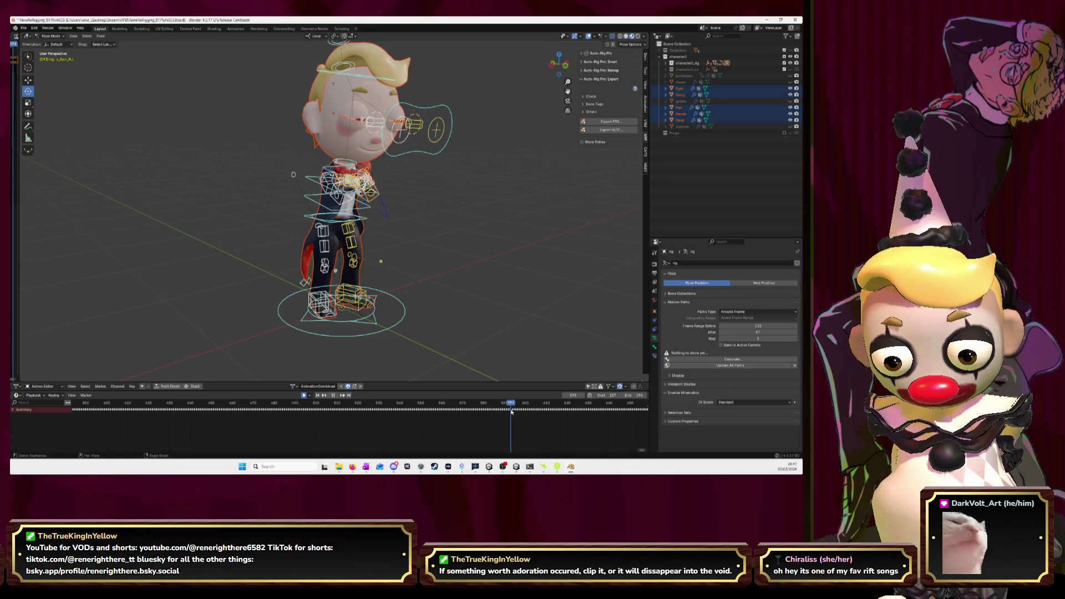
{"action": "key", "text": "alt+Tab"}
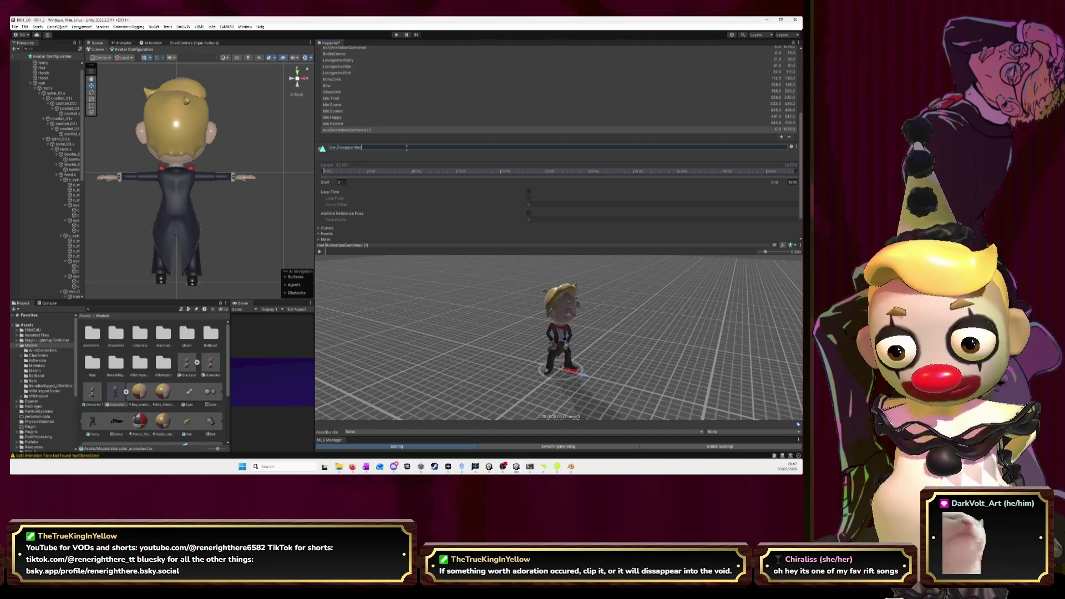
{"action": "key", "text": "Return"}
Search the web for the correct spelling of 'dissappointed'.
{"action": "key", "text": "alt+Tab"}
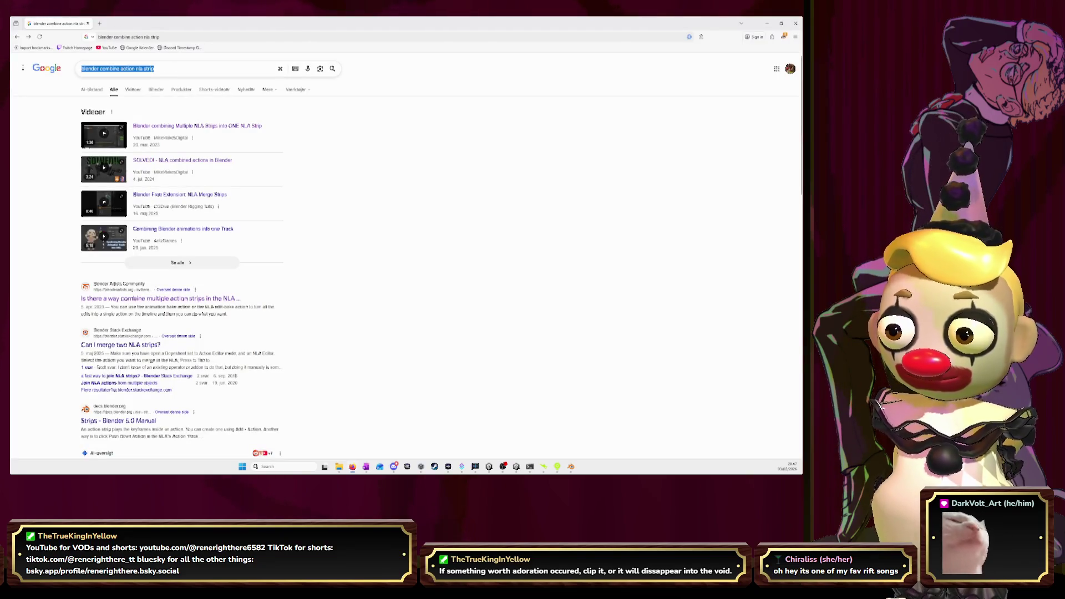
{"action": "triple_click", "coordinate": [163, 66]}
{"action": "type", "text": "dissappointed"}
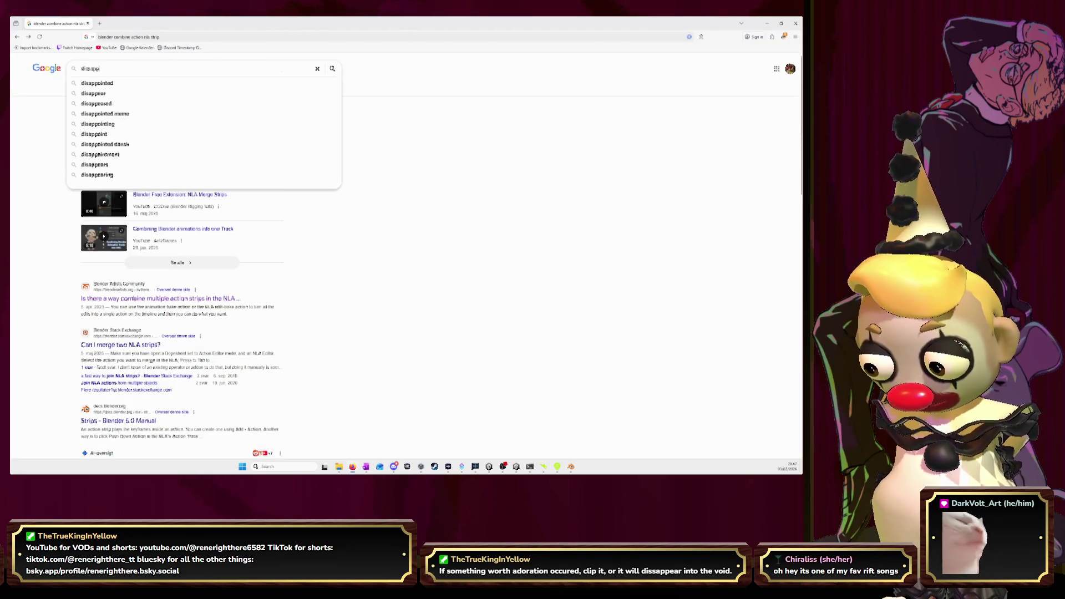
{"action": "key", "text": "Return"}
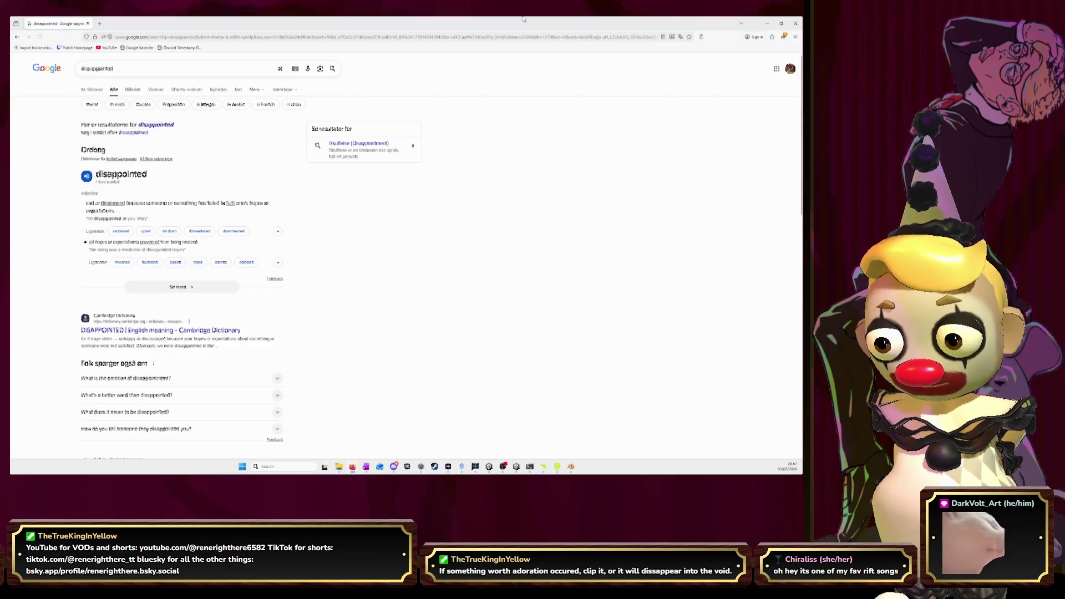
{"action": "key", "text": "alt+Tab"}
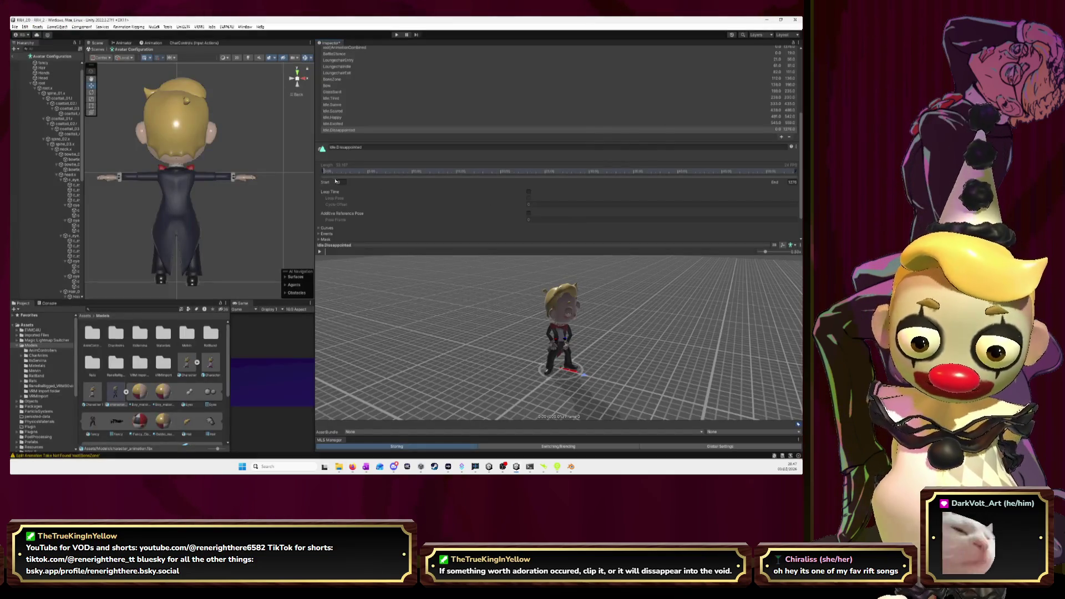
Fix the spelling to Idle.Disappointed and set its range to frames 562–592.
{"action": "left_click", "coordinate": [347, 147]}
{"action": "key", "text": "Right"}
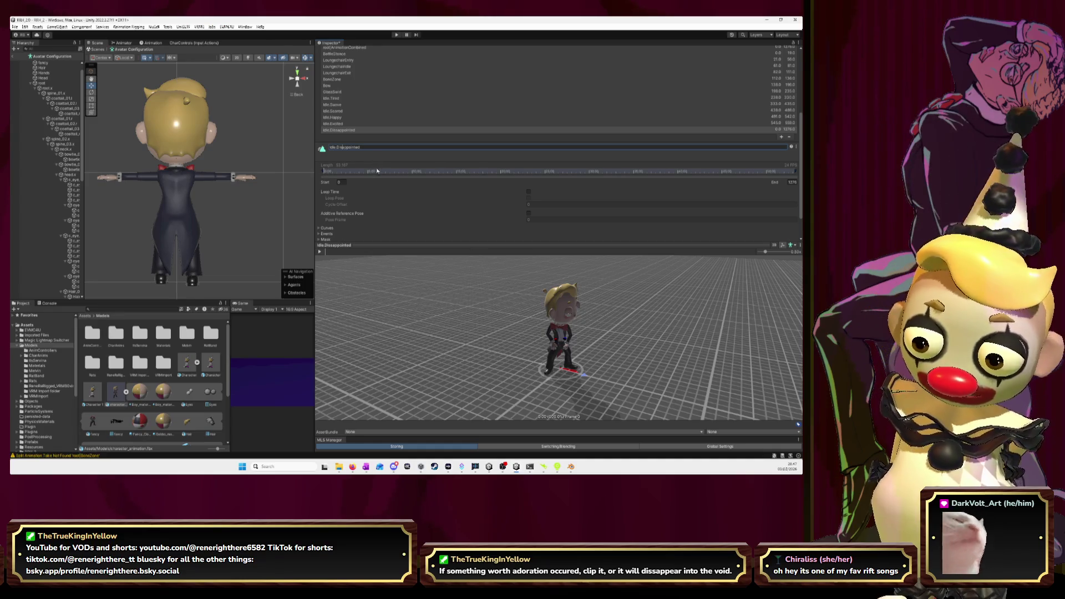
{"action": "left_click", "coordinate": [345, 183]}
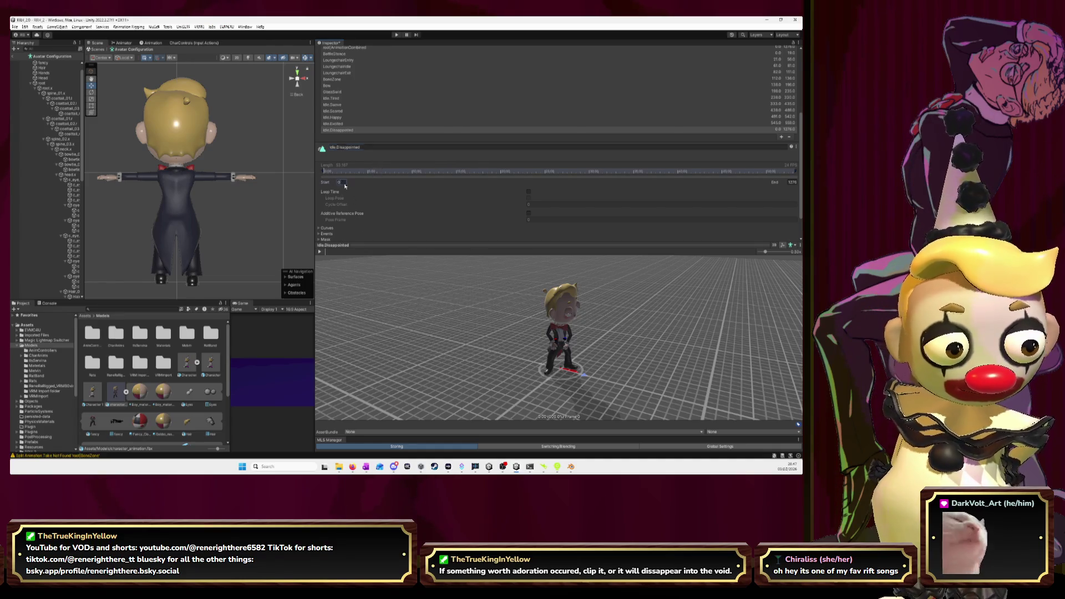
{"action": "type", "text": "562"}
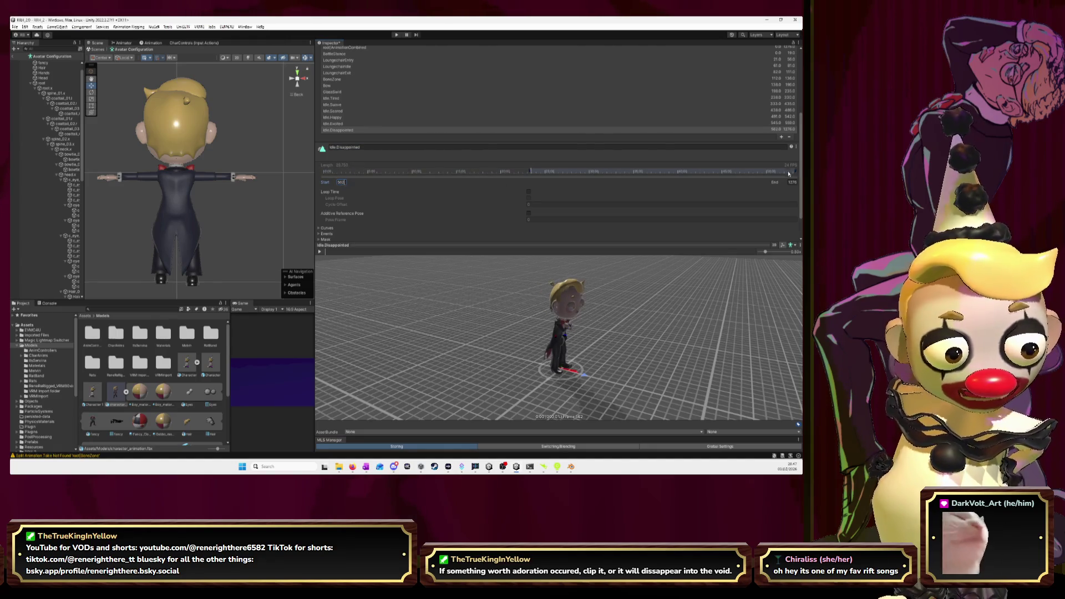
{"action": "key", "text": "alt+Tab"}
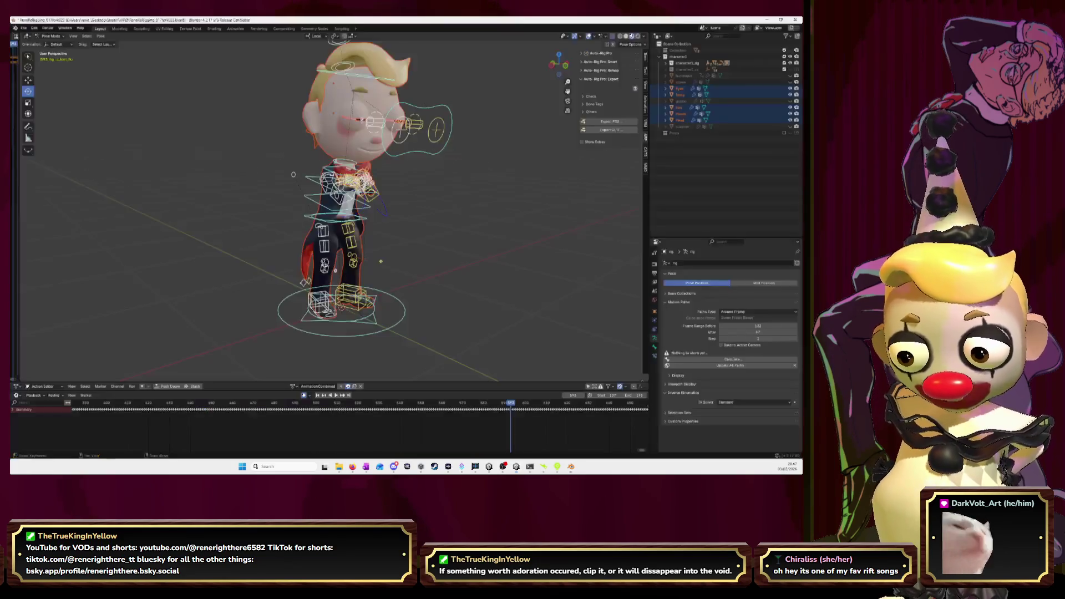
{"action": "key", "text": "alt+Tab"}
{"action": "left_click", "coordinate": [792, 182]}
{"action": "key", "text": "BackSpace"}
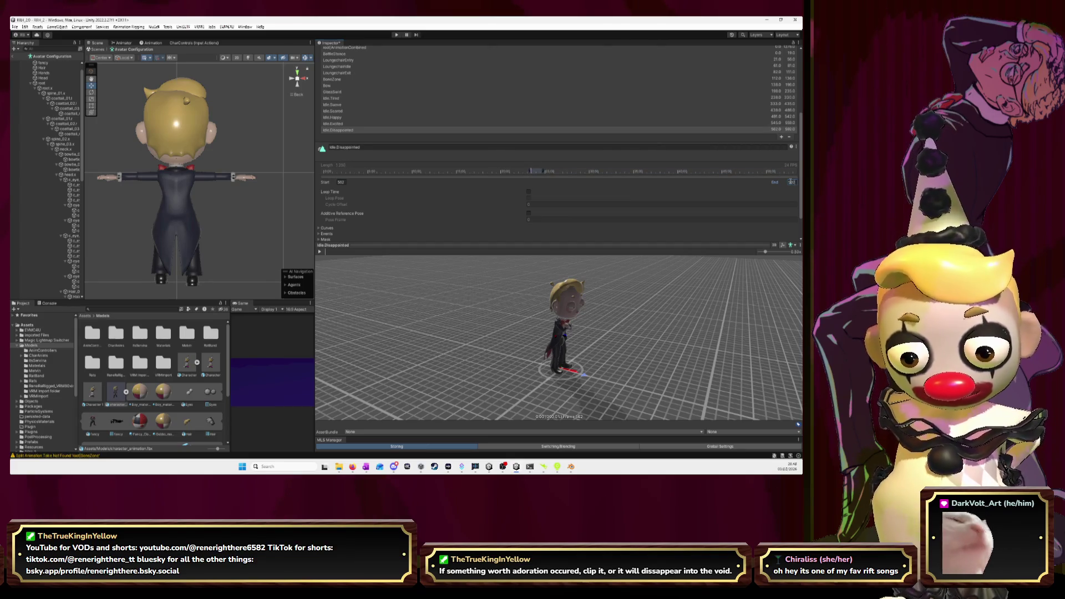
Play the Idle.Disappointed preview from a low front view and turn on Loop Time.
{"action": "mouse_move", "coordinate": [726, 359]}
{"action": "left_mouse_down"}
{"action": "mouse_move", "coordinate": [739, 331]}
{"action": "mouse_move", "coordinate": [682, 333]}
{"action": "left_mouse_up"}
{"action": "left_click", "coordinate": [320, 252]}
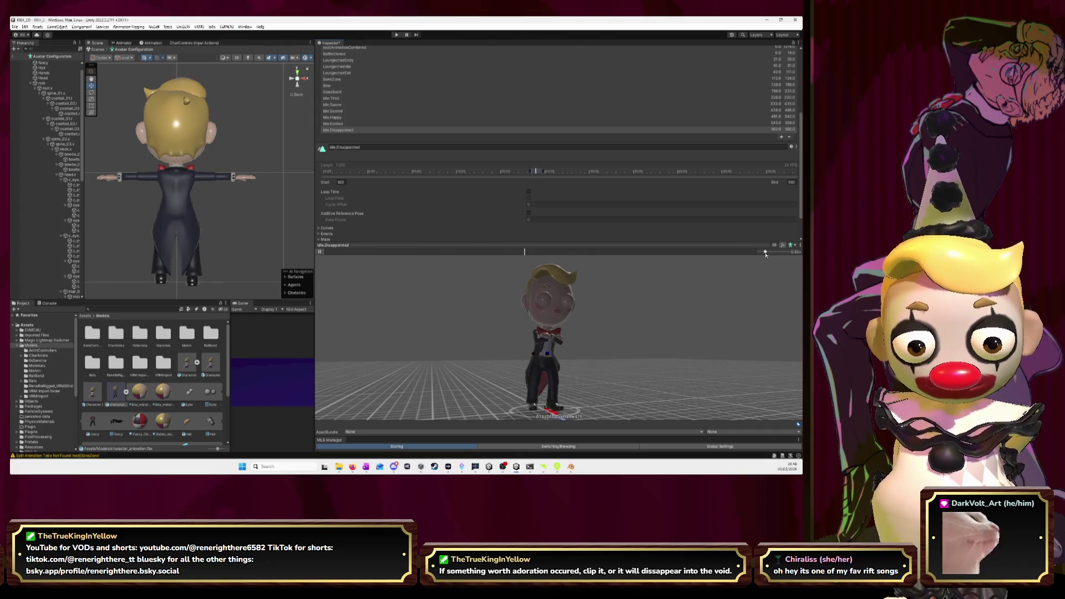
{"action": "left_click_drag", "start_coordinate": [766, 255], "coordinate": [773, 255]}
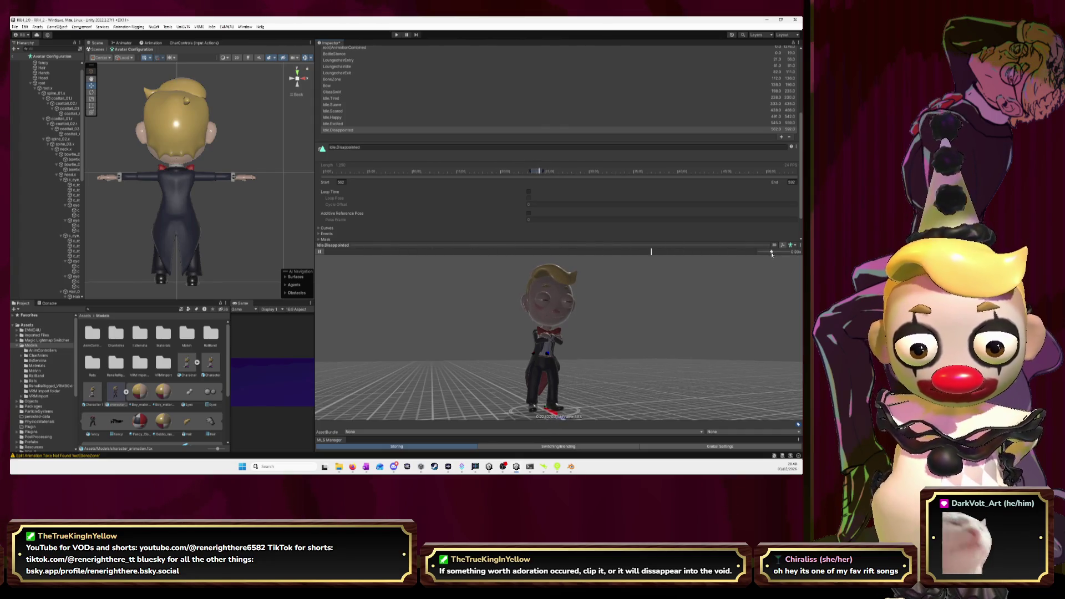
{"action": "left_click", "coordinate": [528, 192]}
{"action": "left_click", "coordinate": [336, 125]}
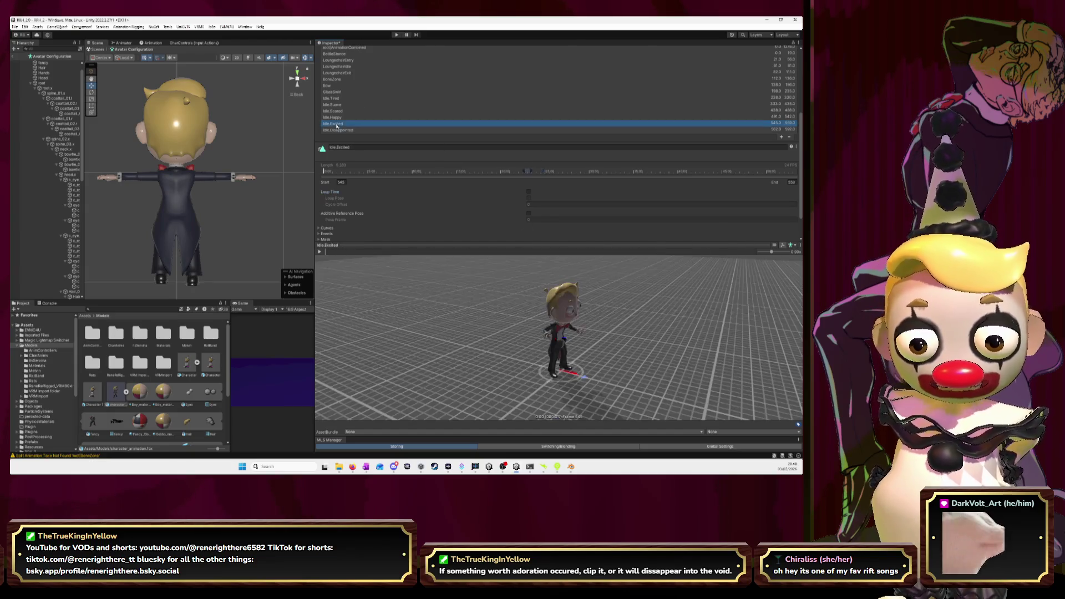
Turn on Loop Time for the Idle.Happy and Idle.Scared clips.
{"action": "key", "text": "Up"}
{"action": "left_click", "coordinate": [529, 191]}
{"action": "left_click", "coordinate": [340, 105]}
{"action": "left_click", "coordinate": [345, 111]}
{"action": "left_click", "coordinate": [528, 191]}
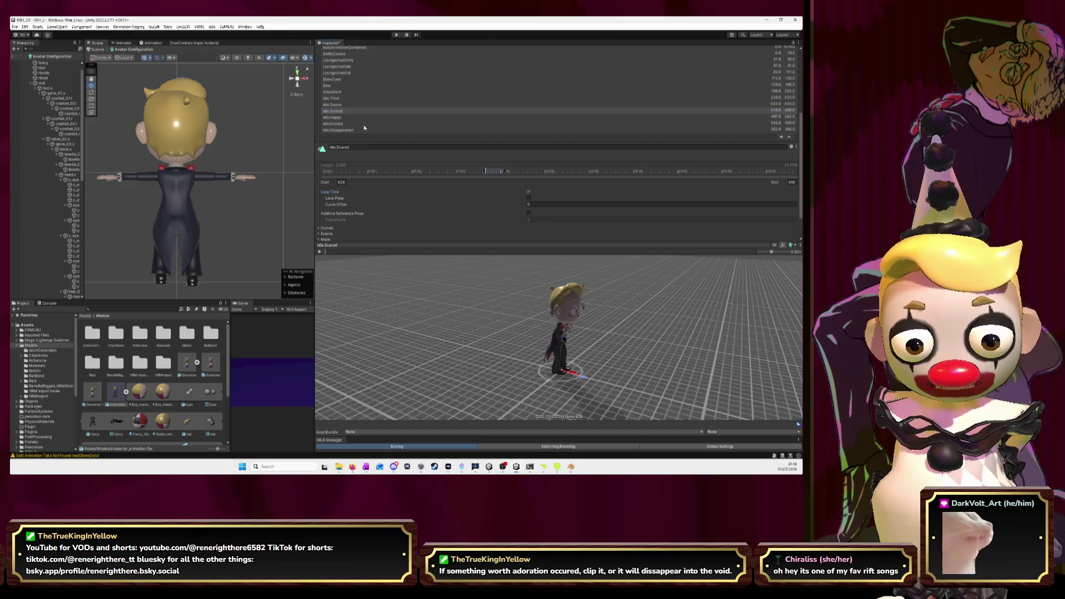
Browse the clip list from Idle.Disappointed, then locate frame 594 on Blender's timeline.
{"action": "left_click", "coordinate": [348, 130]}
{"action": "key", "text": "Up"}
{"action": "key", "text": "Up"}
{"action": "key", "text": "Up"}
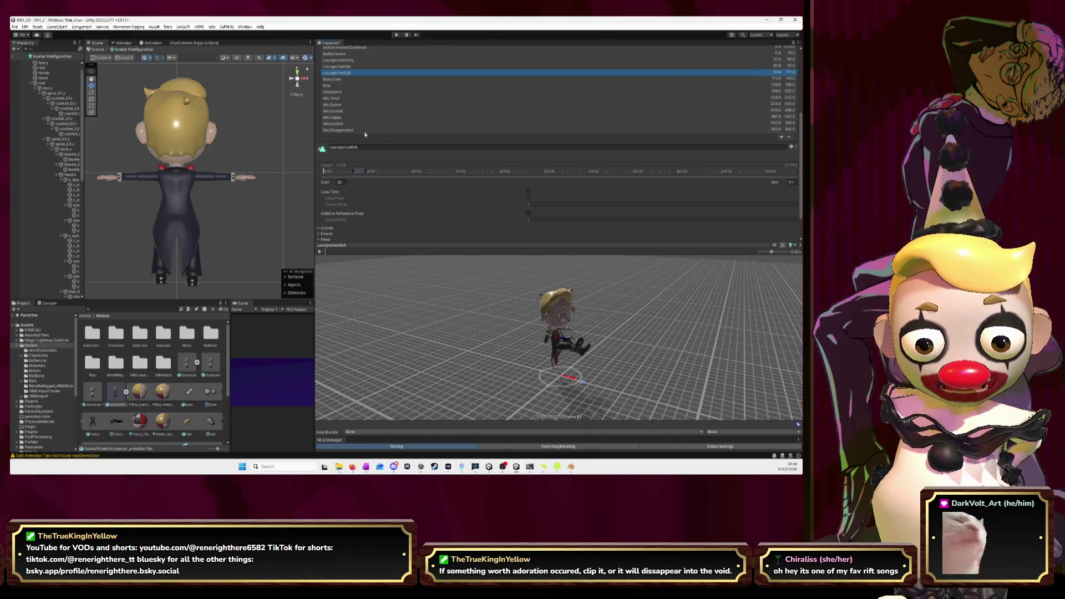
{"action": "key", "text": "Up"}
{"action": "key", "text": "Up"}
{"action": "key", "text": "Up"}
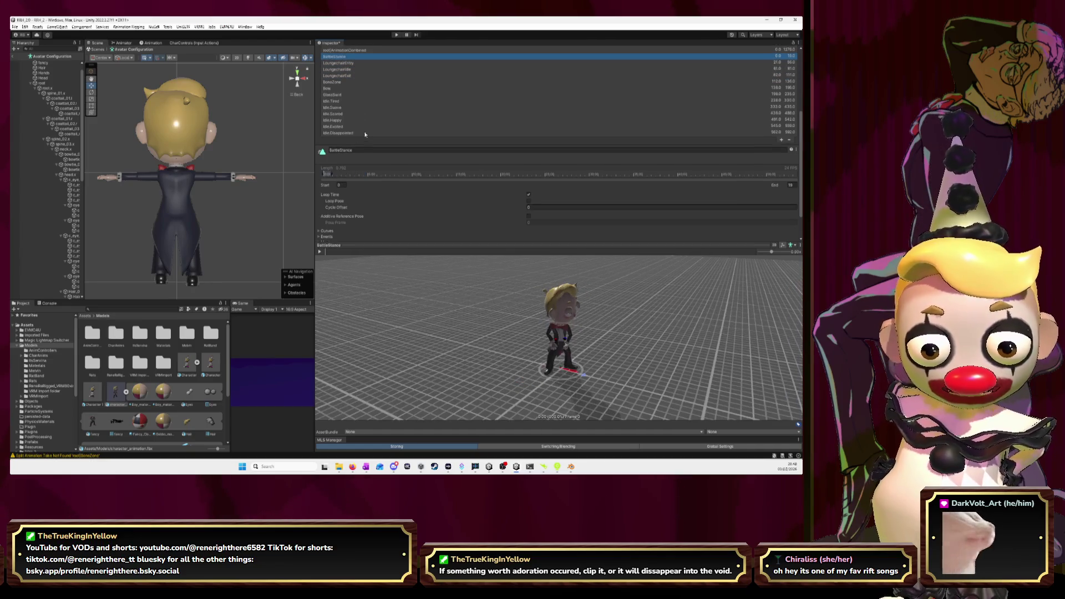
{"action": "key", "text": "Down"}
{"action": "key", "text": "Down"}
{"action": "key", "text": "Down"}
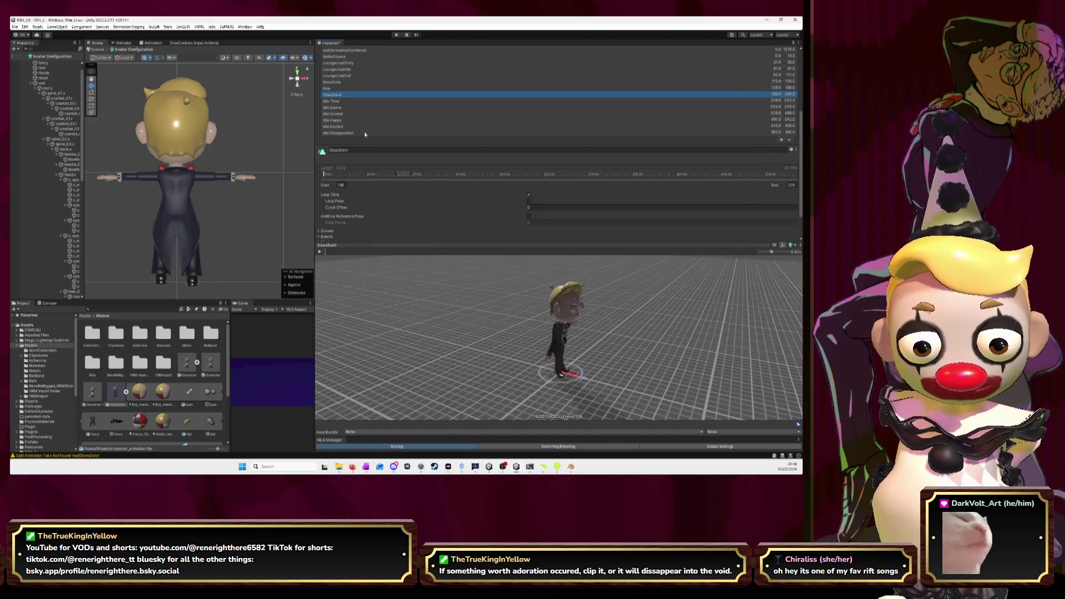
{"action": "key", "text": "Up"}
{"action": "key", "text": "Up"}
{"action": "key", "text": "Up"}
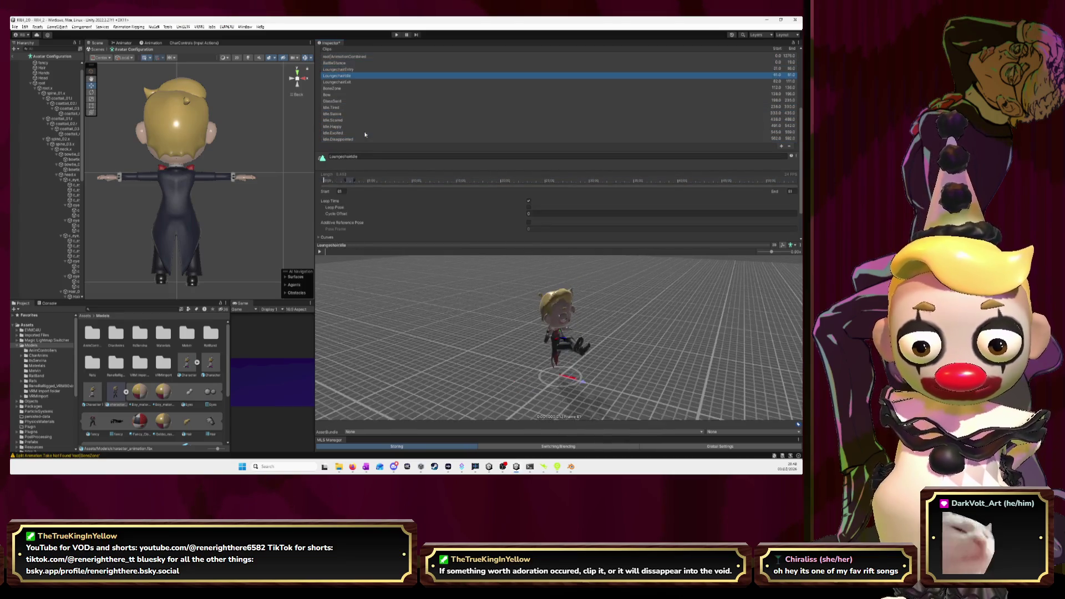
{"action": "key", "text": "Down"}
{"action": "key", "text": "Down"}
{"action": "key", "text": "Down"}
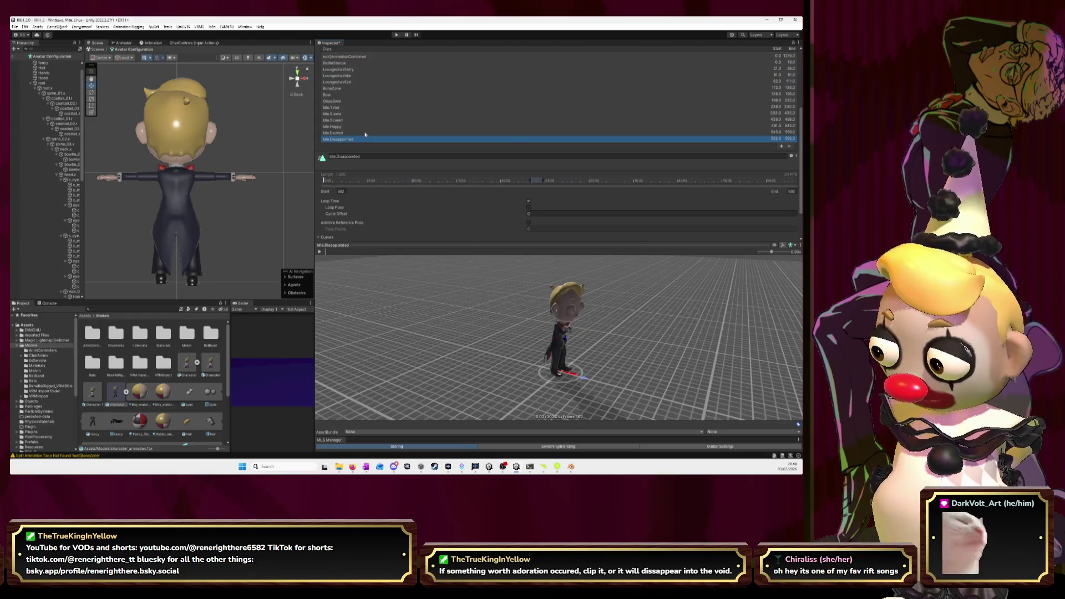
{"action": "key", "text": "alt+Tab"}
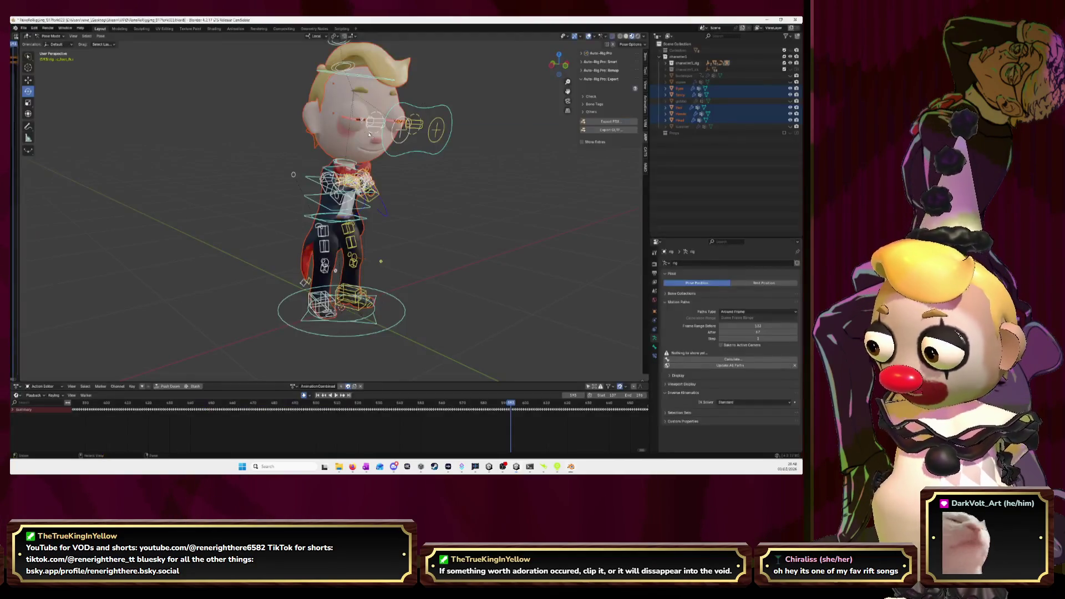
{"action": "left_click", "coordinate": [514, 406]}
{"action": "key", "text": "alt+Tab"}
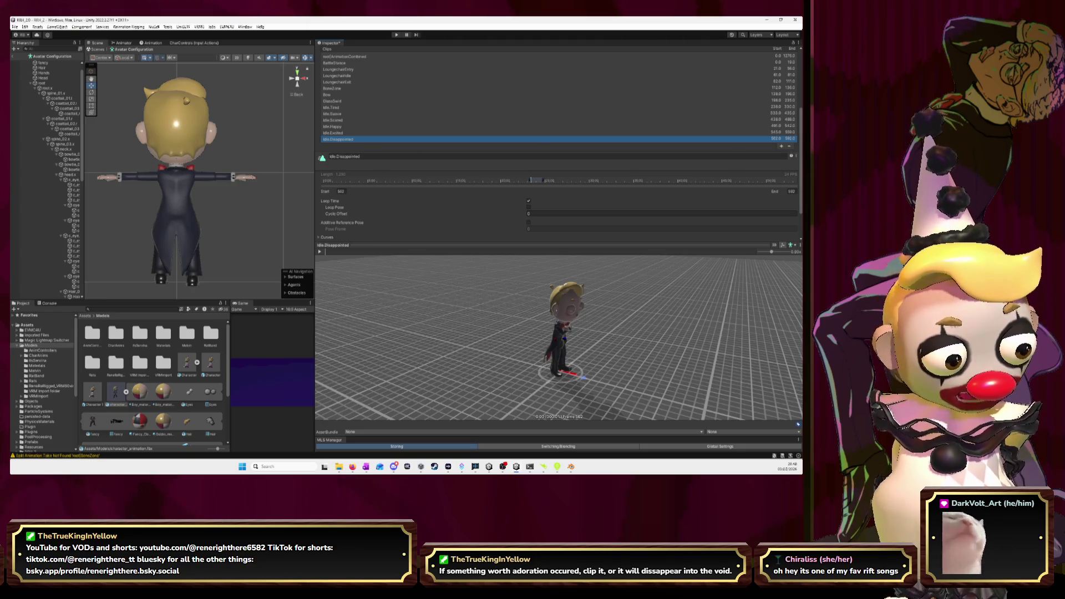
Add a new clip named Idle.Angry after Idle.Disappointed.
{"action": "left_click", "coordinate": [782, 147]}
{"action": "left_click", "coordinate": [405, 165]}
{"action": "key", "text": "BackSpace"}
{"action": "type", "text": ".Angry"}
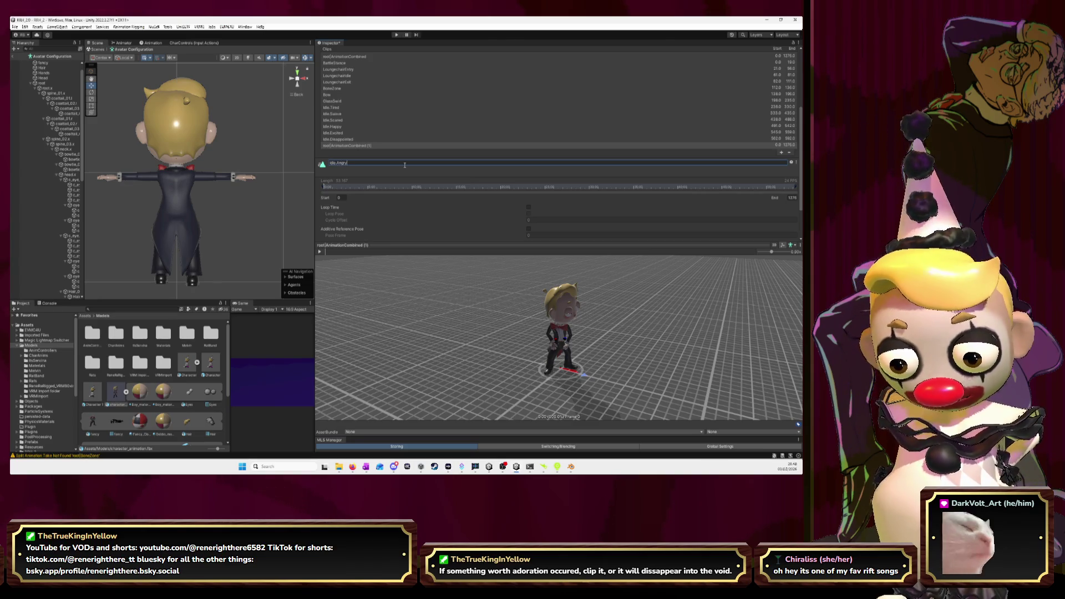
{"action": "key", "text": "Return"}
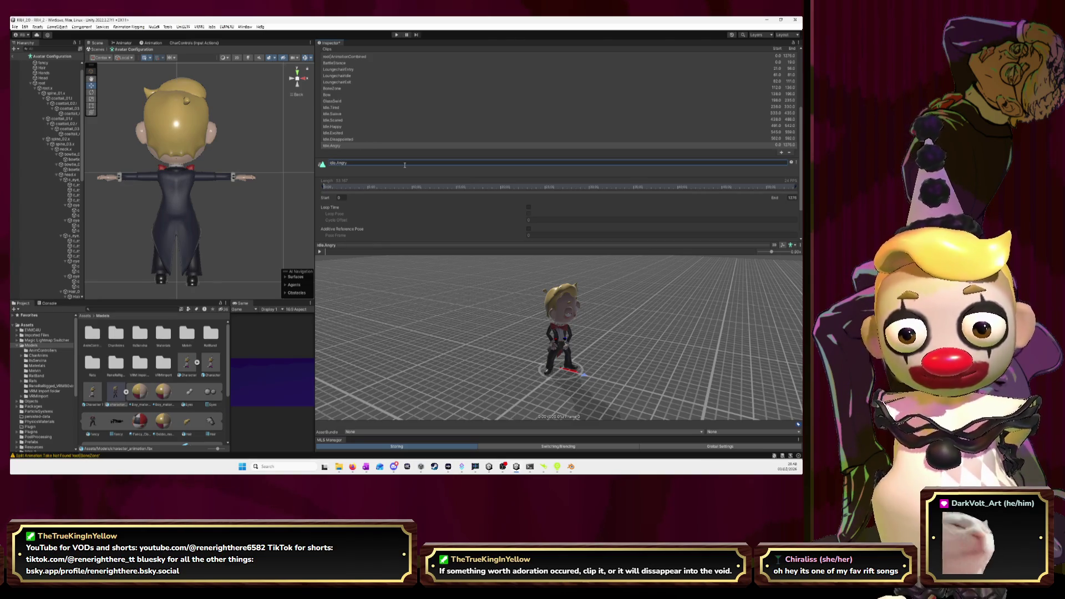
{"action": "key", "text": "alt+Tab"}
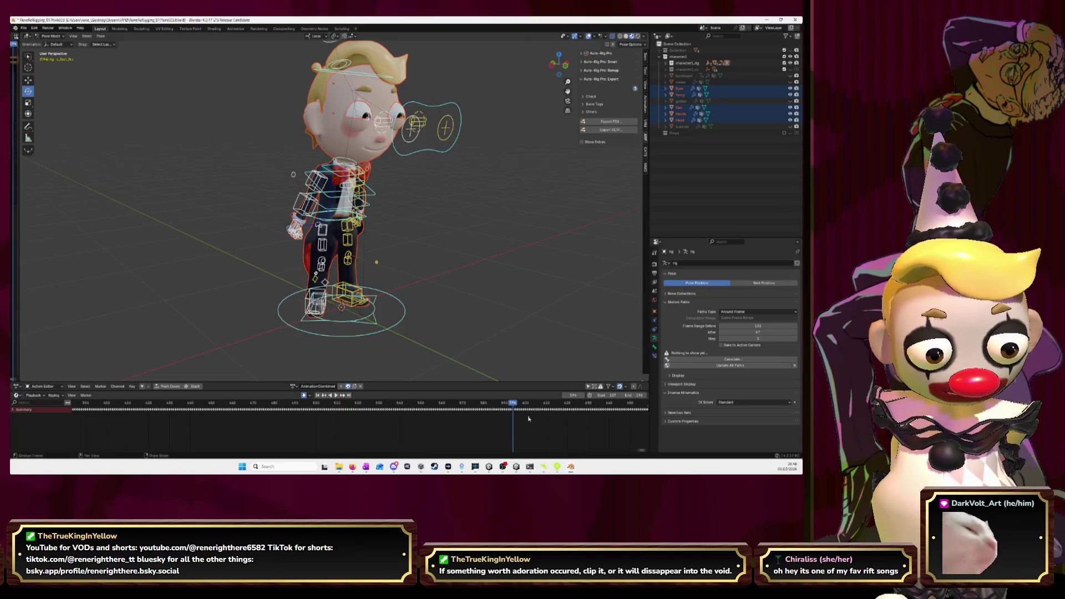
{"action": "key", "text": "alt+Tab"}
Enter 594 as the Idle.Angry start frame, check Blender near frame 628, and edit its end.
{"action": "left_click", "coordinate": [359, 201]}
{"action": "type", "text": "594"}
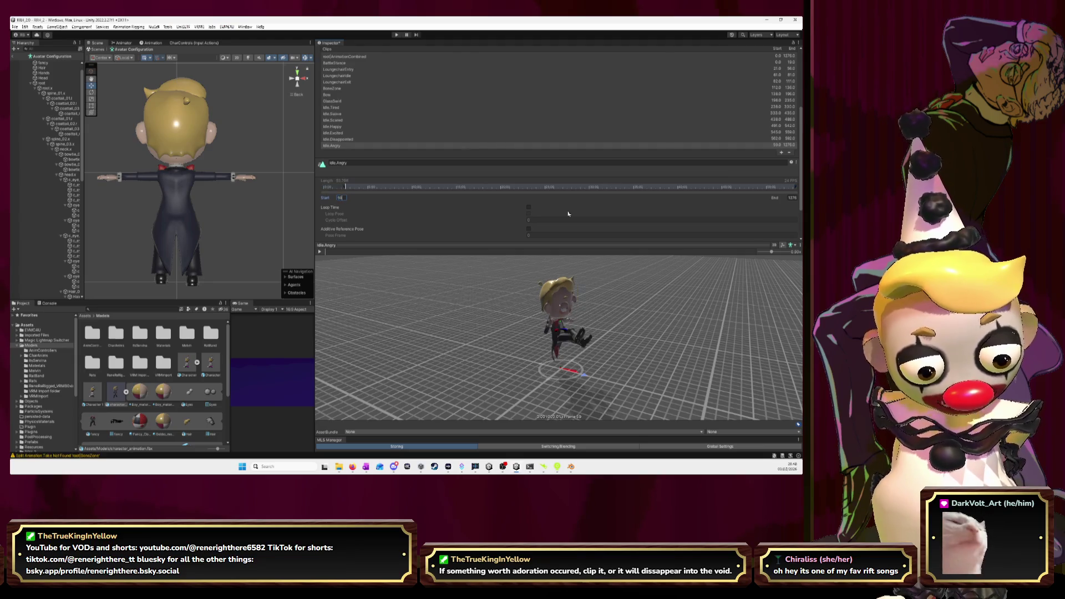
{"action": "key", "text": "alt+Tab"}
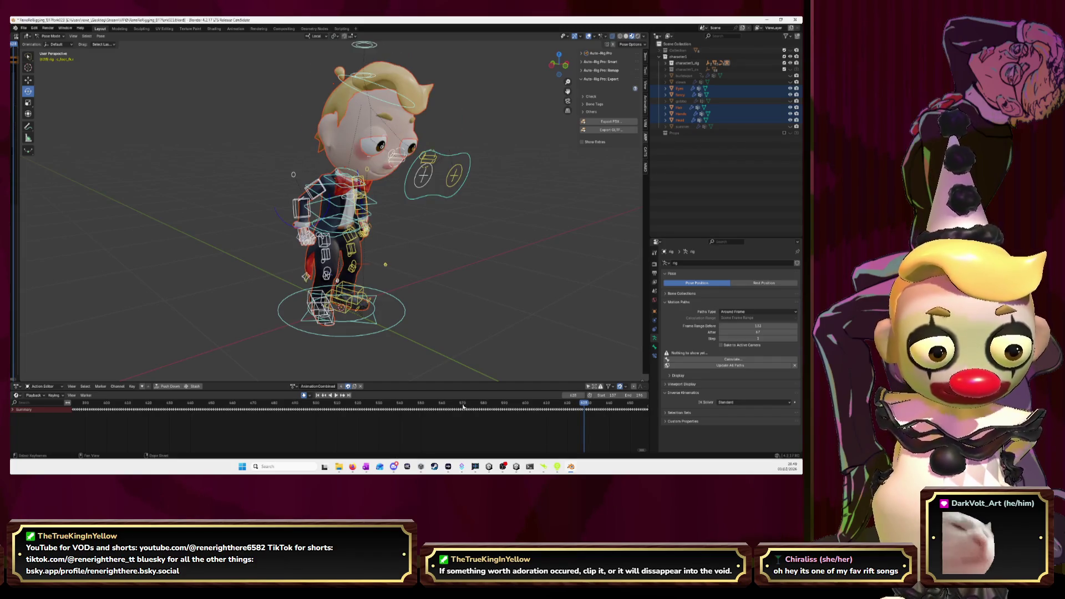
{"action": "key", "text": "Left"}
{"action": "key", "text": "Right"}
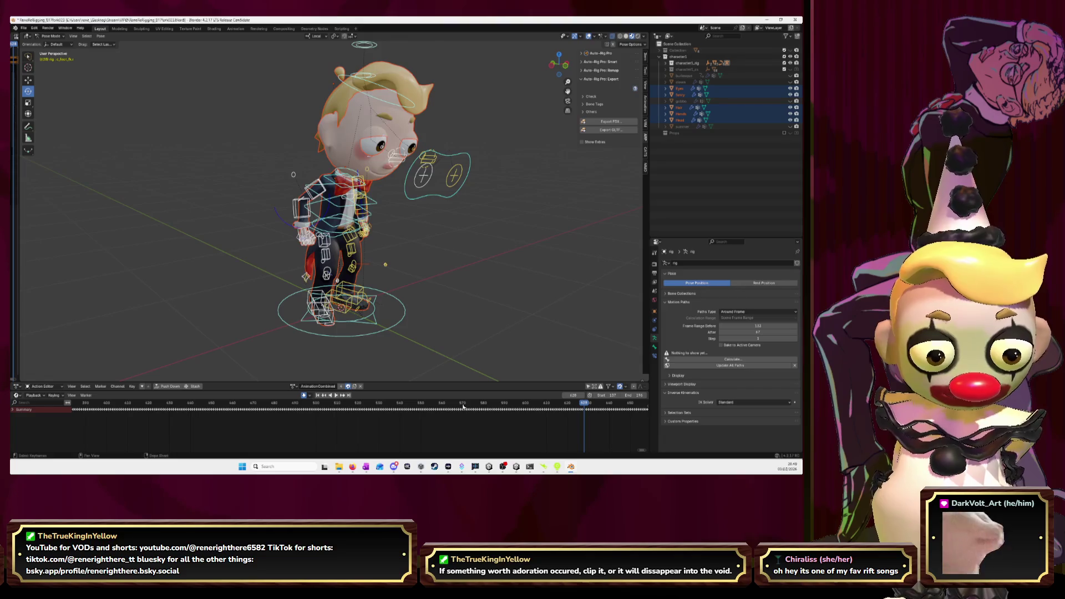
{"action": "key", "text": "alt+Tab"}
{"action": "left_click", "coordinate": [791, 197]}
{"action": "type", "text": "594"}
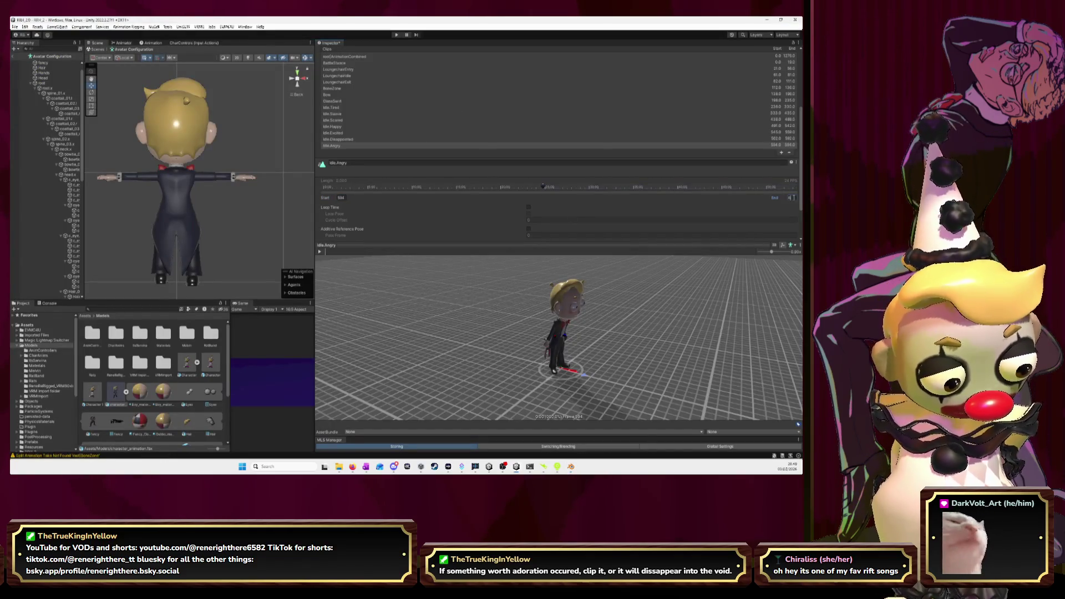
{"action": "type", "text": "5"}
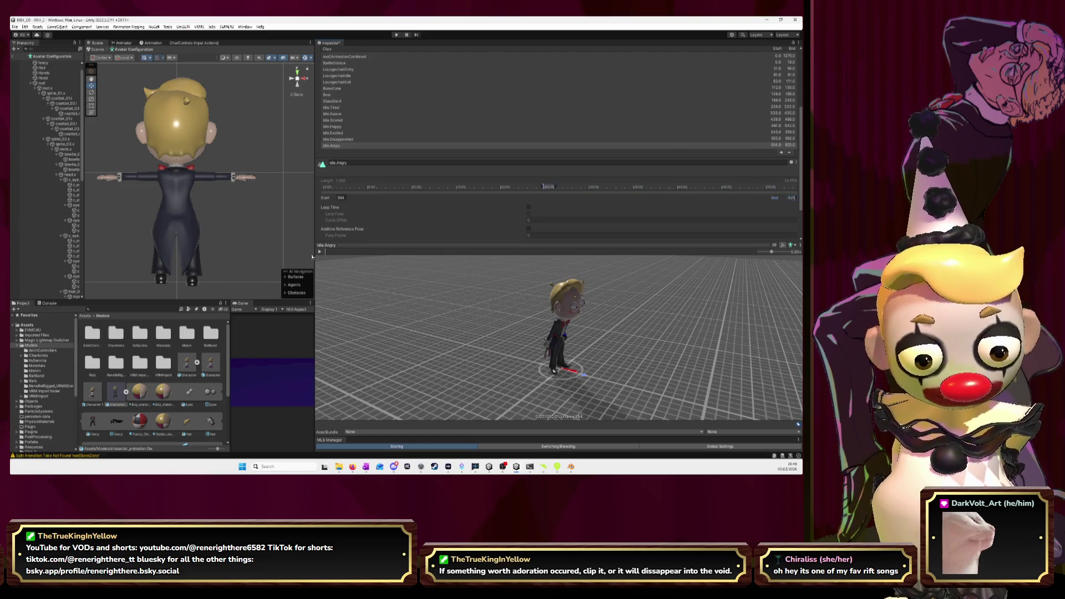
Play and orbit the Idle.Angry preview, then change its start frame to 0.
{"action": "left_click", "coordinate": [320, 252]}
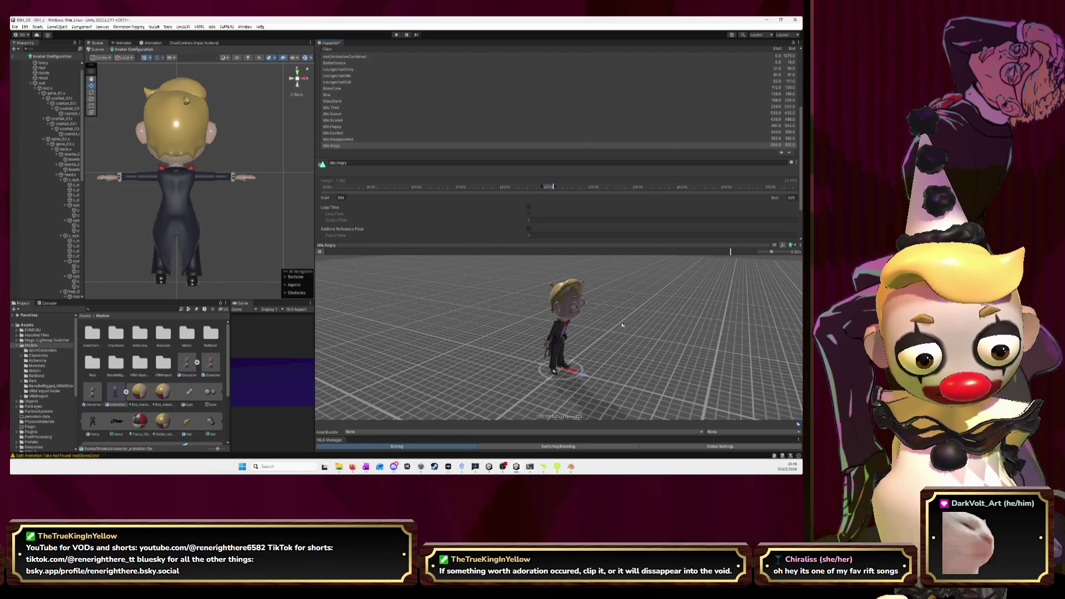
{"action": "mouse_move", "coordinate": [622, 322]}
{"action": "left_mouse_down"}
{"action": "mouse_move", "coordinate": [563, 307]}
{"action": "mouse_move", "coordinate": [574, 292]}
{"action": "left_mouse_up"}
{"action": "left_click", "coordinate": [319, 252]}
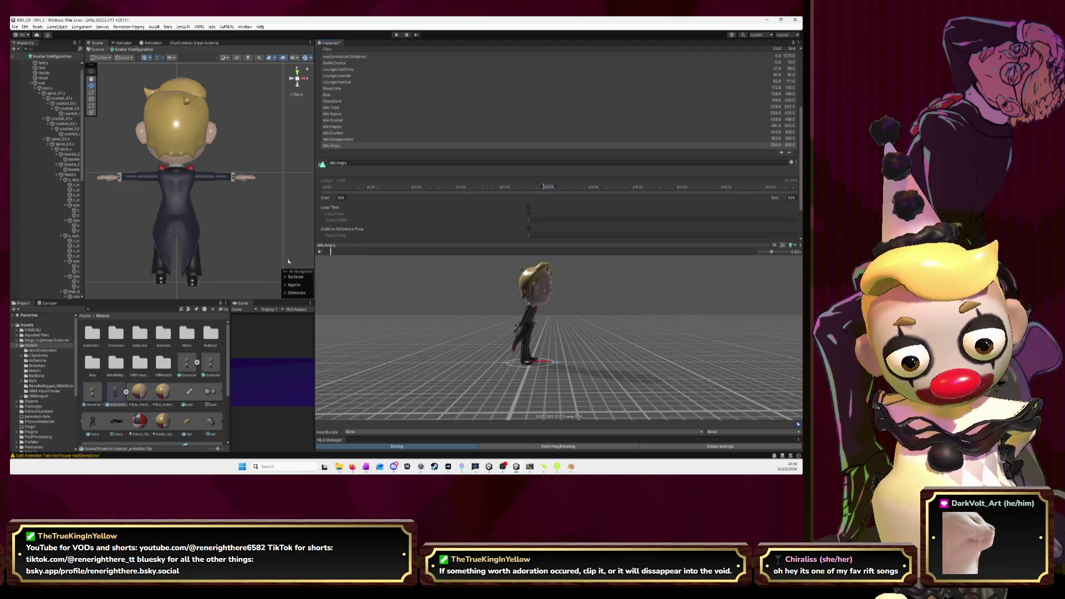
{"action": "left_click", "coordinate": [346, 198]}
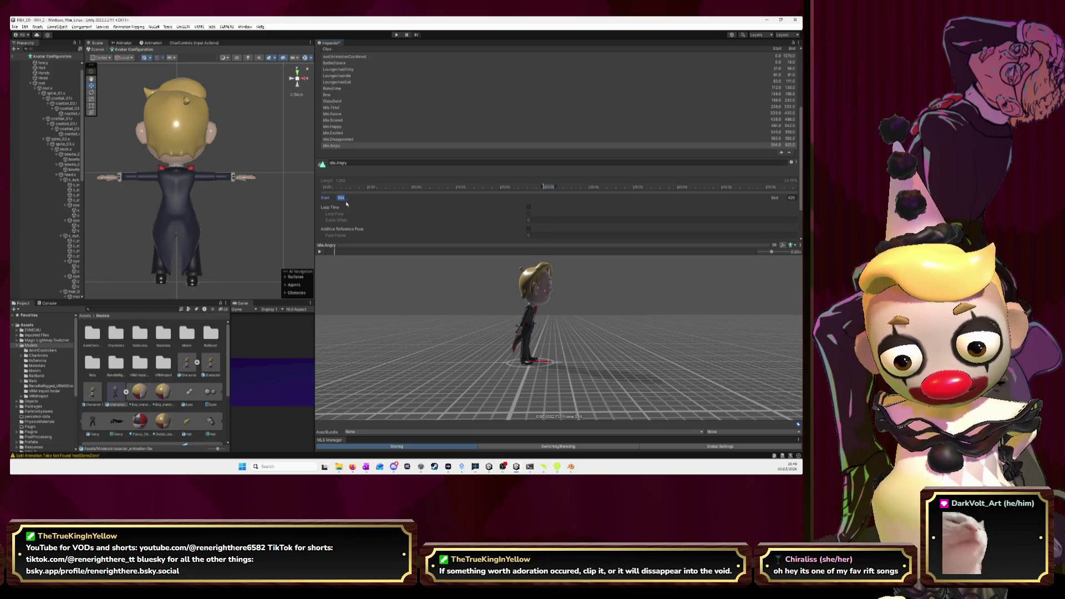
{"action": "type", "text": "0"}
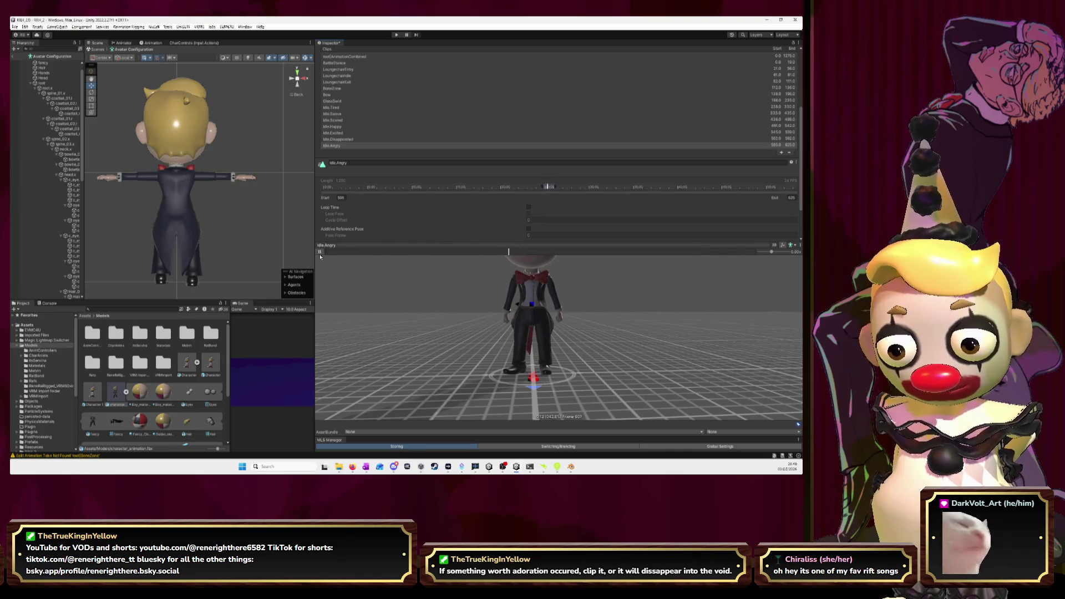
{"action": "key", "text": "alt+Tab"}
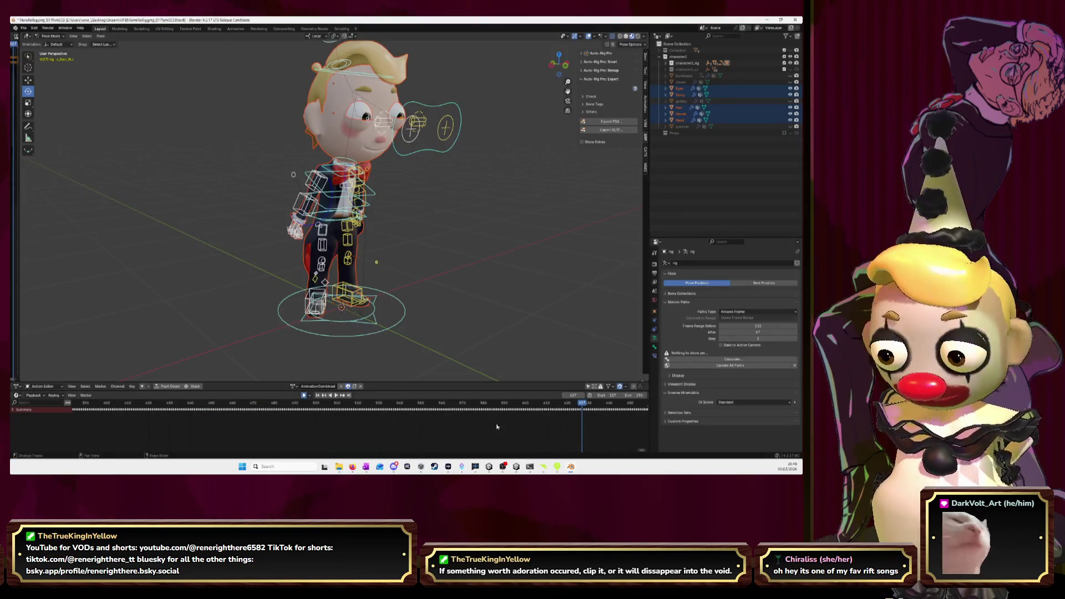
{"action": "left_click", "coordinate": [582, 405]}
{"action": "key", "text": "alt+Tab"}
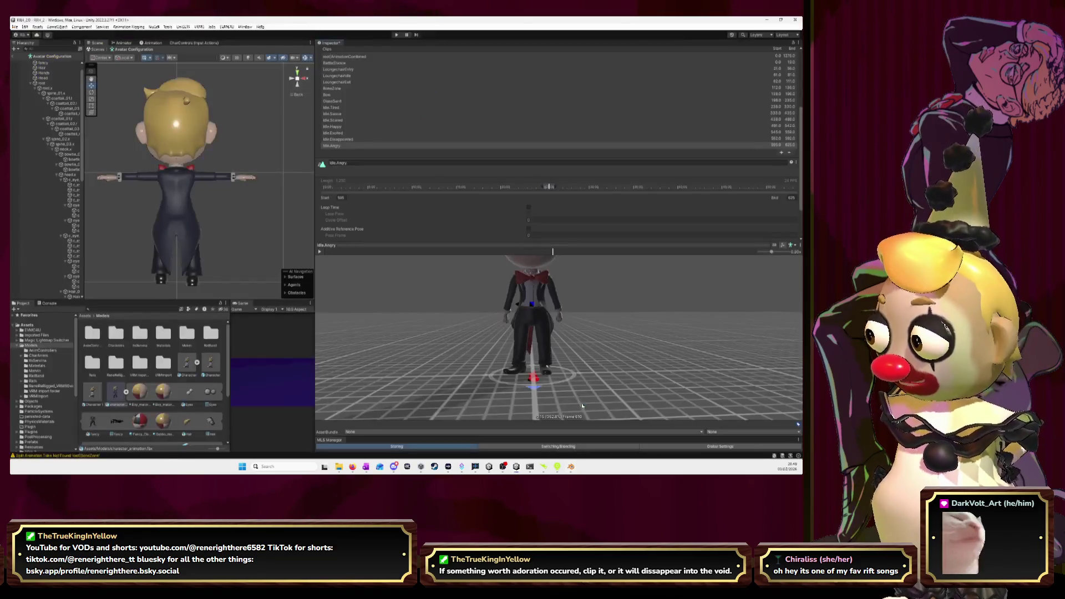
{"action": "scroll", "coordinate": [423, 226], "scroll_direction": "down", "scroll_amount": 2}
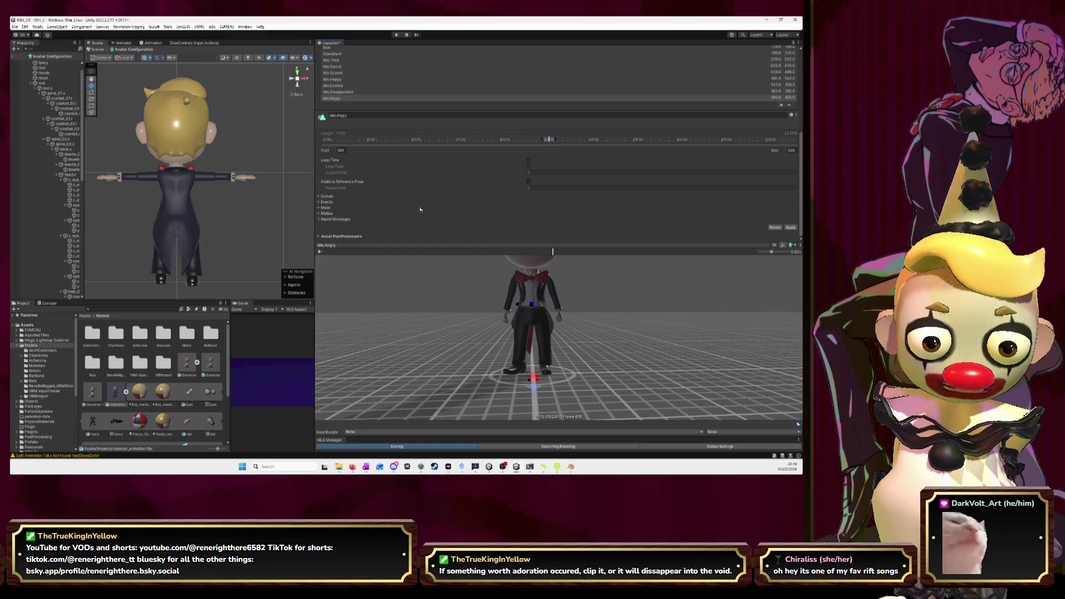
Add a new clip at the end of the list and name it Jump.Entry.
{"action": "scroll", "coordinate": [420, 211], "scroll_direction": "up", "scroll_amount": 4}
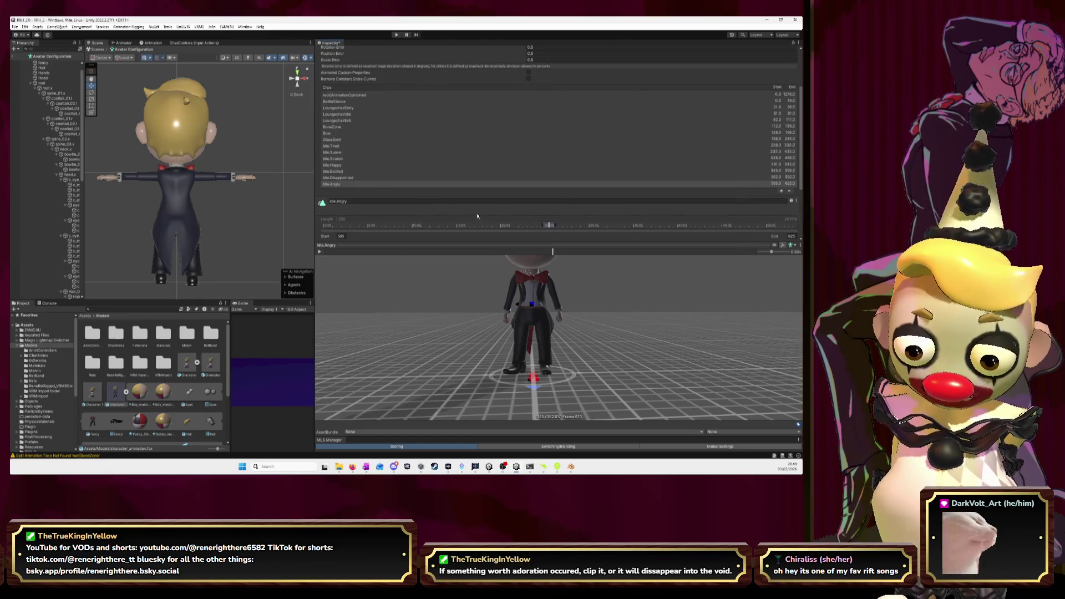
{"action": "left_click", "coordinate": [781, 192]}
{"action": "left_click", "coordinate": [388, 208]}
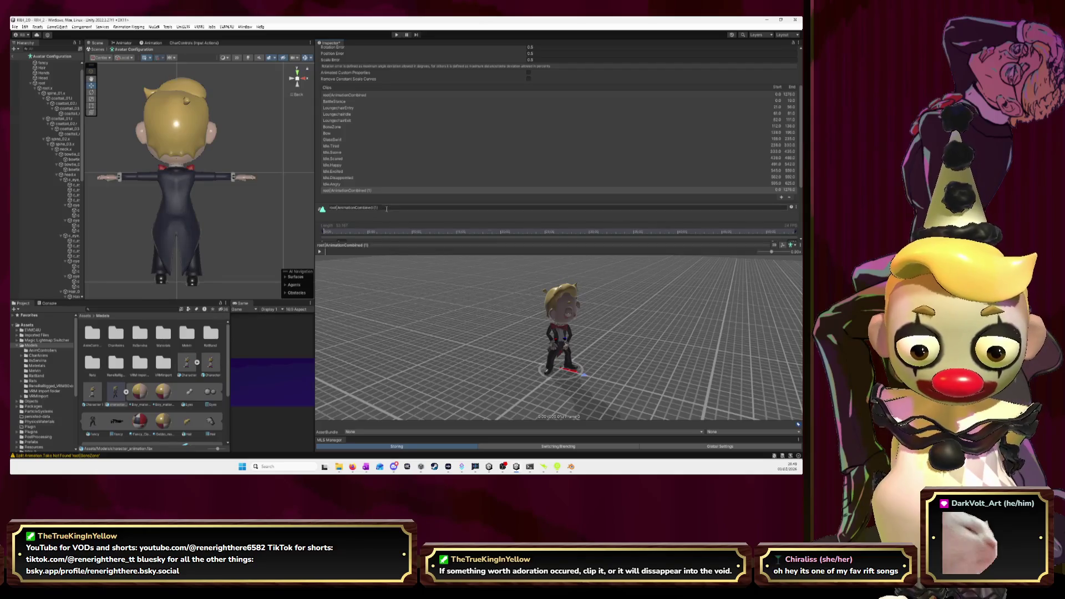
{"action": "type", "text": "Jump"}
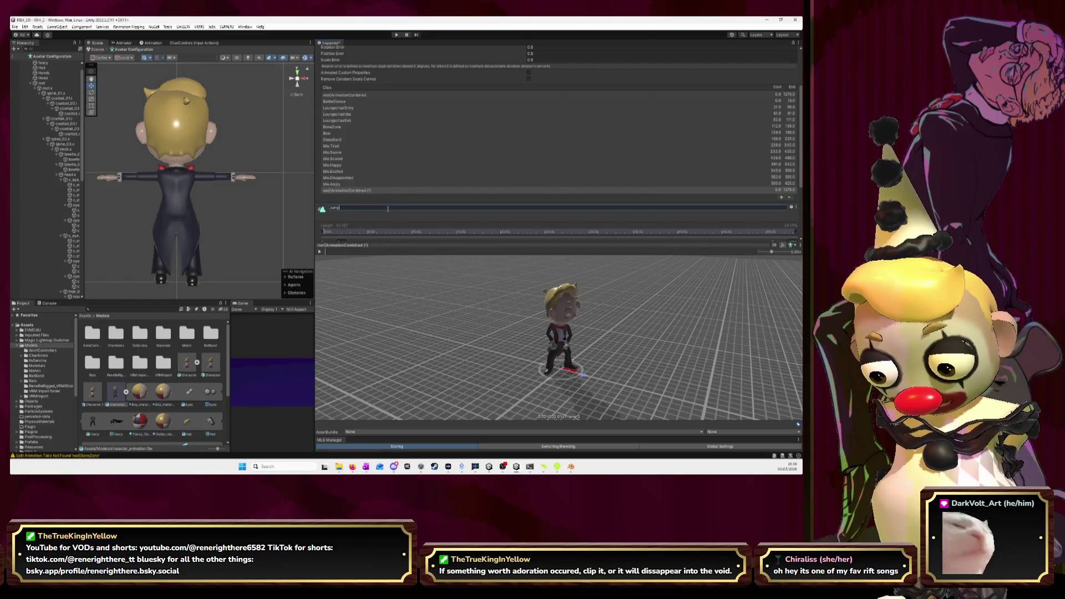
{"action": "type", "text": " L"}
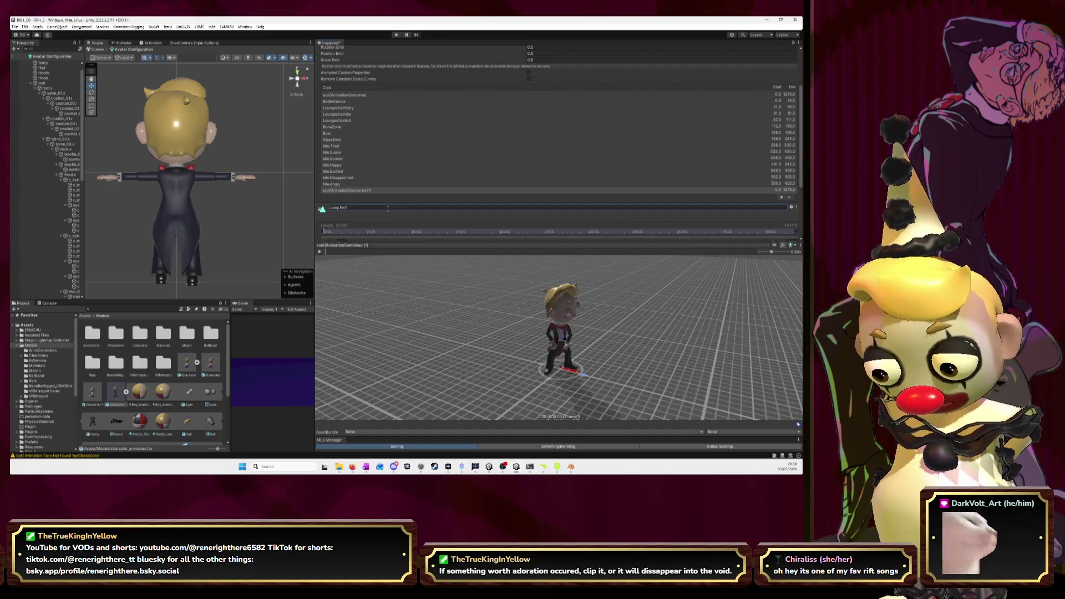
{"action": "key", "text": "Return"}
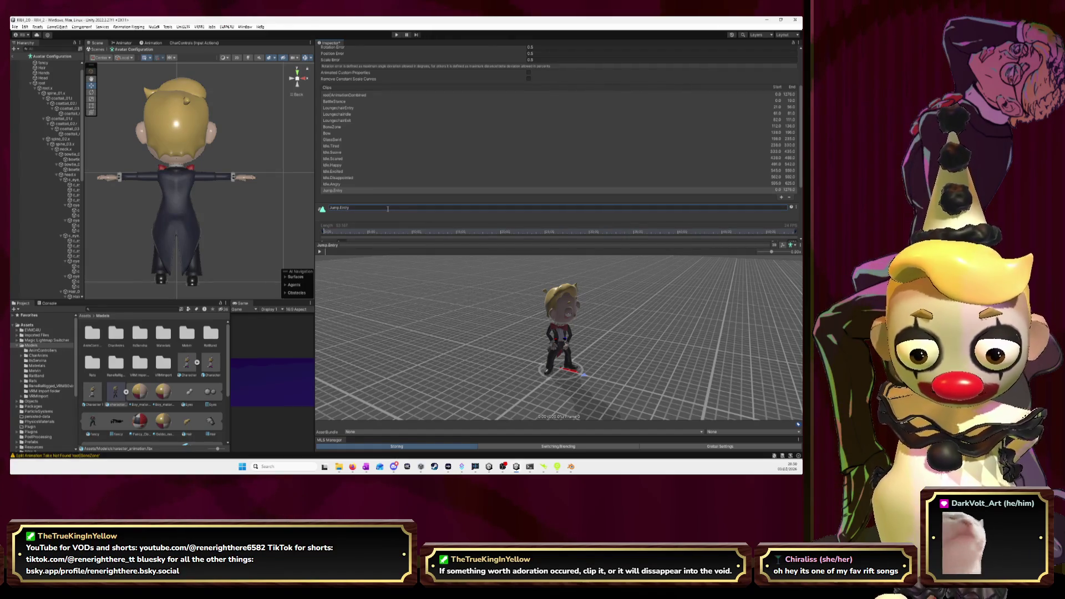
Review the LoungechairEntry, LoungechairIdle and LoungechairExit clips, comparing frames with Blender.
{"action": "left_click", "coordinate": [345, 108]}
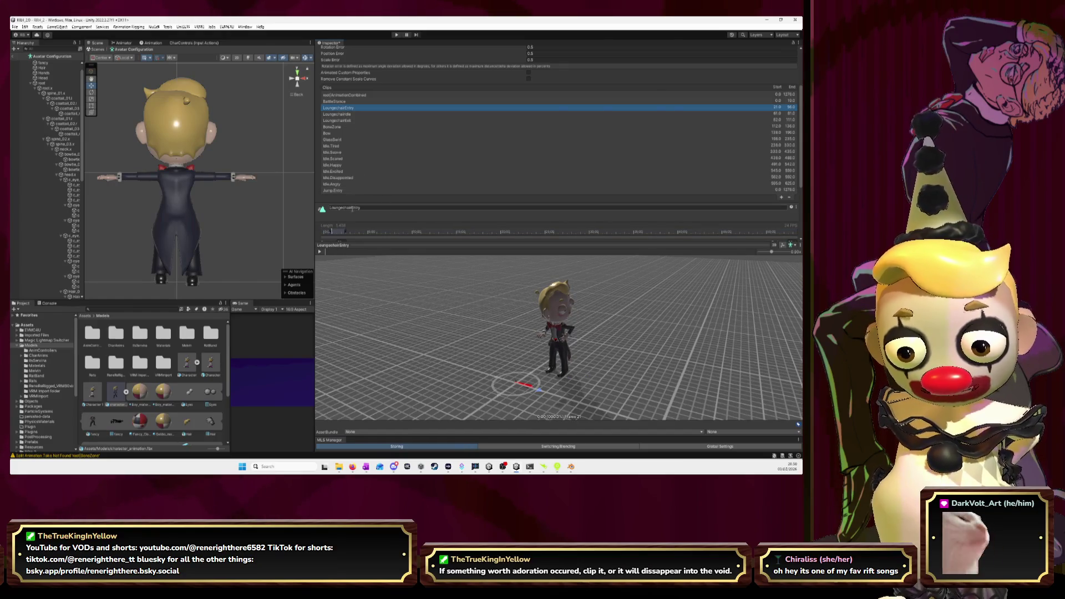
{"action": "key", "text": "End"}
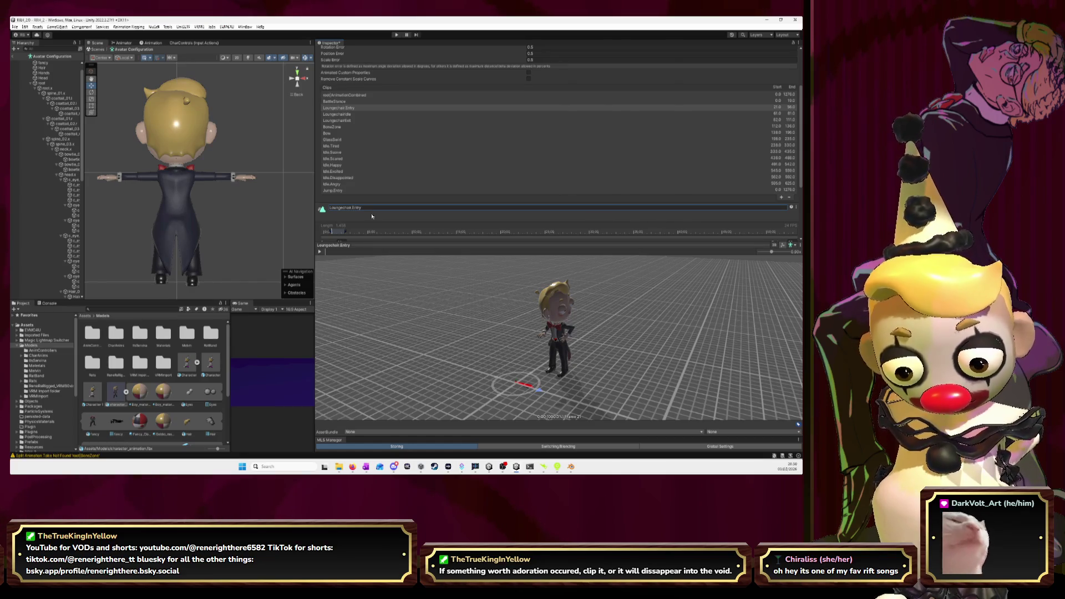
{"action": "left_click", "coordinate": [341, 114]}
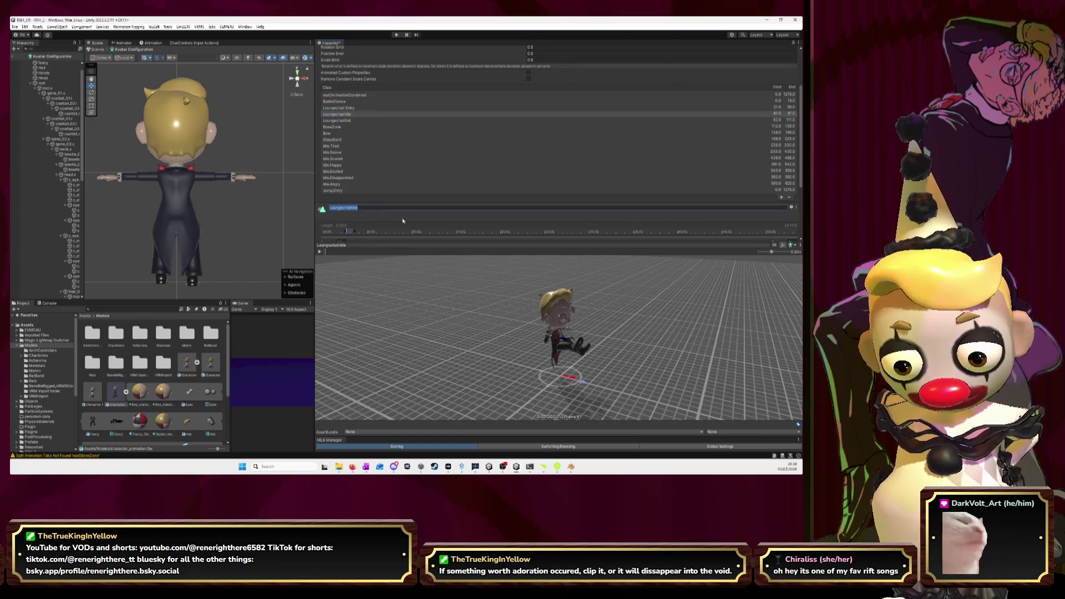
{"action": "key", "text": "End"}
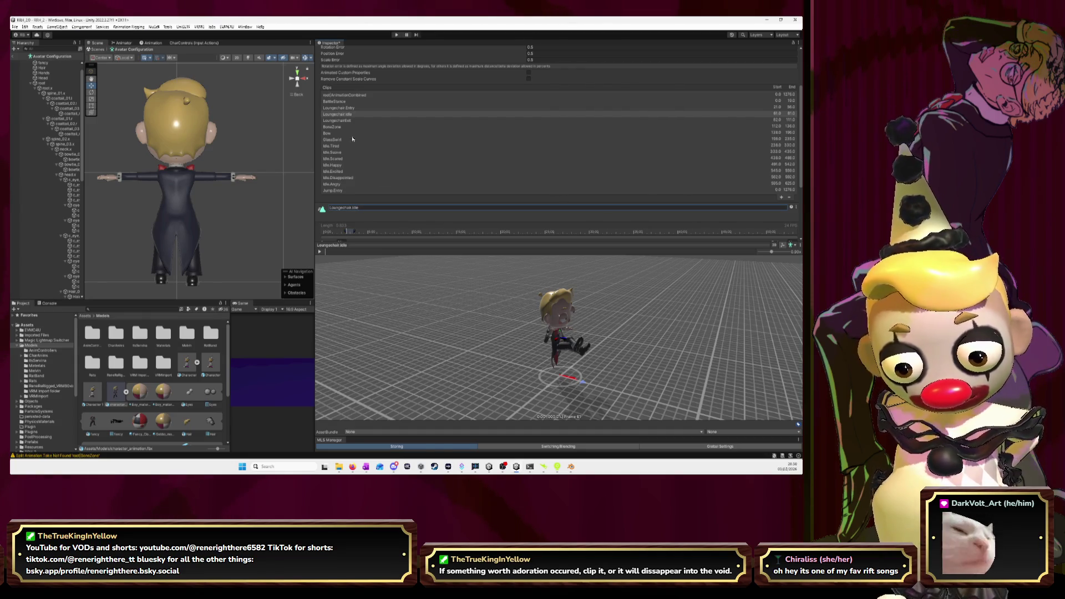
{"action": "left_click", "coordinate": [338, 120]}
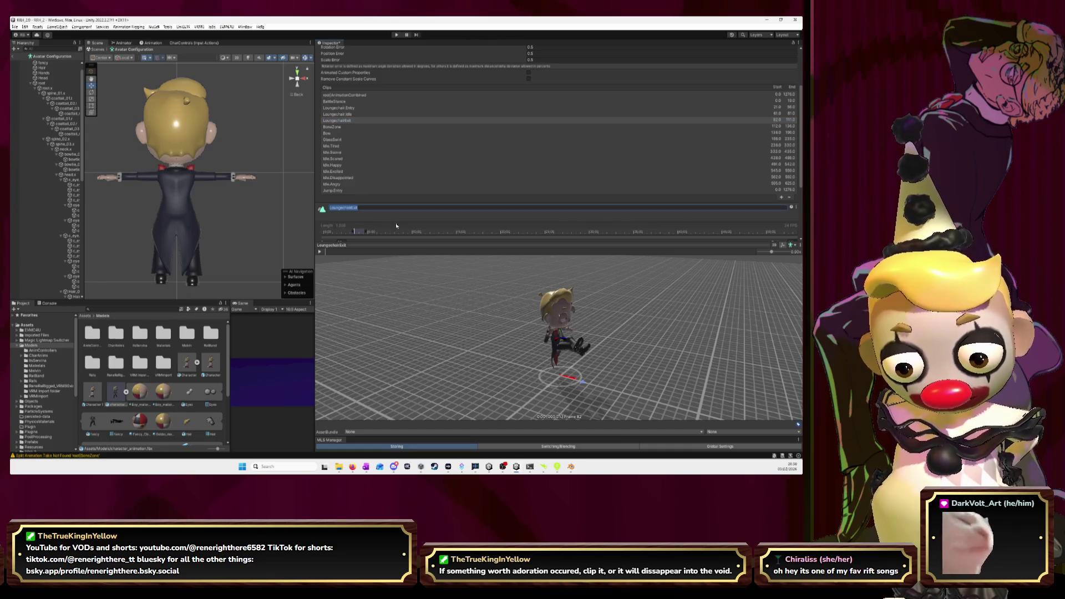
{"action": "key", "text": "End"}
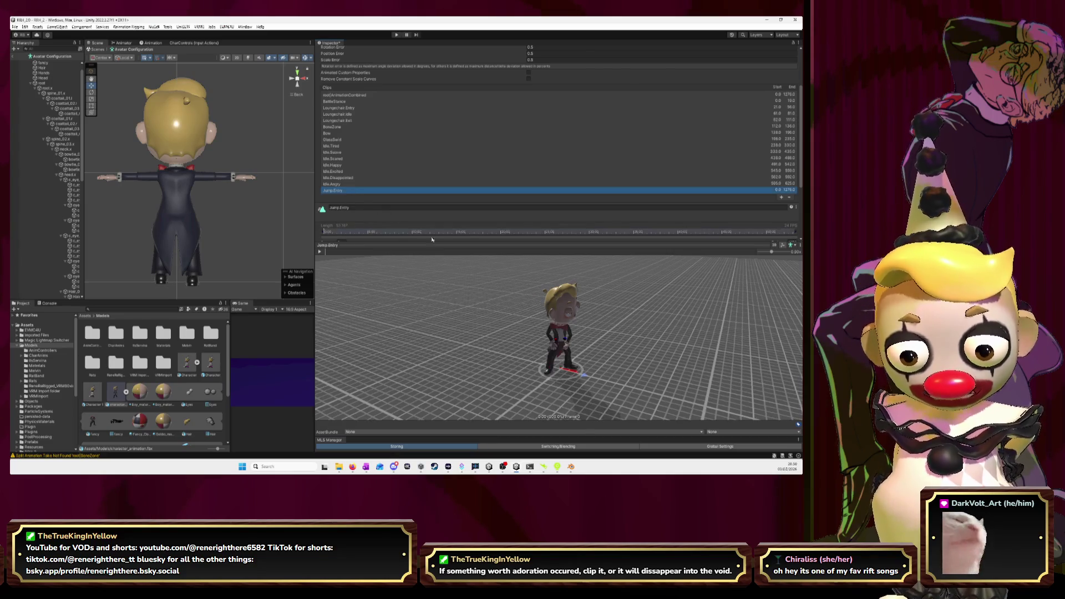
{"action": "key", "text": "alt+Tab"}
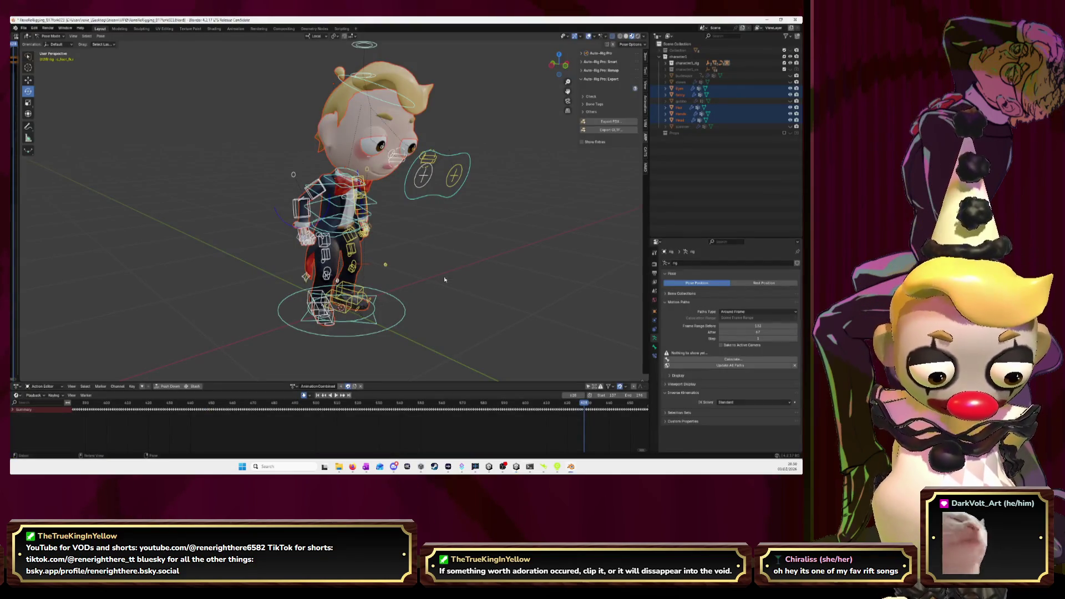
{"action": "key", "text": "alt+Tab"}
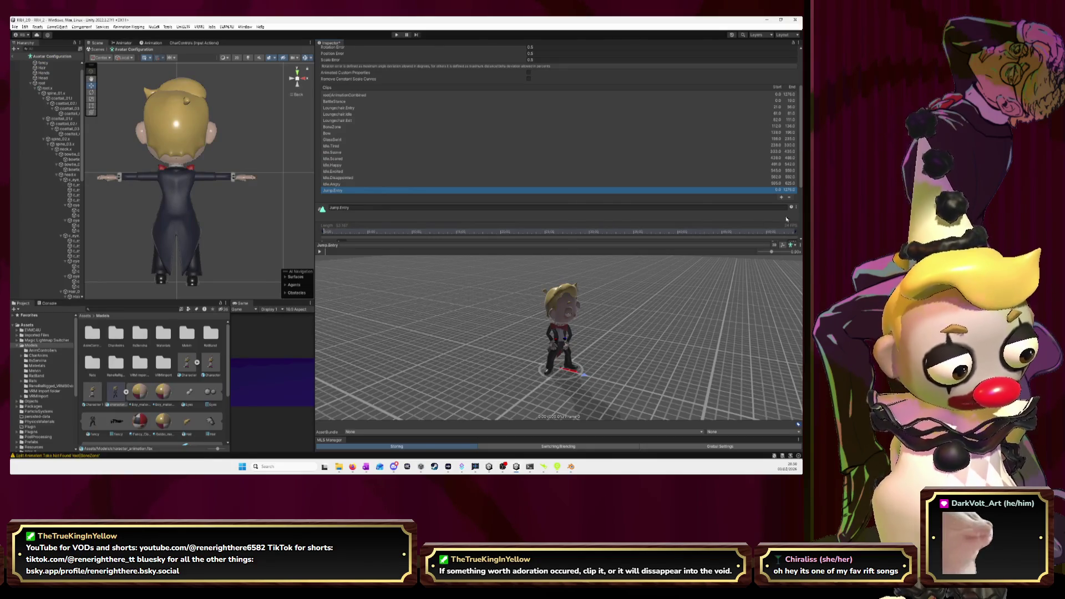
{"action": "scroll", "coordinate": [735, 180], "scroll_direction": "down", "scroll_amount": 2}
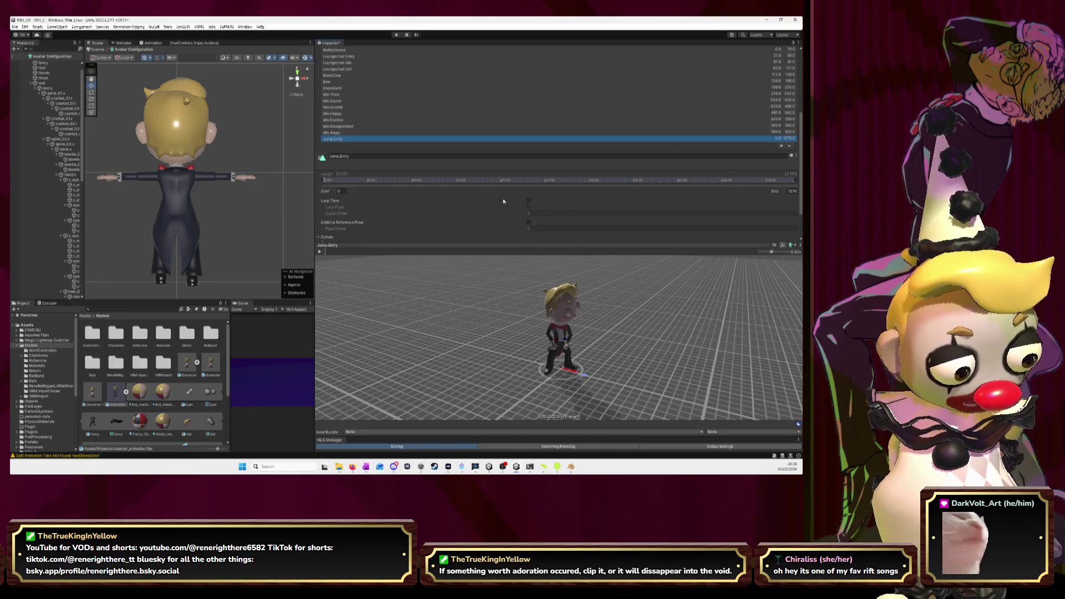
Set the Jump.Entry clip's start frame to 628.
{"action": "left_click", "coordinate": [342, 191]}
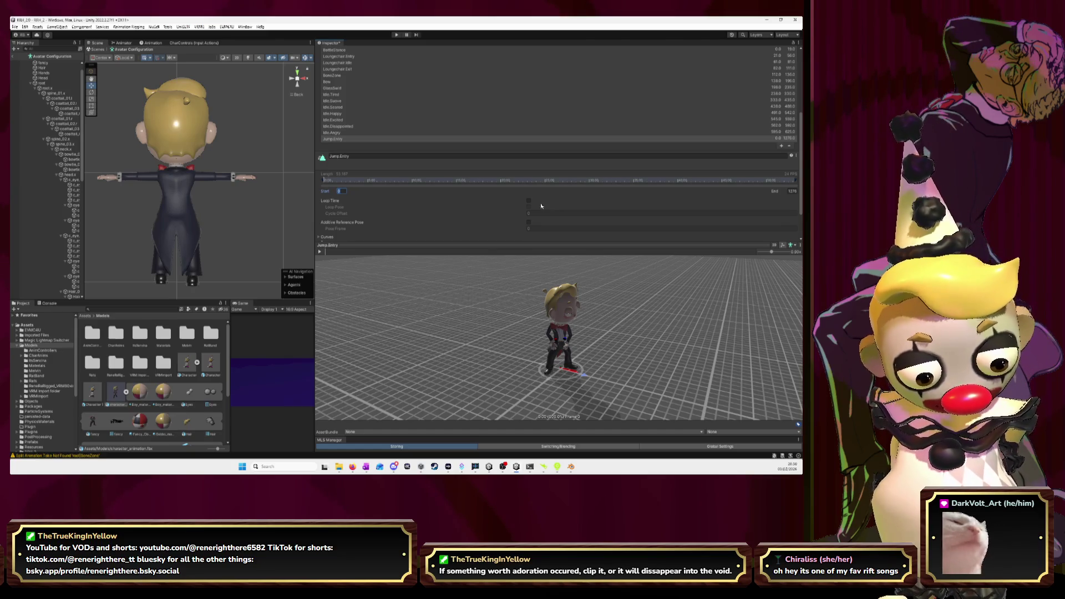
{"action": "type", "text": "626"}
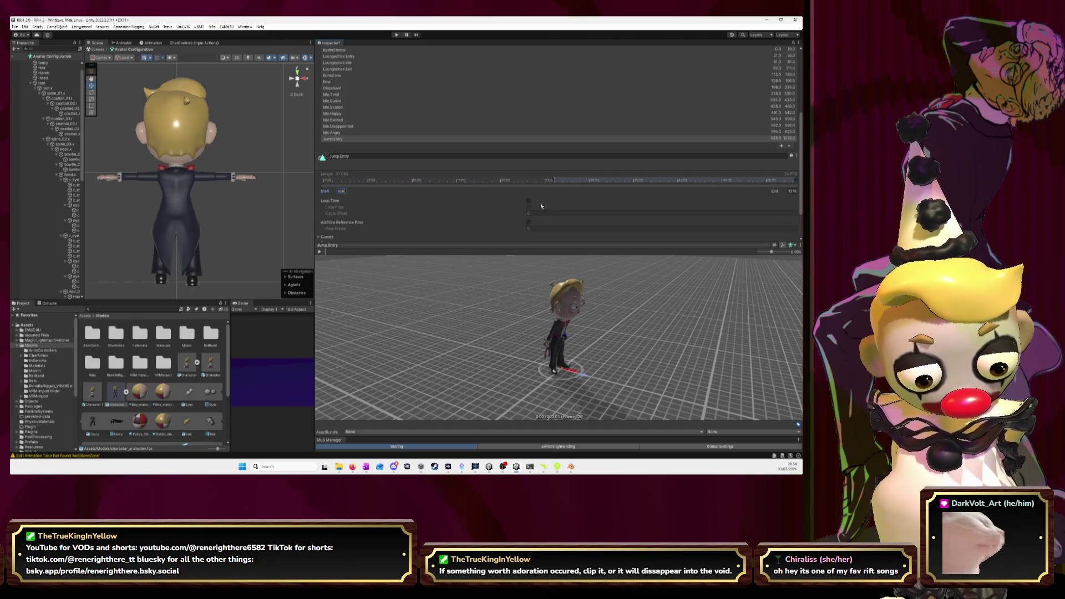
{"action": "key", "text": "BackSpace"}
{"action": "type", "text": "7"}
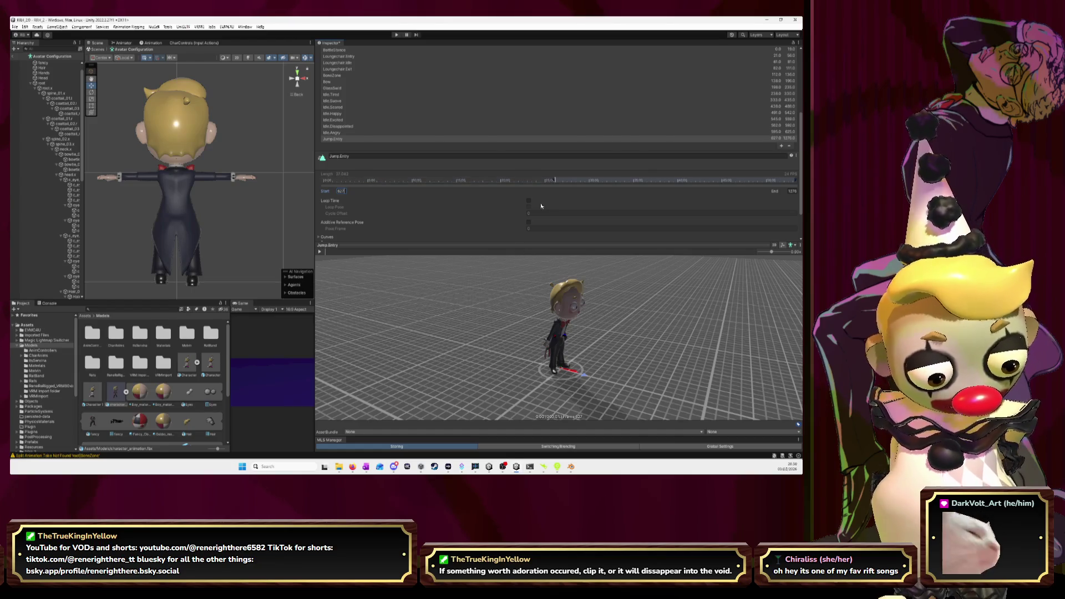
{"action": "key", "text": "BackSpace"}
{"action": "type", "text": "8"}
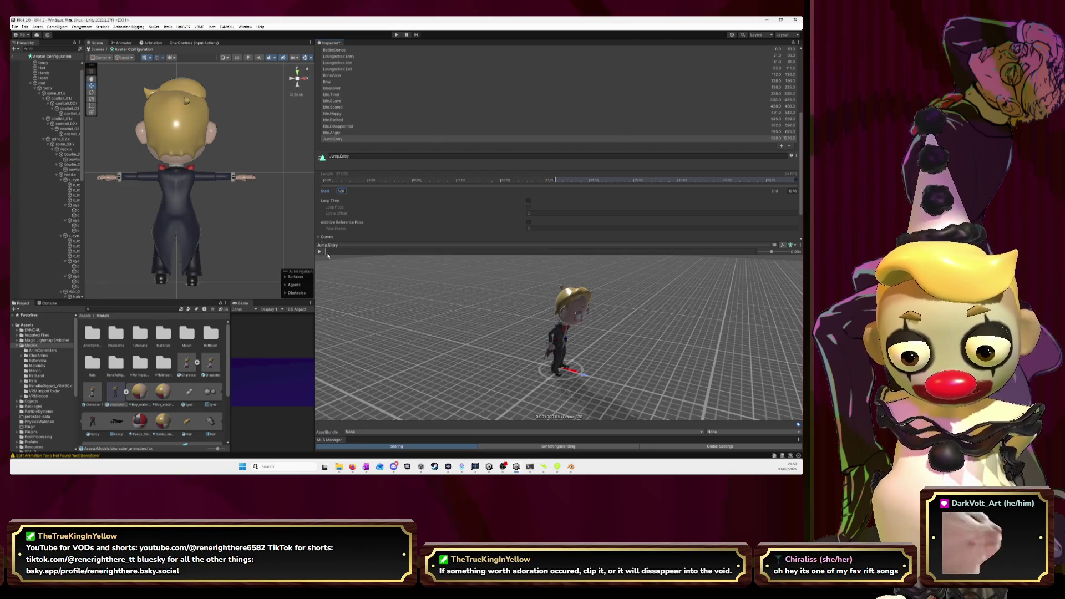
Check the jump frames in Blender, then set Jump.Entry's end frame to match and play it.
{"action": "key", "text": "alt+Tab"}
{"action": "key", "text": "space"}
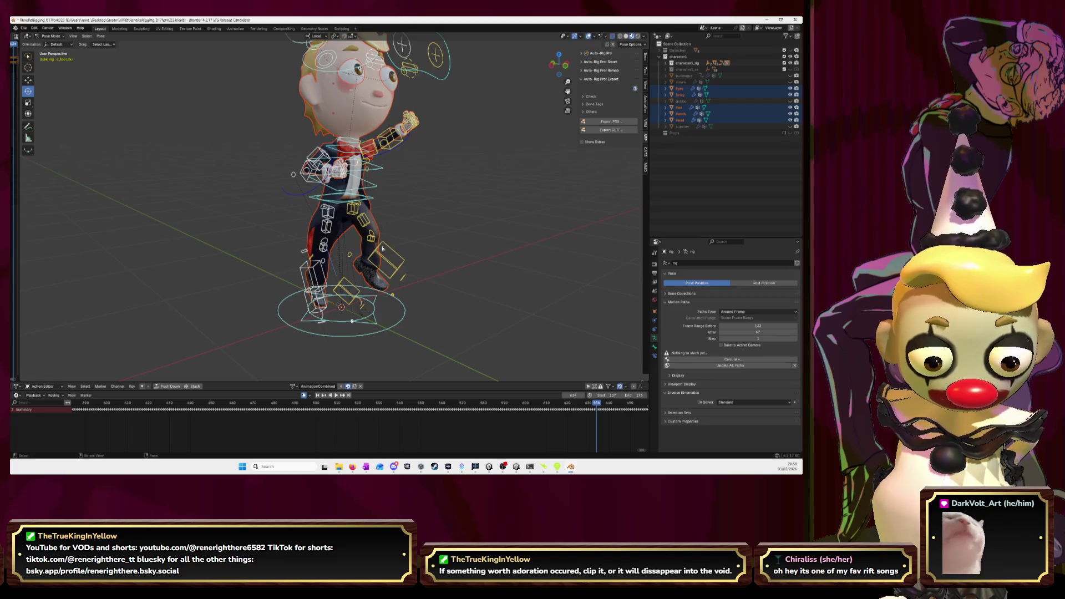
{"action": "key", "text": "Left"}
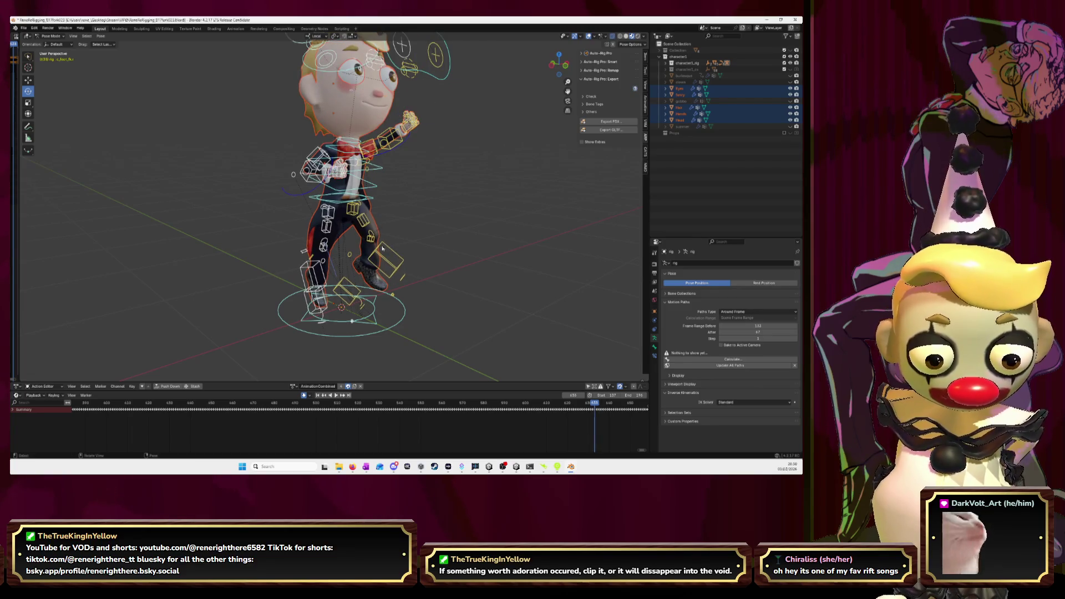
{"action": "key", "text": "Right"}
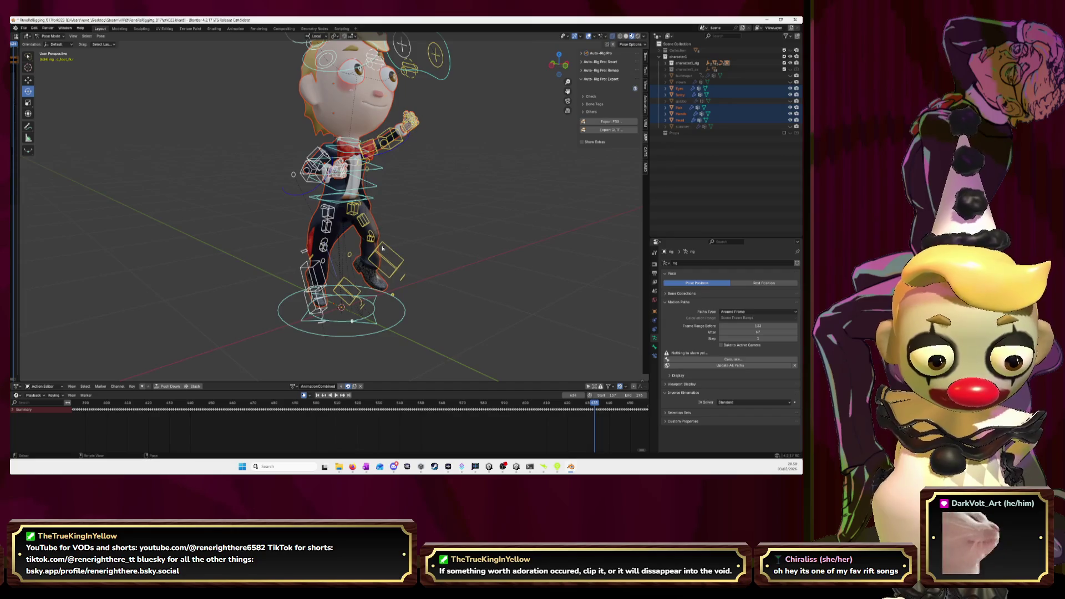
{"action": "key", "text": "alt+Tab"}
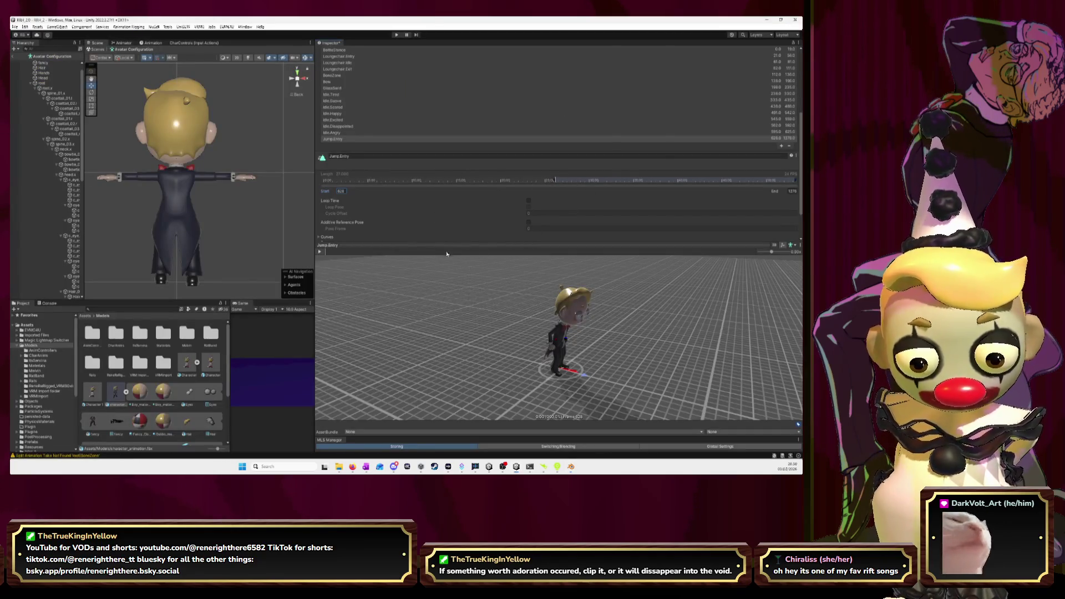
{"action": "key", "text": "Tab"}
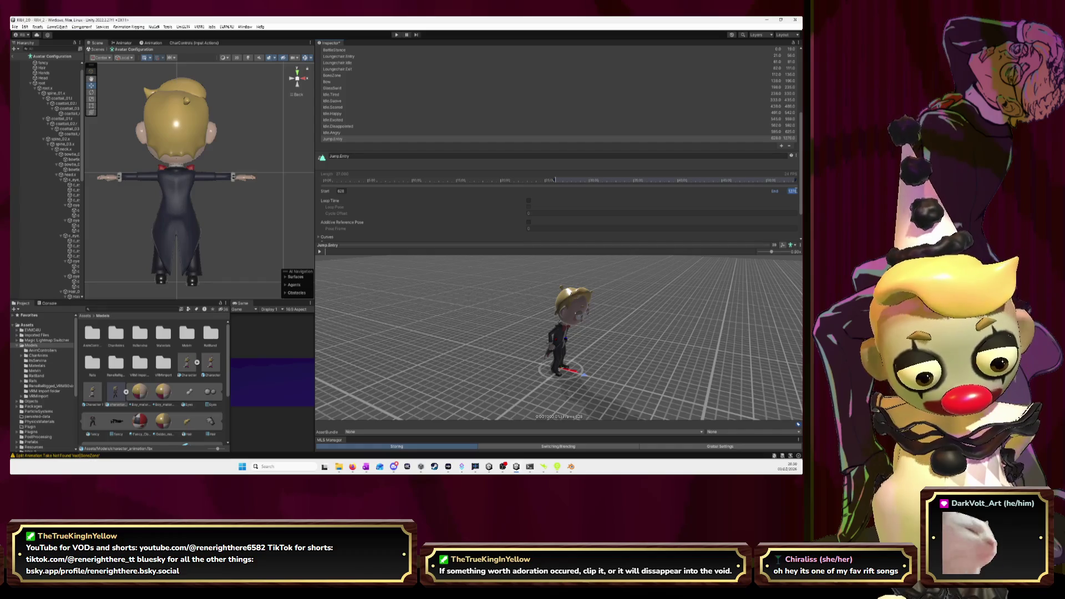
{"action": "key", "text": "alt+Tab"}
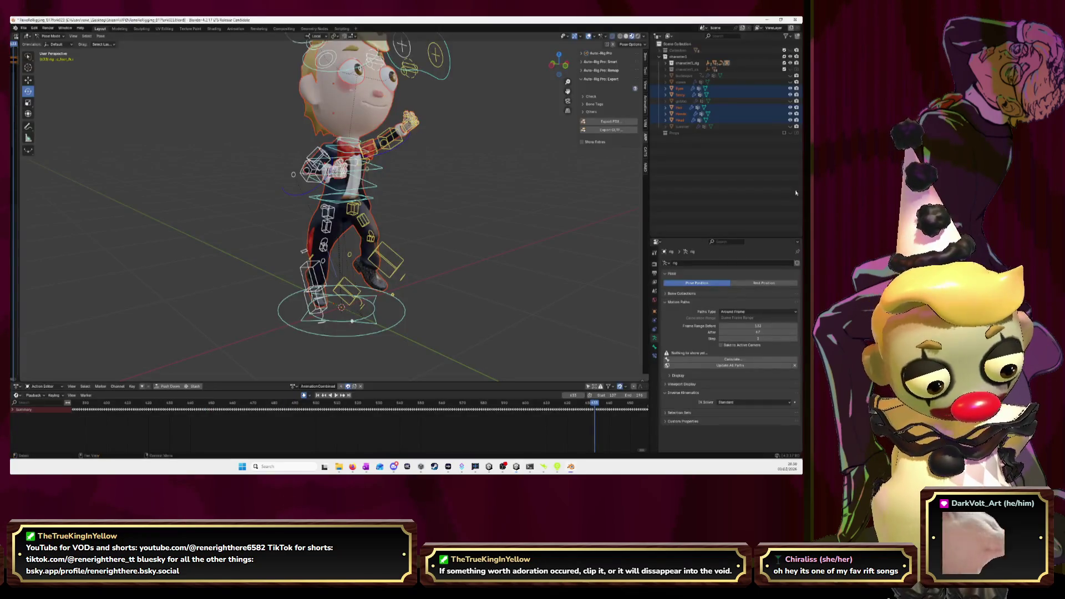
{"action": "key", "text": "alt+Tab"}
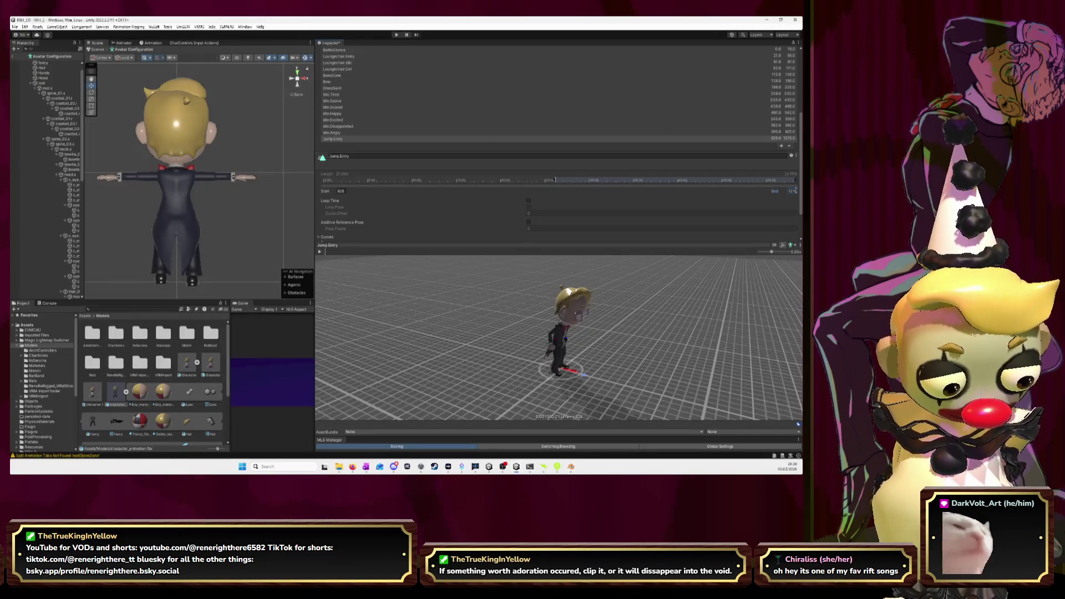
{"action": "left_click", "coordinate": [793, 191]}
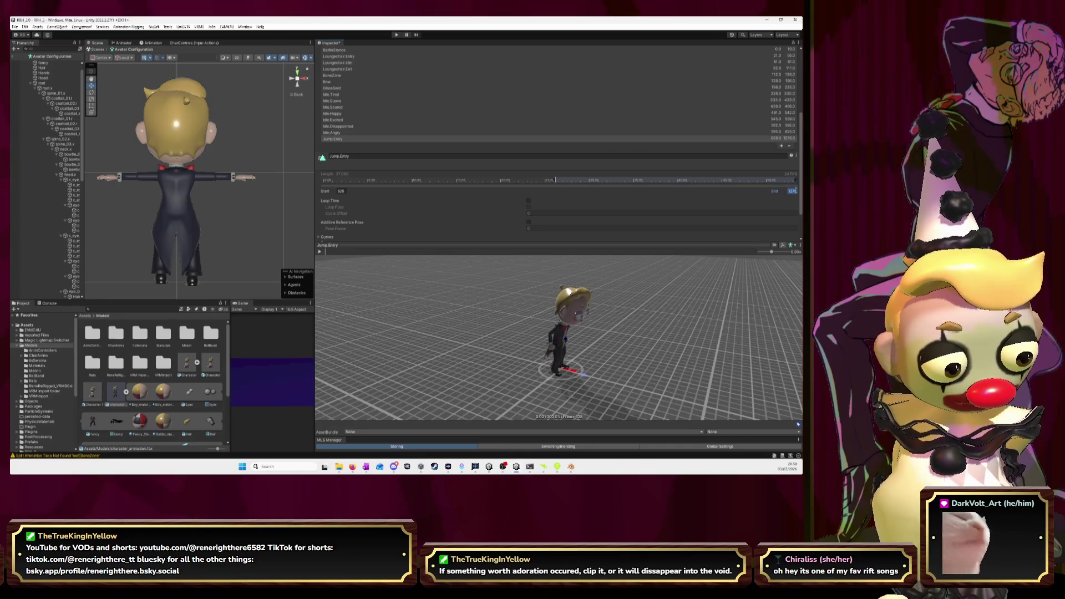
{"action": "type", "text": "633"}
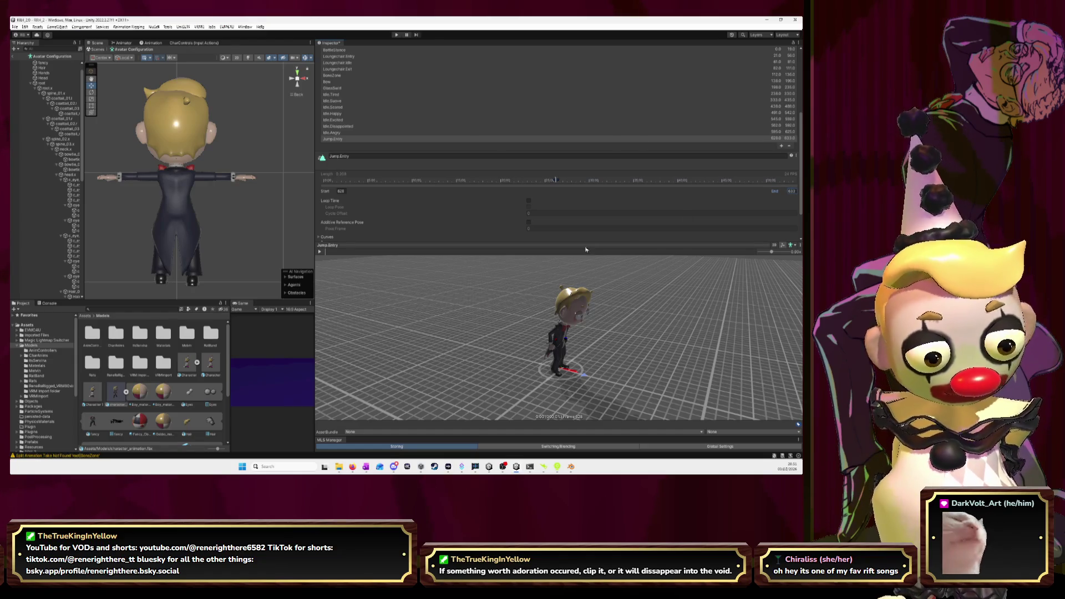
{"action": "left_click", "coordinate": [320, 252]}
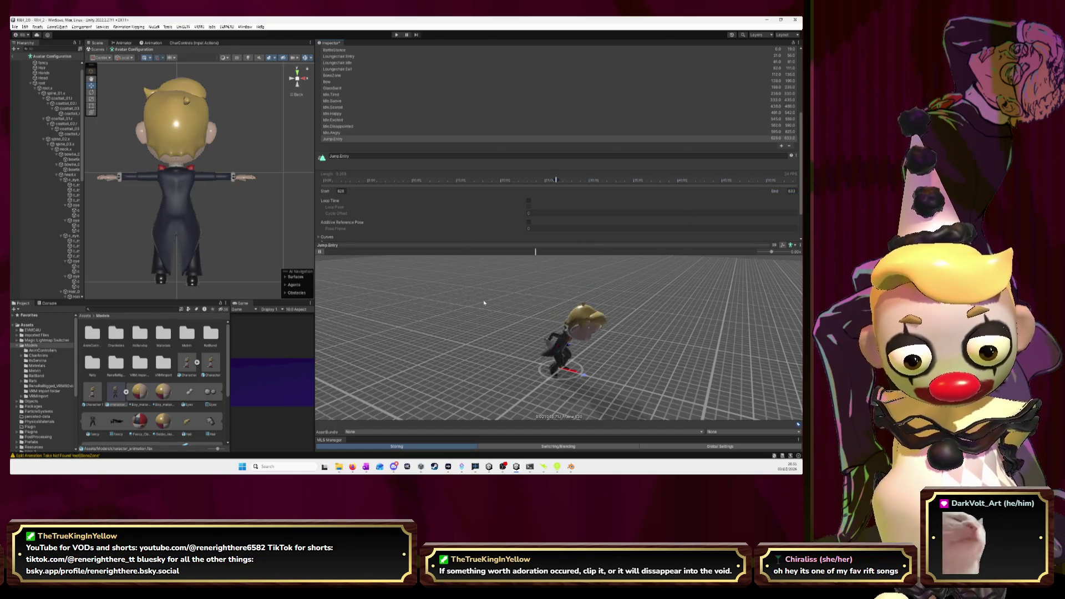
Watch Jump.Entry in an enlarged preview at adjusted speeds, orbiting to low and side views.
{"action": "left_click_drag", "start_coordinate": [572, 327], "coordinate": [638, 344]}
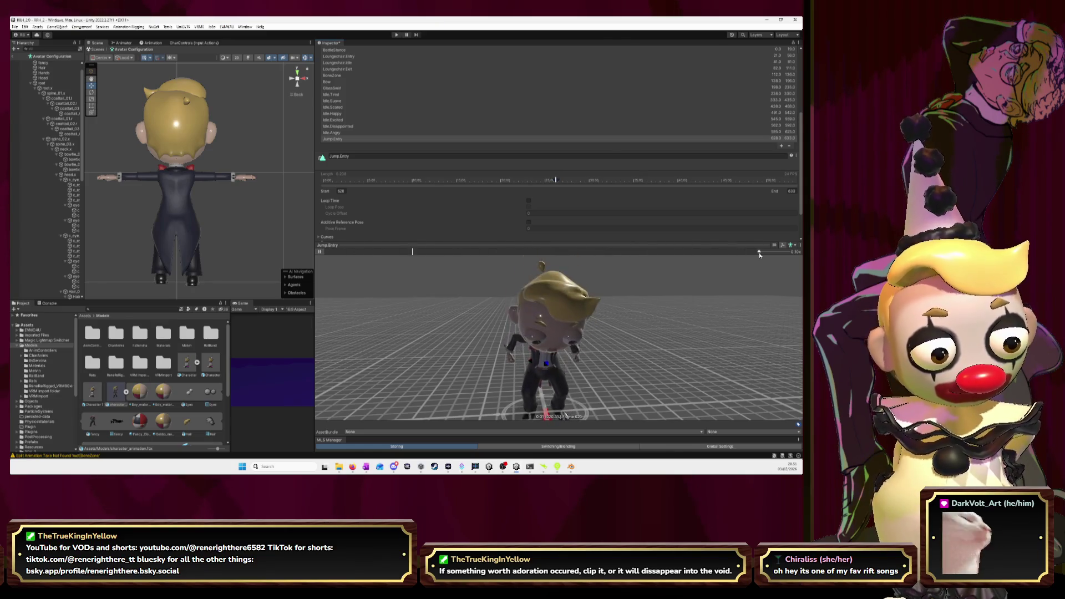
{"action": "mouse_move", "coordinate": [762, 255]}
{"action": "left_mouse_down"}
{"action": "mouse_move", "coordinate": [798, 255]}
{"action": "mouse_move", "coordinate": [783, 256]}
{"action": "left_mouse_up"}
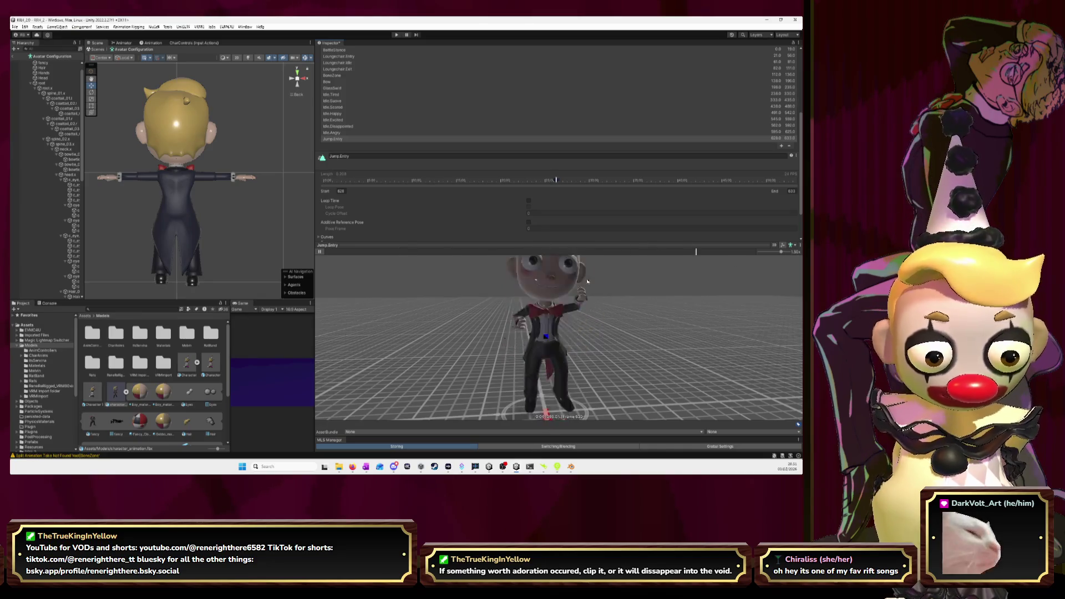
{"action": "left_click_drag", "start_coordinate": [505, 245], "coordinate": [504, 94]}
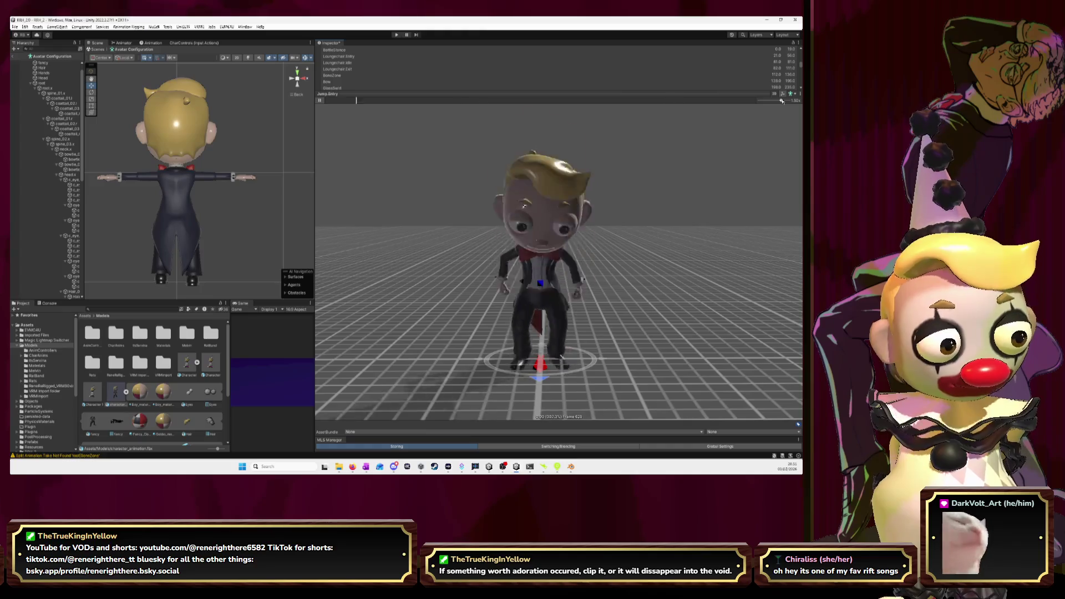
{"action": "left_click_drag", "start_coordinate": [777, 102], "coordinate": [775, 104]}
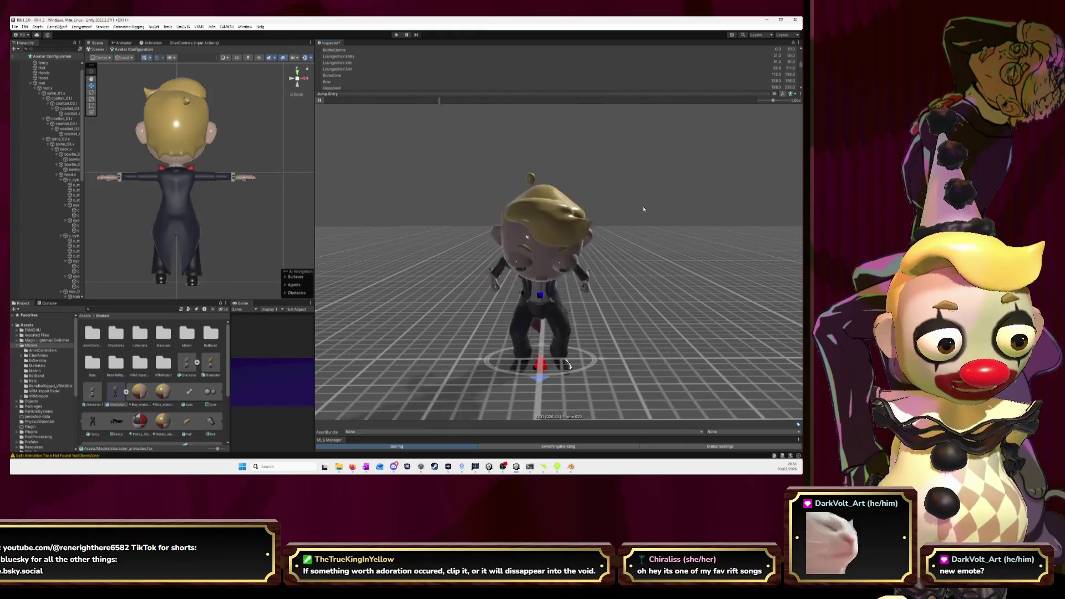
{"action": "left_click_drag", "start_coordinate": [605, 183], "coordinate": [600, 234]}
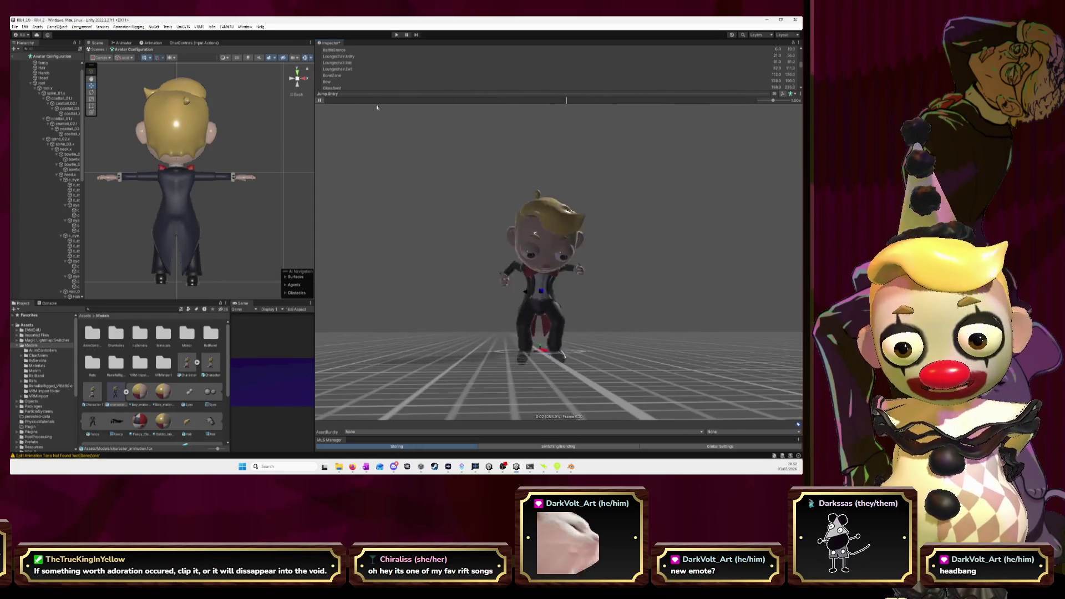
{"action": "left_click_drag", "start_coordinate": [377, 107], "coordinate": [377, 200]}
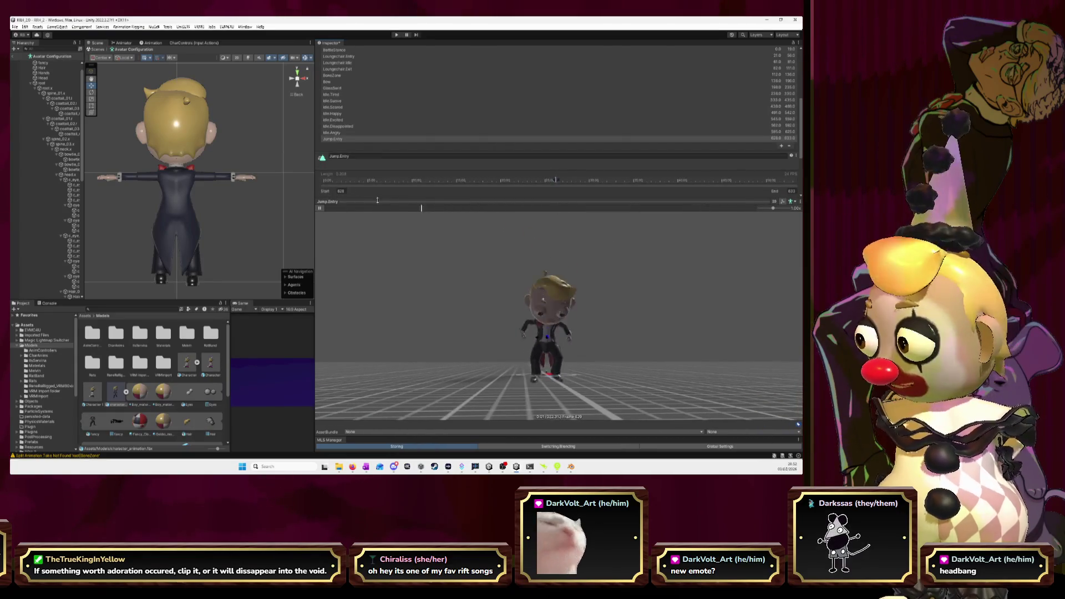
{"action": "left_click_drag", "start_coordinate": [773, 209], "coordinate": [762, 208]}
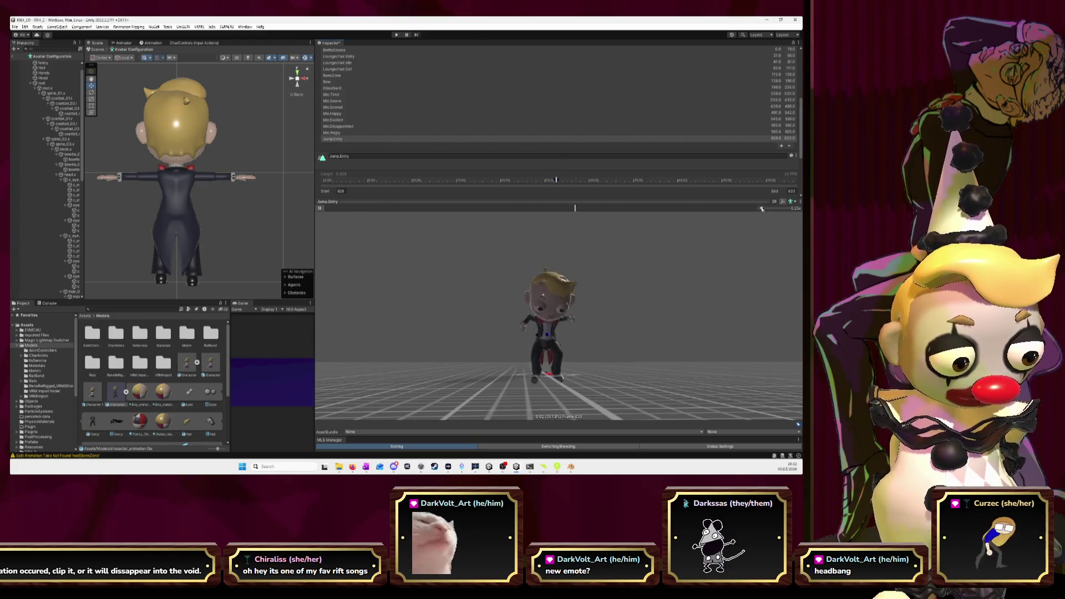
{"action": "left_click_drag", "start_coordinate": [583, 328], "coordinate": [667, 326]}
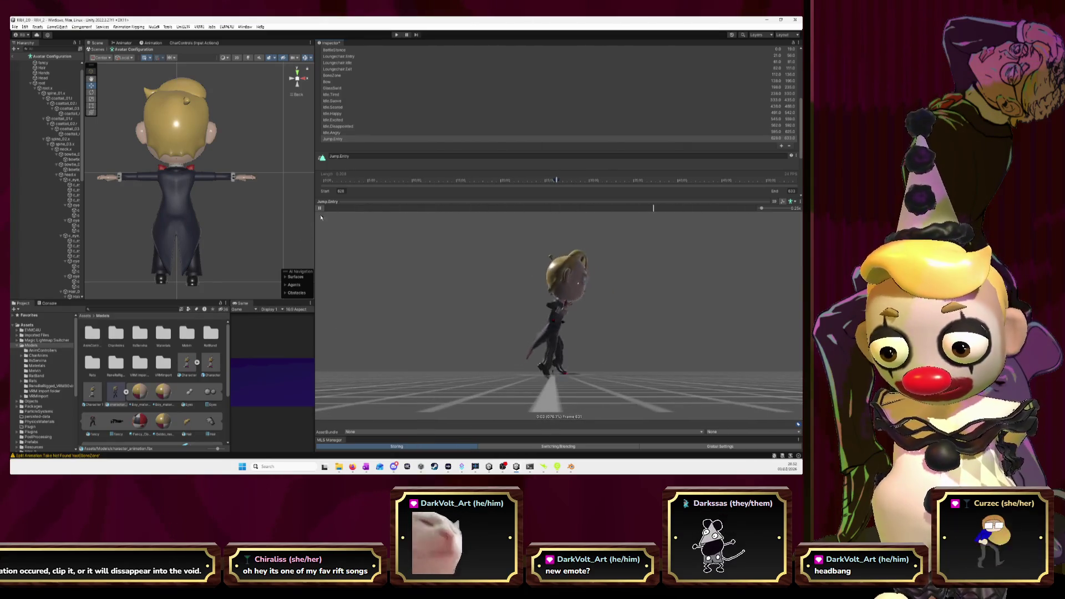
{"action": "key", "text": "alt+Tab"}
{"action": "key", "text": "alt+Tab"}
{"action": "key", "text": "alt+Tab"}
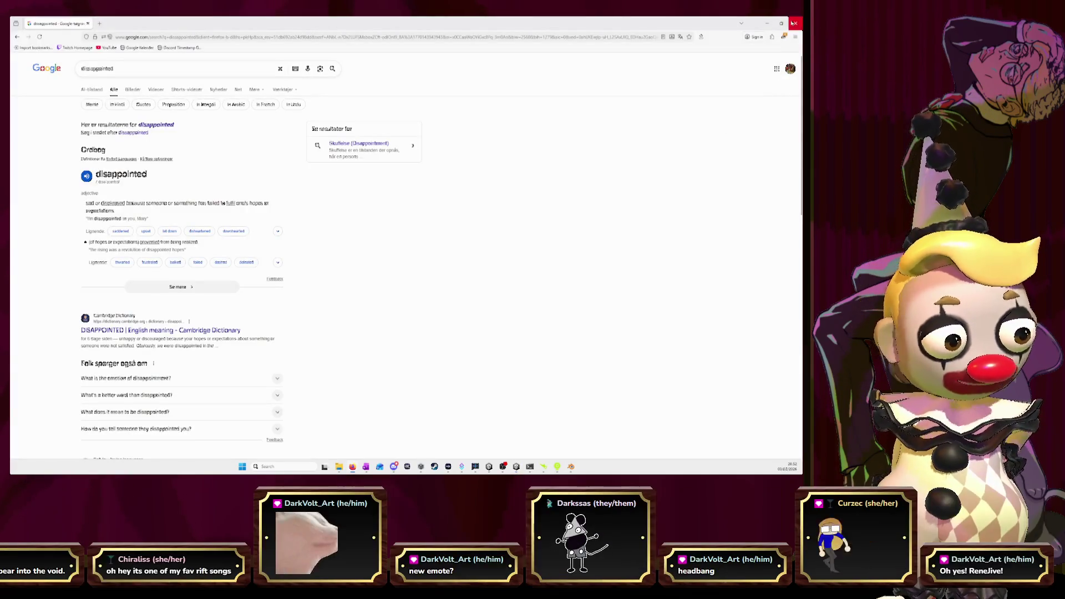
{"action": "left_click", "coordinate": [793, 24]}
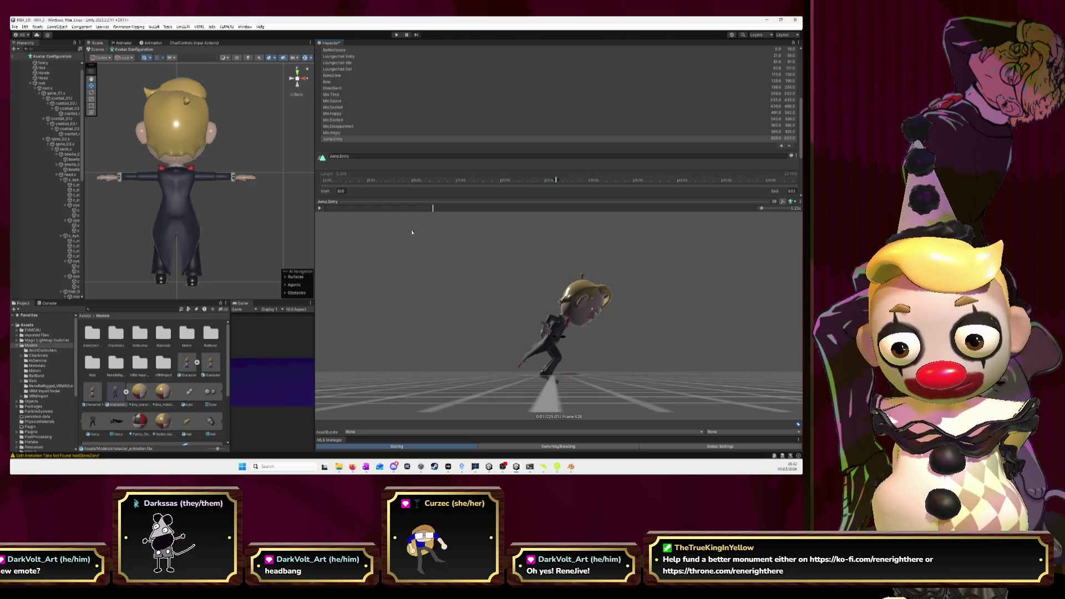
{"action": "left_click", "coordinate": [782, 146]}
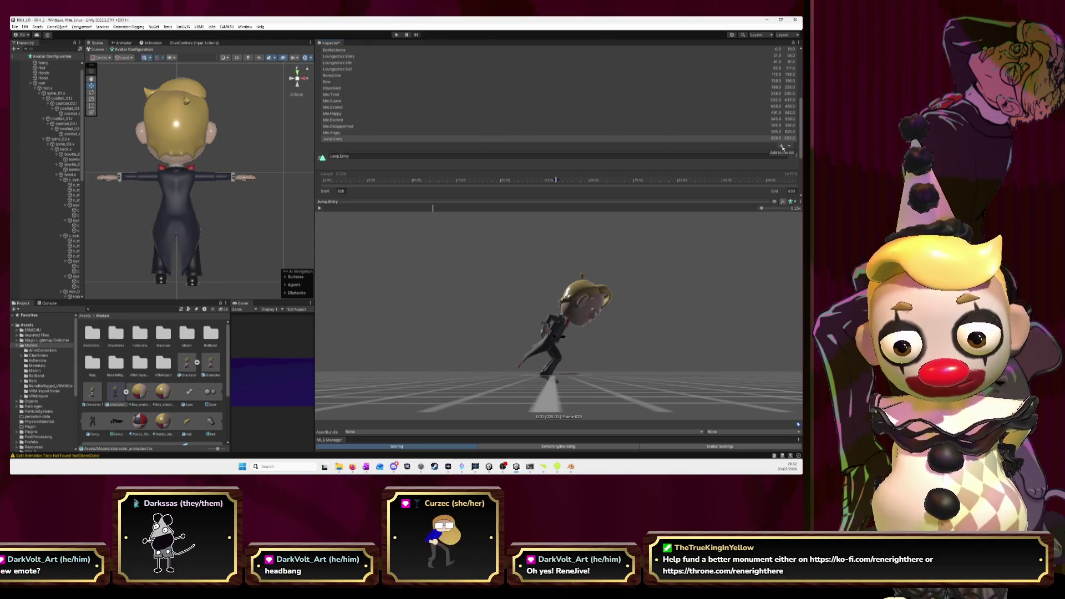
Rename the newly added clip to Jump.Idle.
{"action": "left_click", "coordinate": [395, 162]}
{"action": "key", "text": "BackSpace"}
{"action": "type", "text": ".Idle"}
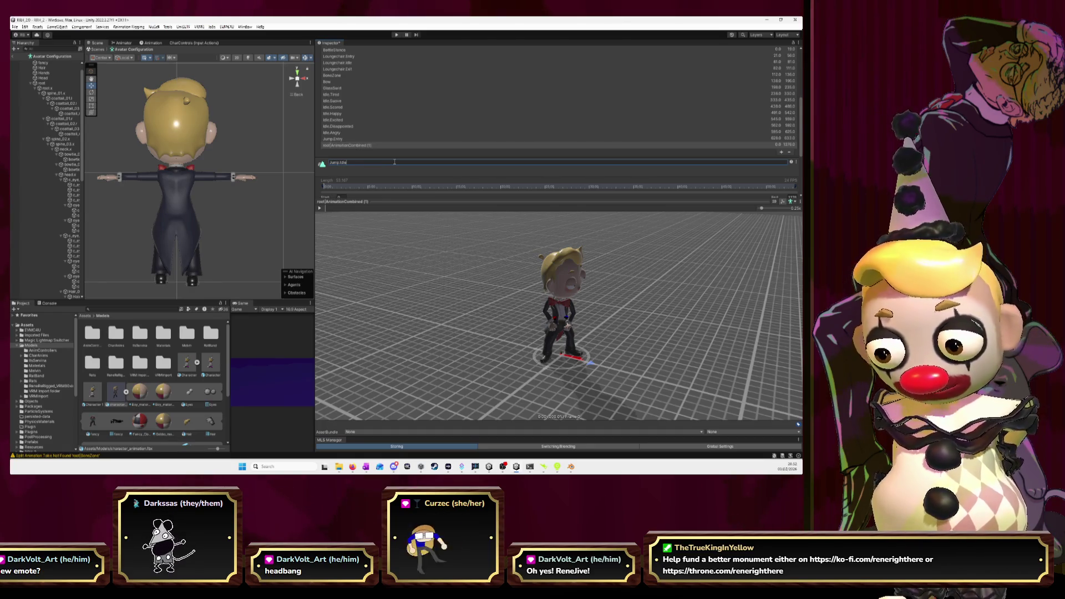
{"action": "key", "text": "Return"}
Step Blender's timeline to locate the idle pose at frame 634.
{"action": "key", "text": "alt+Tab"}
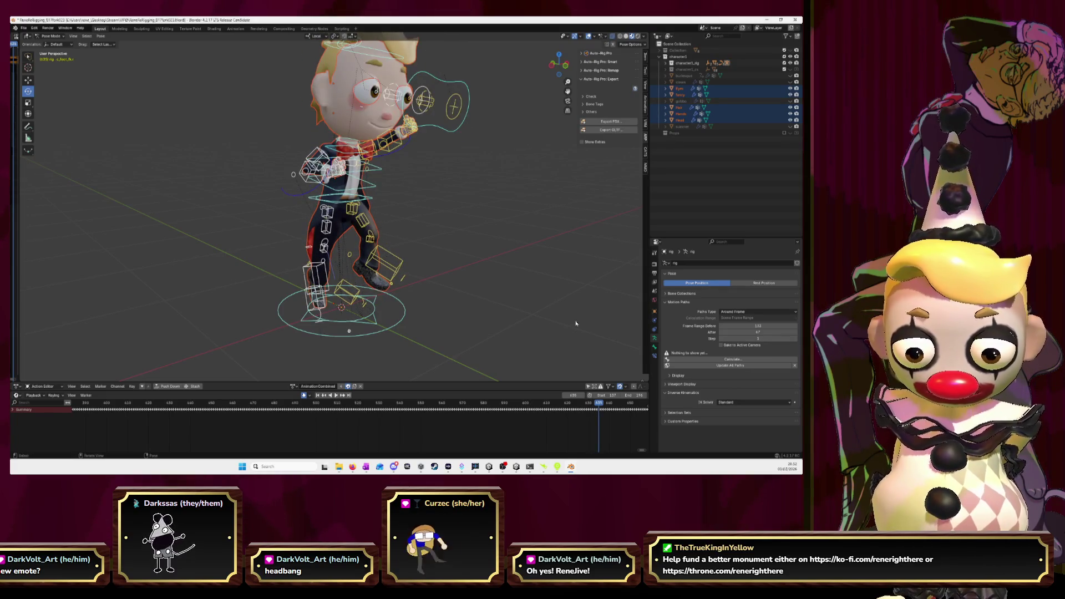
{"action": "key", "text": "Left"}
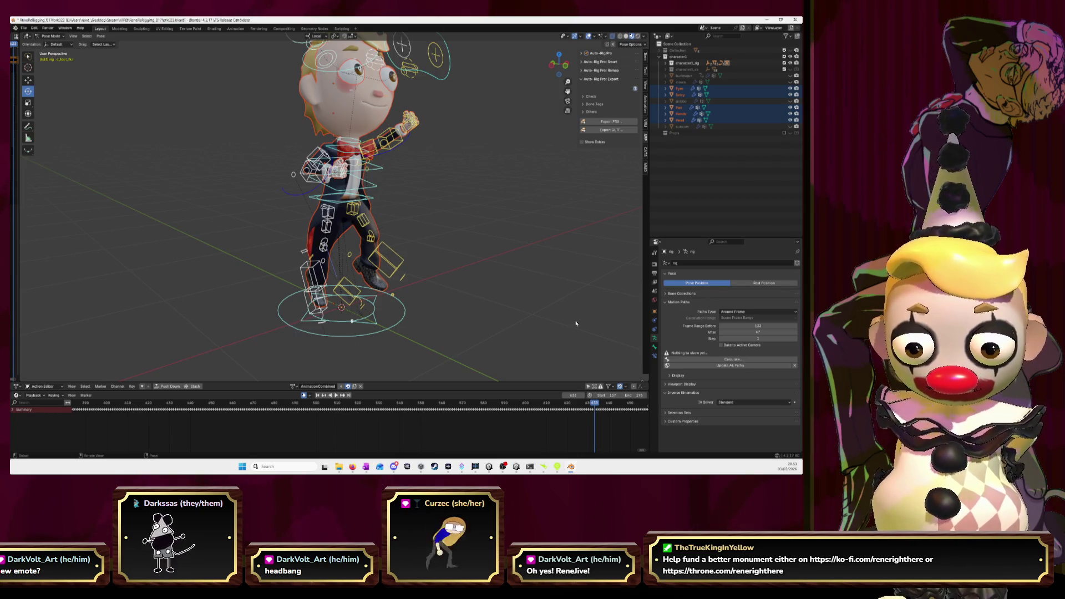
{"action": "key", "text": "Left"}
{"action": "key", "text": "Left"}
{"action": "key", "text": "Right"}
{"action": "key", "text": "Right"}
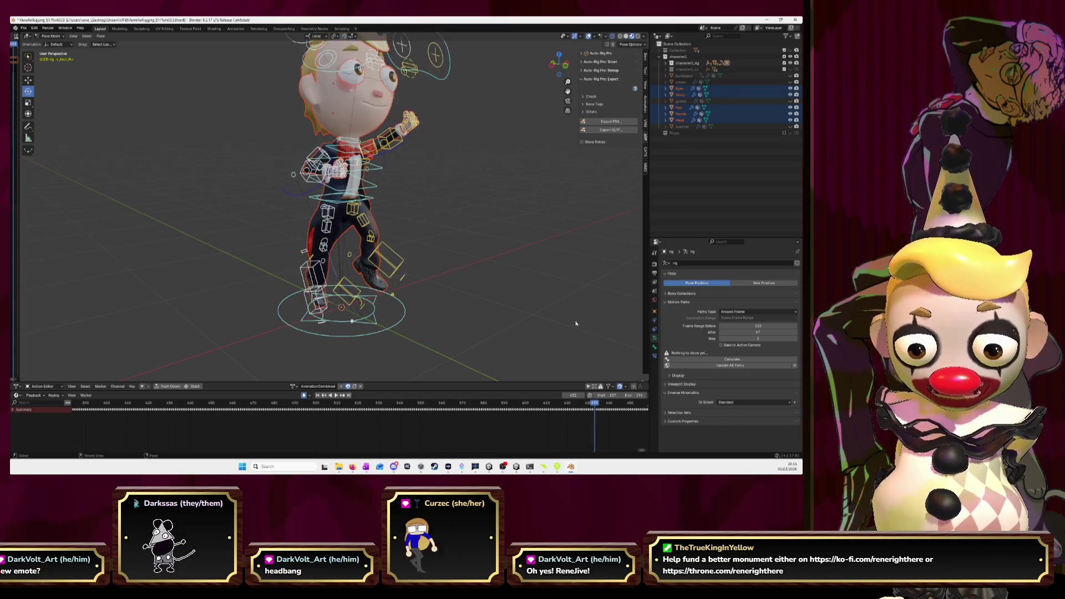
{"action": "key", "text": "alt+Tab"}
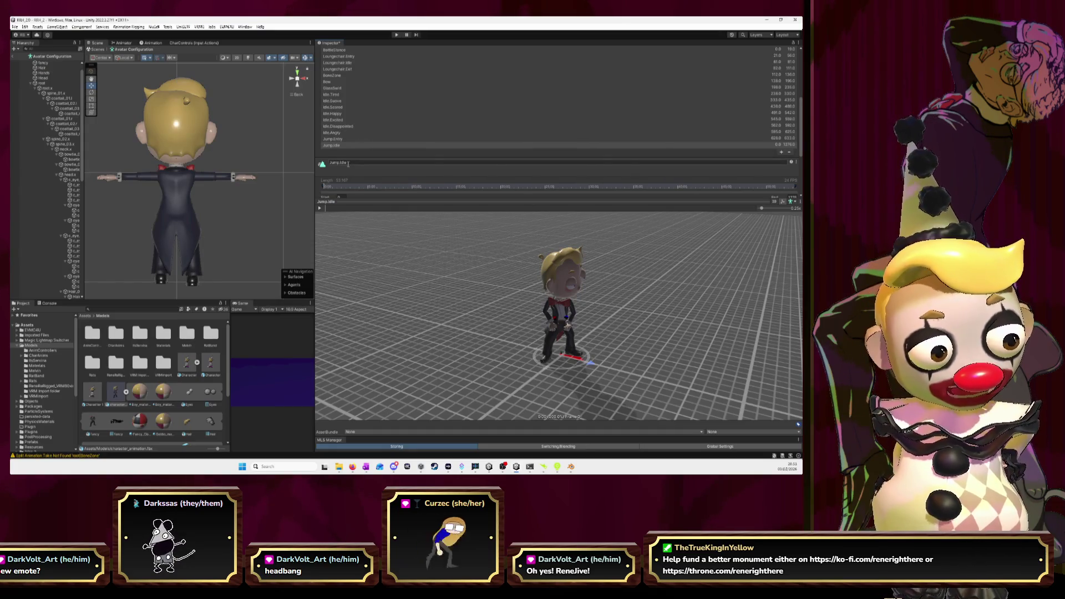
Set Jump.Idle's start and end to 633, preview it, and compare the pose in Blender.
{"action": "scroll", "coordinate": [349, 191], "scroll_direction": "down", "scroll_amount": 1}
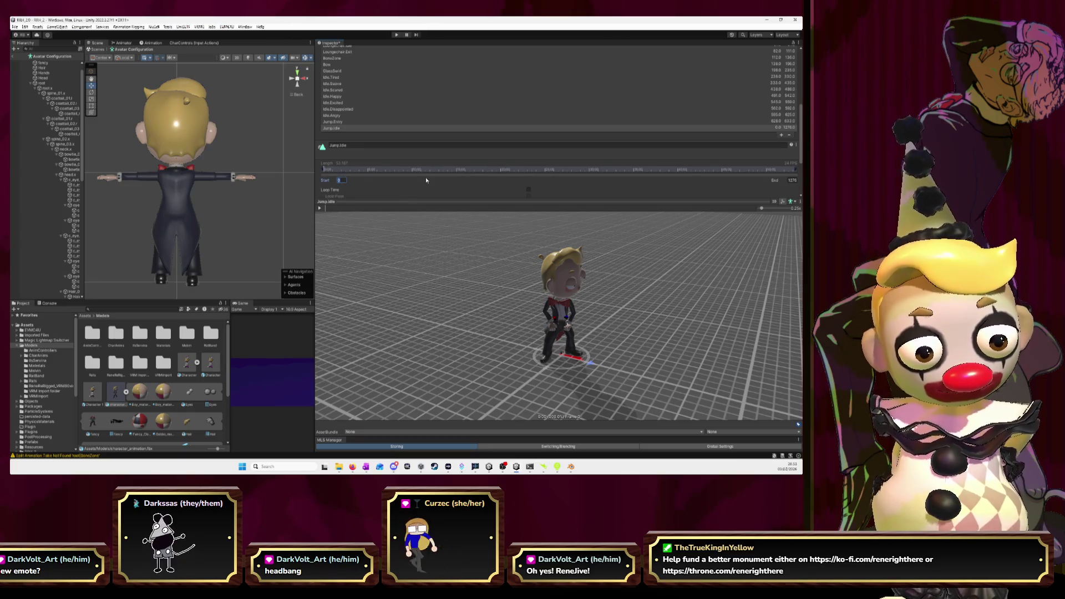
{"action": "type", "text": "633"}
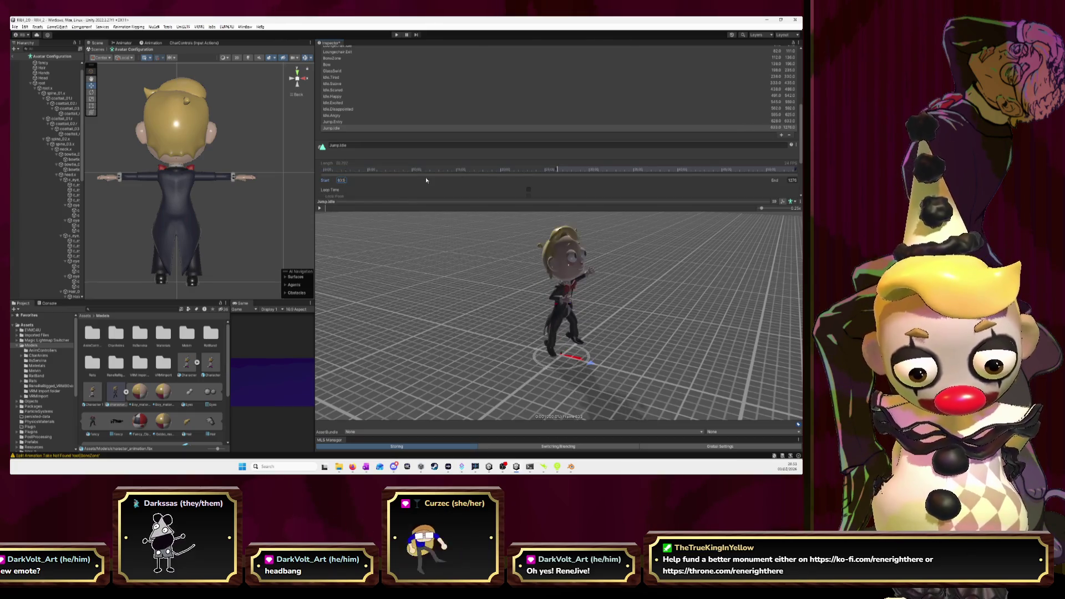
{"action": "left_click", "coordinate": [793, 179]}
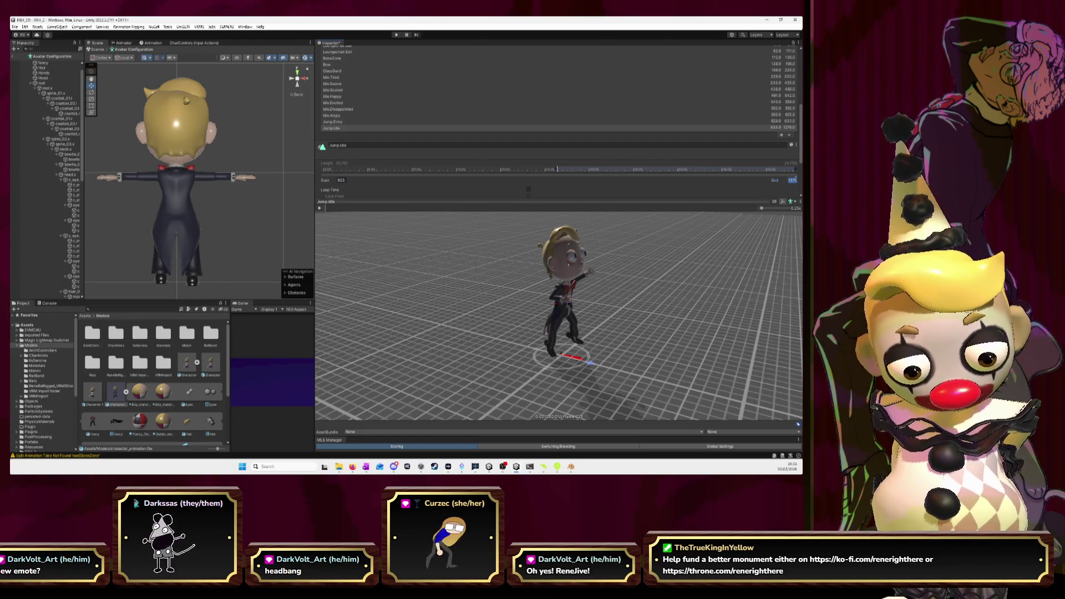
{"action": "type", "text": "633"}
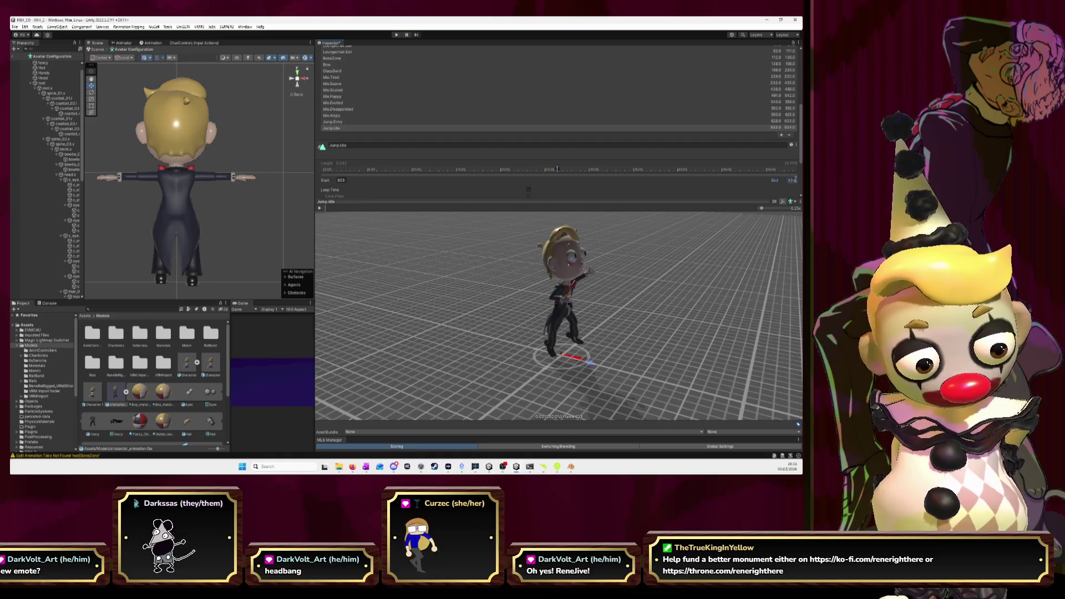
{"action": "left_click", "coordinate": [320, 209]}
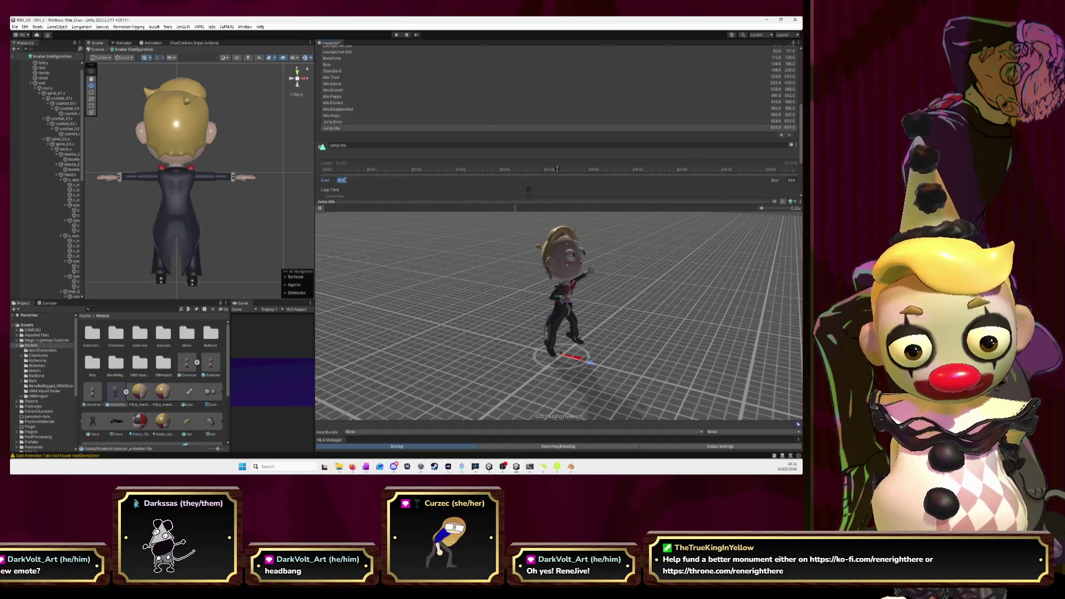
{"action": "key", "text": "alt+Tab"}
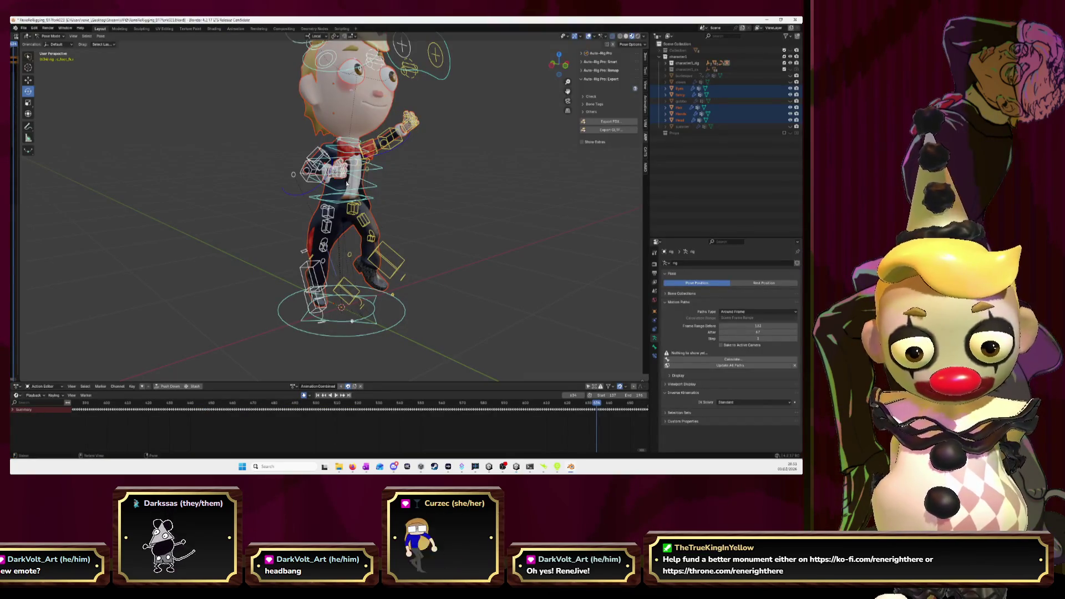
{"action": "key", "text": "Escape"}
{"action": "key", "text": "Right"}
{"action": "key", "text": "Right"}
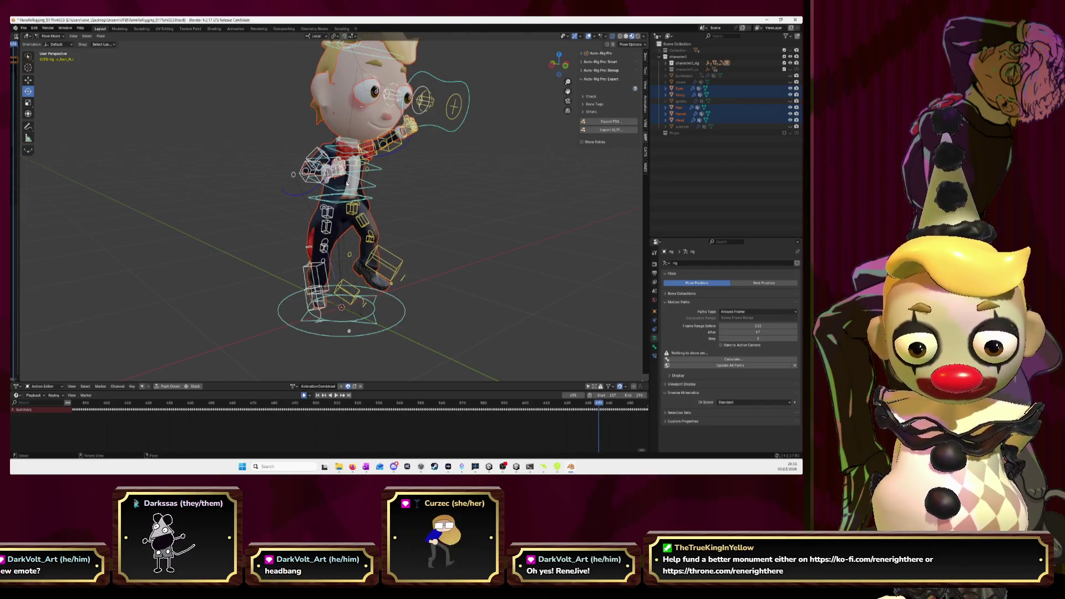
{"action": "key", "text": "alt+Tab"}
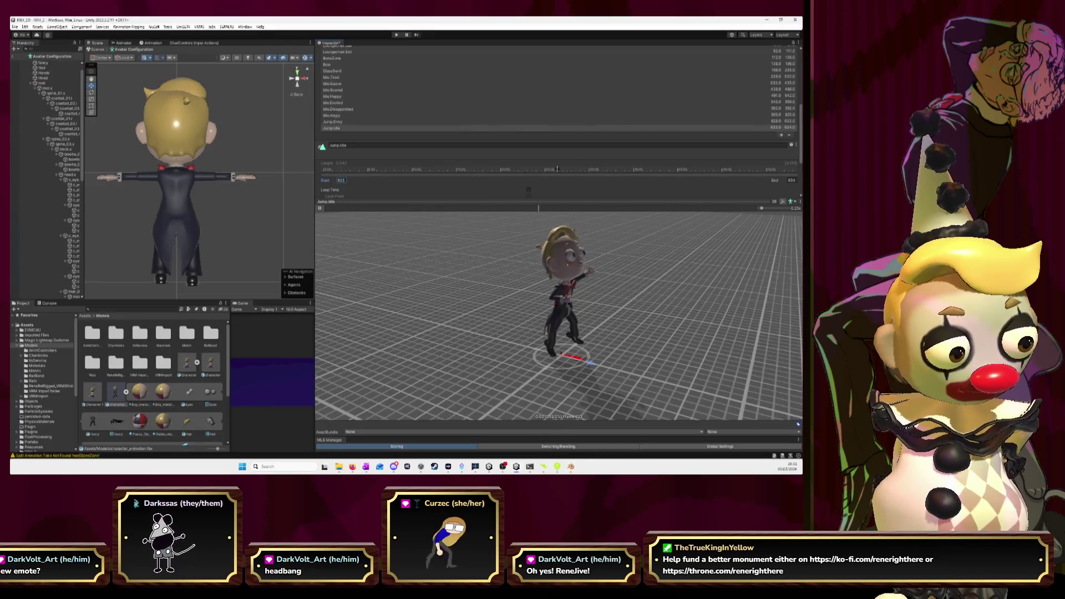
Confirm the Jump.Idle range and inspect the preview at adjusted speed from a lower frontal view.
{"action": "left_click", "coordinate": [793, 180]}
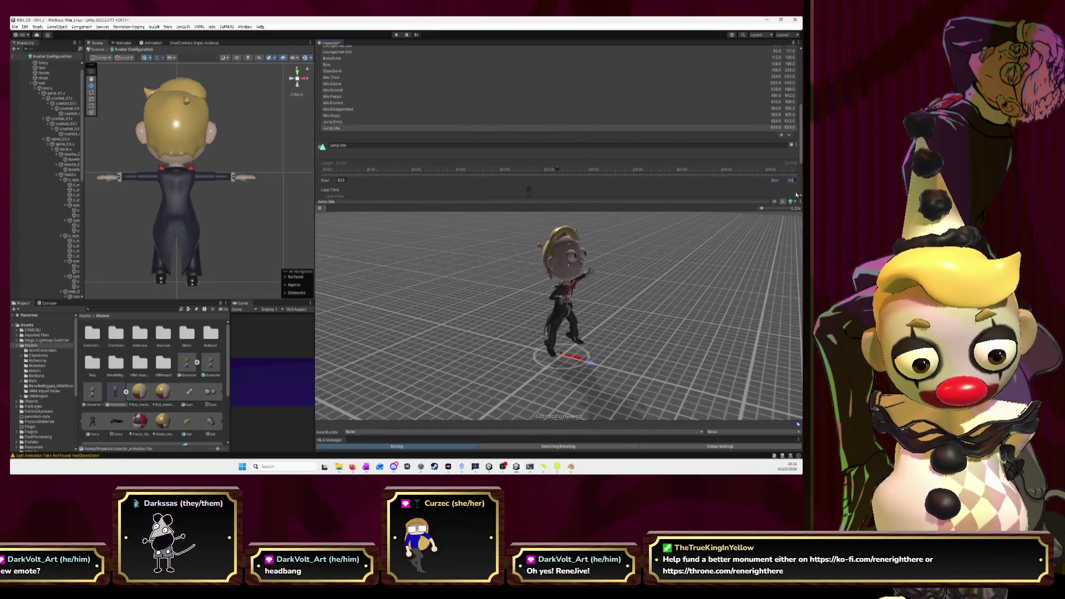
{"action": "key", "text": "Return"}
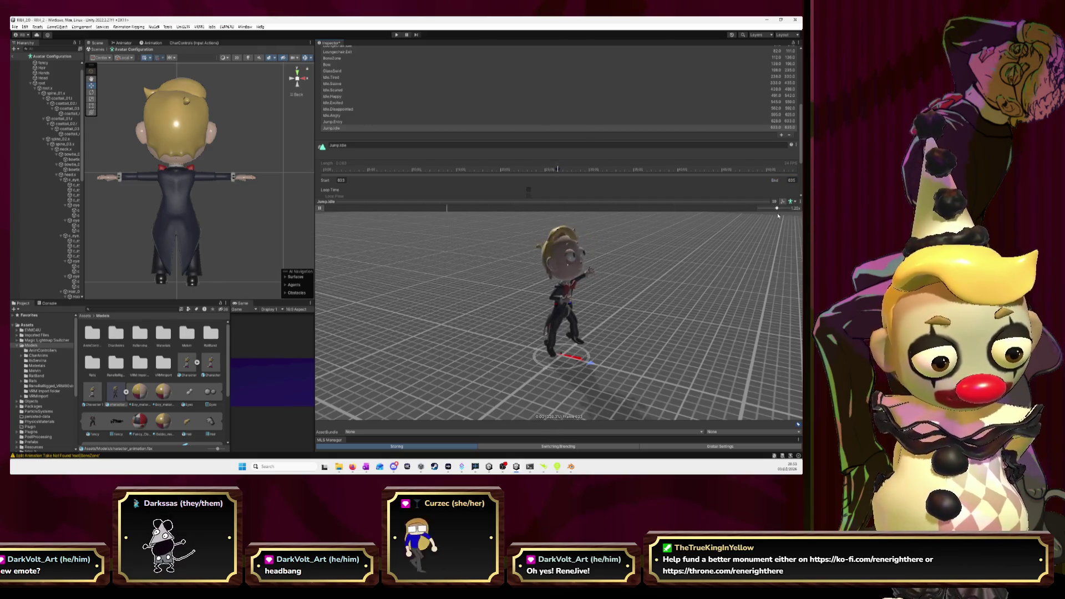
{"action": "left_click_drag", "start_coordinate": [776, 216], "coordinate": [778, 216]}
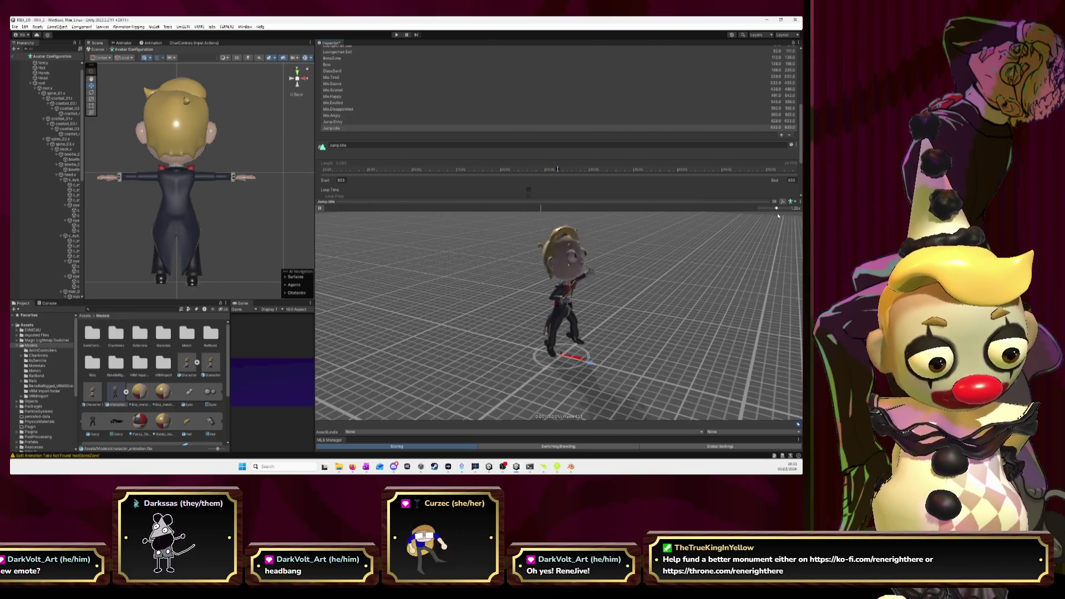
{"action": "left_click_drag", "start_coordinate": [588, 311], "coordinate": [530, 293]}
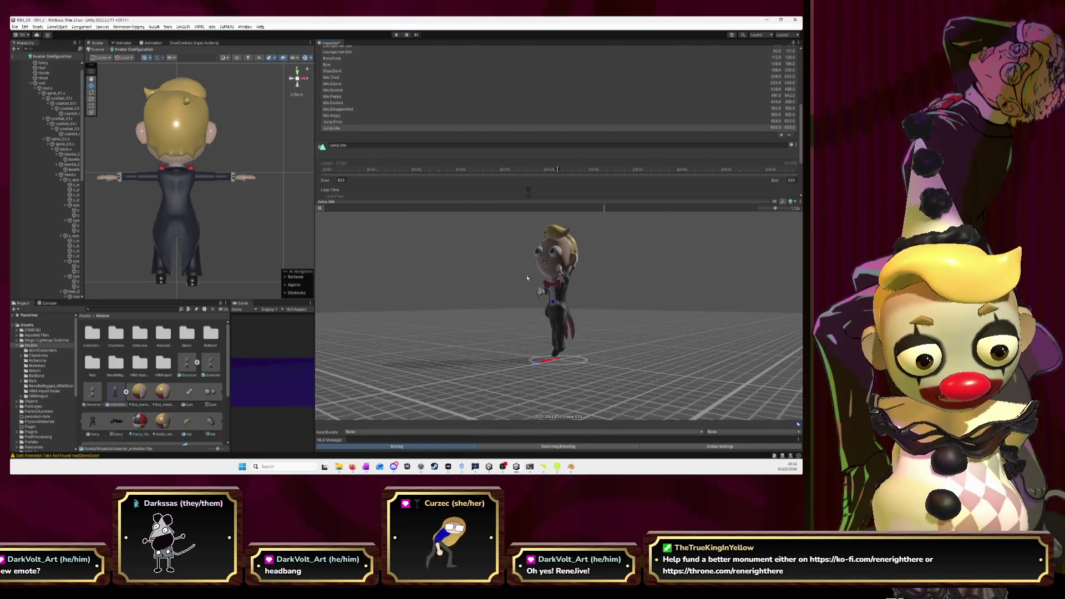
{"action": "scroll", "coordinate": [652, 311], "scroll_direction": "up", "scroll_amount": 3}
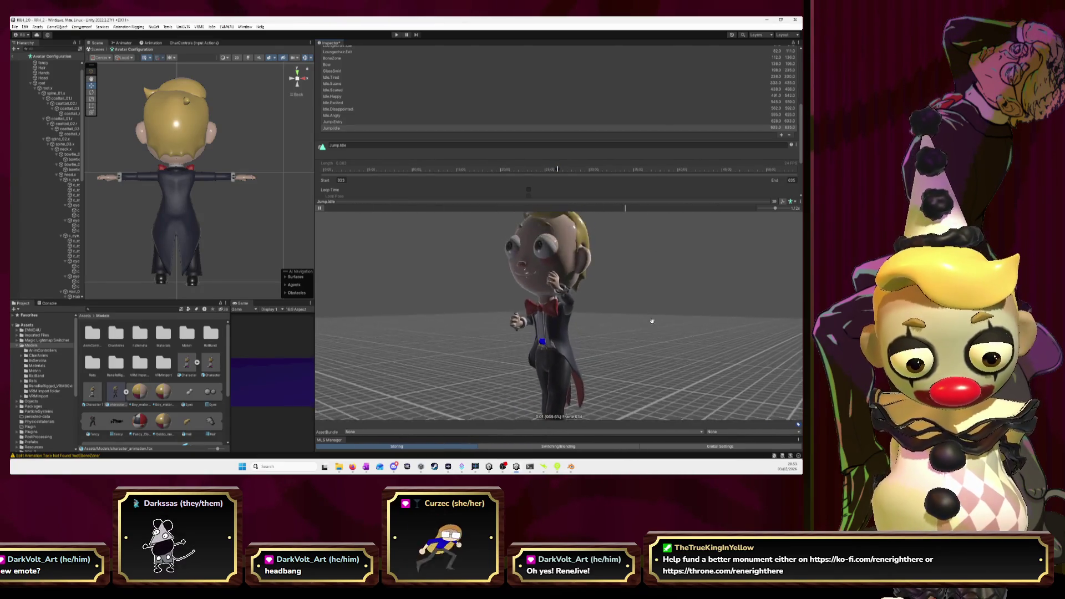
{"action": "scroll", "coordinate": [652, 322], "scroll_direction": "up", "scroll_amount": 5}
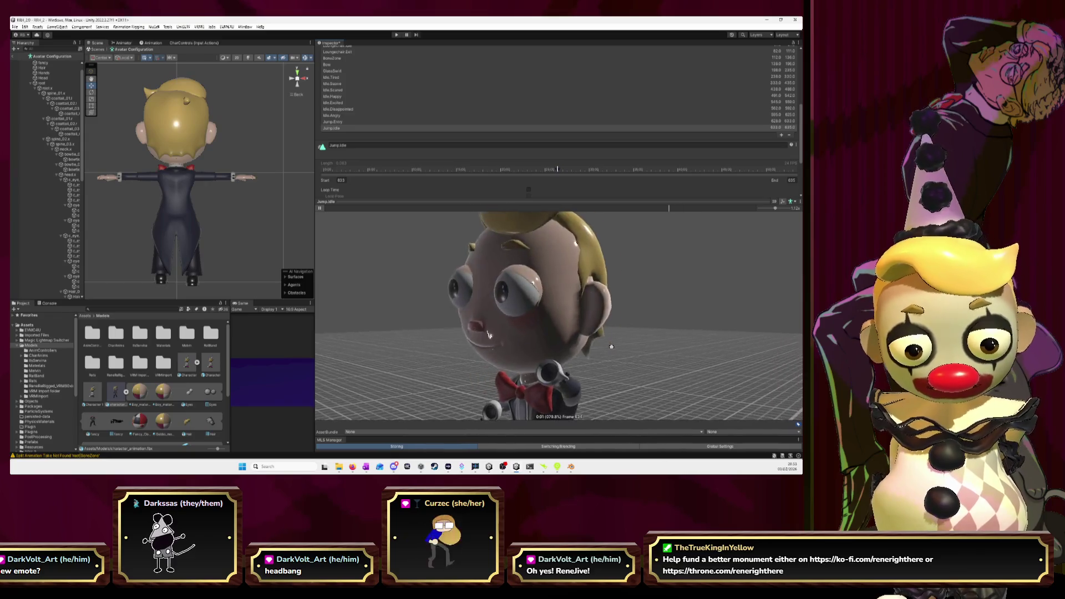
{"action": "scroll", "coordinate": [612, 347], "scroll_direction": "down", "scroll_amount": 2}
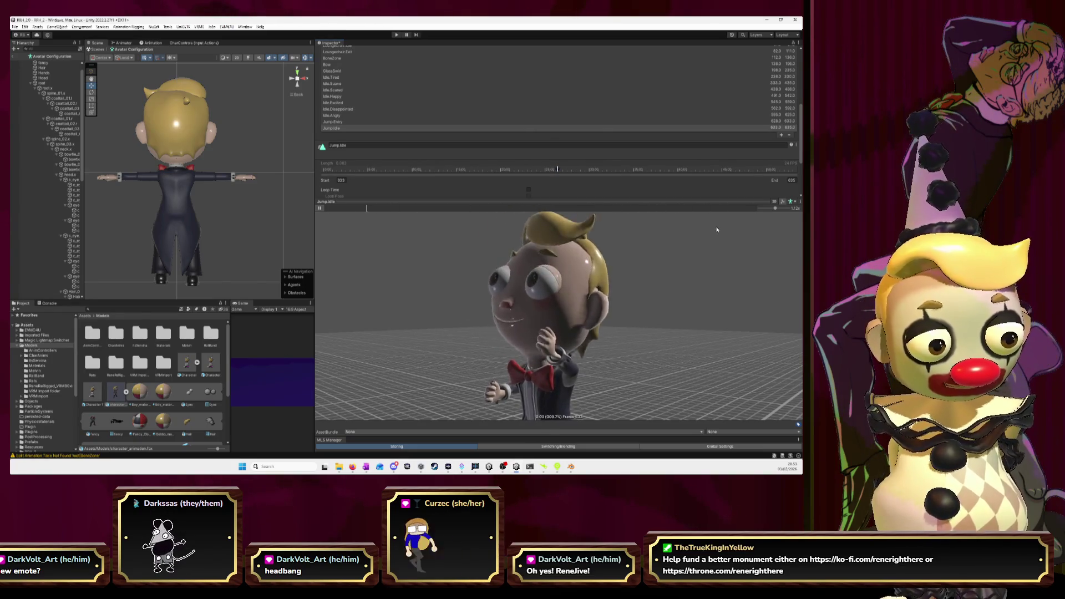
{"action": "left_click_drag", "start_coordinate": [777, 209], "coordinate": [774, 213]}
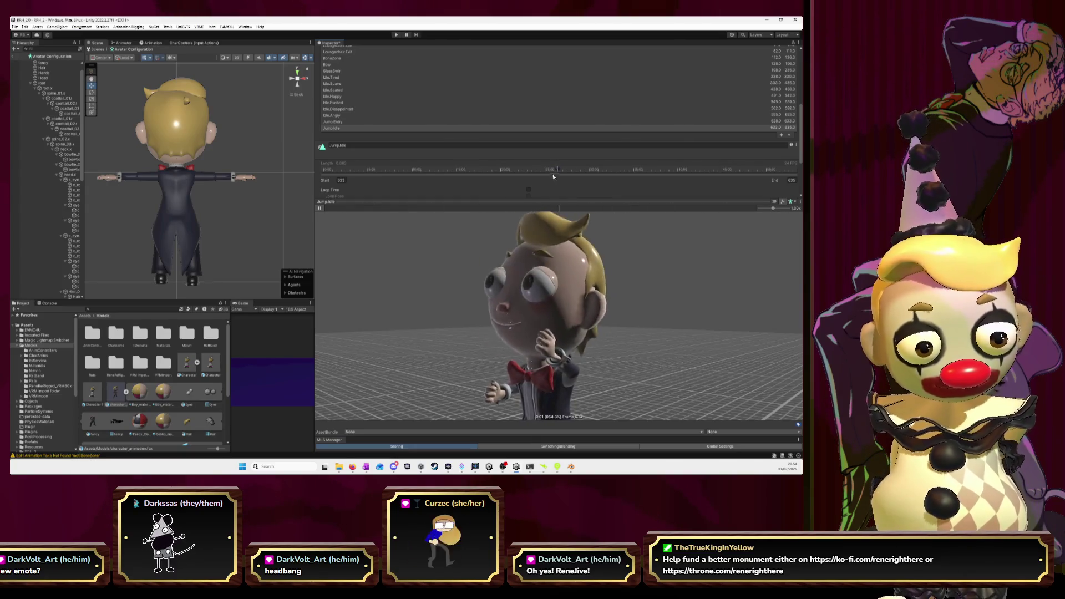
Set both Jump.Idle's end and start frames to 634 and replay the preview.
{"action": "left_click", "coordinate": [792, 180]}
{"action": "type", "text": "634"}
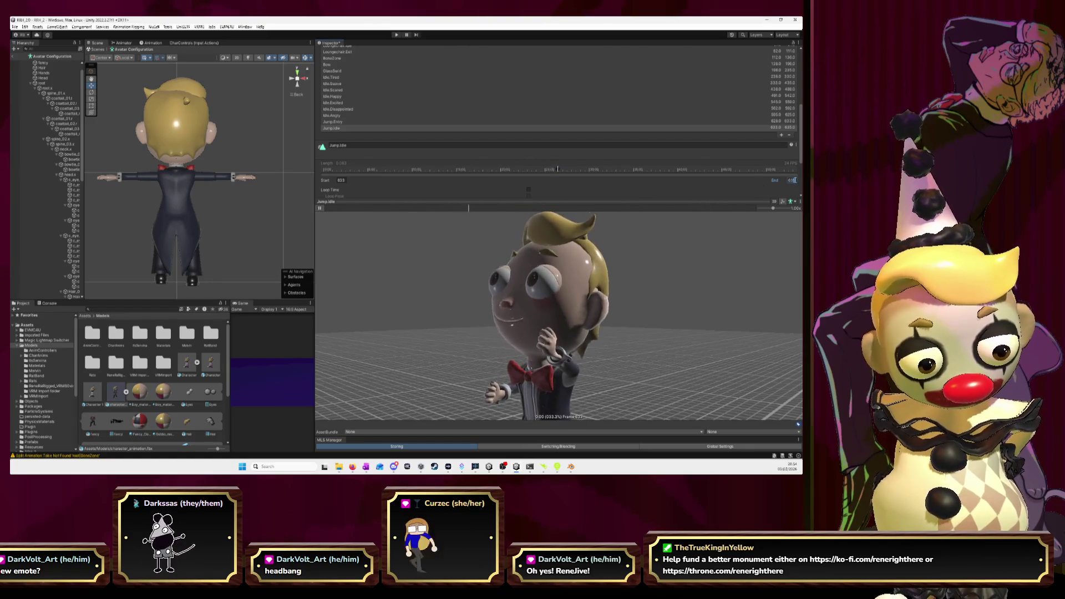
{"action": "left_click", "coordinate": [320, 208]}
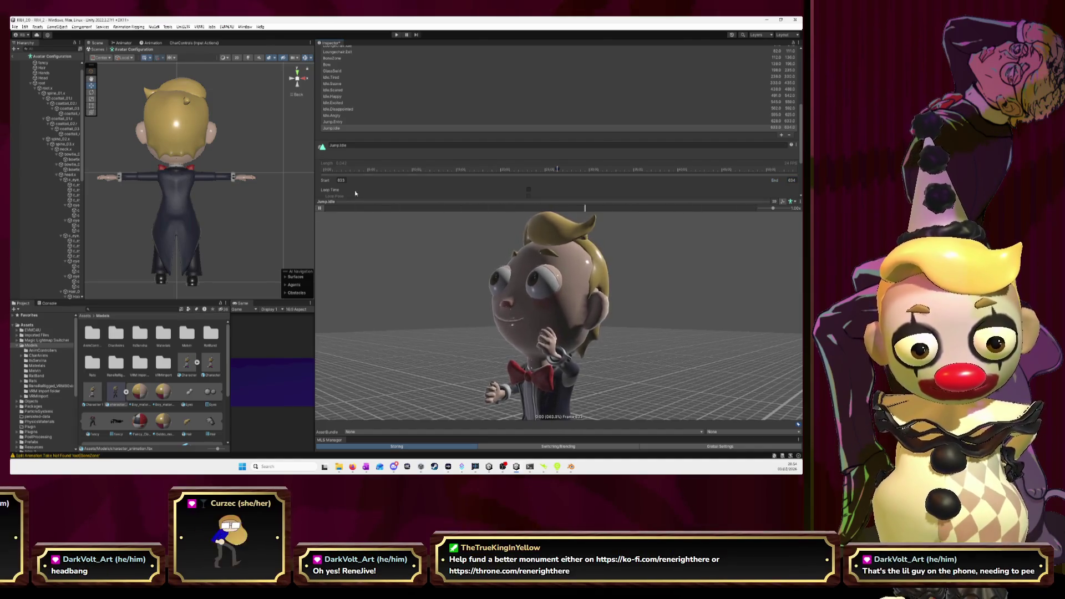
{"action": "left_click", "coordinate": [343, 180]}
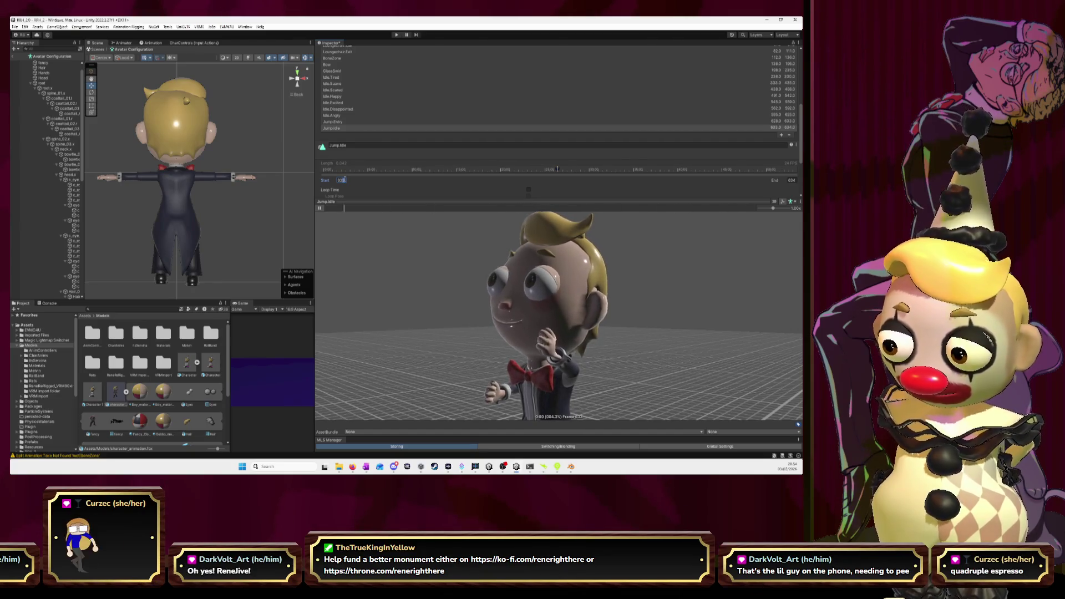
{"action": "type", "text": "634"}
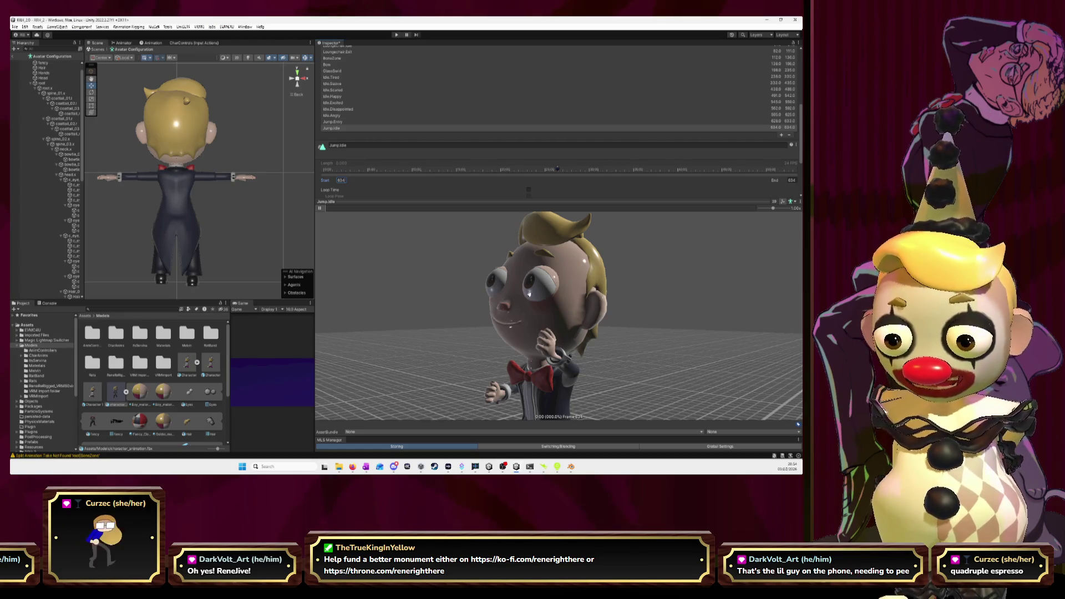
{"action": "mouse_move", "coordinate": [601, 318]}
{"action": "left_mouse_down"}
{"action": "mouse_move", "coordinate": [491, 294]}
{"action": "mouse_move", "coordinate": [585, 286]}
{"action": "mouse_move", "coordinate": [551, 300]}
{"action": "mouse_move", "coordinate": [638, 310]}
{"action": "mouse_move", "coordinate": [516, 271]}
{"action": "left_mouse_up"}
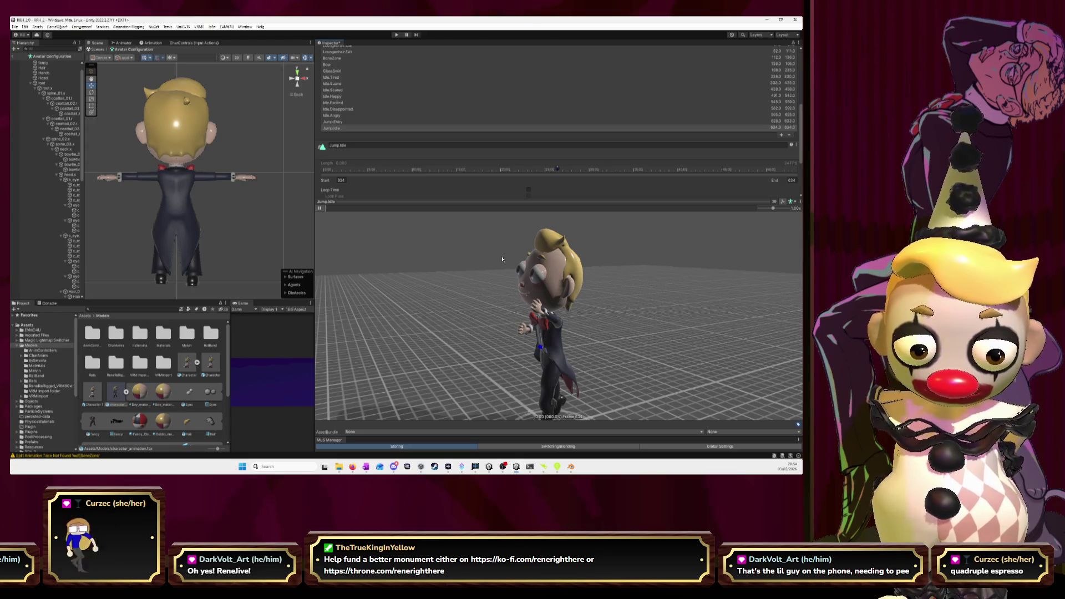
Add a new clip and name it Jump.Exit.
{"action": "left_click", "coordinate": [782, 135]}
{"action": "left_click", "coordinate": [398, 154]}
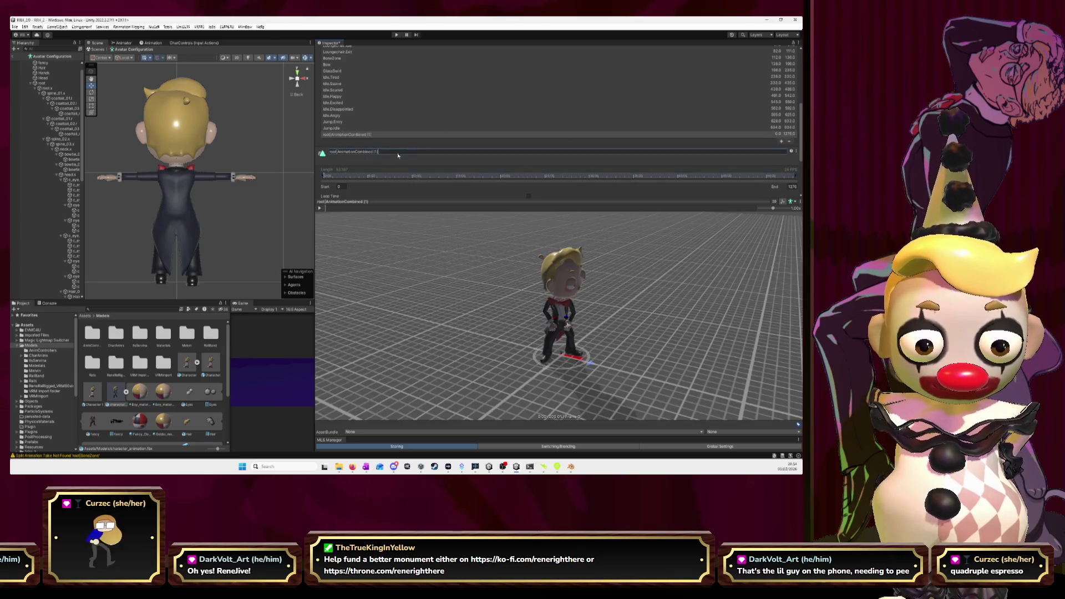
{"action": "triple_click", "coordinate": [399, 152]}
{"action": "type", "text": "Jump.Exit"}
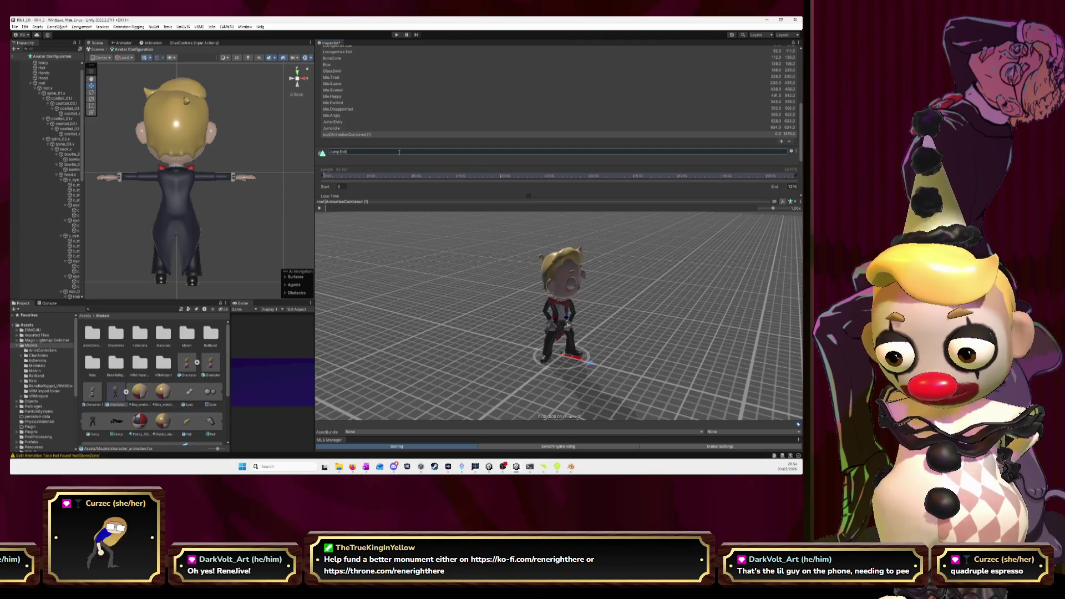
{"action": "key", "text": "Return"}
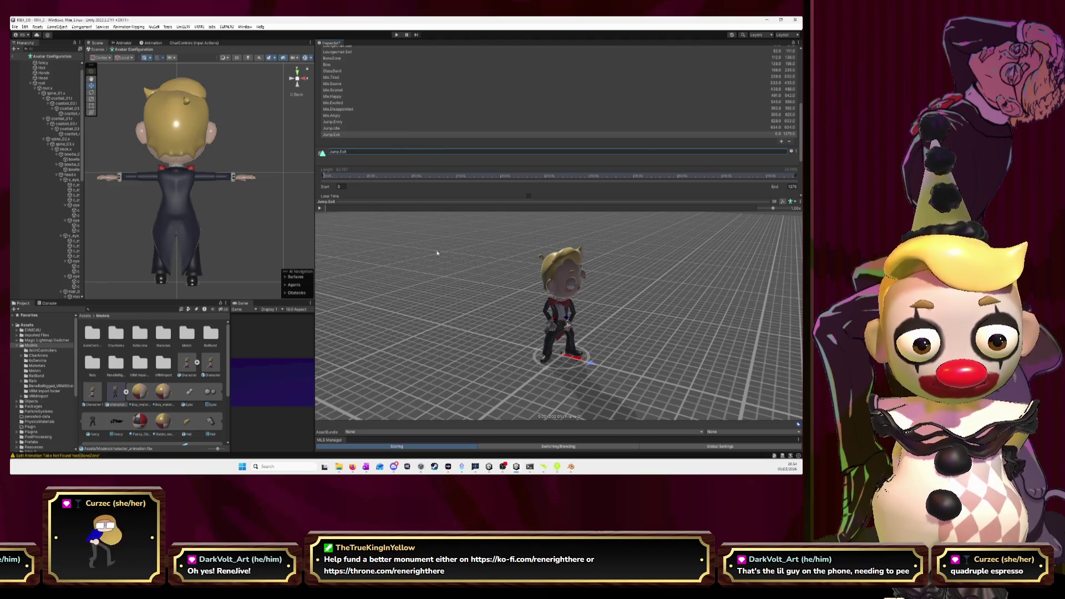
Try Jump.Exit start and end frames while scrubbing the preview toward frame 635.
{"action": "left_click", "coordinate": [340, 186]}
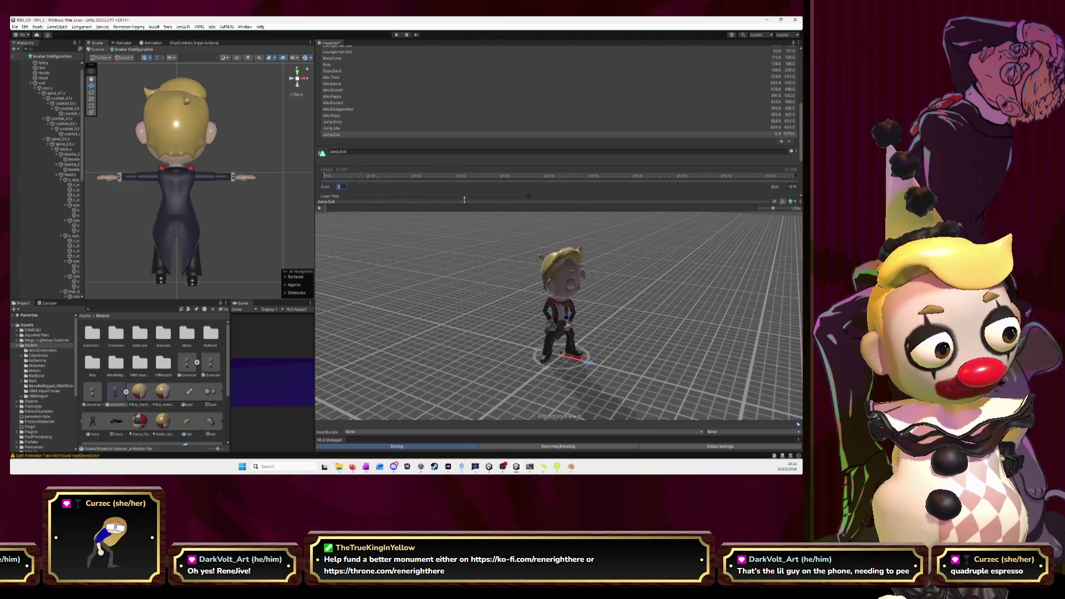
{"action": "type", "text": "643"}
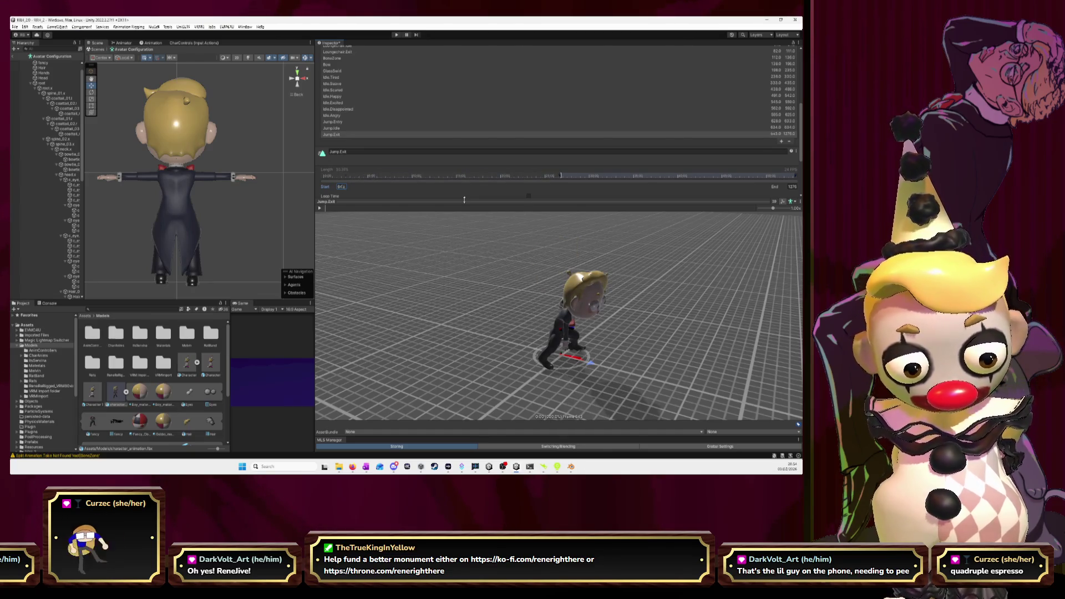
{"action": "type", "text": "634"}
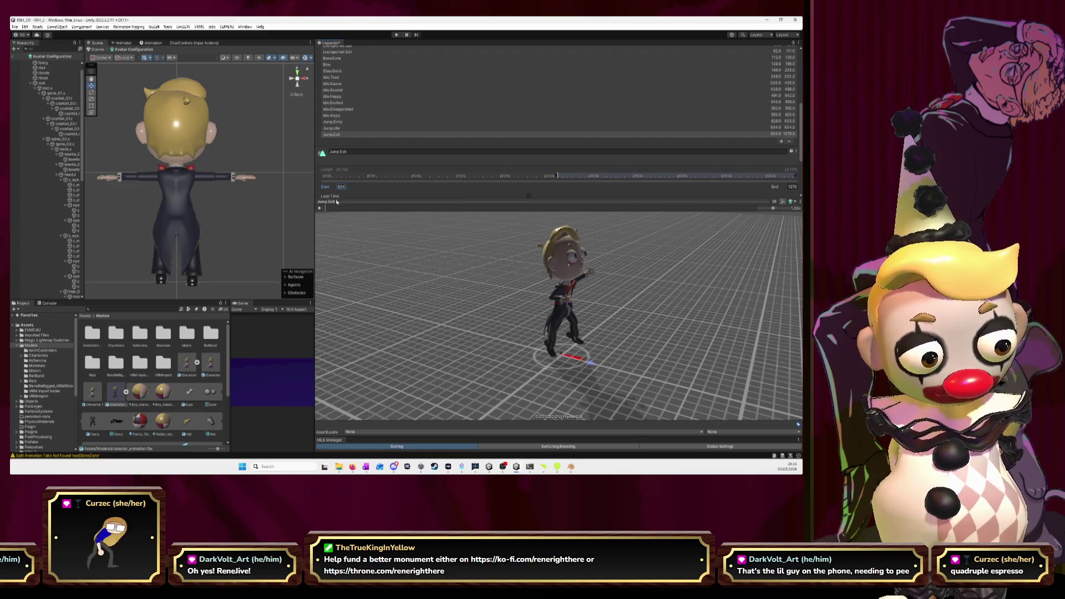
{"action": "left_click_drag", "start_coordinate": [325, 208], "coordinate": [340, 212]}
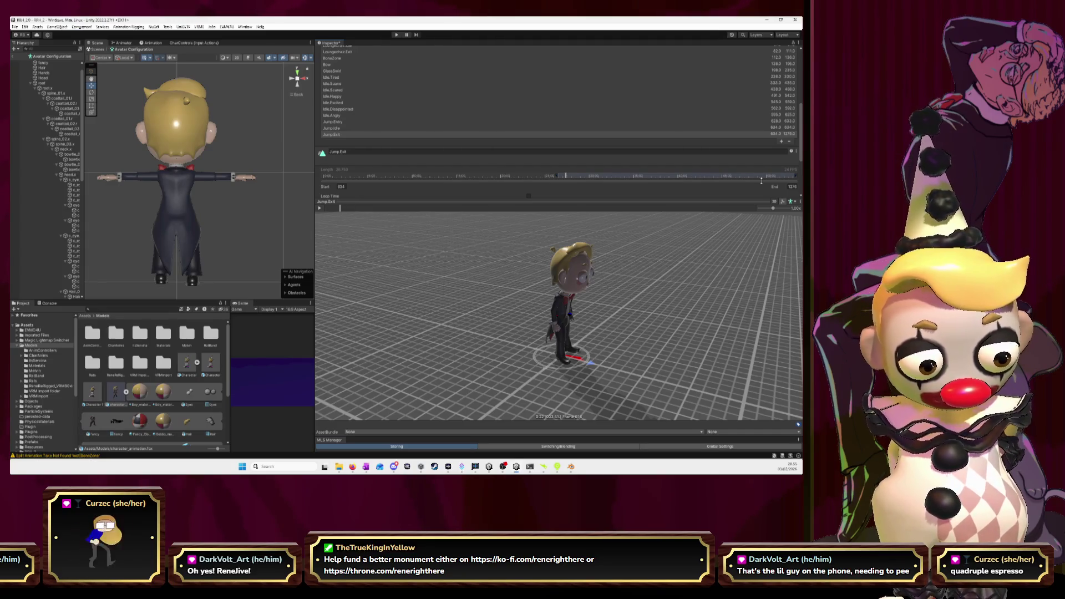
{"action": "left_click", "coordinate": [793, 186]}
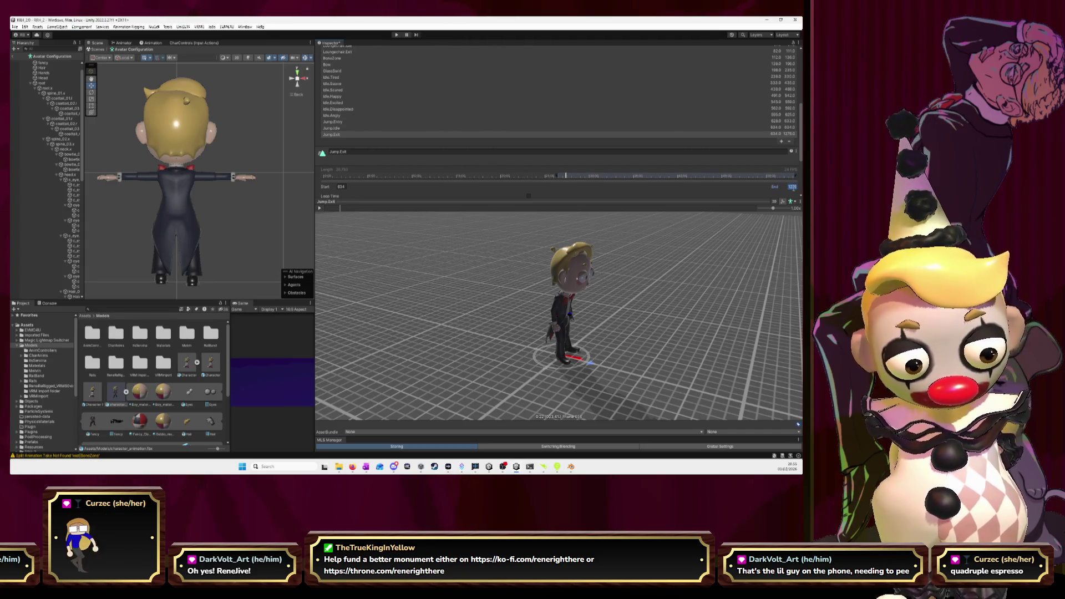
{"action": "type", "text": "634"}
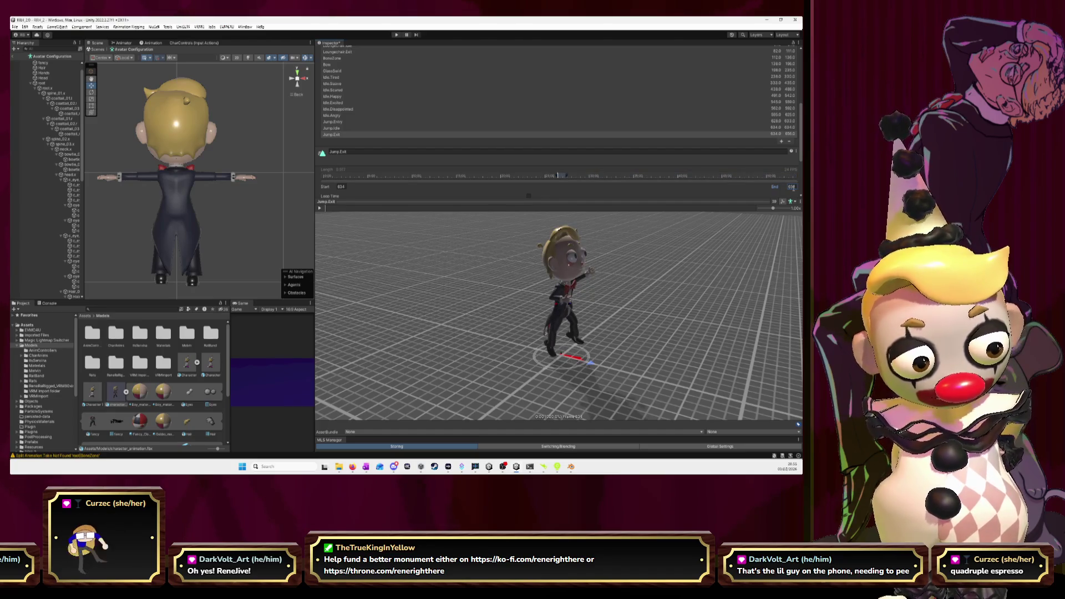
{"action": "left_click", "coordinate": [321, 208]}
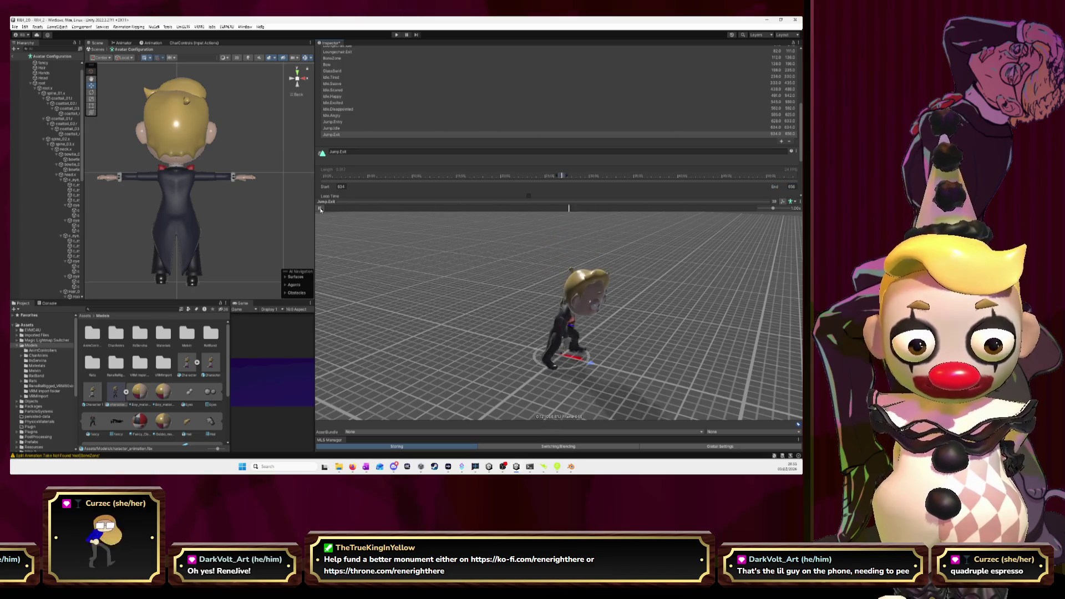
{"action": "left_click", "coordinate": [340, 187]}
{"action": "key", "text": "Return"}
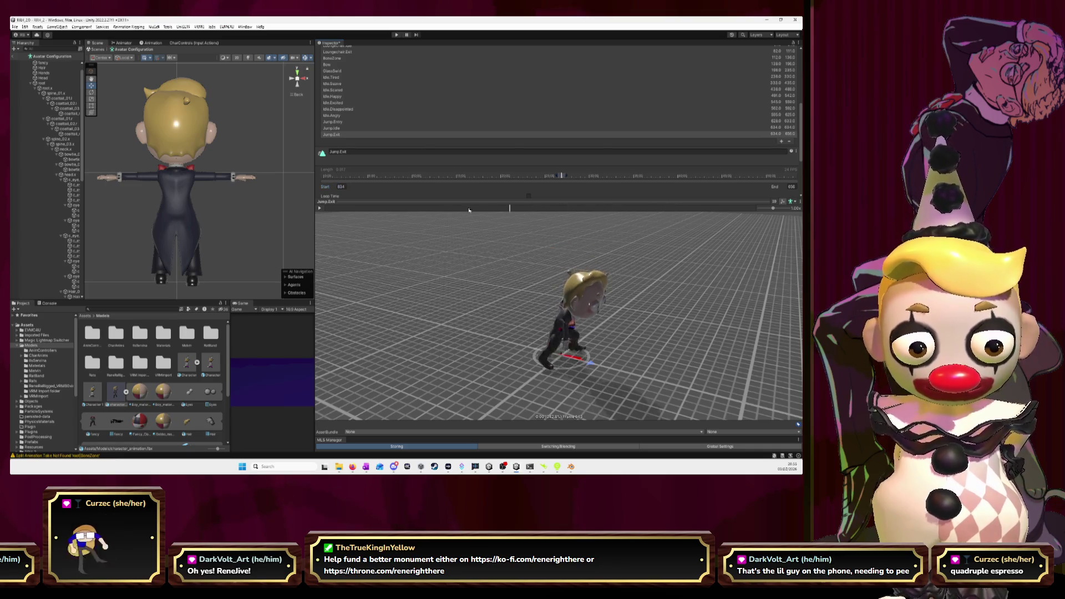
{"action": "left_click", "coordinate": [341, 209]}
{"action": "mouse_move", "coordinate": [340, 209]}
{"action": "left_mouse_down"}
{"action": "mouse_move", "coordinate": [323, 215]}
{"action": "mouse_move", "coordinate": [348, 216]}
{"action": "left_mouse_up"}
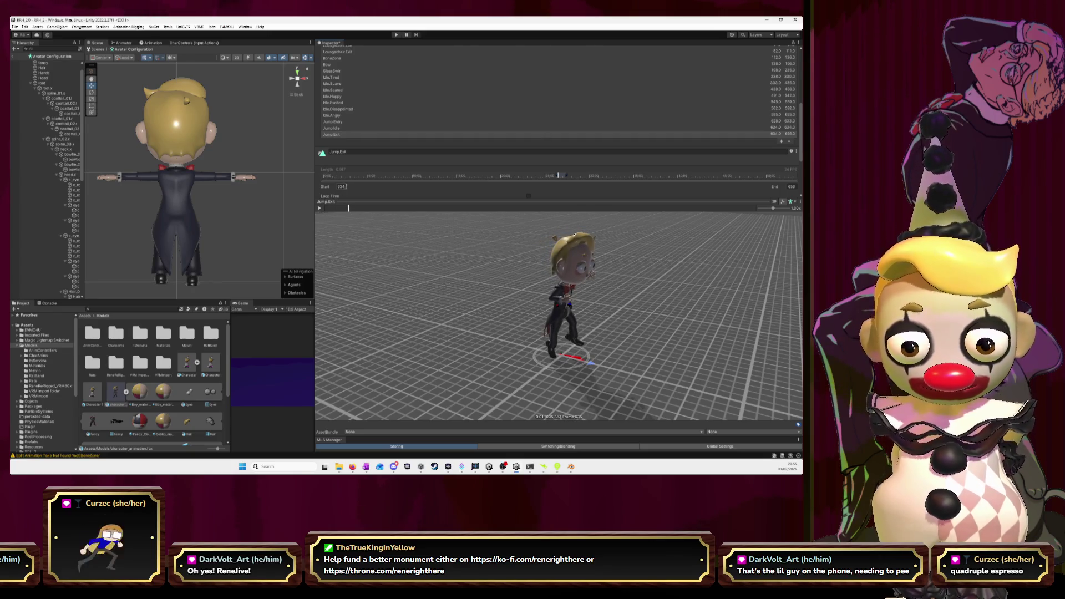
Set Jump.Exit to start at 635 and end at 652, then replay from the start.
{"action": "left_click", "coordinate": [342, 186]}
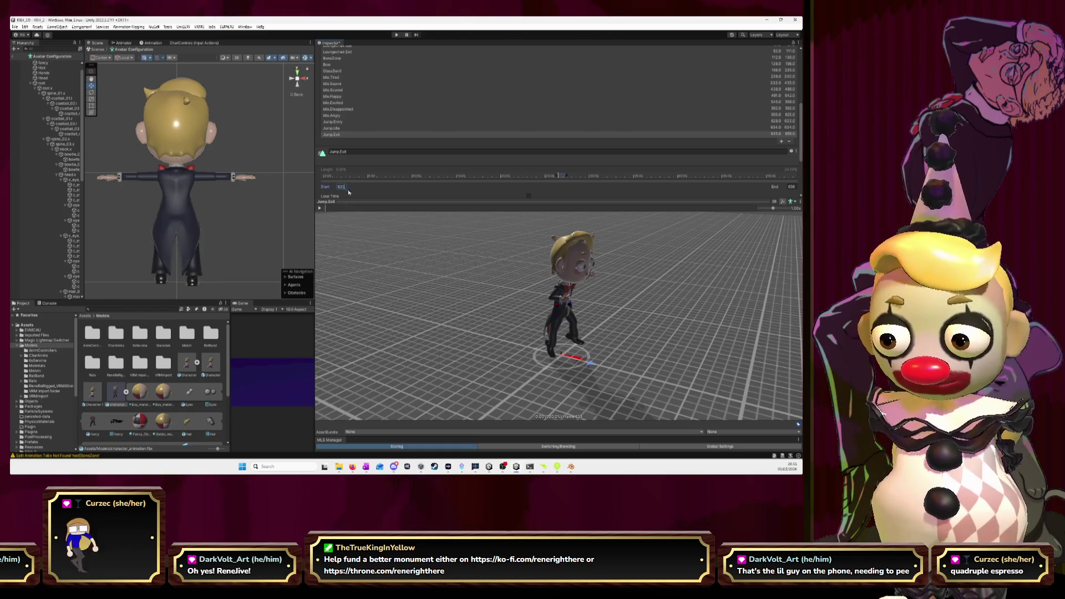
{"action": "left_click", "coordinate": [320, 209]}
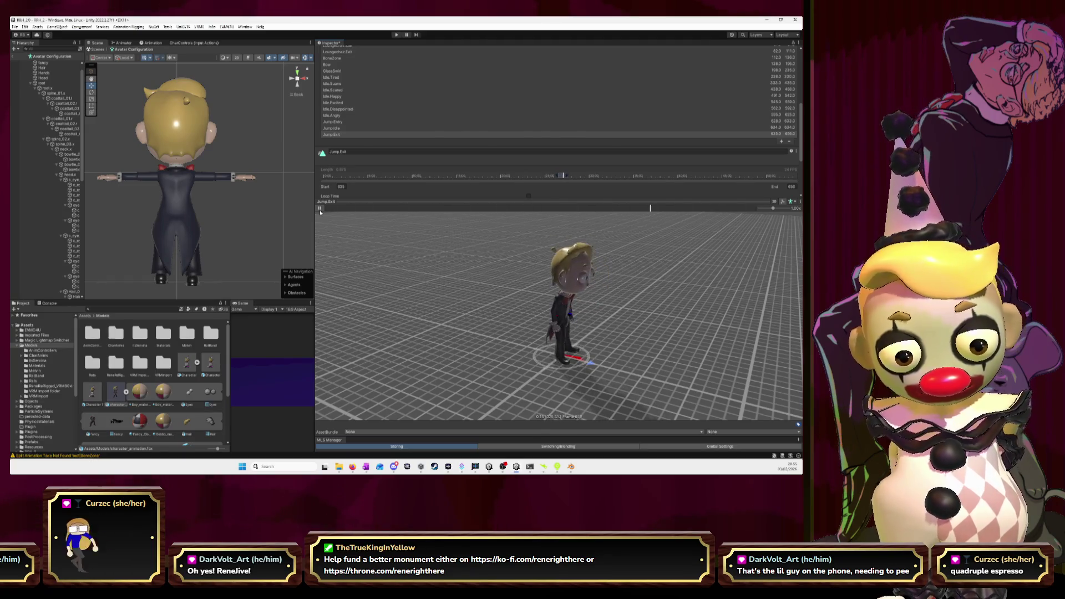
{"action": "left_click", "coordinate": [320, 208]}
{"action": "mouse_move", "coordinate": [390, 209]}
{"action": "left_mouse_down"}
{"action": "mouse_move", "coordinate": [362, 215]}
{"action": "mouse_move", "coordinate": [594, 233]}
{"action": "mouse_move", "coordinate": [764, 228]}
{"action": "mouse_move", "coordinate": [666, 221]}
{"action": "mouse_move", "coordinate": [678, 220]}
{"action": "left_mouse_up"}
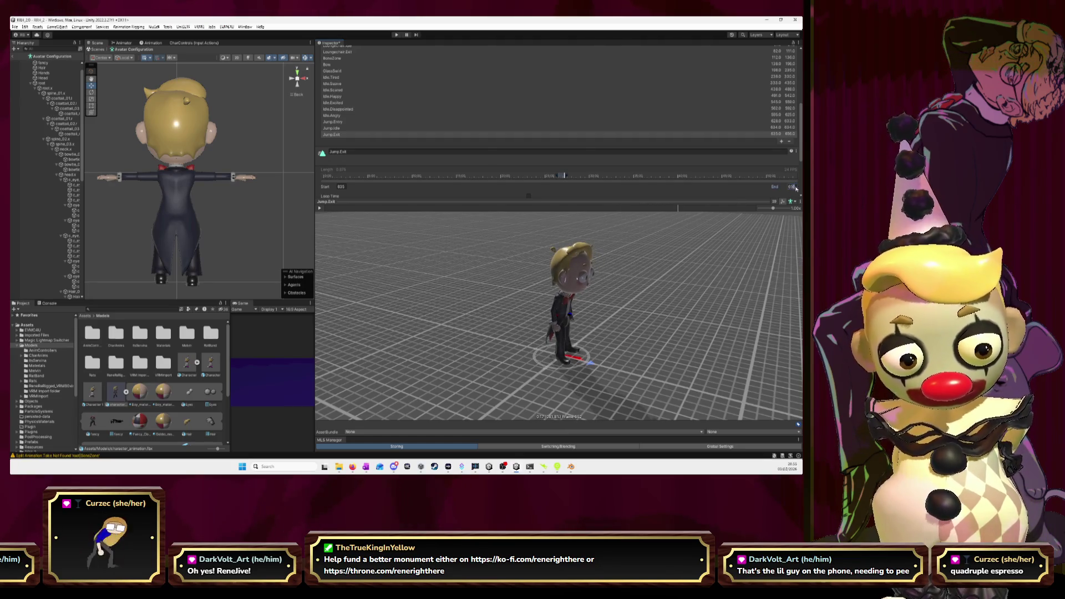
{"action": "type", "text": "652"}
{"action": "key", "text": "Return"}
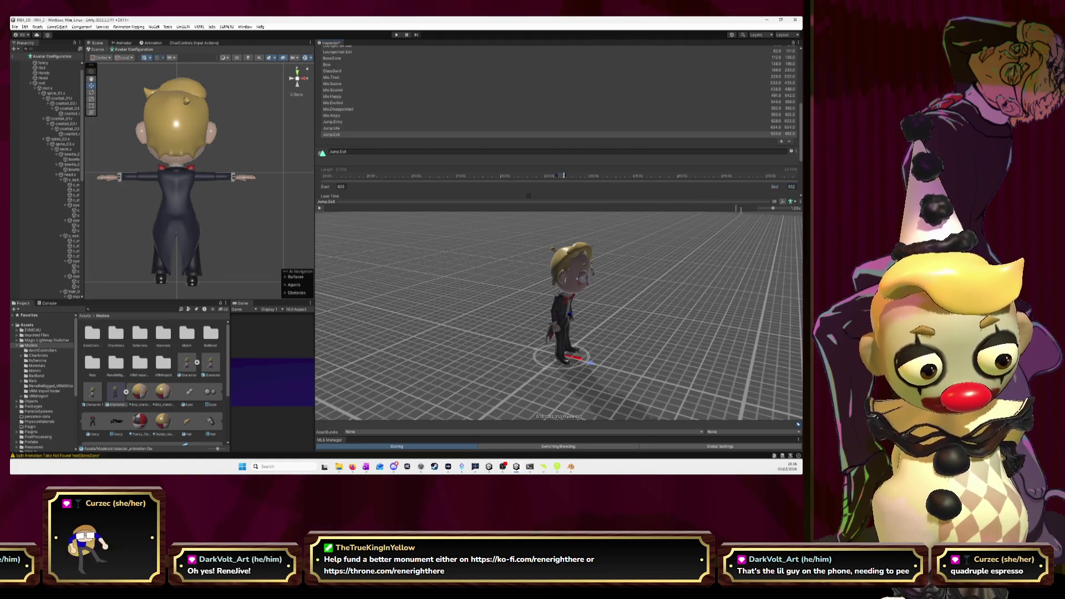
{"action": "left_click", "coordinate": [346, 209]}
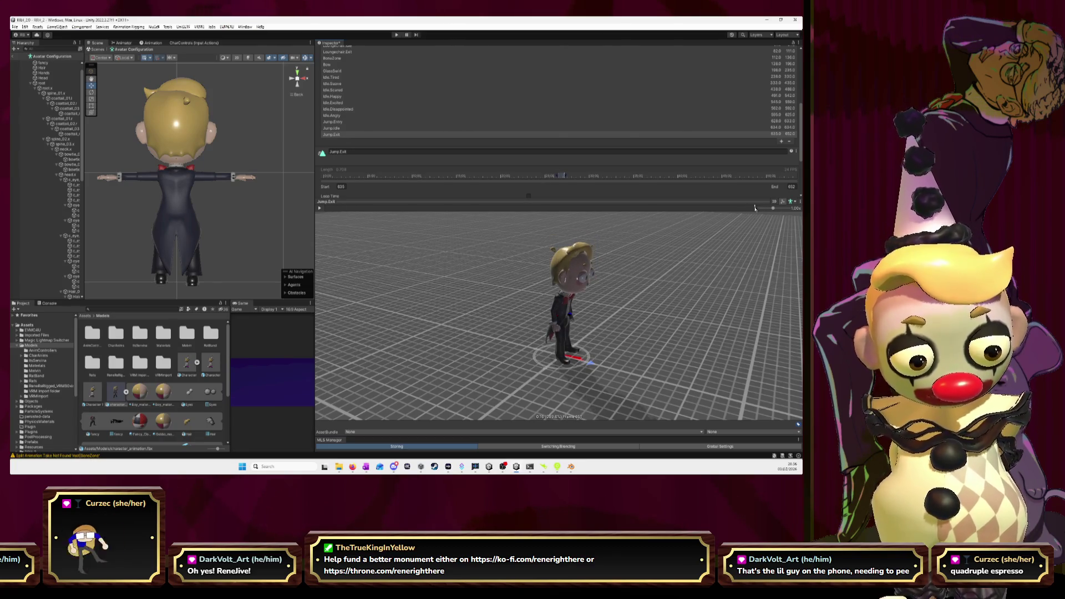
{"action": "key", "text": "alt+Tab"}
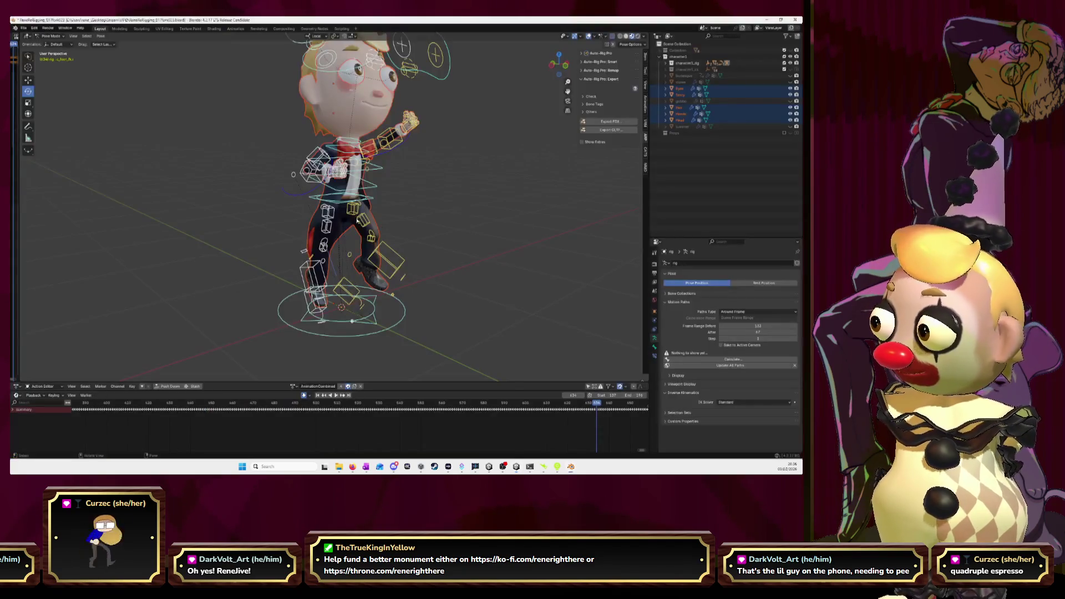
Scrub Blender's playhead from frame 638 to 650 to review the landing poses.
{"action": "scroll", "coordinate": [552, 392], "scroll_direction": "right", "scroll_amount": 5}
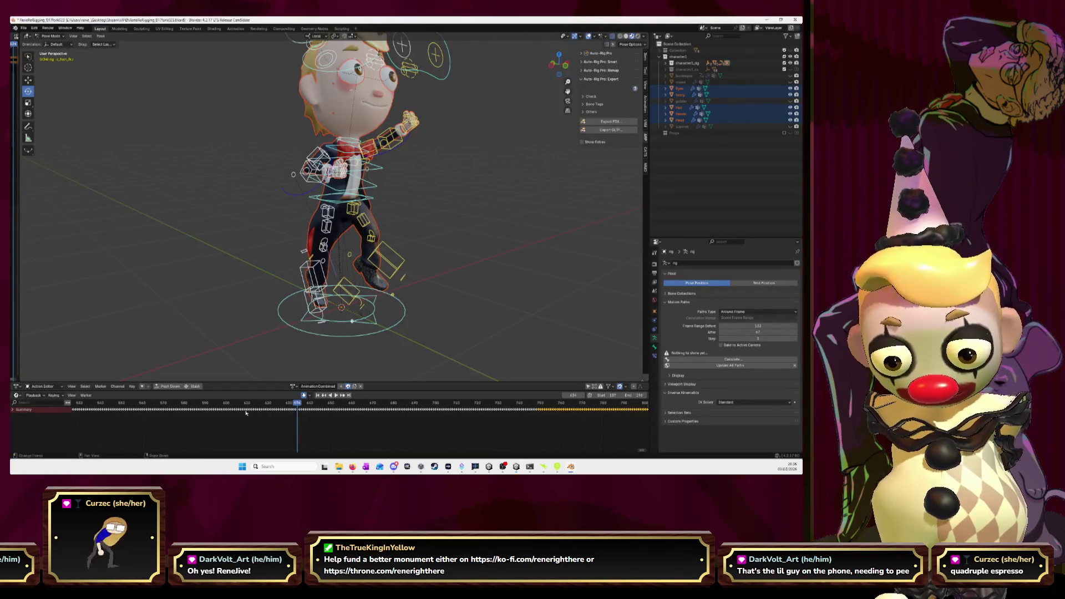
{"action": "left_click", "coordinate": [304, 405]}
{"action": "left_click_drag", "start_coordinate": [304, 405], "coordinate": [350, 409]}
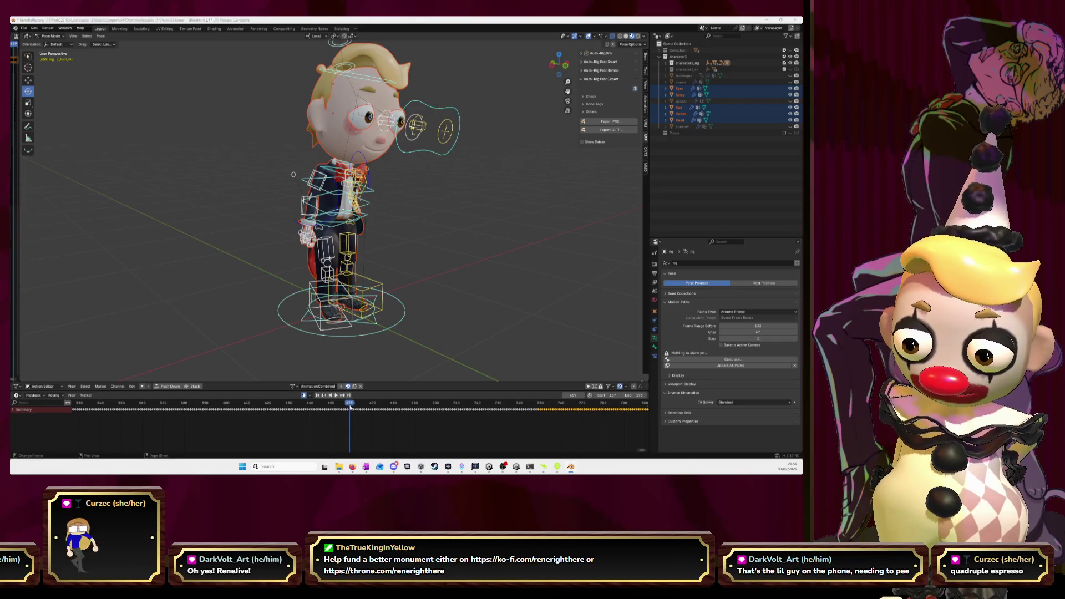
{"action": "key", "text": "alt+Tab"}
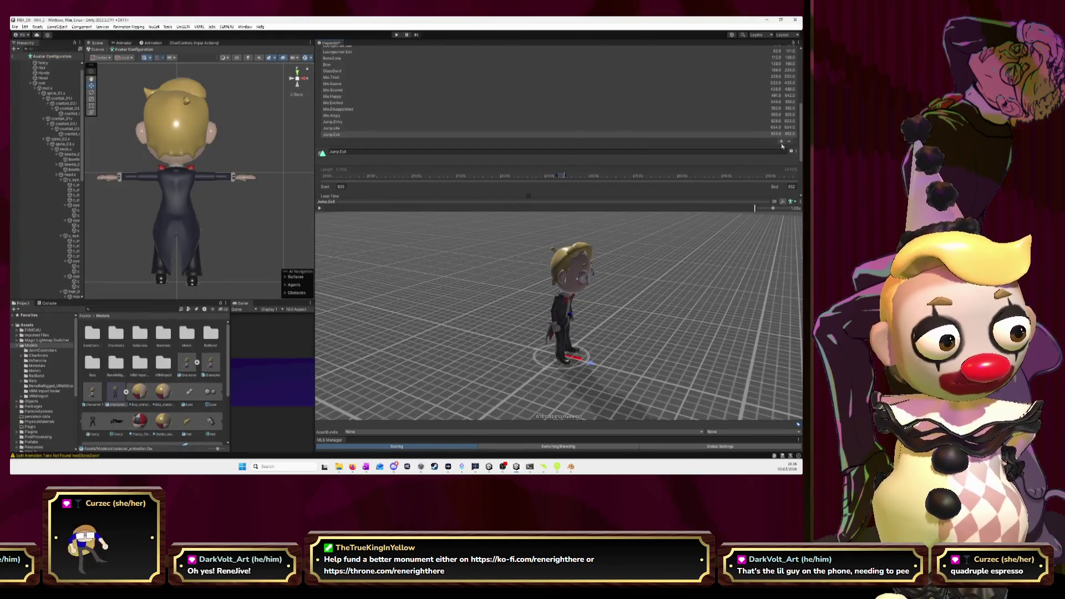
Name the new clip Noteboard.Entry and set its start frame to 660.
{"action": "left_click", "coordinate": [387, 157]}
{"action": "type", "text": "Ne"}
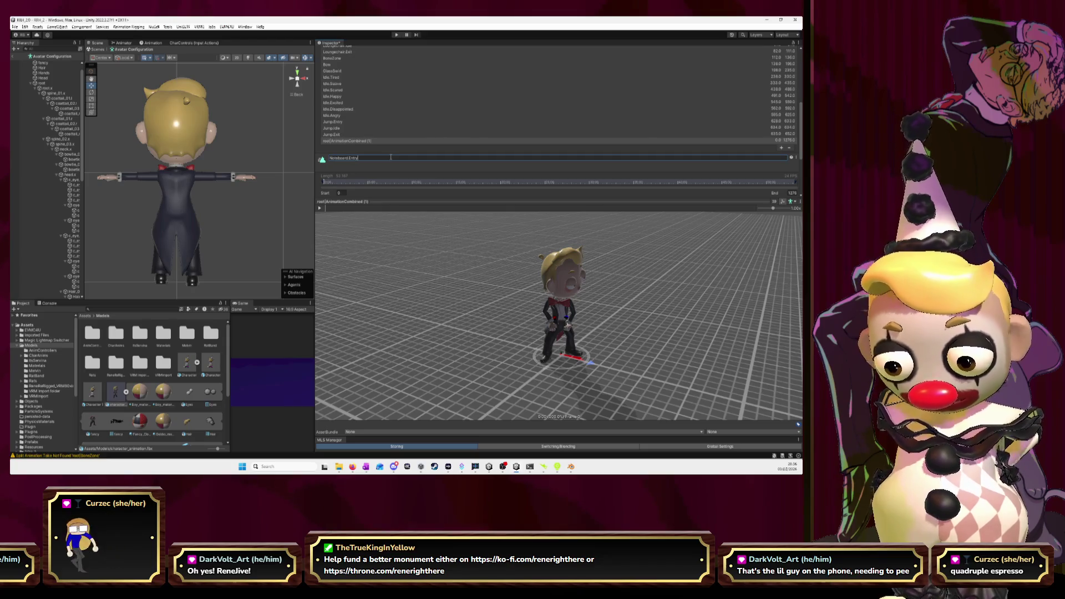
{"action": "key", "text": "Return"}
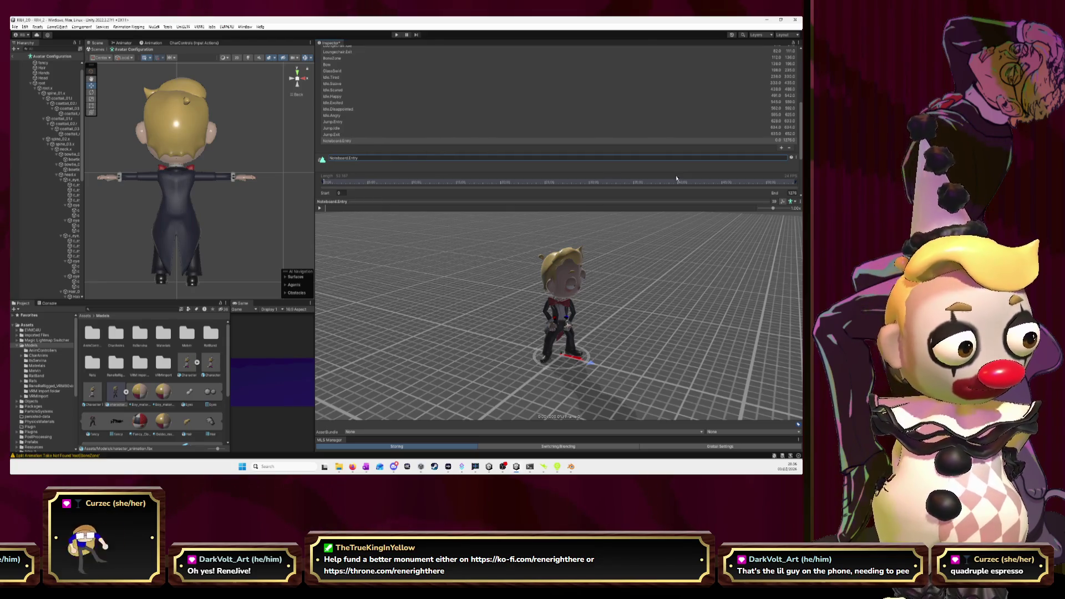
{"action": "key", "text": "Tab"}
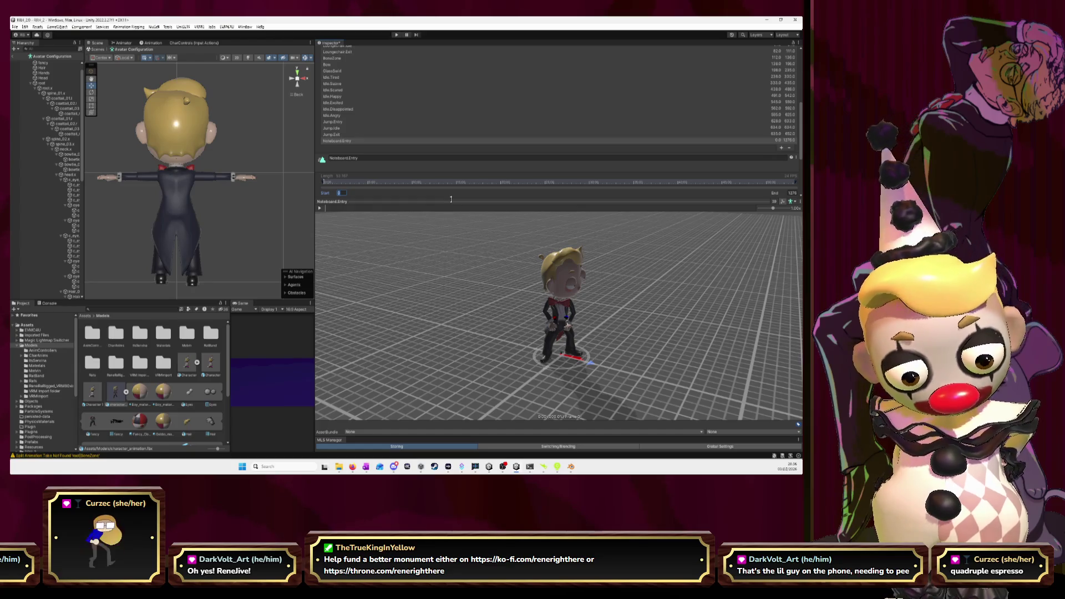
{"action": "type", "text": "652"}
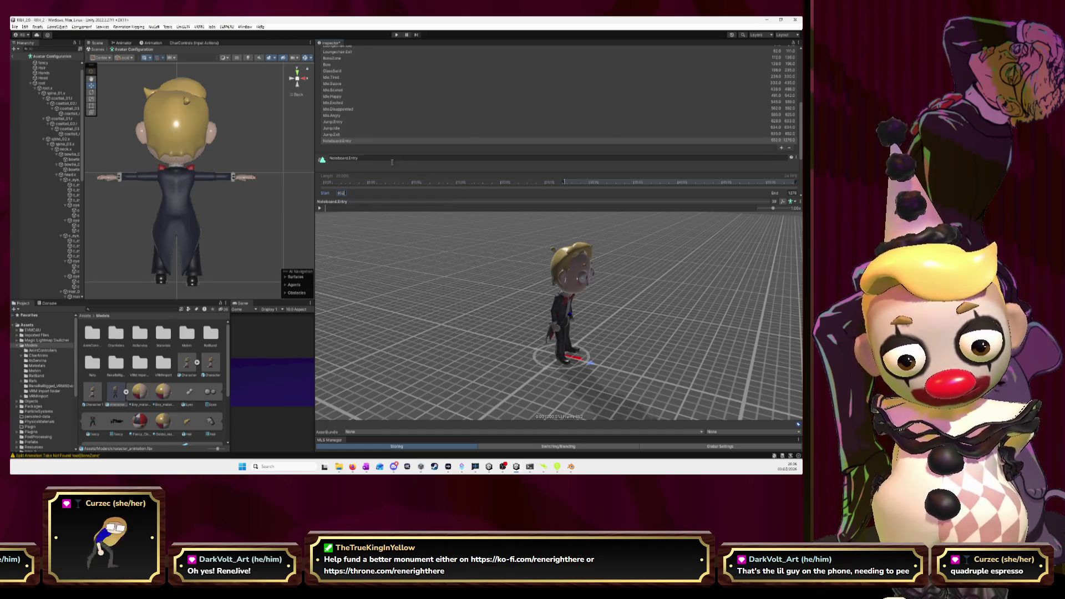
{"action": "left_click_drag", "start_coordinate": [322, 211], "coordinate": [332, 215]}
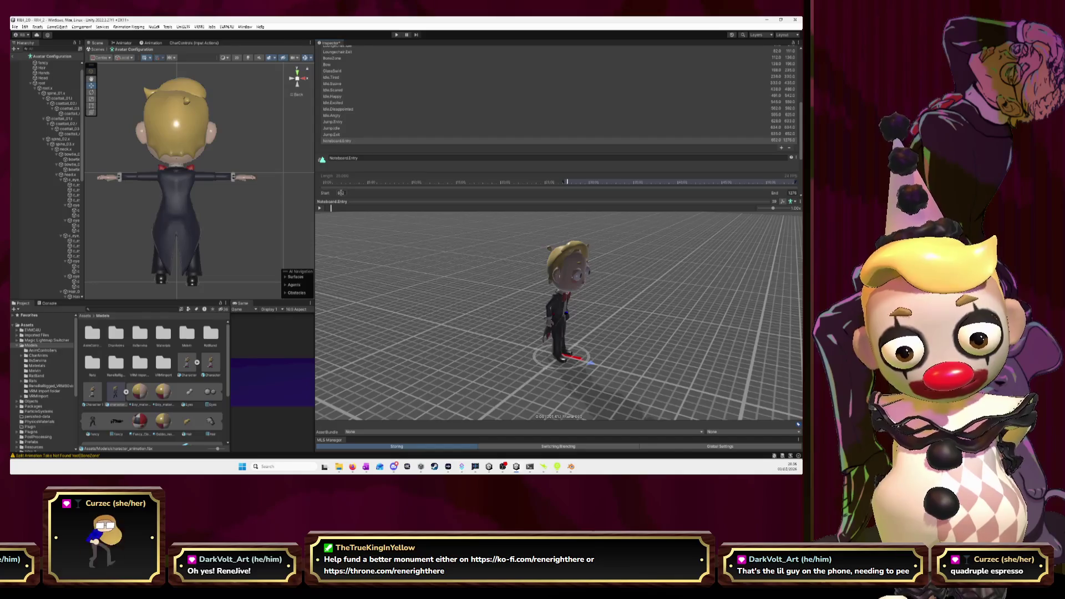
{"action": "type", "text": "660"}
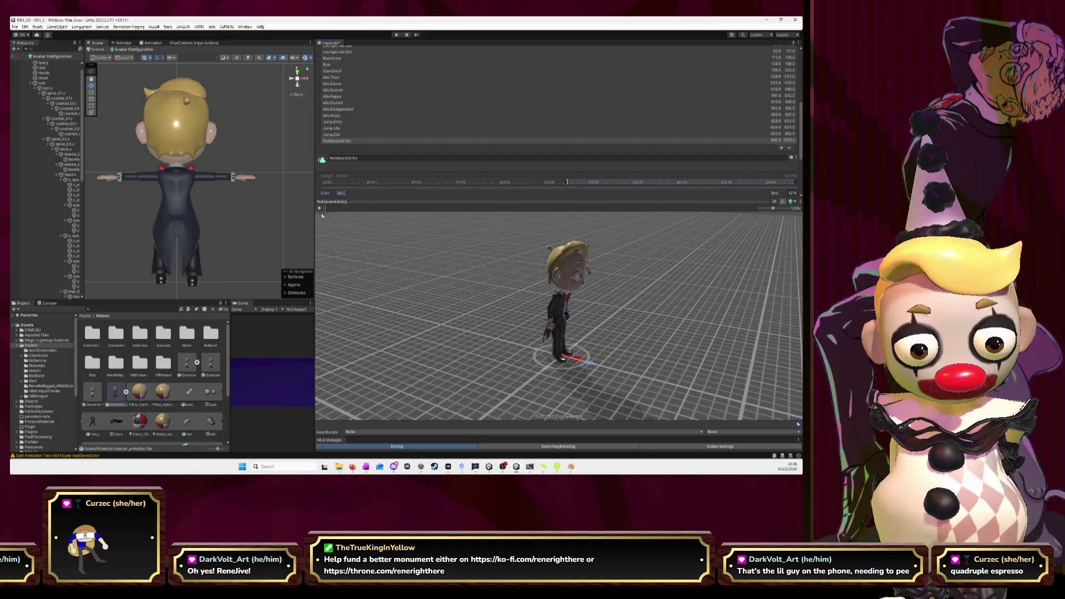
Set Noteboard.Entry's end frame to 680, play the preview, and add another clip.
{"action": "left_click_drag", "start_coordinate": [328, 211], "coordinate": [341, 211]}
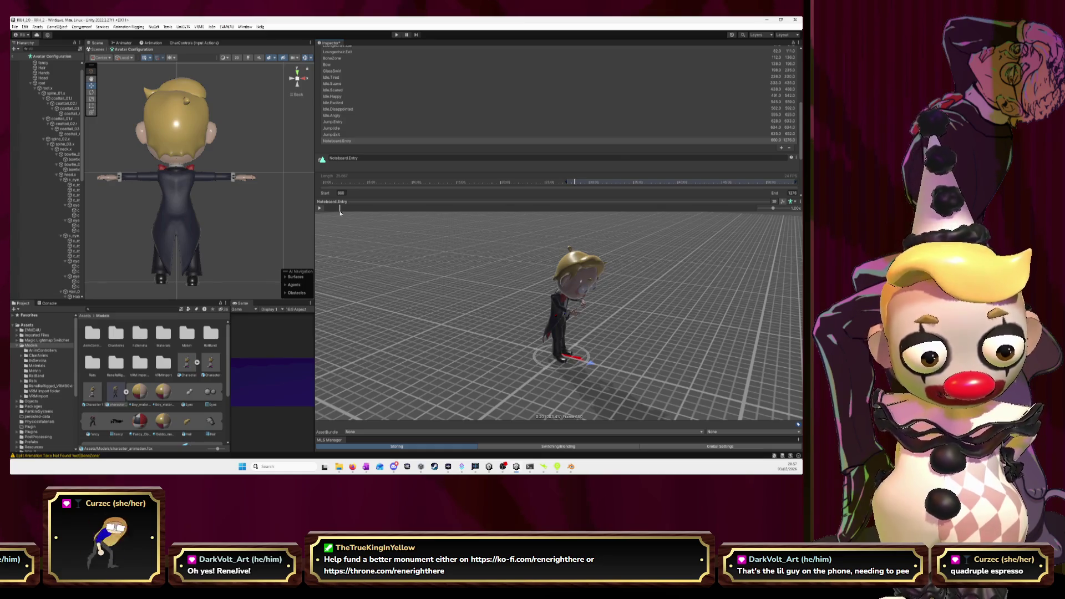
{"action": "left_click", "coordinate": [797, 194]}
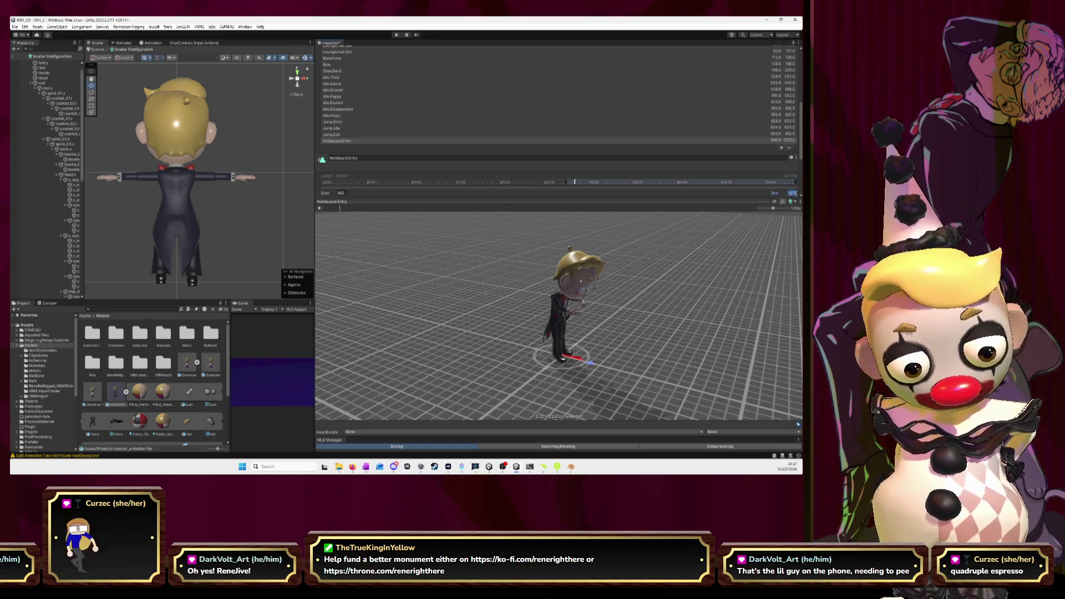
{"action": "type", "text": "680"}
{"action": "key", "text": "Return"}
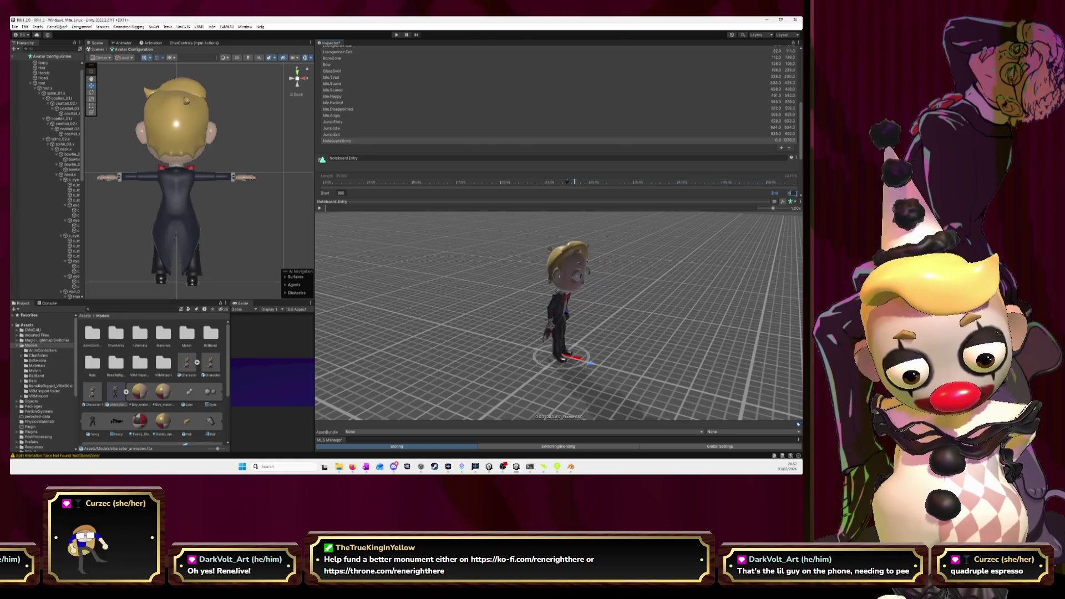
{"action": "left_click", "coordinate": [319, 208]}
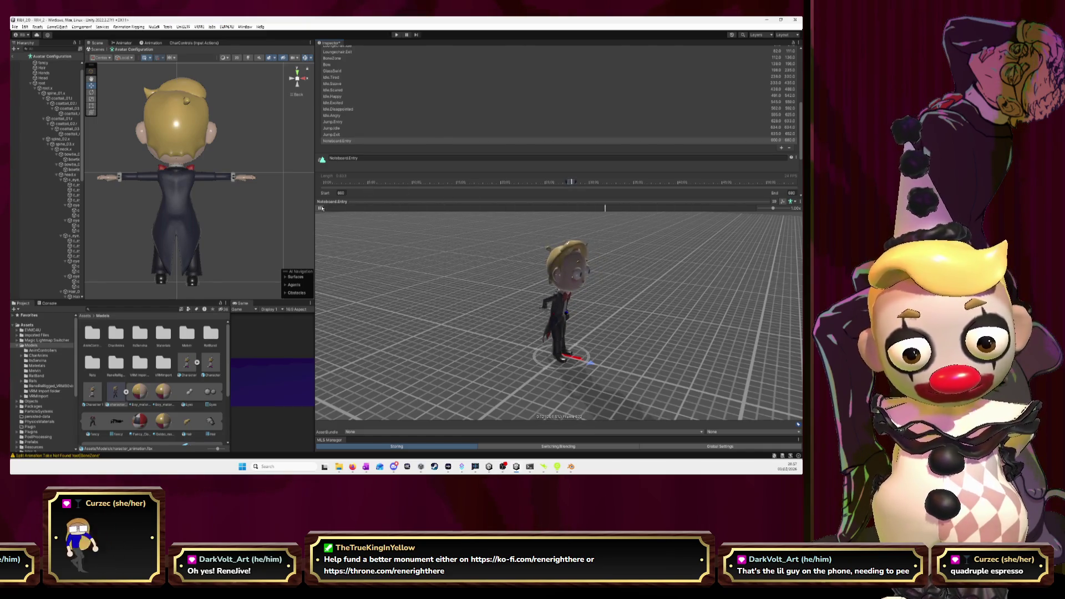
{"action": "left_click", "coordinate": [781, 147]}
{"action": "left_click", "coordinate": [392, 164]}
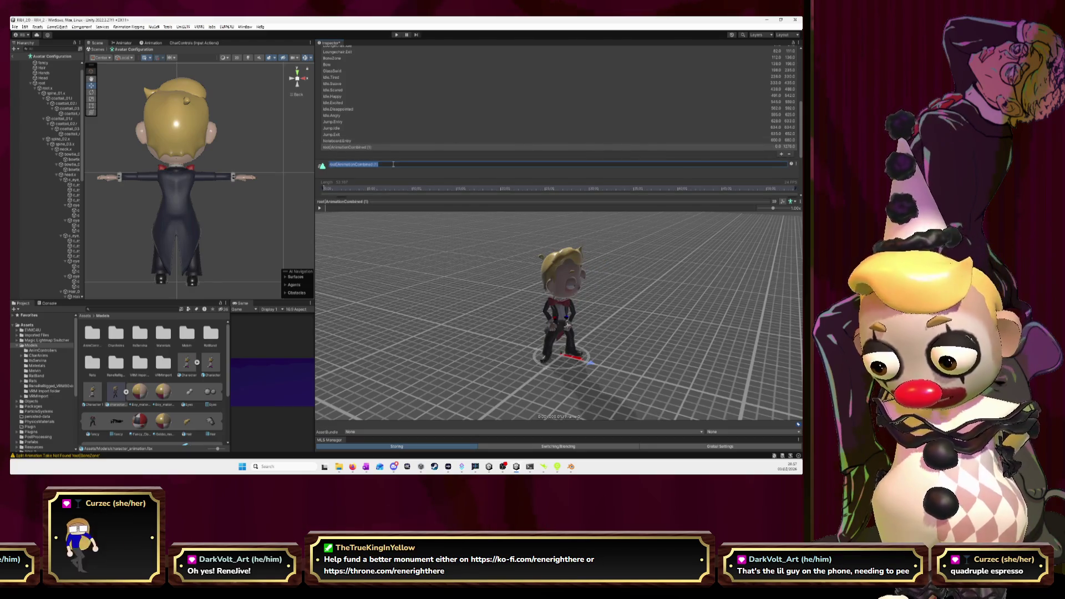
Name the new clip Noteboard.Idle, set its start frame to 681, and play it.
{"action": "type", "text": "Ne"}
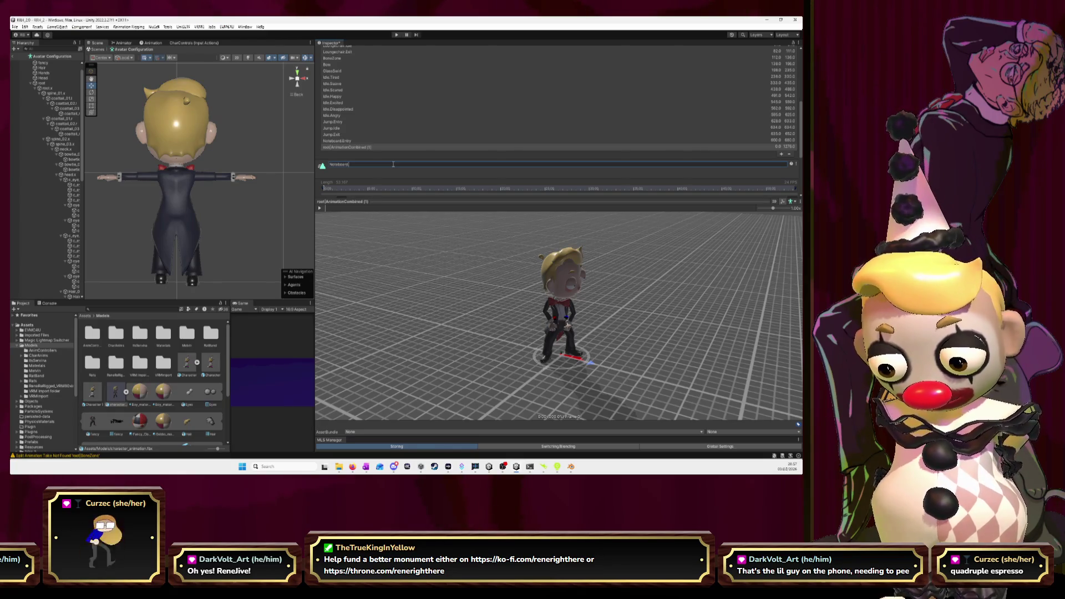
{"action": "key", "text": "Return"}
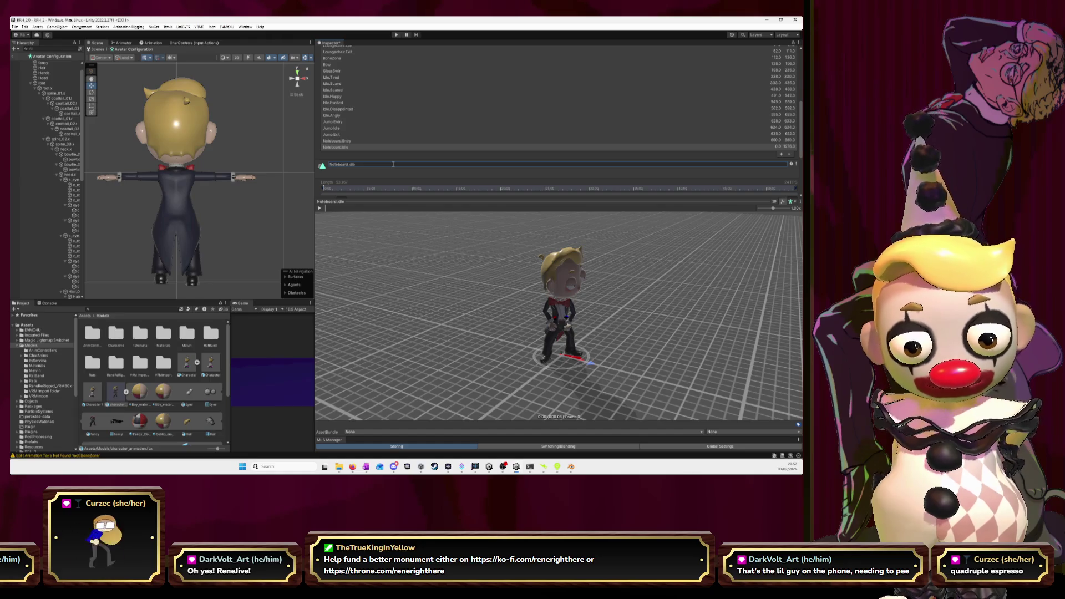
{"action": "scroll", "coordinate": [387, 139], "scroll_direction": "down", "scroll_amount": 1}
{"action": "left_click", "coordinate": [339, 182]}
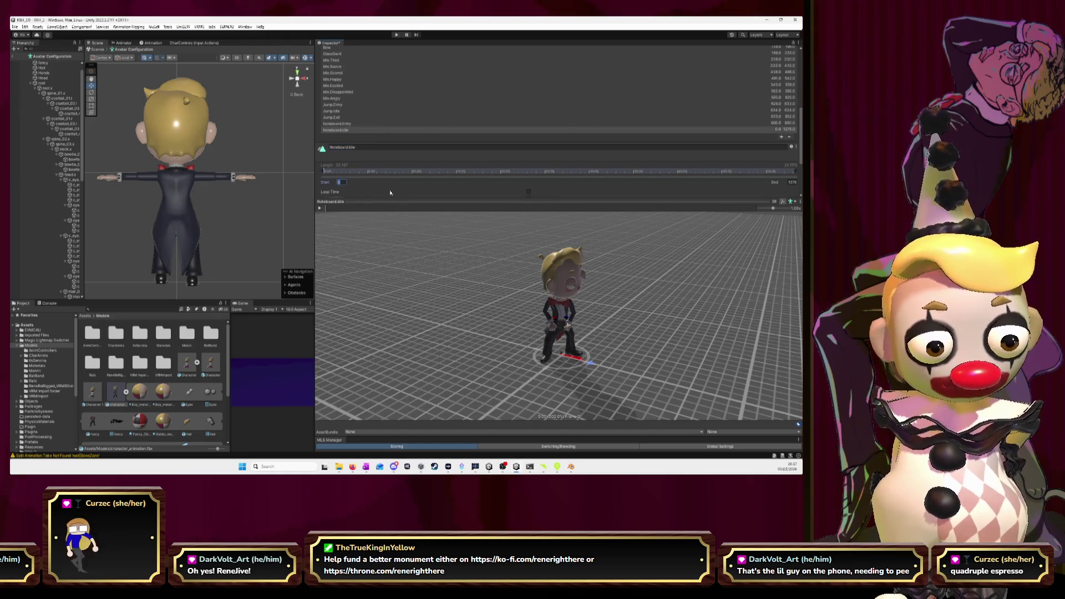
{"action": "type", "text": "681"}
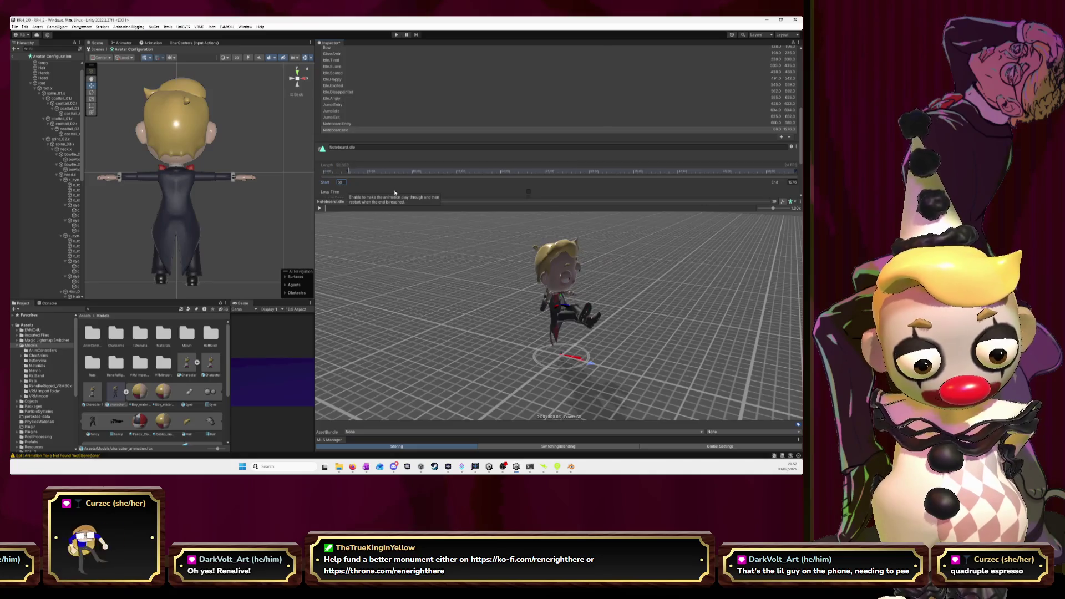
{"action": "left_click", "coordinate": [320, 209]}
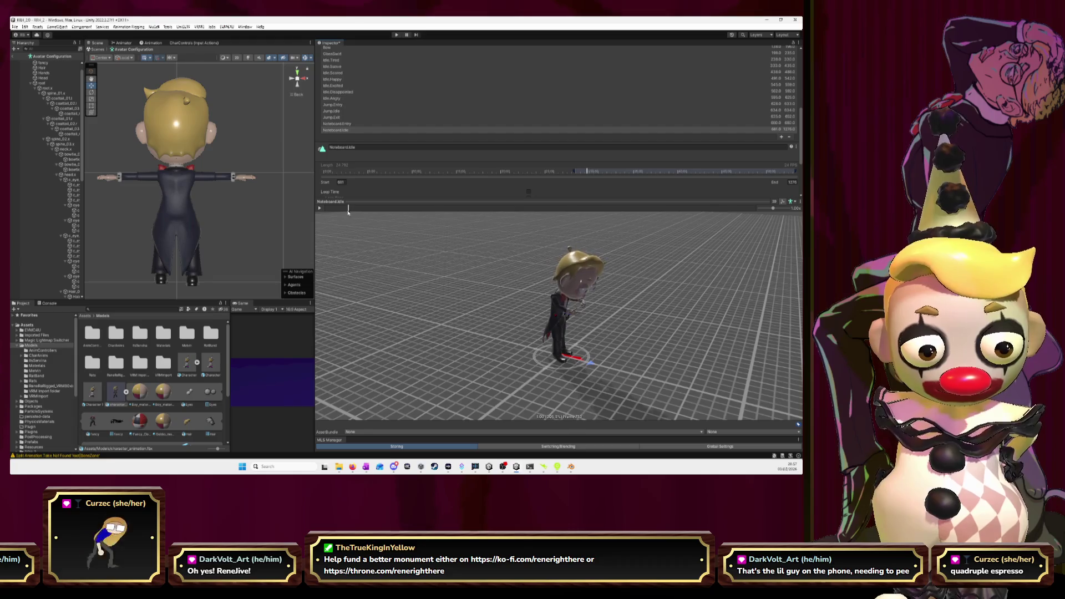
Set Noteboard.Idle's end frame to 710 and view the preview from the front.
{"action": "left_click_drag", "start_coordinate": [354, 210], "coordinate": [348, 214]}
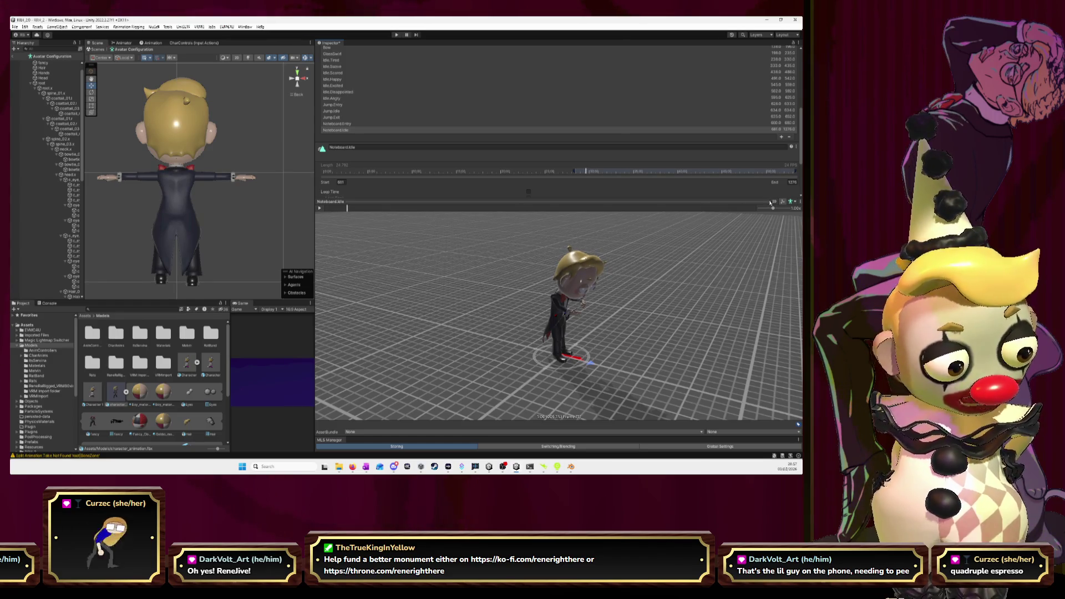
{"action": "left_click", "coordinate": [792, 182]}
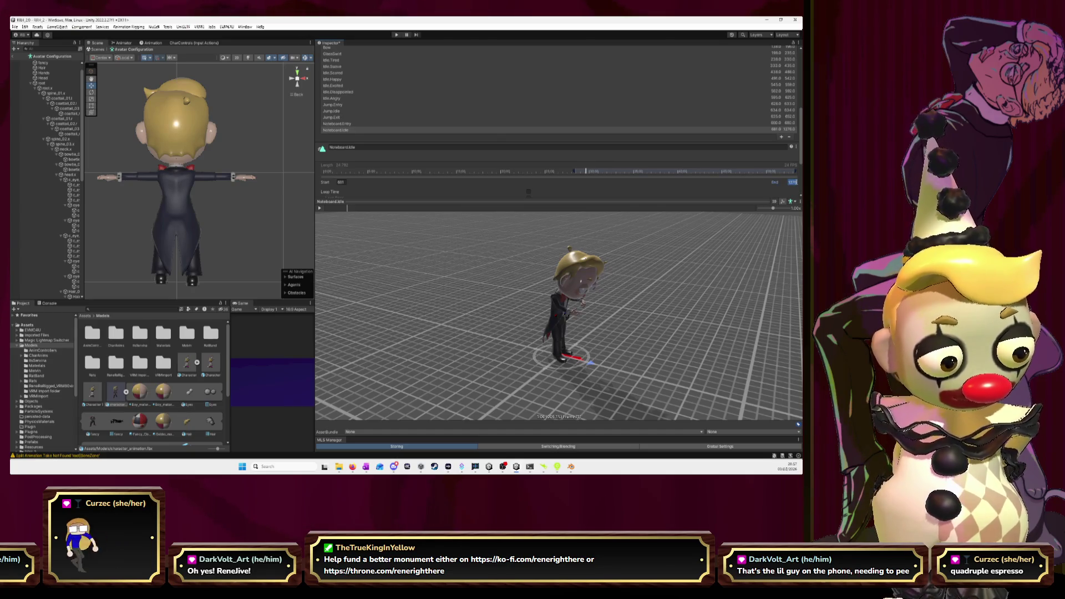
{"action": "type", "text": "71"}
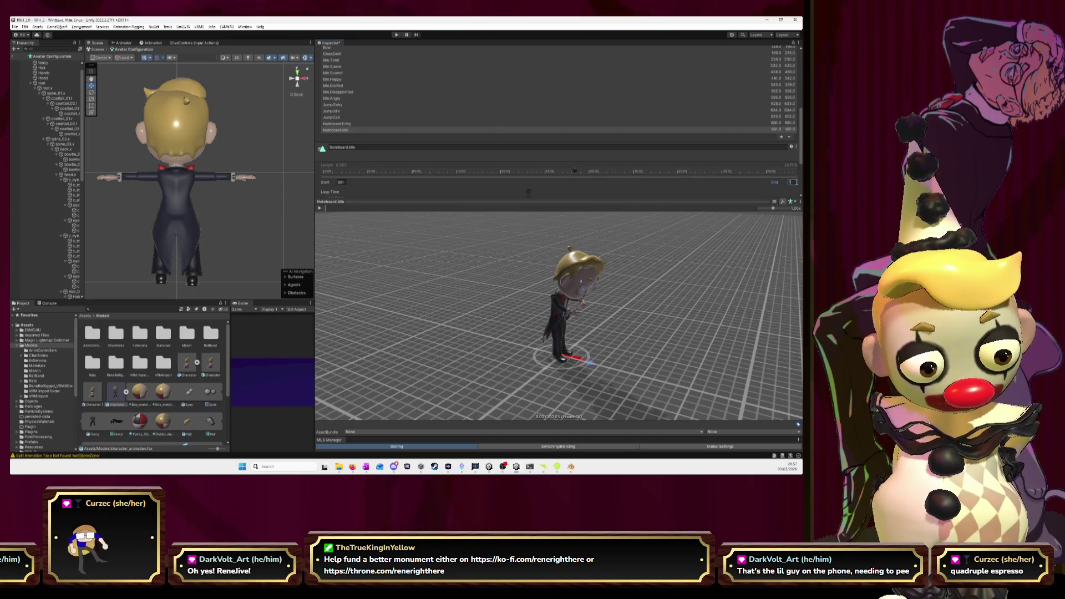
{"action": "type", "text": "0"}
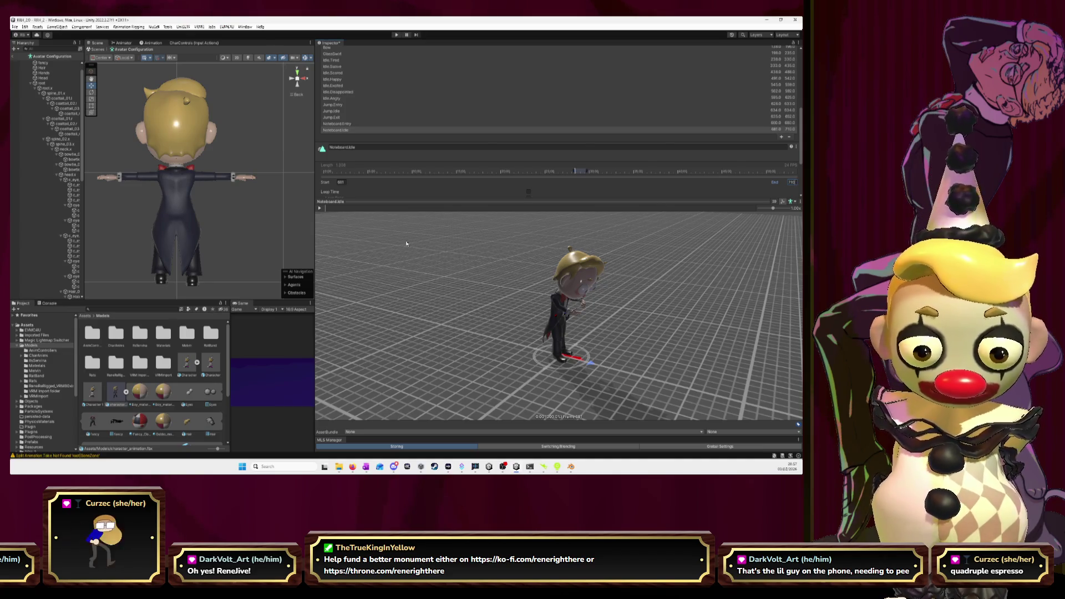
{"action": "left_click", "coordinate": [320, 209]}
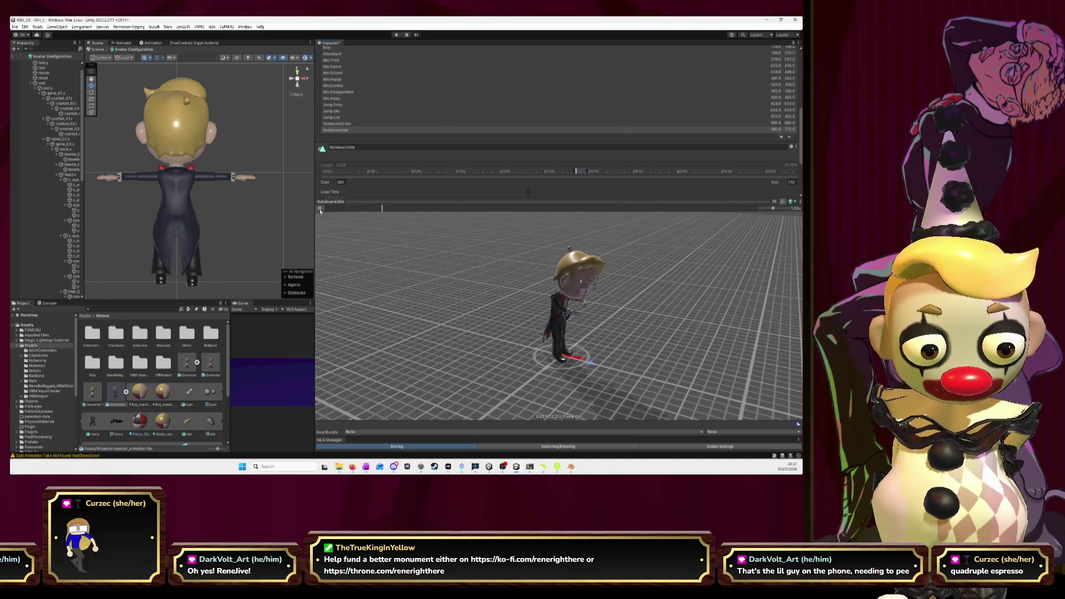
{"action": "left_click_drag", "start_coordinate": [455, 267], "coordinate": [507, 254]}
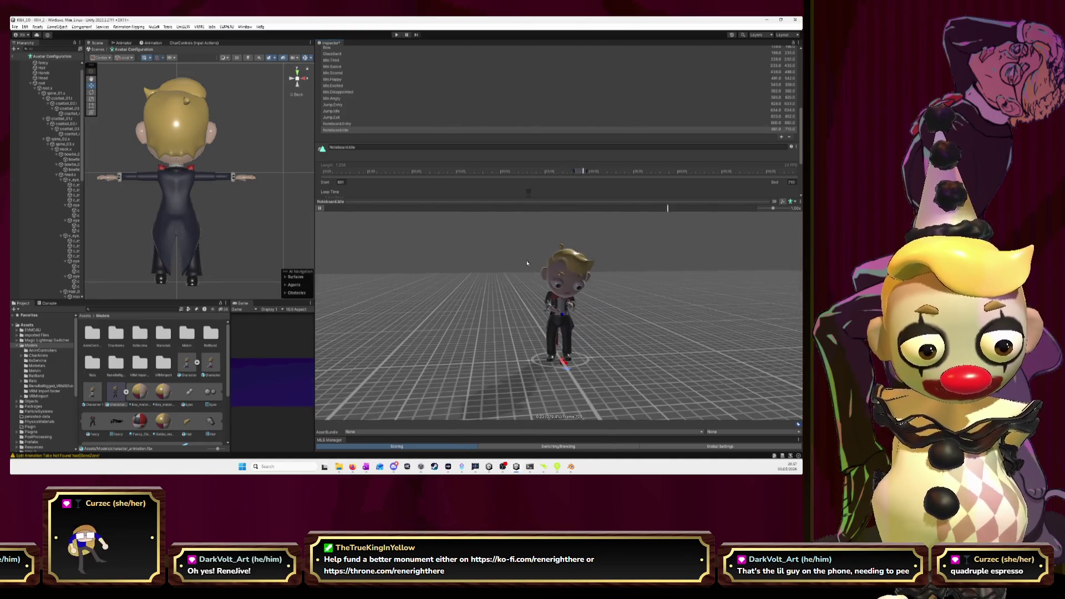
{"action": "scroll", "coordinate": [527, 263], "scroll_direction": "up", "scroll_amount": 3}
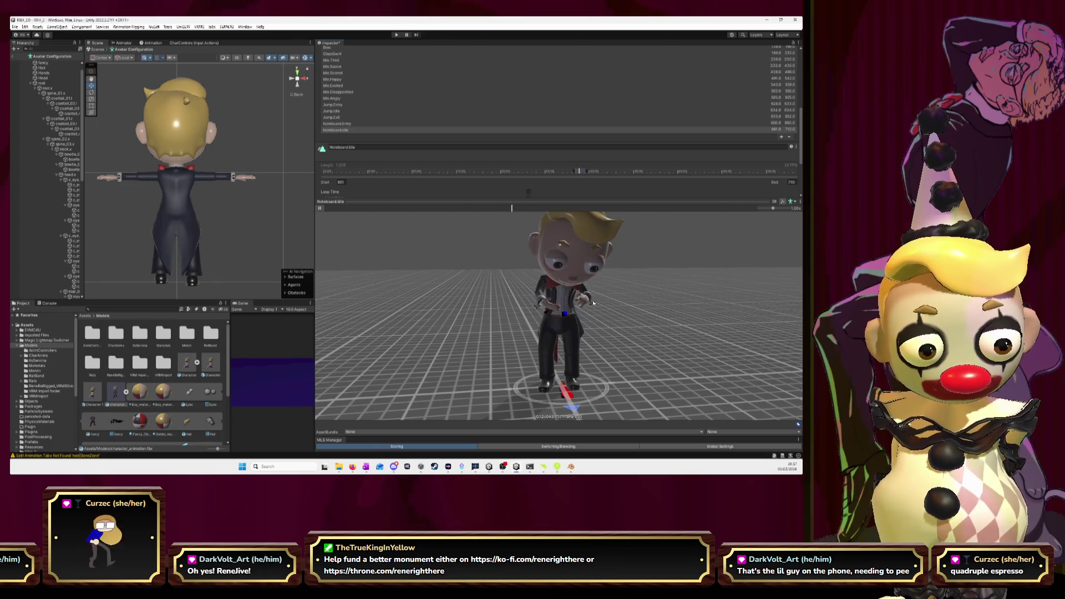
{"action": "left_click", "coordinate": [344, 183]}
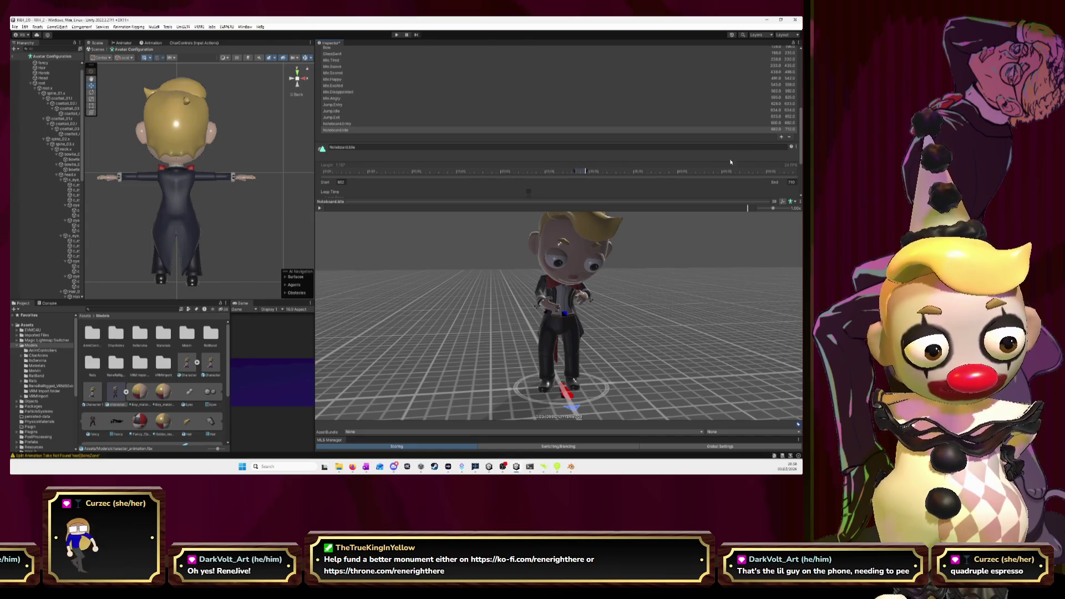
{"action": "left_click", "coordinate": [772, 124]}
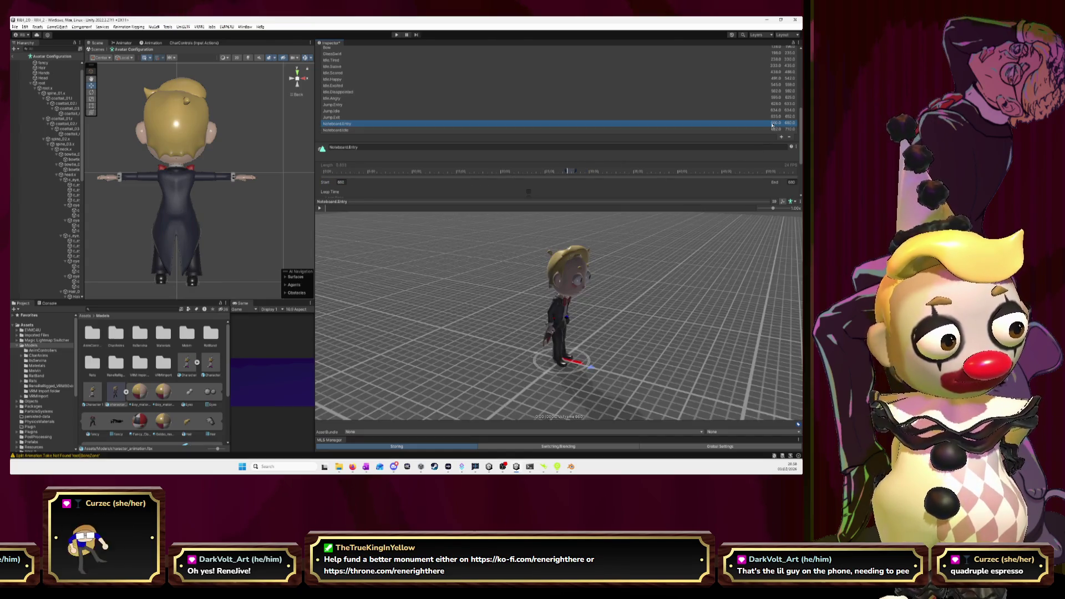
Change Noteboard.Entry's end frame to 681, check its preview, and add a clip after Noteboard.Idle.
{"action": "left_click", "coordinate": [797, 183]}
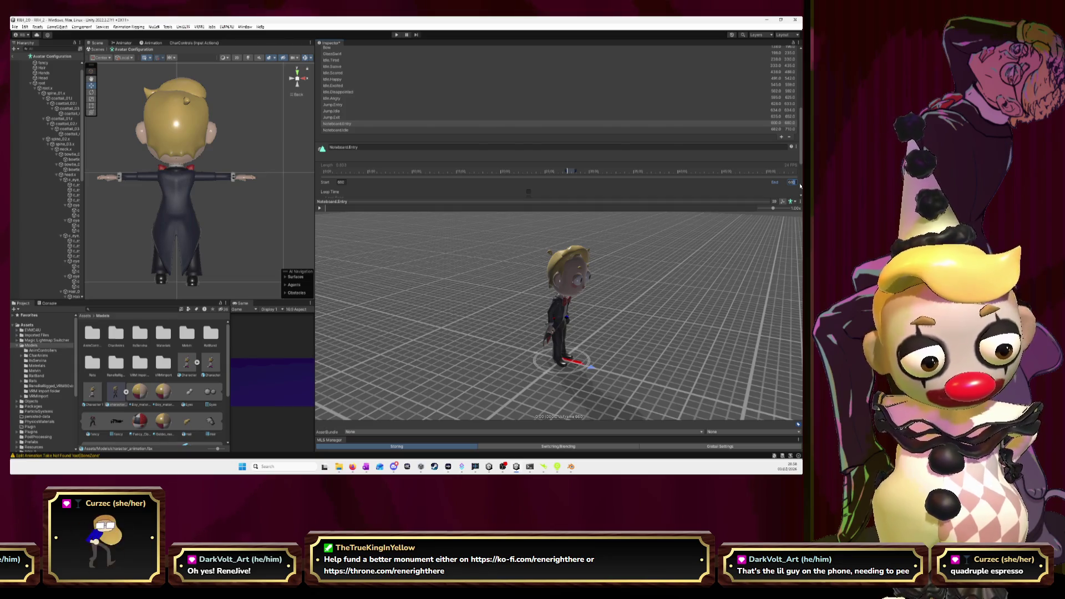
{"action": "type", "text": "681"}
{"action": "left_click", "coordinate": [319, 208]}
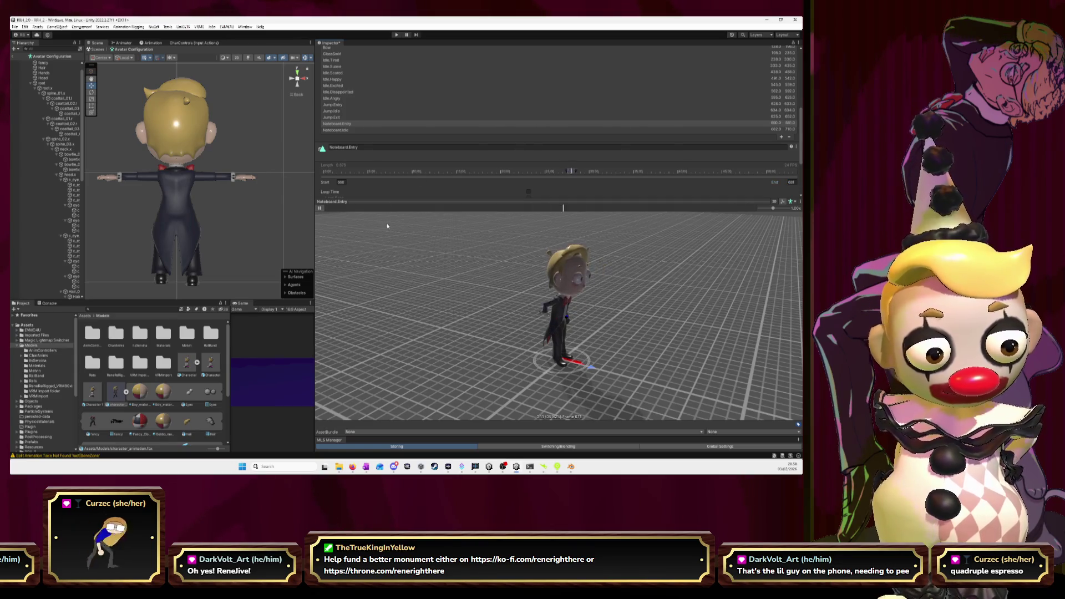
{"action": "left_click", "coordinate": [320, 209]}
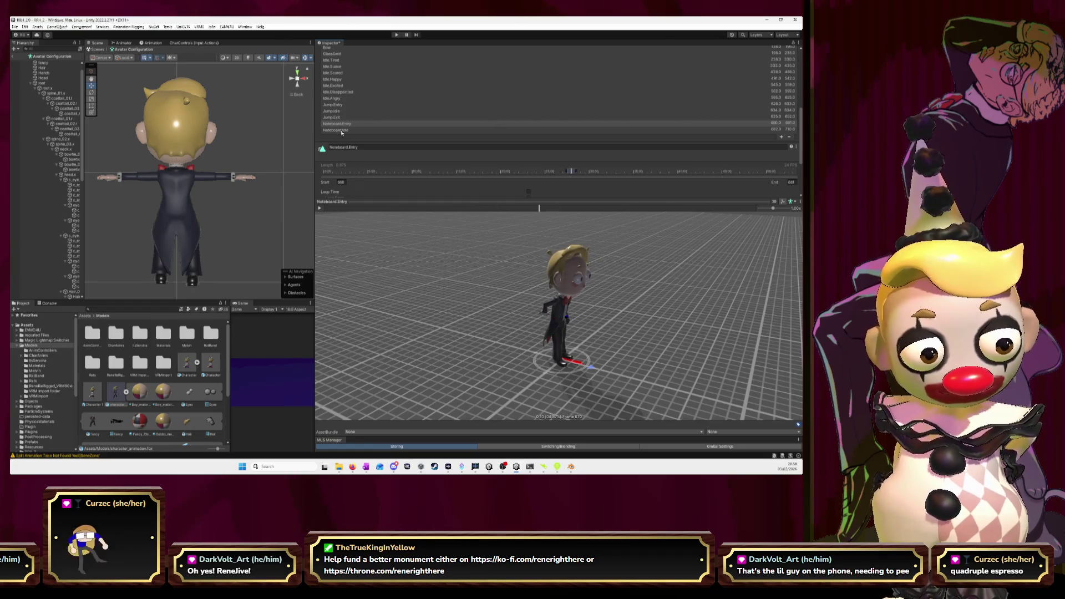
{"action": "left_click", "coordinate": [342, 131]}
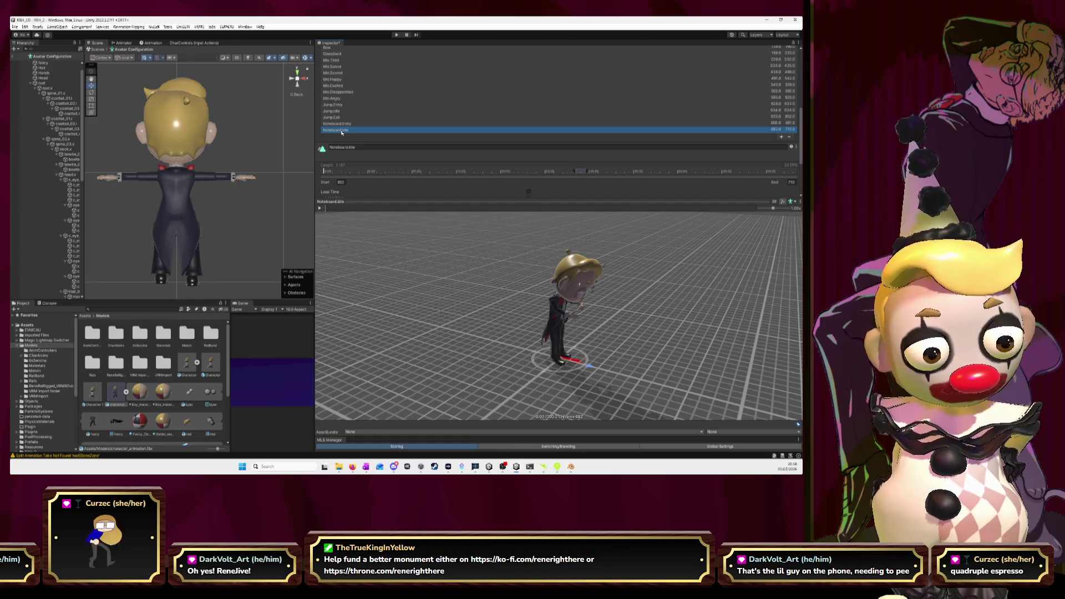
{"action": "left_click", "coordinate": [781, 137]}
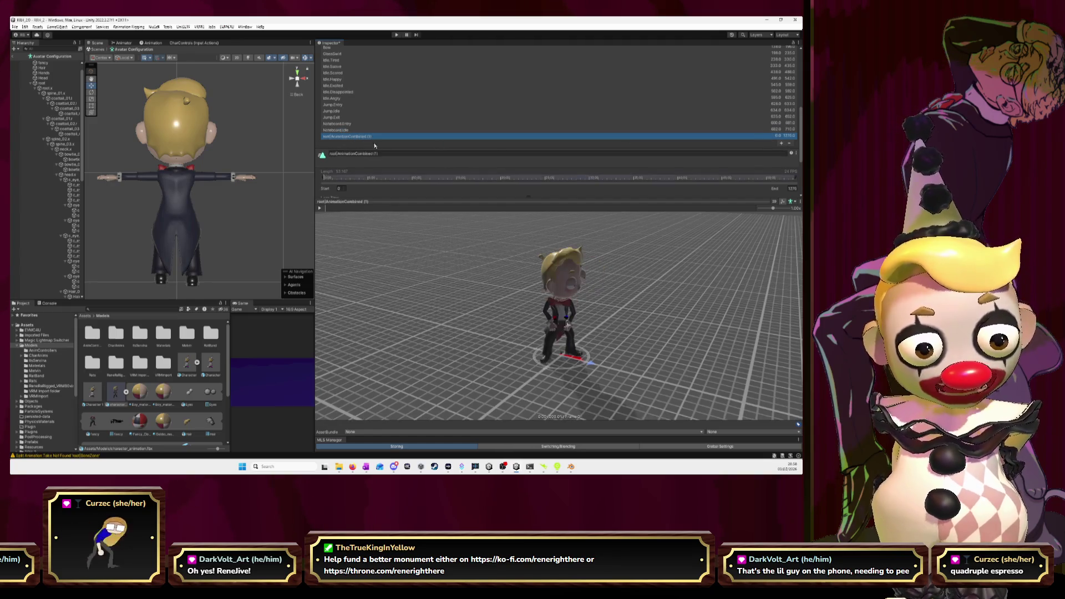
Name the new clip Noteboard.Exit and set its start frame to 711.
{"action": "left_click", "coordinate": [387, 154]}
{"action": "type", "text": "Noteboard.Exit"}
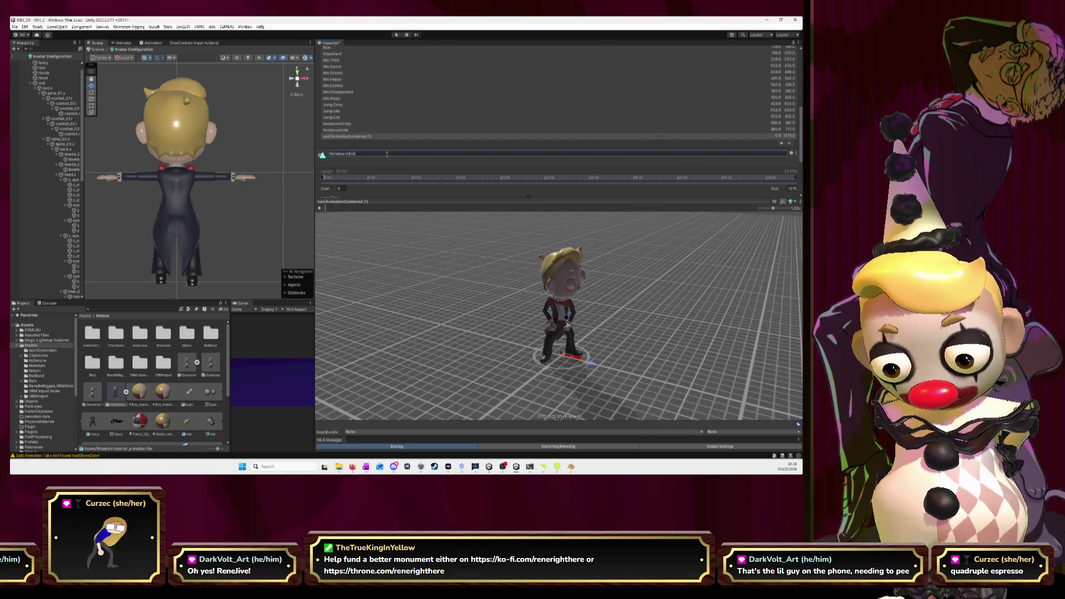
{"action": "key", "text": "Return"}
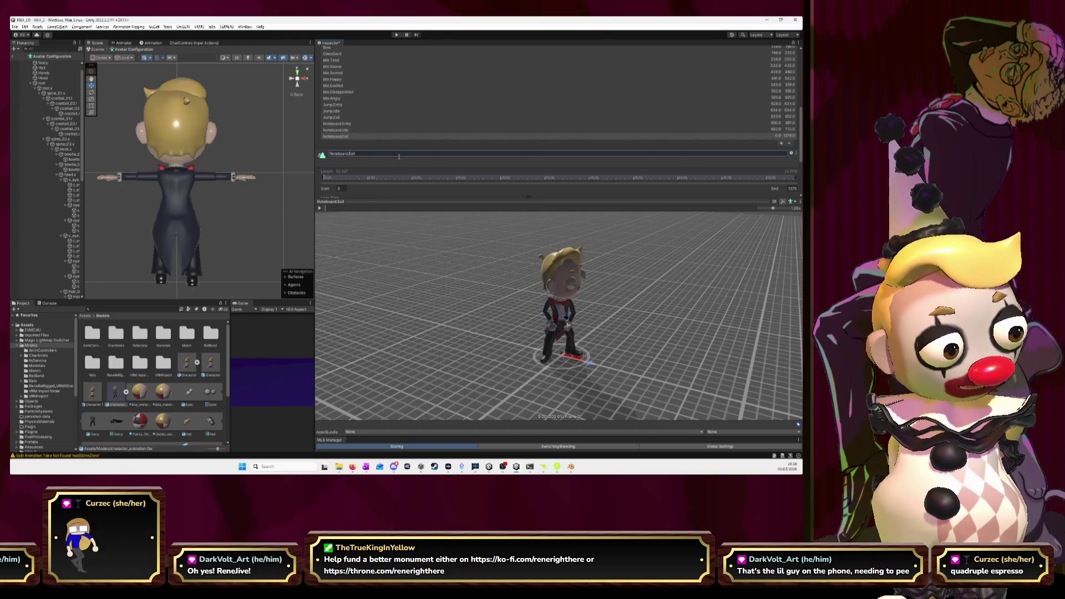
{"action": "left_click", "coordinate": [339, 189]}
{"action": "type", "text": "7"}
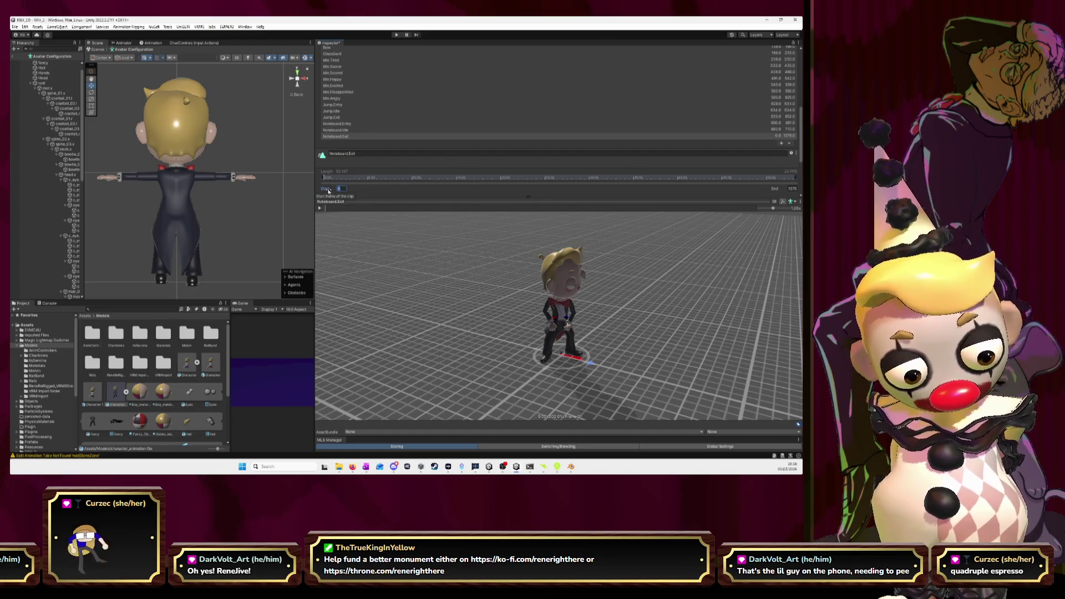
{"action": "type", "text": "11"}
{"action": "left_click", "coordinate": [324, 209]}
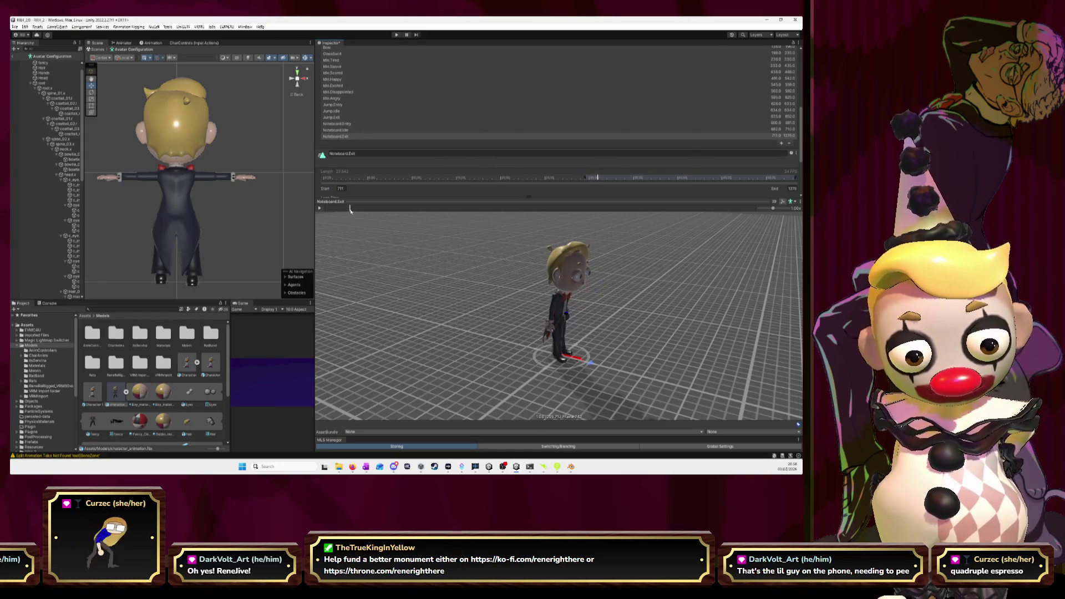
{"action": "left_click_drag", "start_coordinate": [350, 209], "coordinate": [352, 210]}
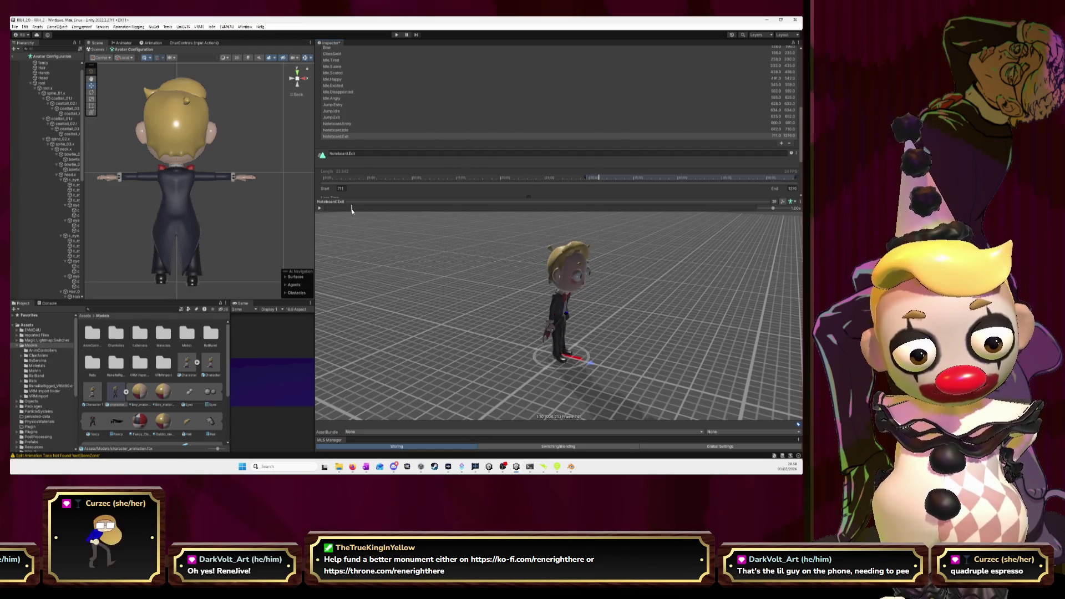
Set Noteboard.Exit's end frame to 745, play it, and compare against Blender's animation.
{"action": "left_click", "coordinate": [792, 189]}
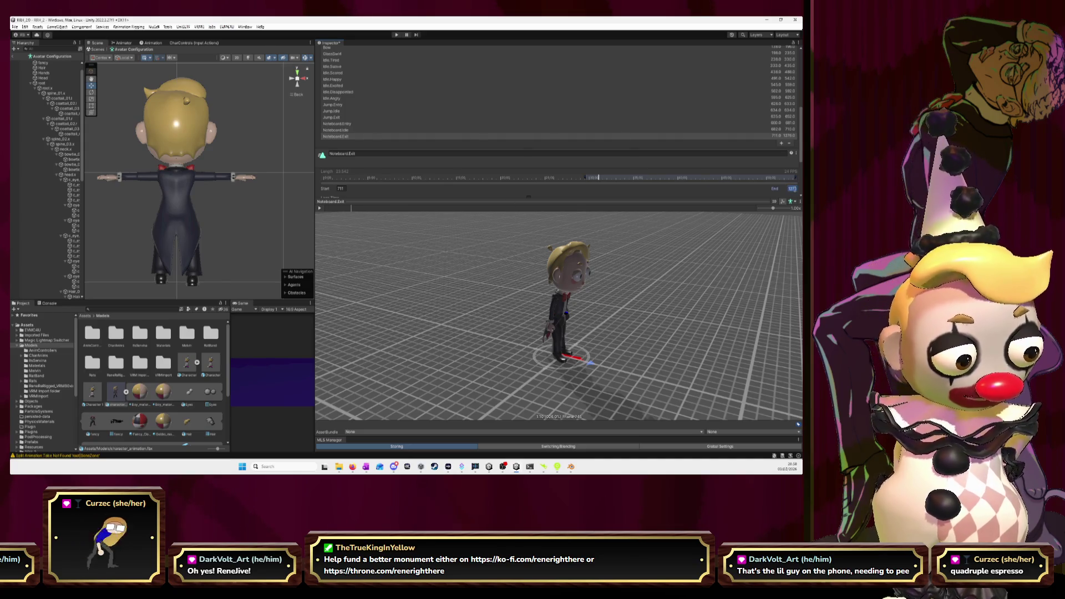
{"action": "type", "text": "754"}
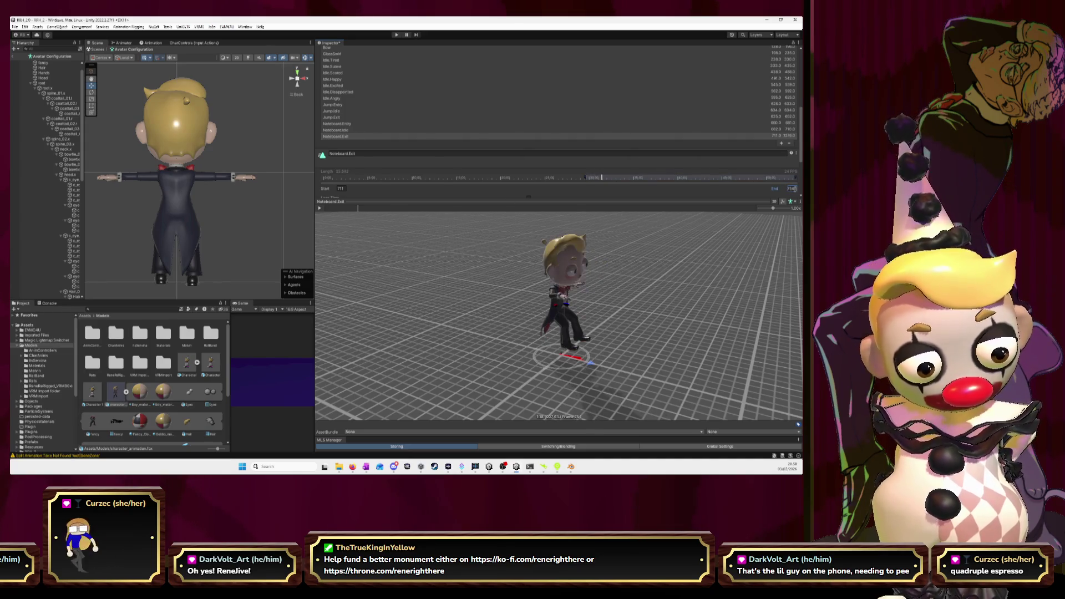
{"action": "key", "text": "BackSpace"}
{"action": "key", "text": "BackSpace"}
{"action": "type", "text": "45"}
{"action": "left_click", "coordinate": [322, 210]}
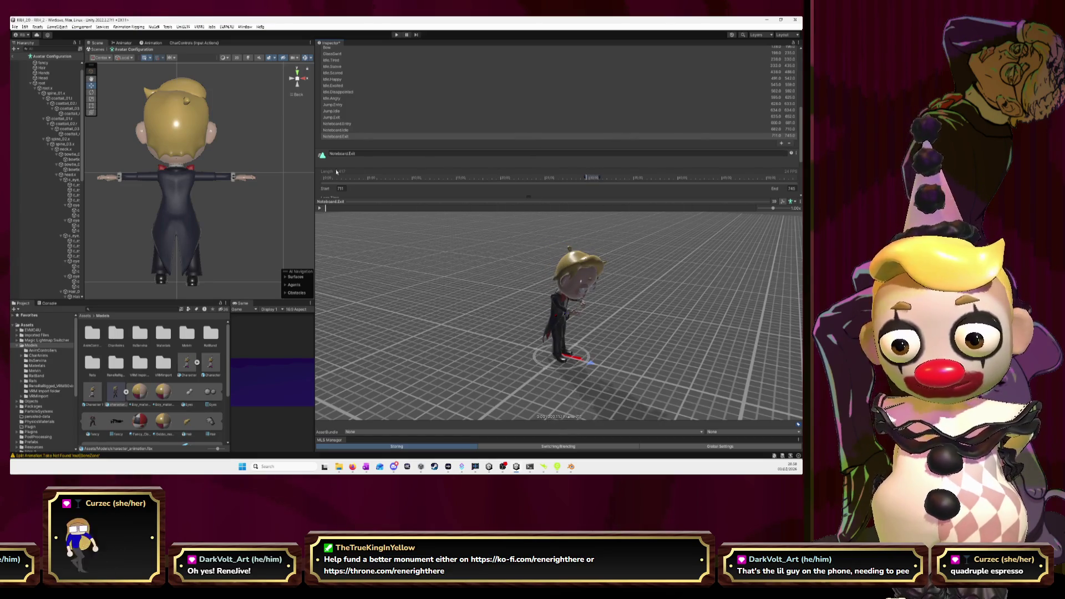
{"action": "key", "text": "alt+Tab"}
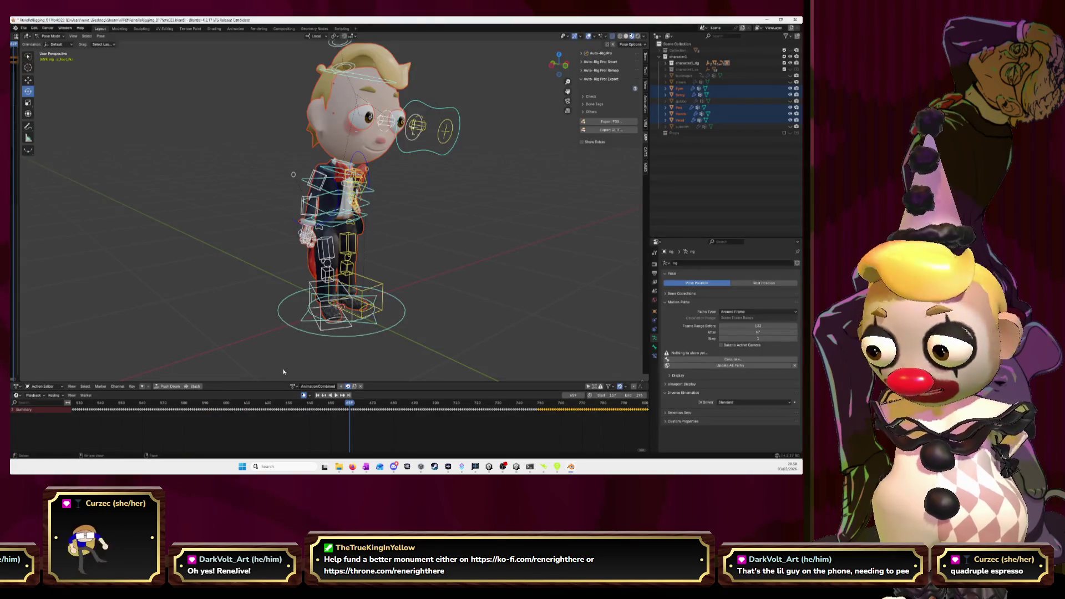
{"action": "key", "text": "space"}
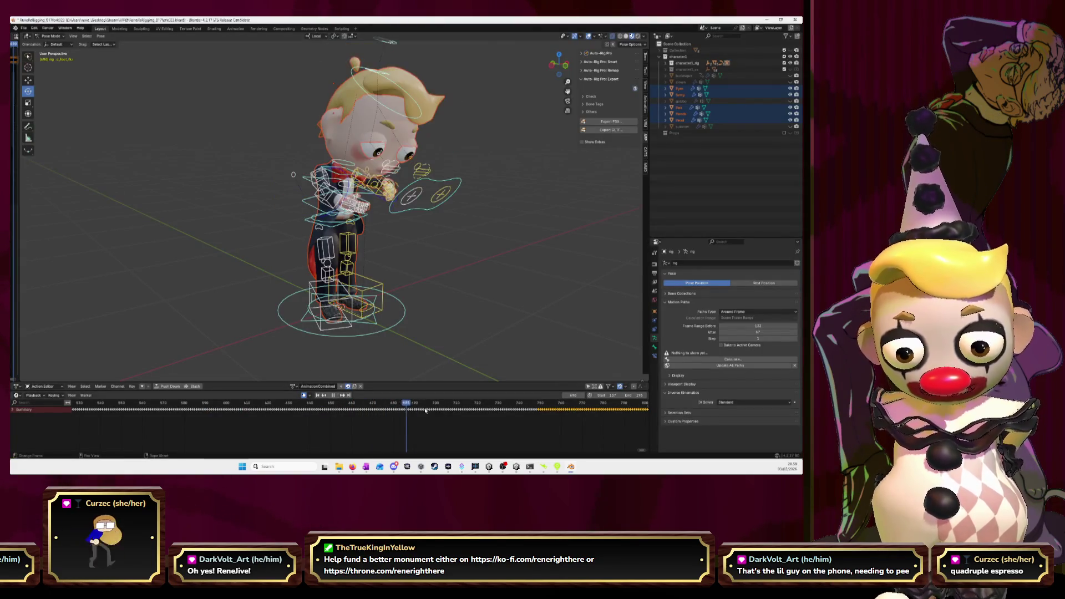
{"action": "key", "text": "space"}
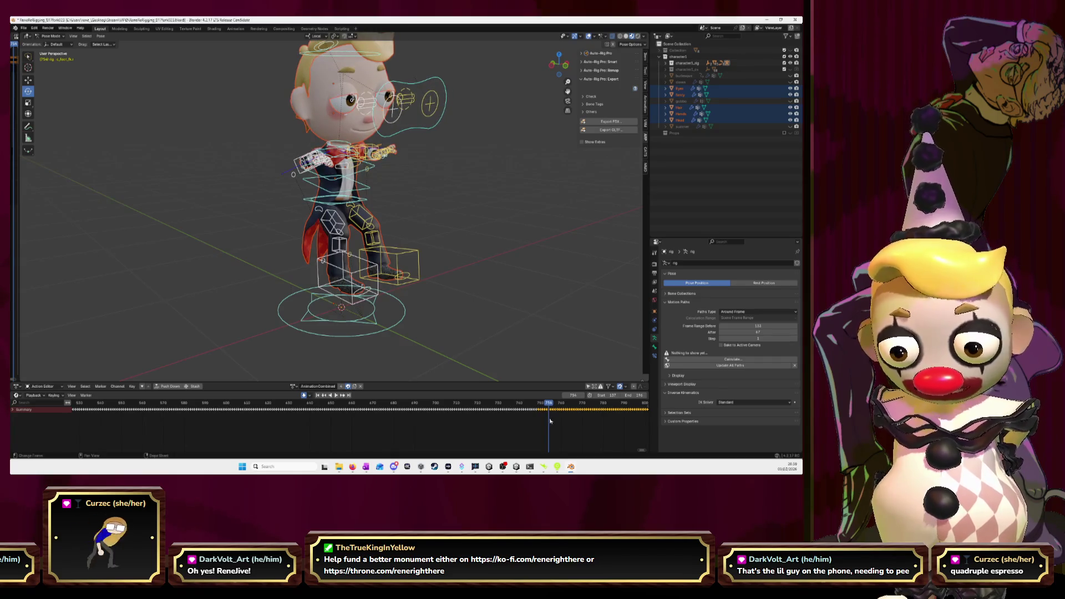
{"action": "key", "text": "alt+Tab"}
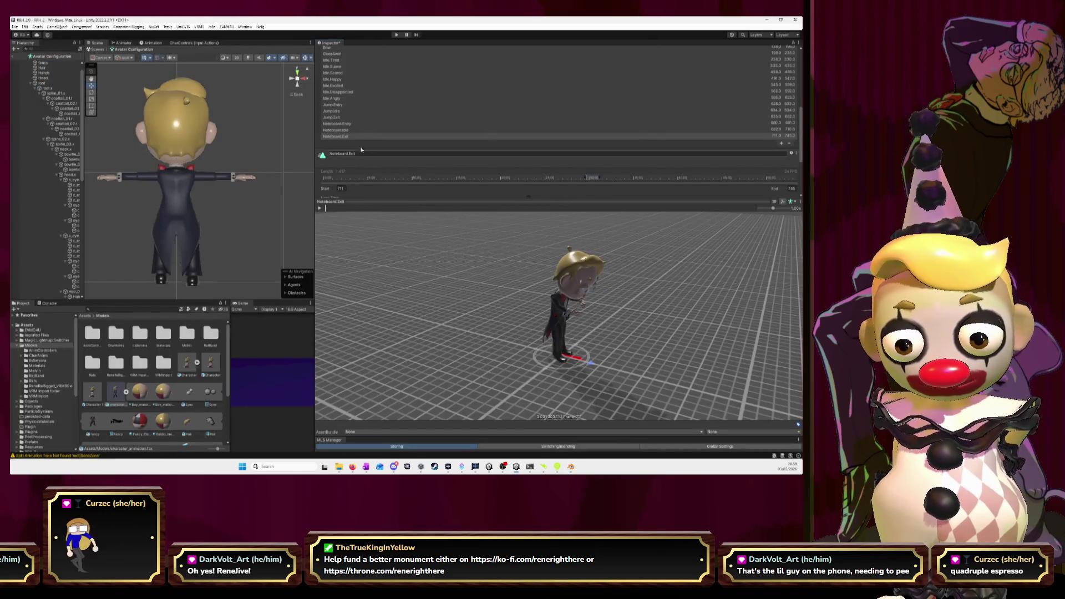
Add a new clip named Piano.Play after Noteboard.Exit with its start frame set to 747.
{"action": "left_click", "coordinate": [782, 144]}
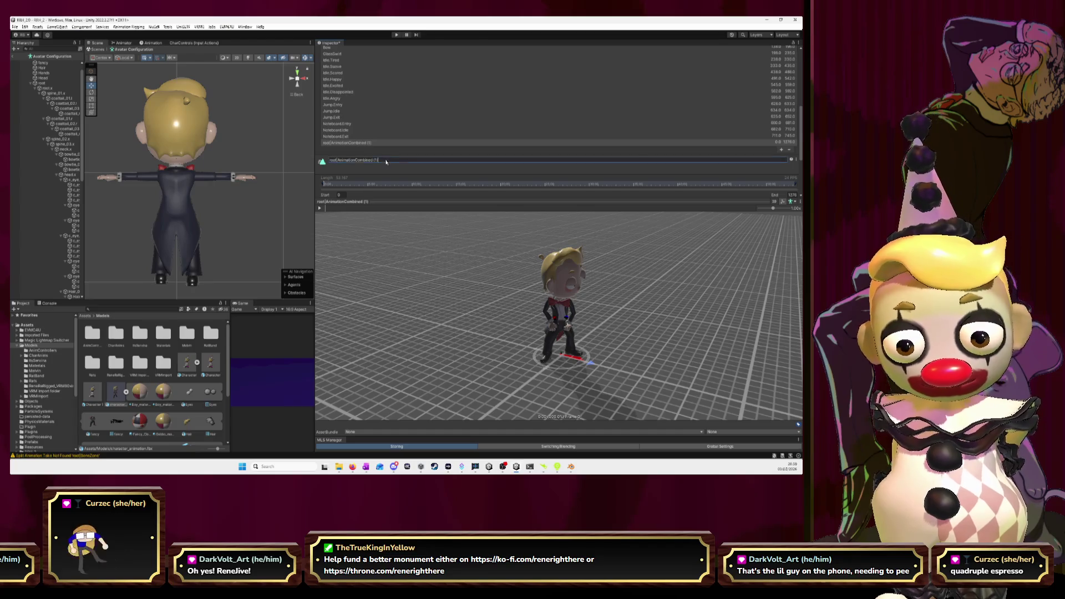
{"action": "left_click", "coordinate": [386, 160]}
{"action": "type", "text": "Piano"}
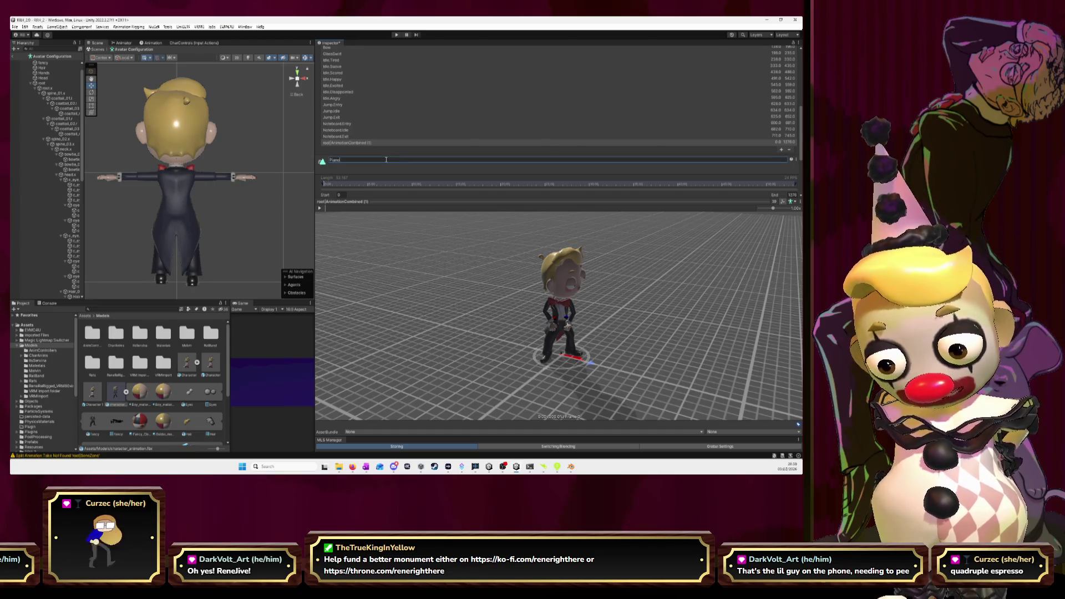
{"action": "type", "text": " Play"}
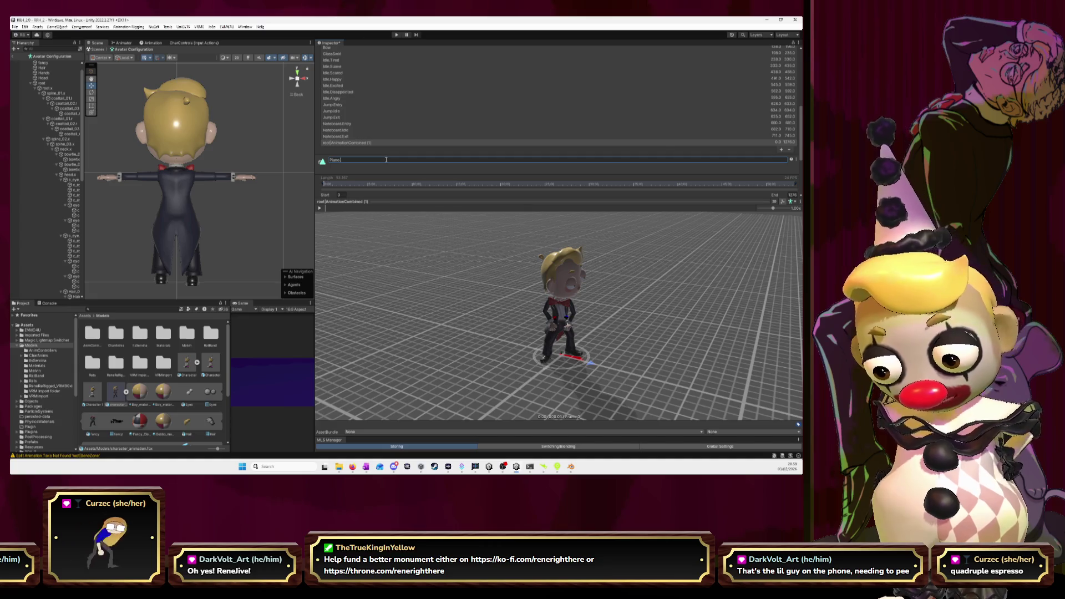
{"action": "key", "text": "Return"}
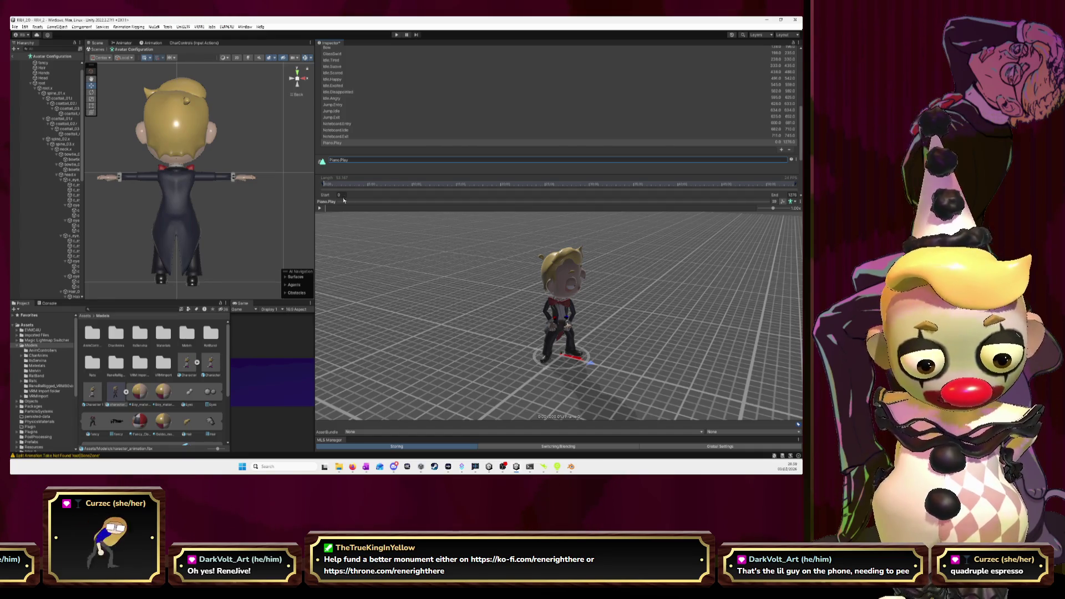
{"action": "left_click", "coordinate": [339, 195]}
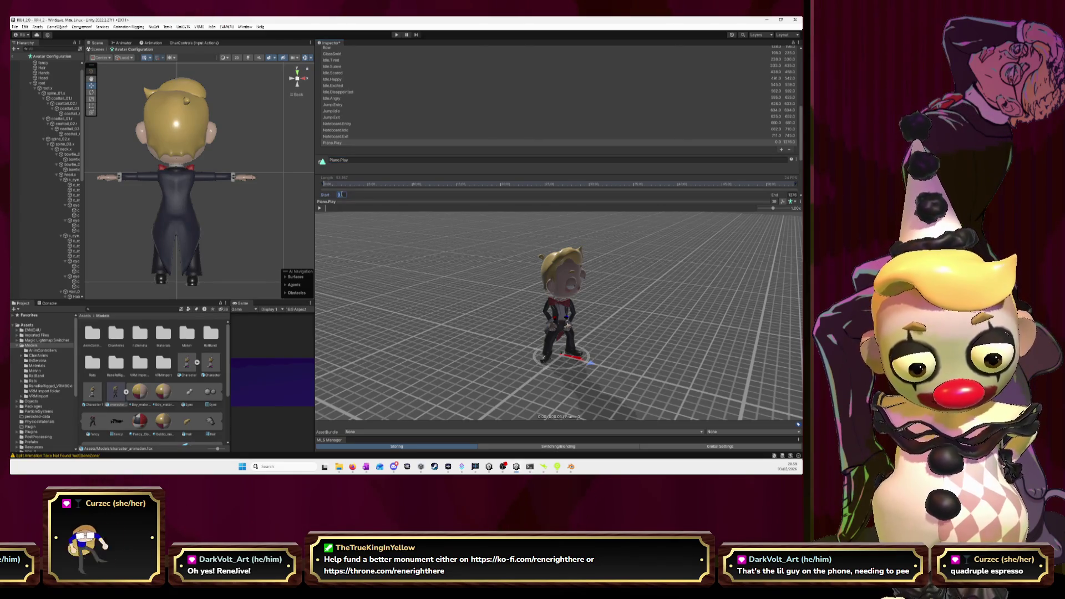
{"action": "type", "text": "747"}
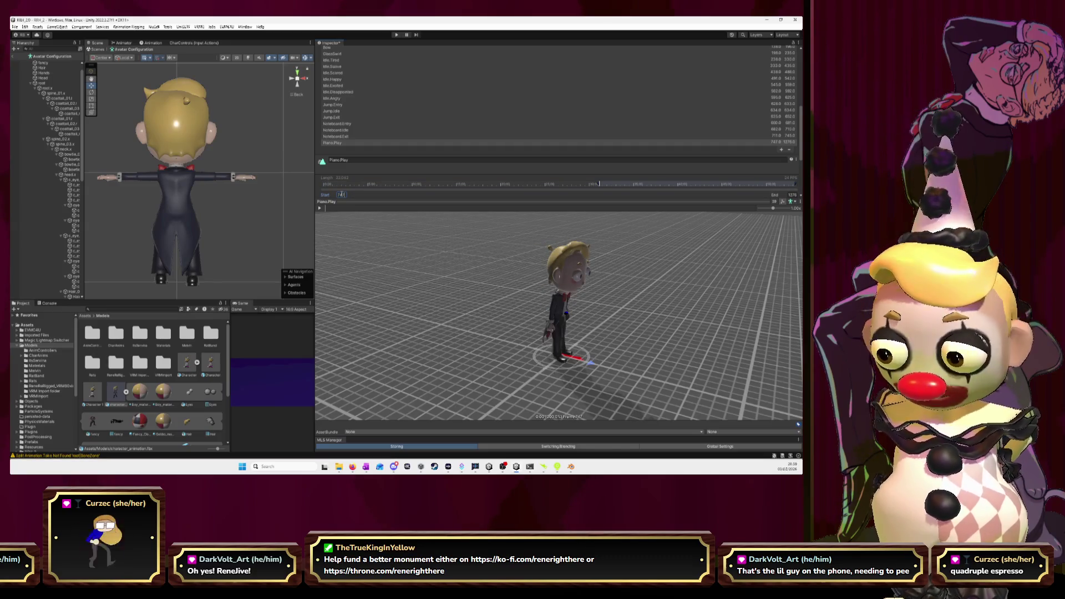
{"action": "left_click", "coordinate": [366, 129]}
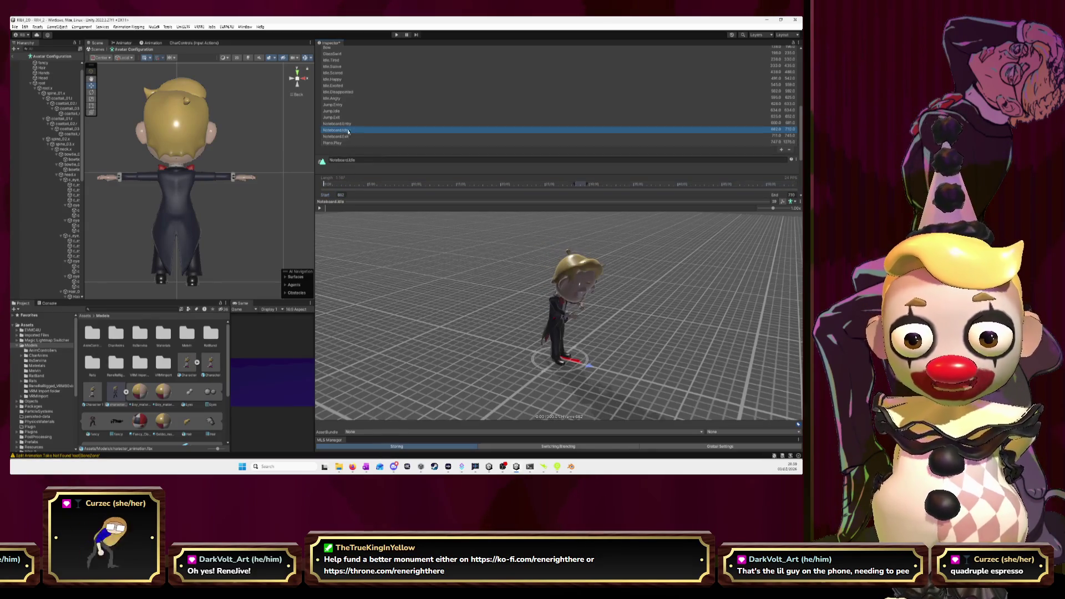
Review the Jump.Exit, Jump.Idle and Jump.Entry clip settings in the Clips list.
{"action": "scroll", "coordinate": [422, 149], "scroll_direction": "down", "scroll_amount": 2}
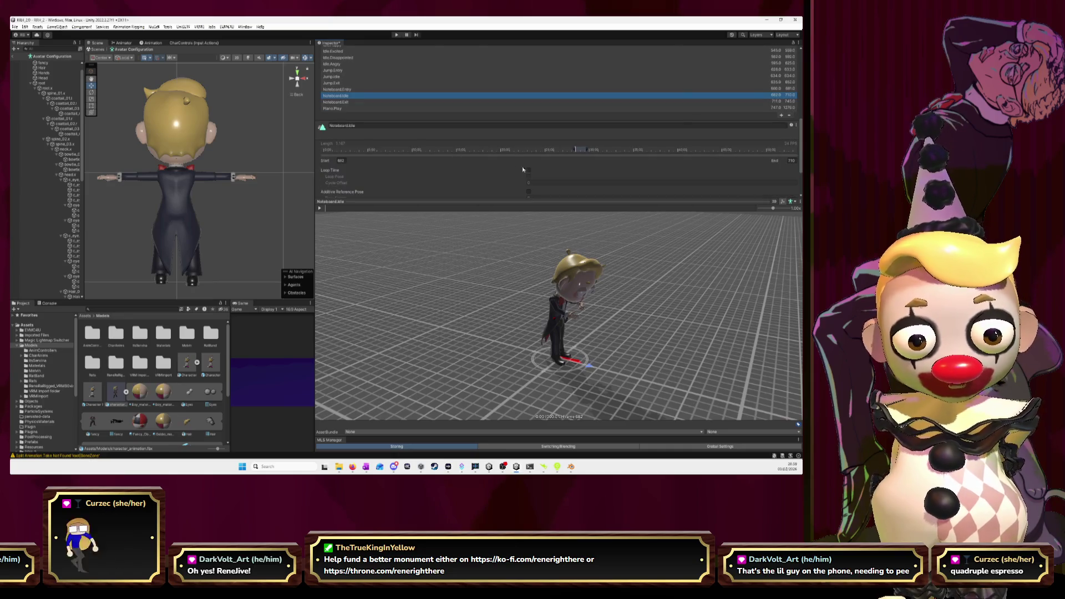
{"action": "left_click", "coordinate": [340, 93]}
{"action": "key", "text": "Up"}
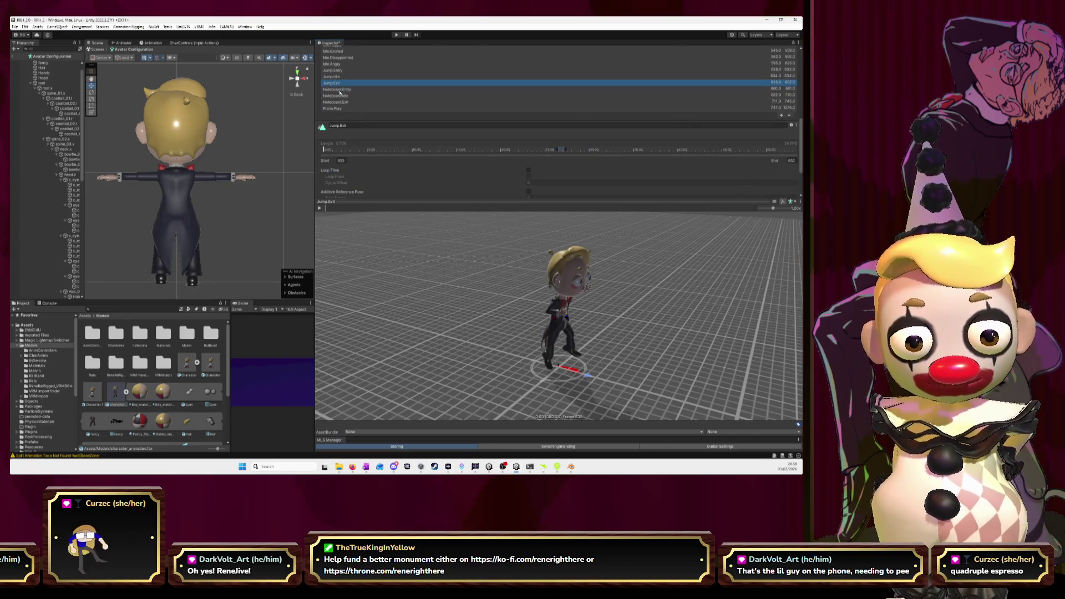
{"action": "key", "text": "Up"}
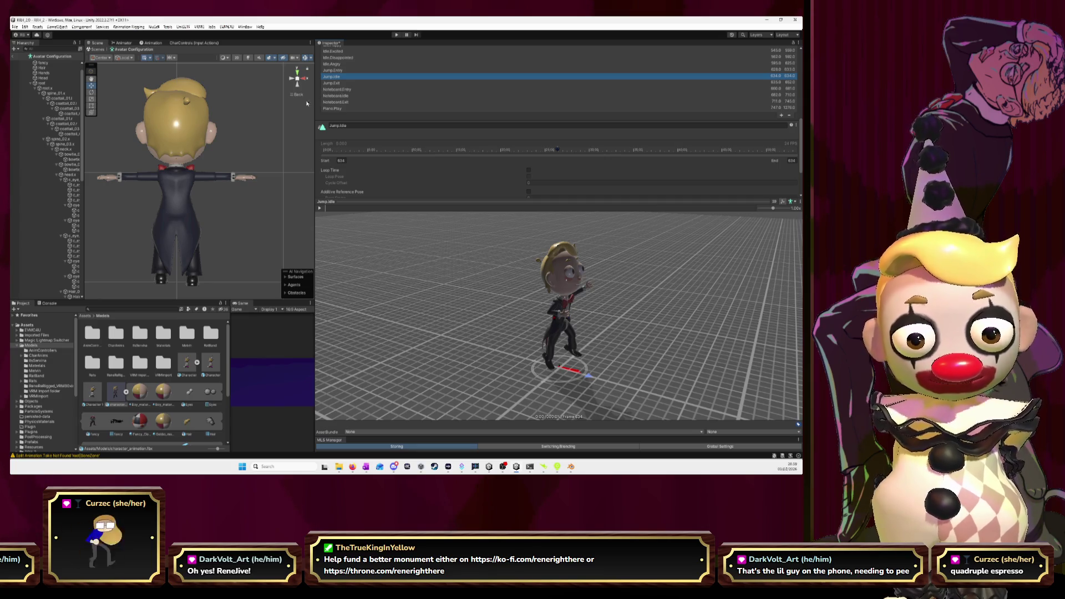
{"action": "left_click", "coordinate": [337, 72]}
Turn on Loop Time for the Idle.Angry clip and the Piano.Play clip.
{"action": "key", "text": "Up"}
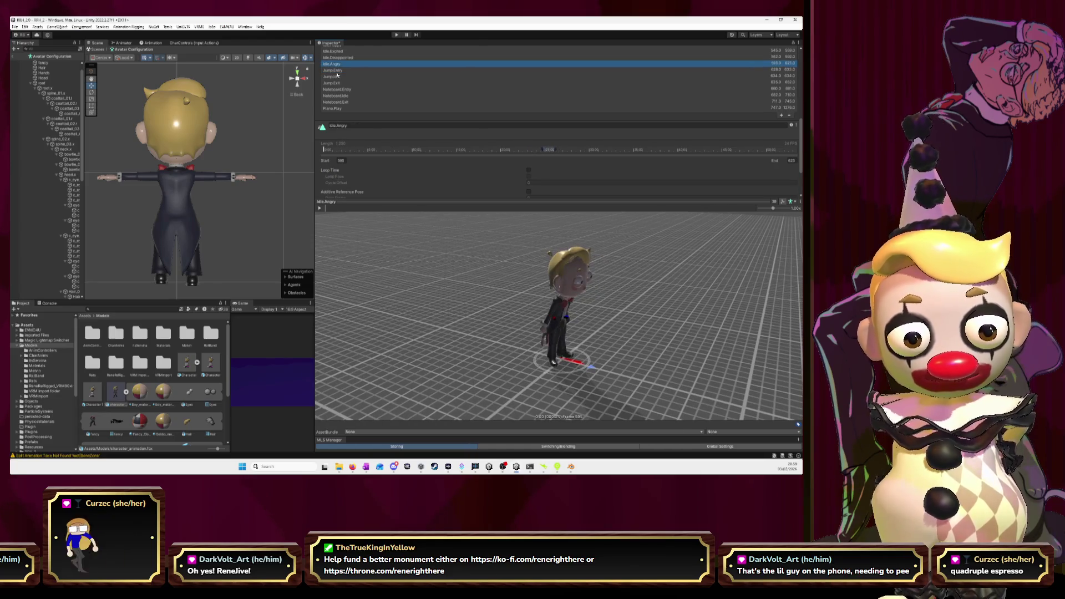
{"action": "left_click", "coordinate": [528, 170]}
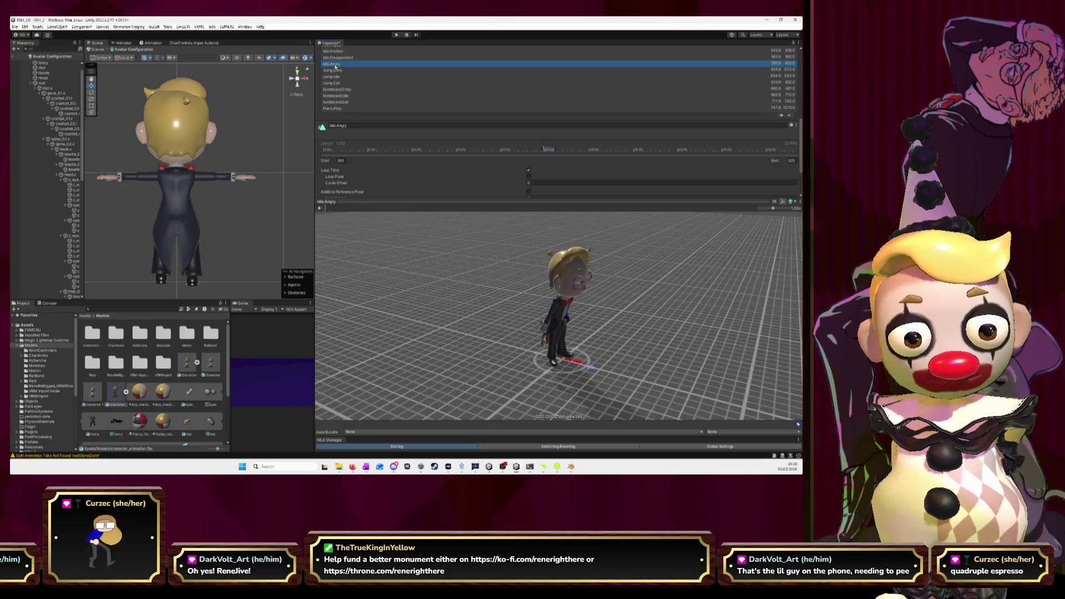
{"action": "key", "text": "Up"}
{"action": "key", "text": "Up"}
{"action": "scroll", "coordinate": [335, 66], "scroll_direction": "up", "scroll_amount": 3}
{"action": "key", "text": "Down"}
{"action": "key", "text": "Down"}
{"action": "key", "text": "Down"}
{"action": "key", "text": "Down"}
{"action": "key", "text": "Down"}
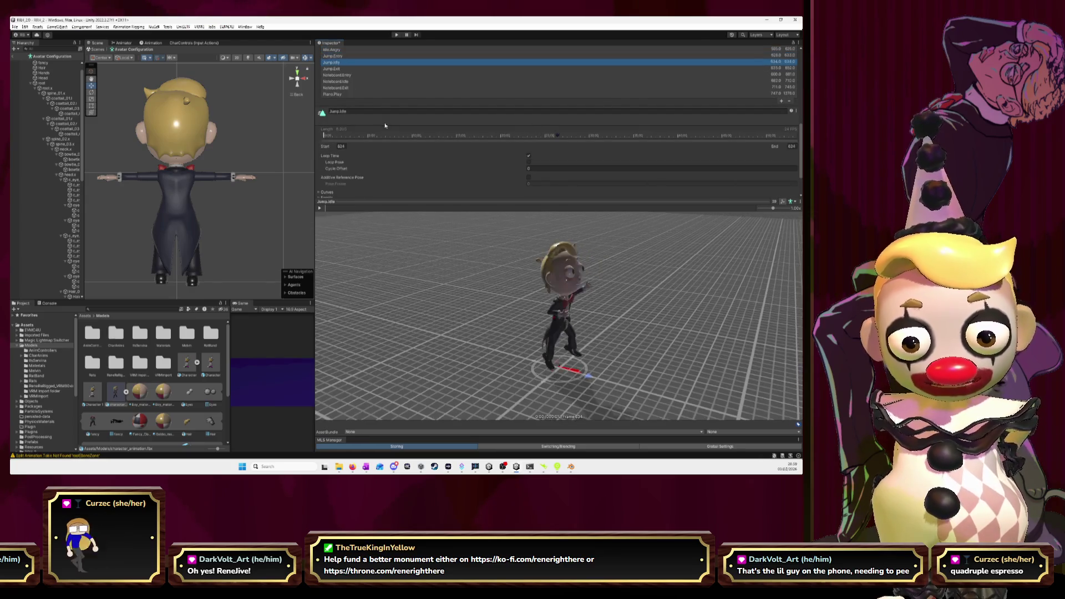
{"action": "key", "text": "Down"}
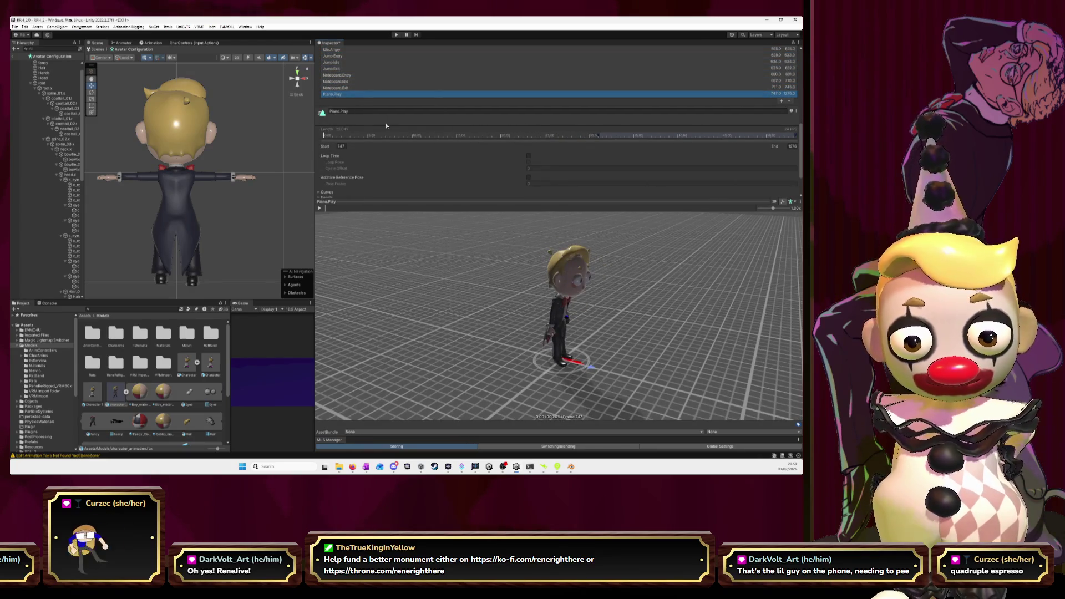
{"action": "left_click", "coordinate": [528, 157]}
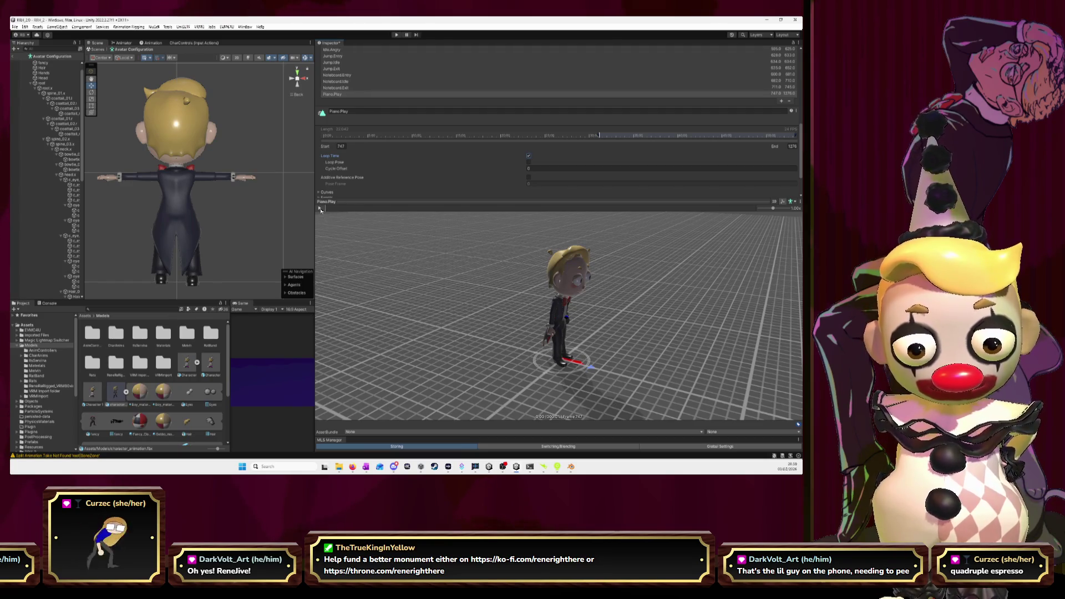
Set Piano.Play's start frame to 749 while playing and scrubbing its preview.
{"action": "left_click", "coordinate": [327, 209]}
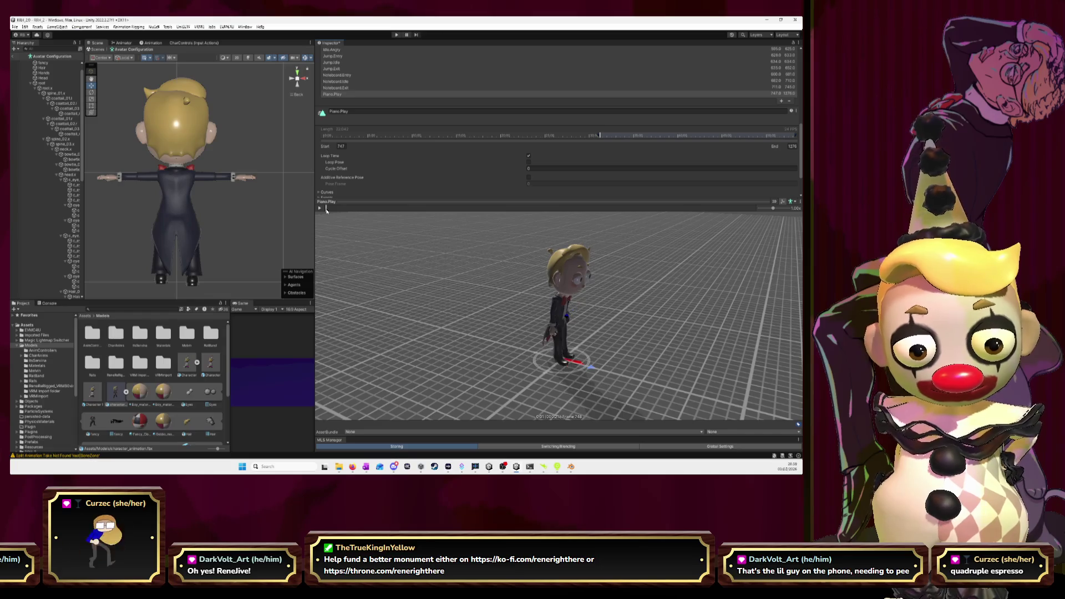
{"action": "left_click", "coordinate": [344, 146]}
{"action": "type", "text": "749"}
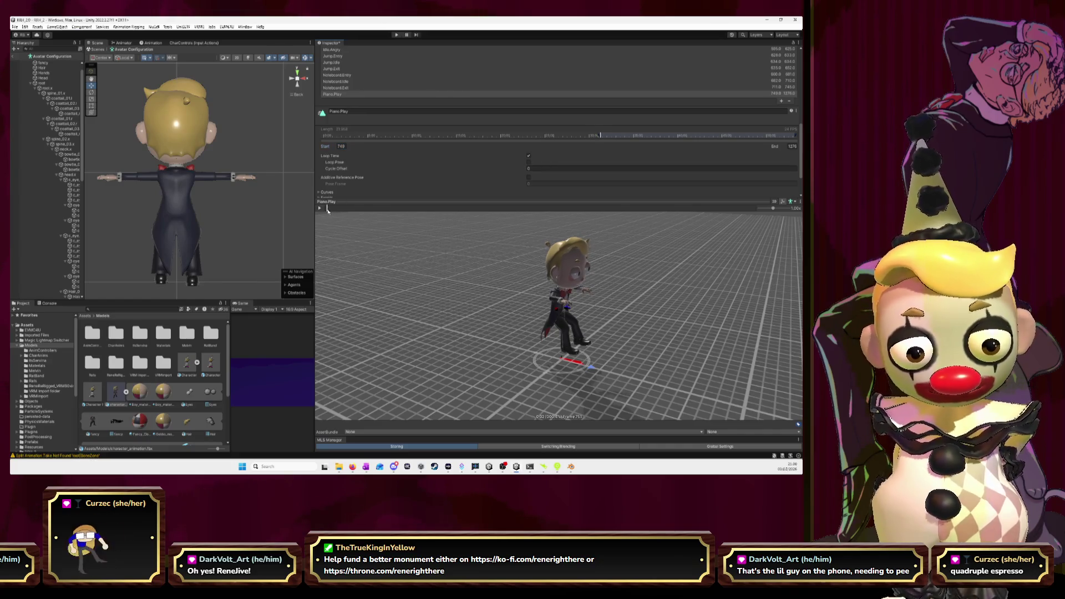
{"action": "mouse_move", "coordinate": [327, 208]}
{"action": "left_mouse_down"}
{"action": "mouse_move", "coordinate": [561, 208]}
{"action": "mouse_move", "coordinate": [459, 210]}
{"action": "mouse_move", "coordinate": [487, 212]}
{"action": "left_mouse_up"}
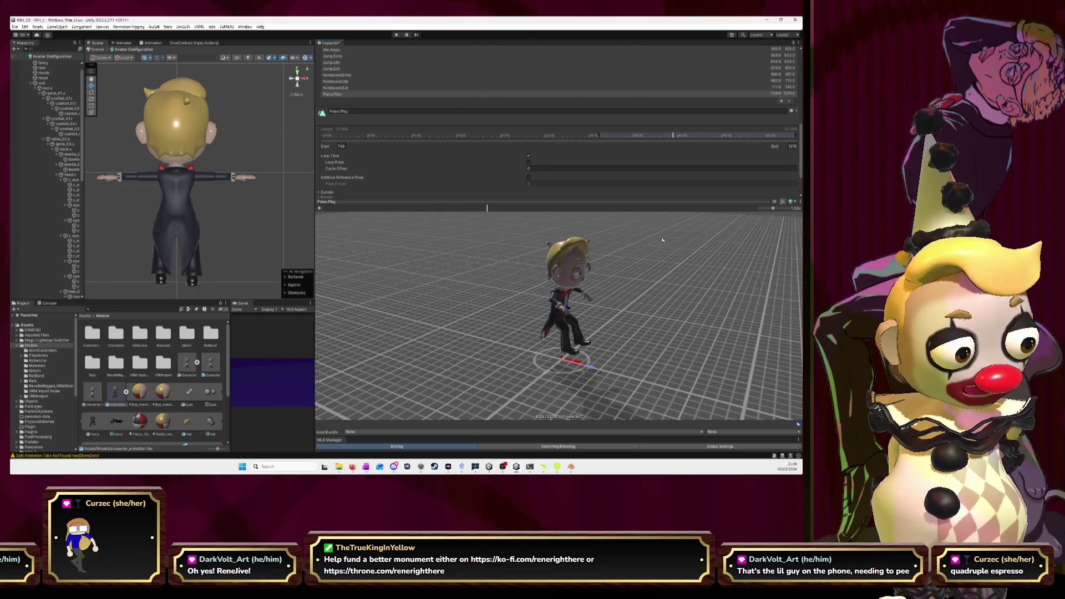
Set Piano.Play's end frame to 947 and view the looping preview from the front.
{"action": "left_click", "coordinate": [792, 145]}
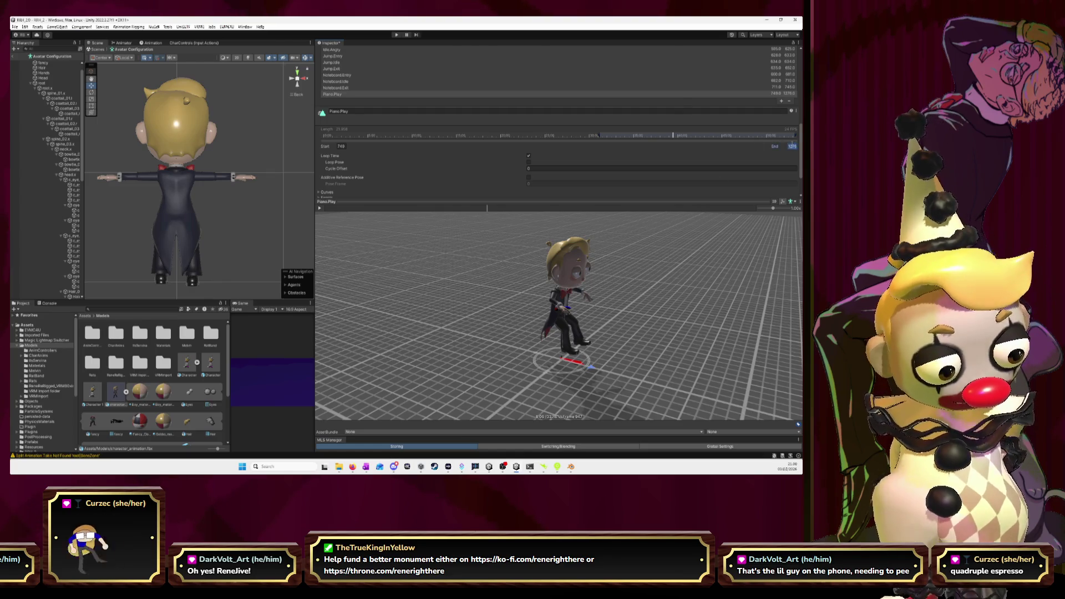
{"action": "key", "text": "BackSpace"}
{"action": "type", "text": "947"}
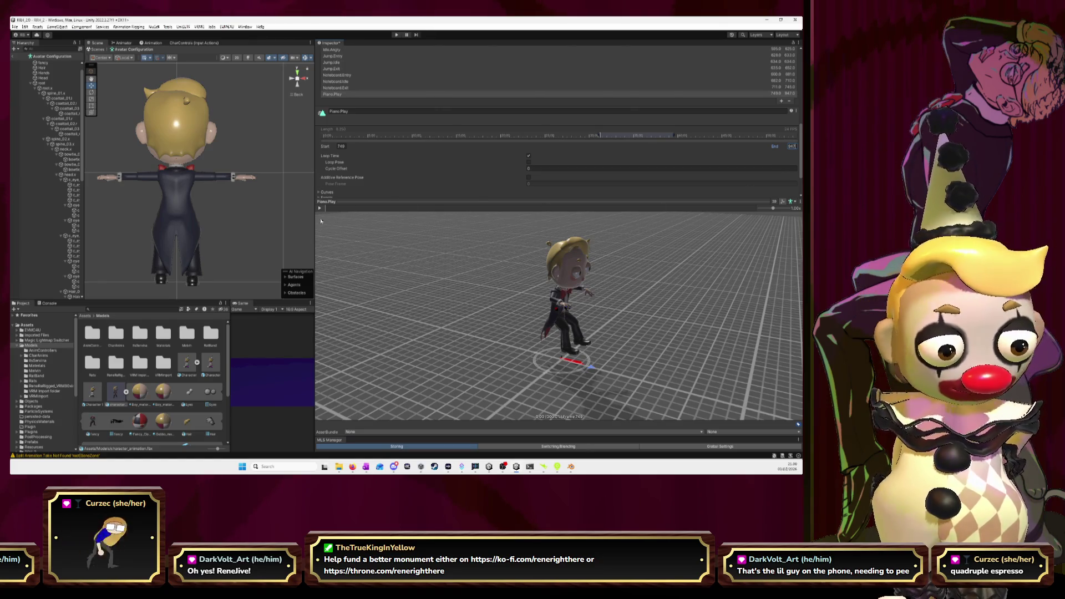
{"action": "key", "text": "Return"}
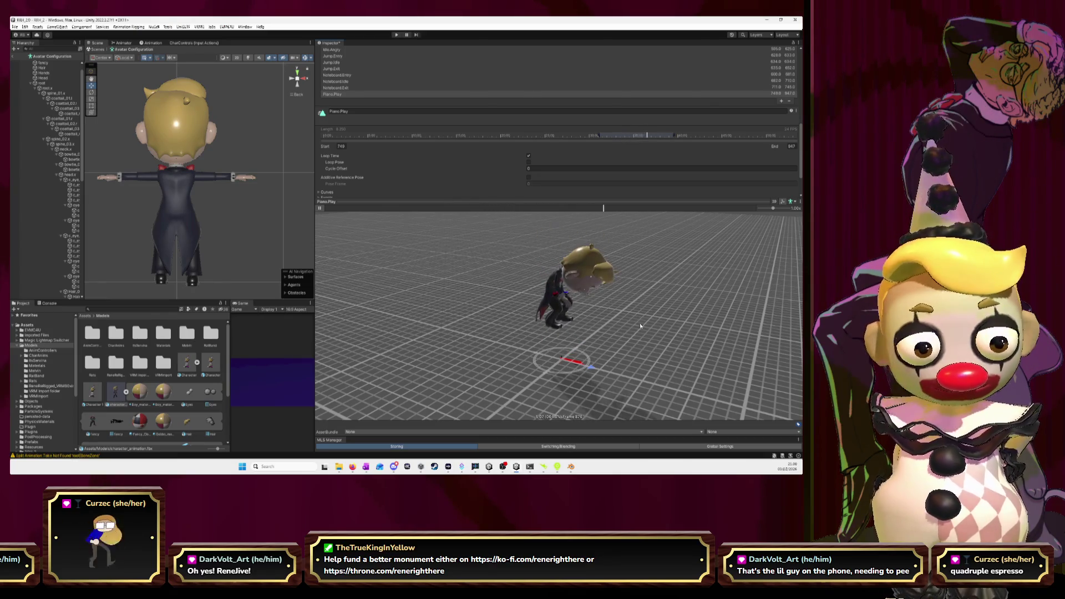
{"action": "mouse_move", "coordinate": [638, 333]}
{"action": "left_mouse_down"}
{"action": "mouse_move", "coordinate": [647, 311]}
{"action": "mouse_move", "coordinate": [642, 326]}
{"action": "mouse_move", "coordinate": [596, 312]}
{"action": "mouse_move", "coordinate": [582, 294]}
{"action": "mouse_move", "coordinate": [576, 301]}
{"action": "left_mouse_up"}
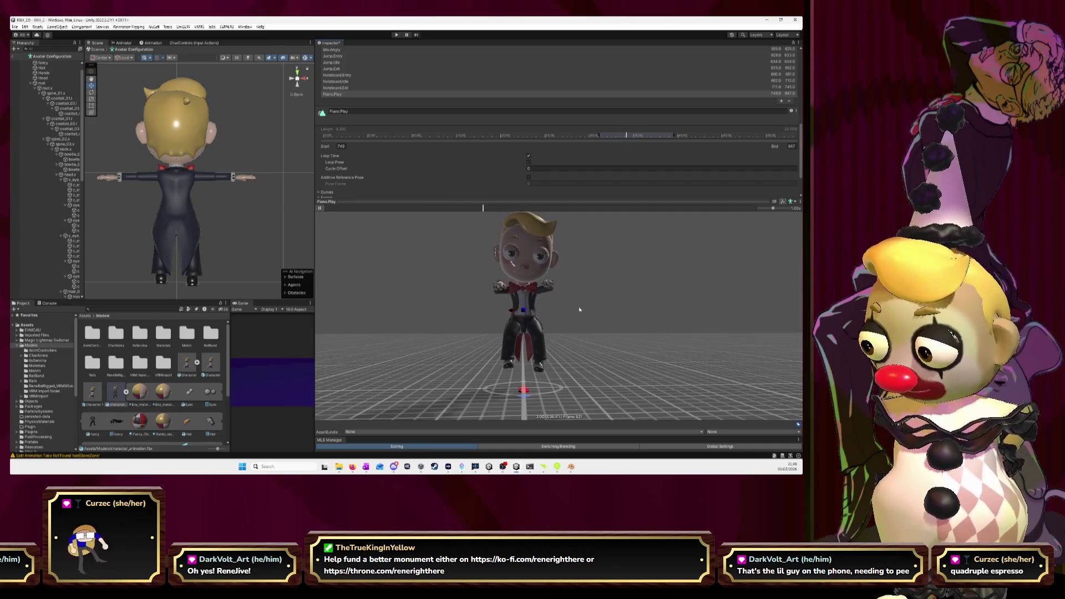
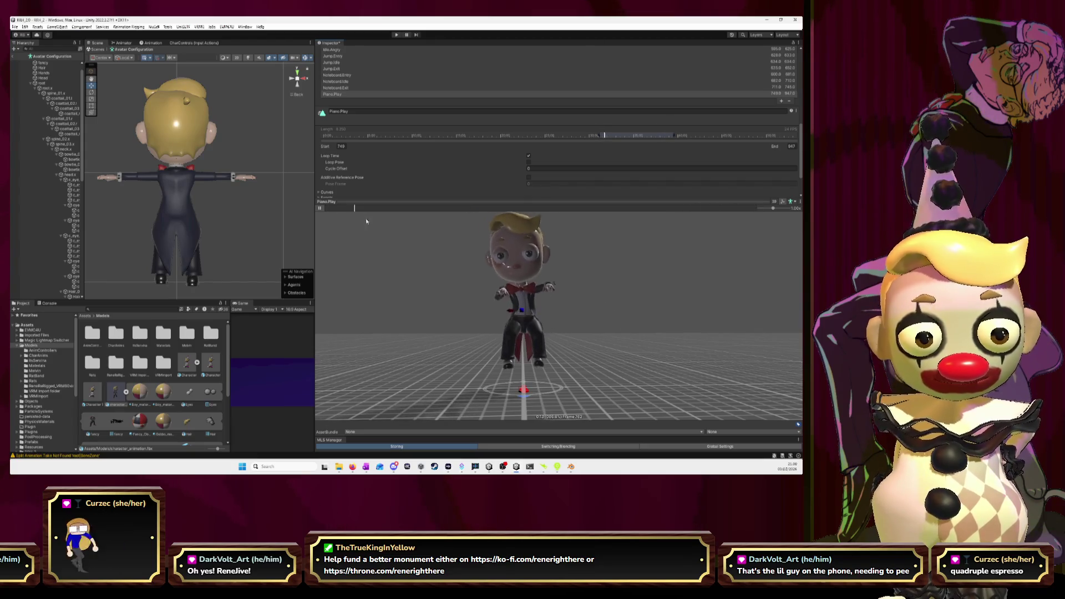
Check the run's frame range in Blender's action timeline, then add a new clip in Unity.
{"action": "left_click", "coordinate": [320, 208]}
{"action": "key", "text": "alt+Tab"}
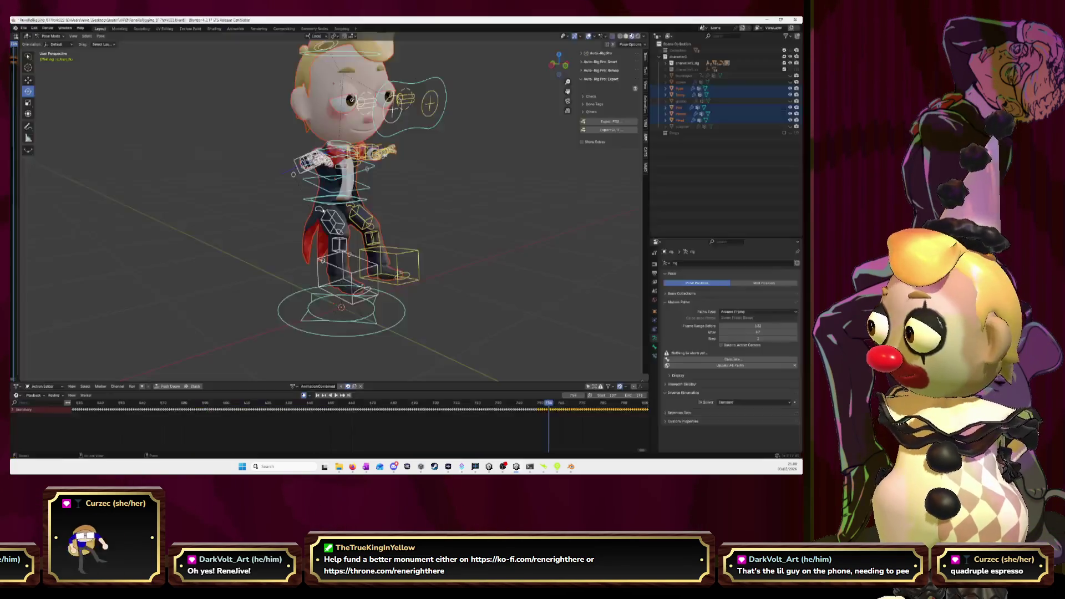
{"action": "mouse_move", "coordinate": [561, 423]}
{"action": "left_mouse_down"}
{"action": "mouse_move", "coordinate": [158, 413]}
{"action": "mouse_move", "coordinate": [542, 418]}
{"action": "left_mouse_up"}
{"action": "key", "text": "alt+Tab"}
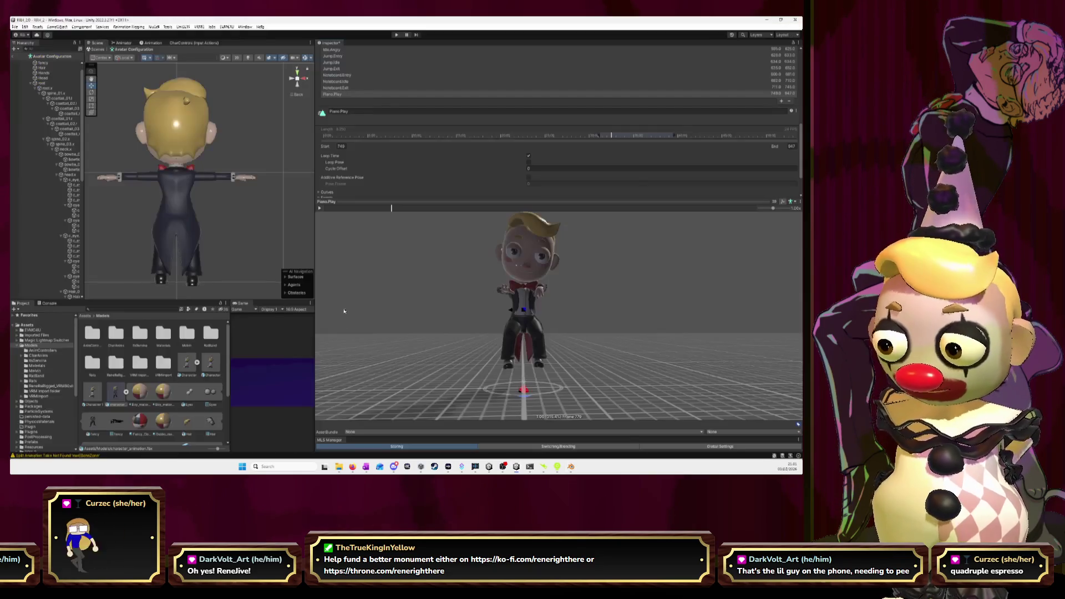
{"action": "left_click", "coordinate": [781, 101]}
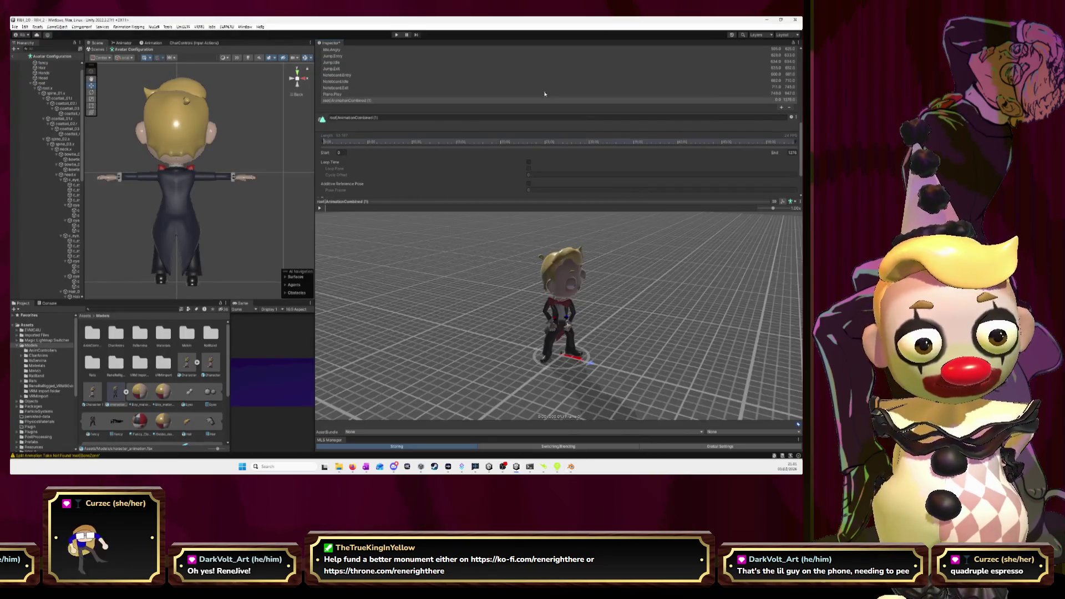
Rename the new clip to Run and set its start frame to 948.
{"action": "left_click", "coordinate": [407, 118]}
{"action": "type", "text": "Run"}
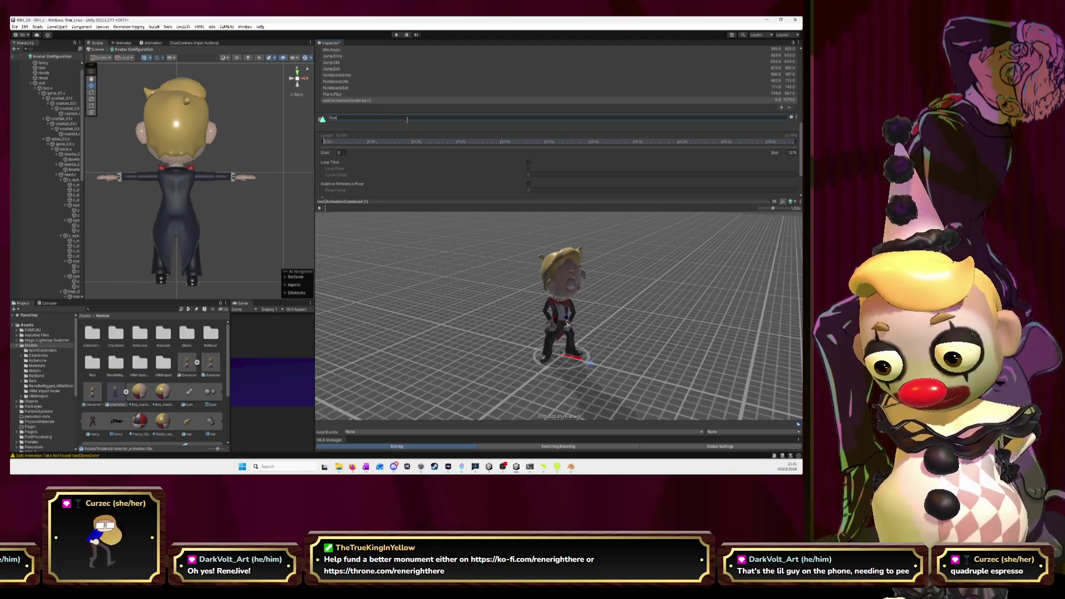
{"action": "key", "text": "Return"}
{"action": "left_click", "coordinate": [340, 152]}
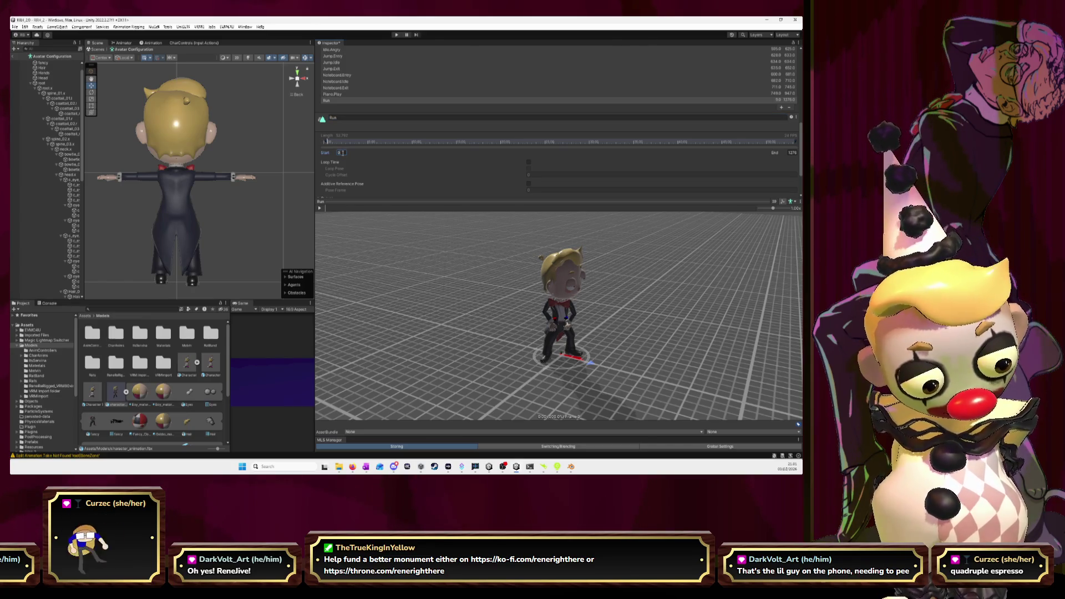
{"action": "type", "text": "948"}
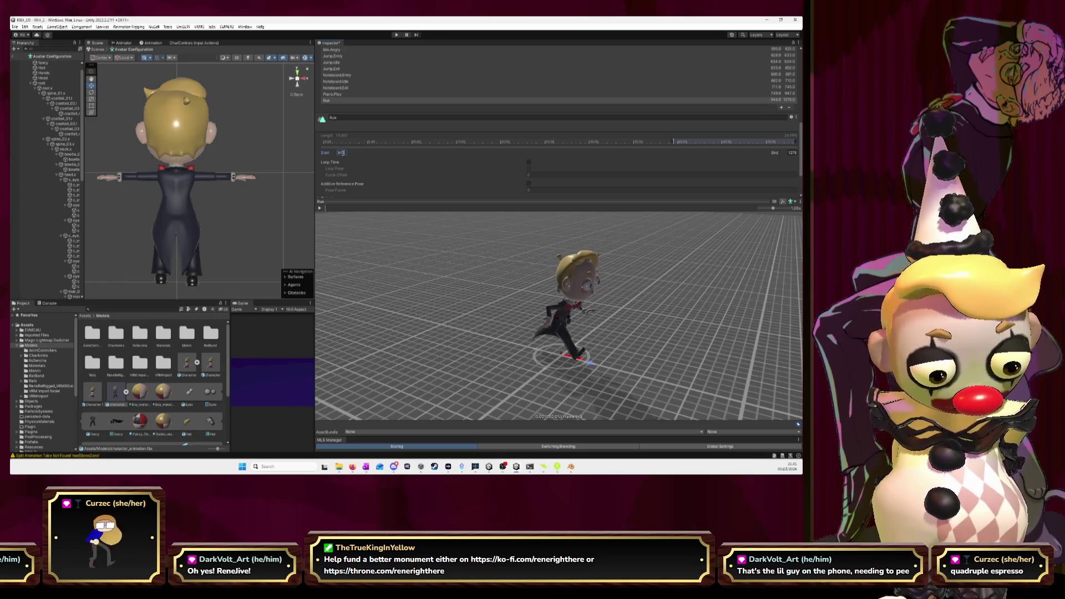
{"action": "left_click_drag", "start_coordinate": [324, 213], "coordinate": [334, 212]}
{"action": "left_click_drag", "start_coordinate": [337, 210], "coordinate": [357, 213]}
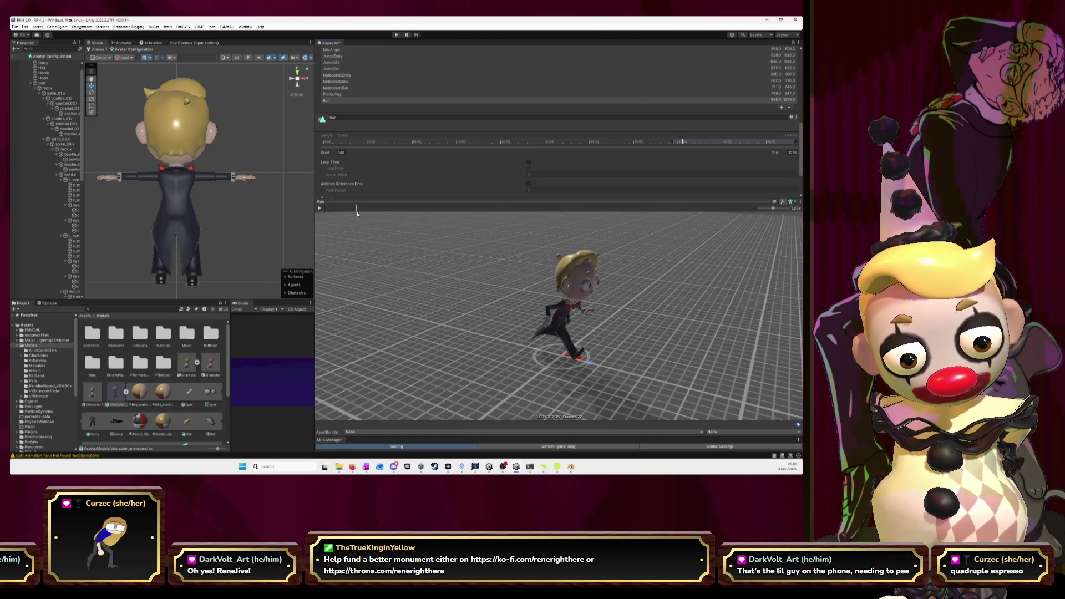
Set the Run clip's end frame to 972 and play it in the preview.
{"action": "left_click", "coordinate": [791, 153]}
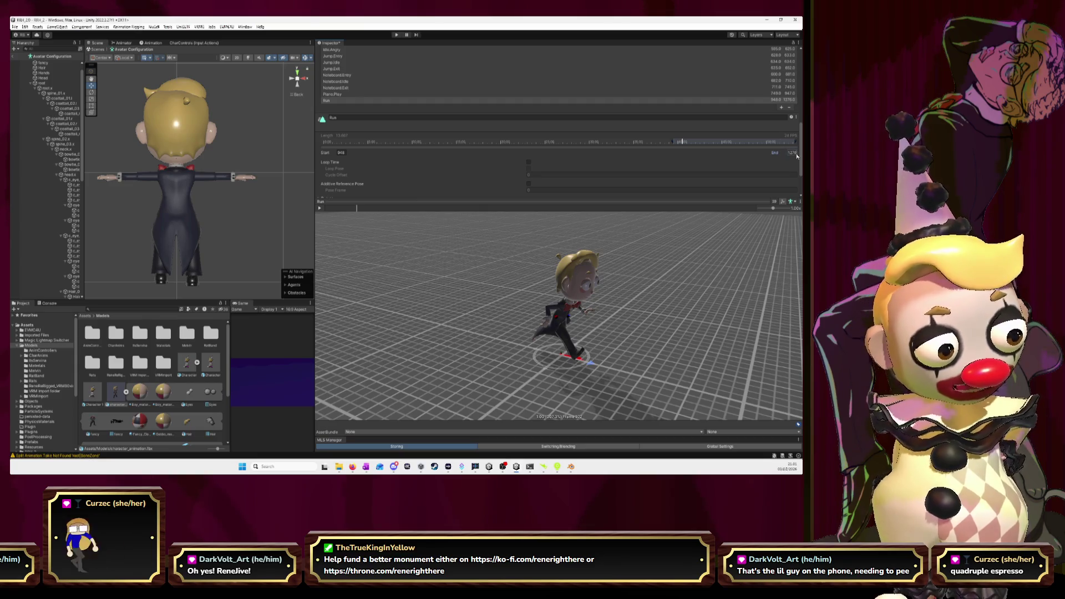
{"action": "type", "text": "972"}
{"action": "key", "text": "Return"}
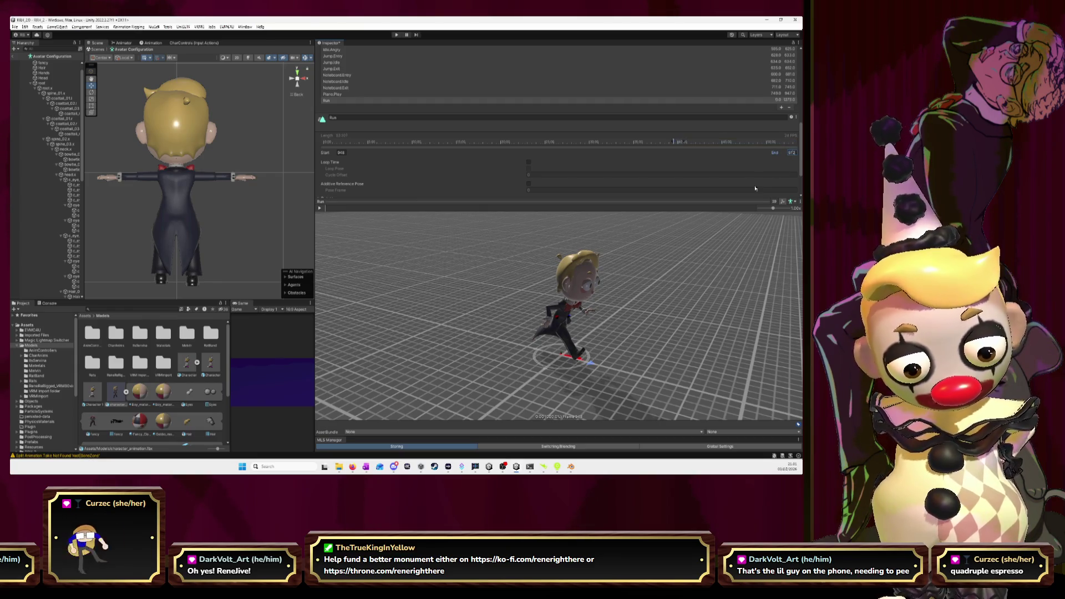
{"action": "left_click", "coordinate": [319, 208]}
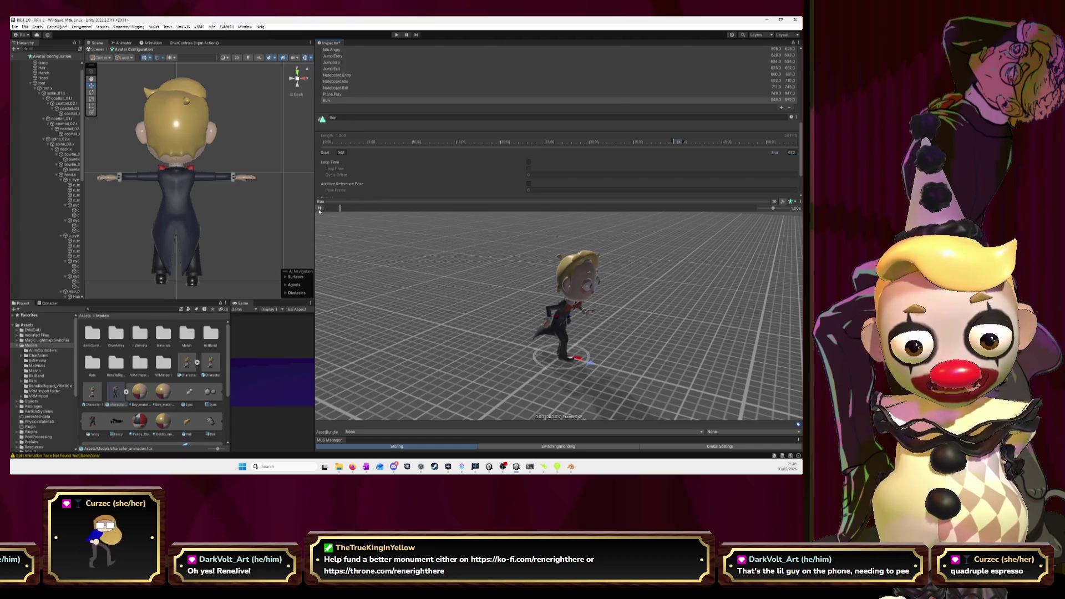
{"action": "mouse_move", "coordinate": [535, 250]}
{"action": "left_mouse_down"}
{"action": "mouse_move", "coordinate": [588, 267]}
{"action": "mouse_move", "coordinate": [577, 269]}
{"action": "left_mouse_up"}
{"action": "scroll", "coordinate": [596, 268], "scroll_direction": "up", "scroll_amount": 3}
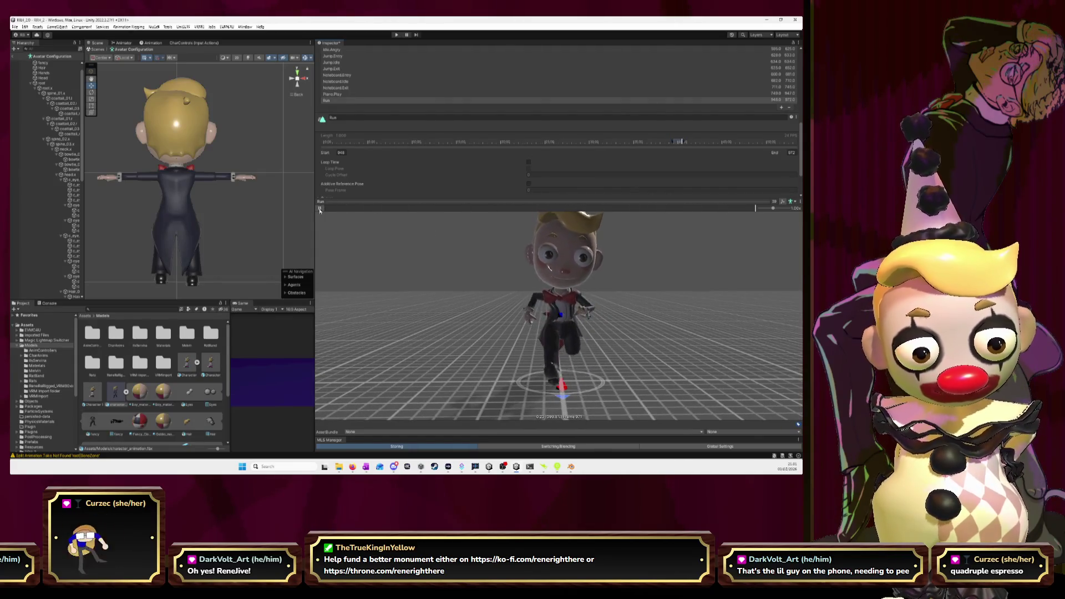
Move the Run clip's start to frame 947 and scrub the preview to check the loop.
{"action": "left_click", "coordinate": [320, 209]}
{"action": "left_click_drag", "start_coordinate": [598, 209], "coordinate": [399, 210]}
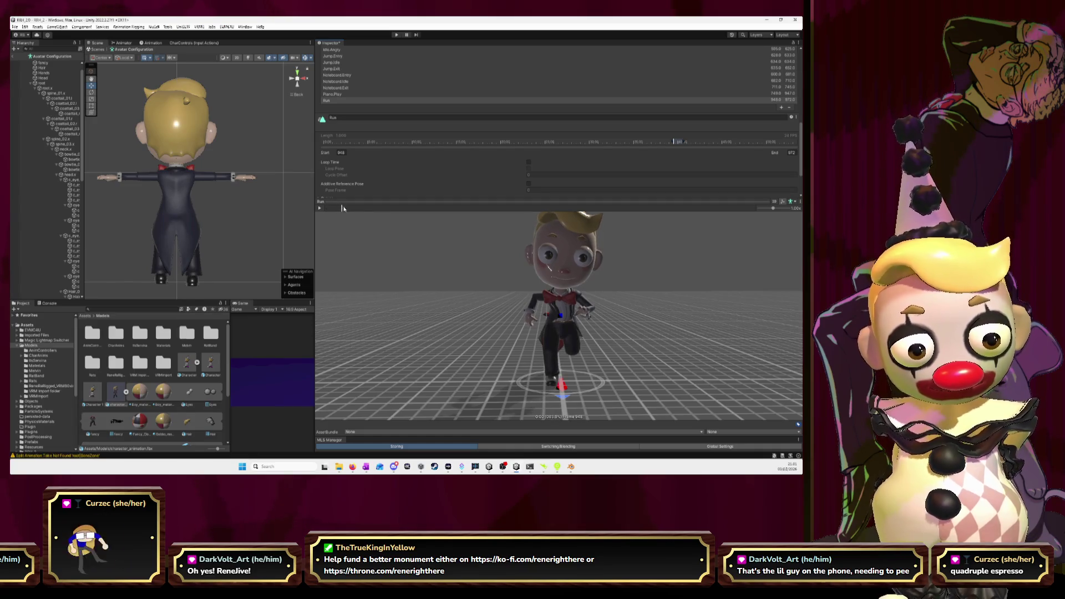
{"action": "left_click_drag", "start_coordinate": [399, 213], "coordinate": [450, 216]}
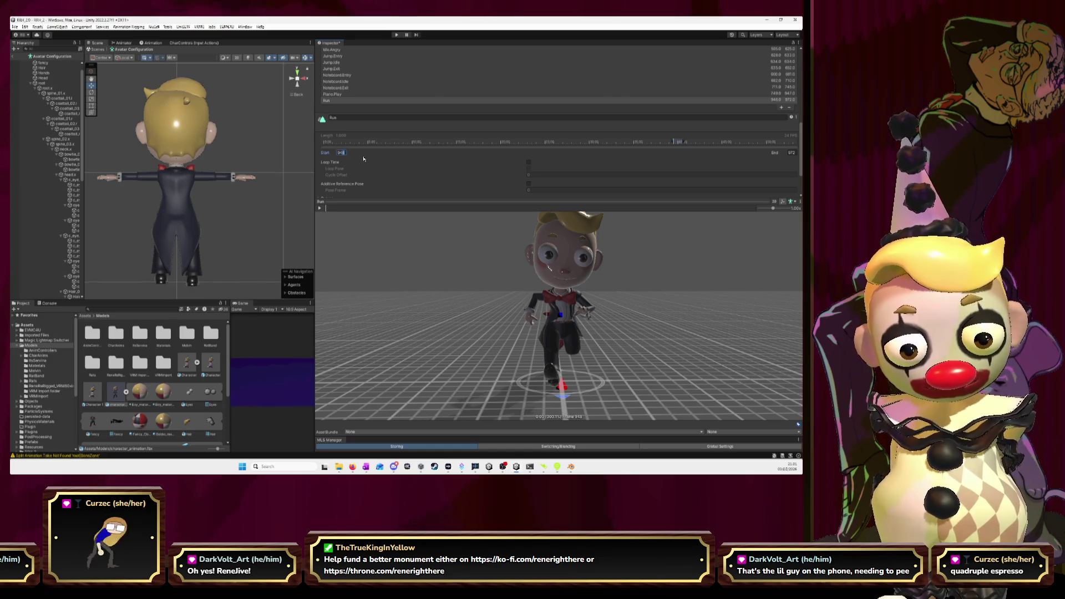
{"action": "left_click", "coordinate": [319, 208]}
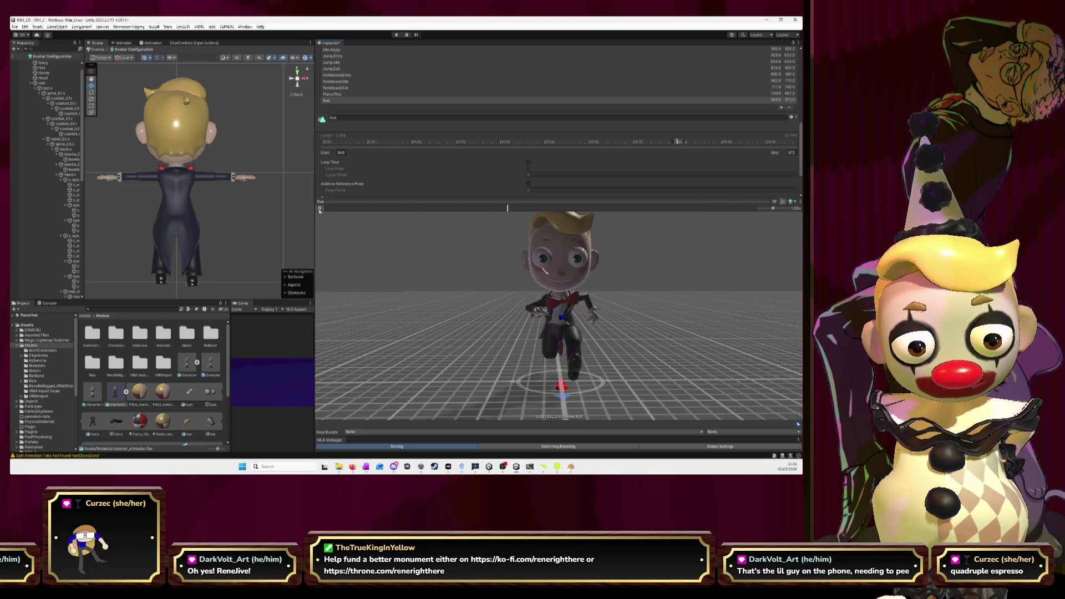
{"action": "left_click", "coordinate": [325, 208]}
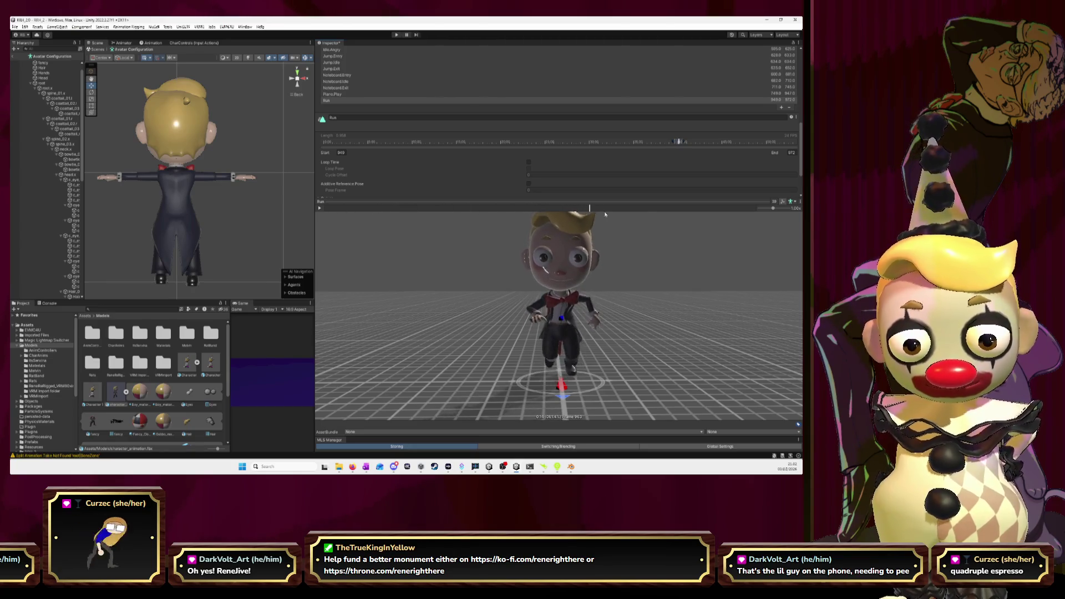
{"action": "left_click", "coordinate": [756, 214]}
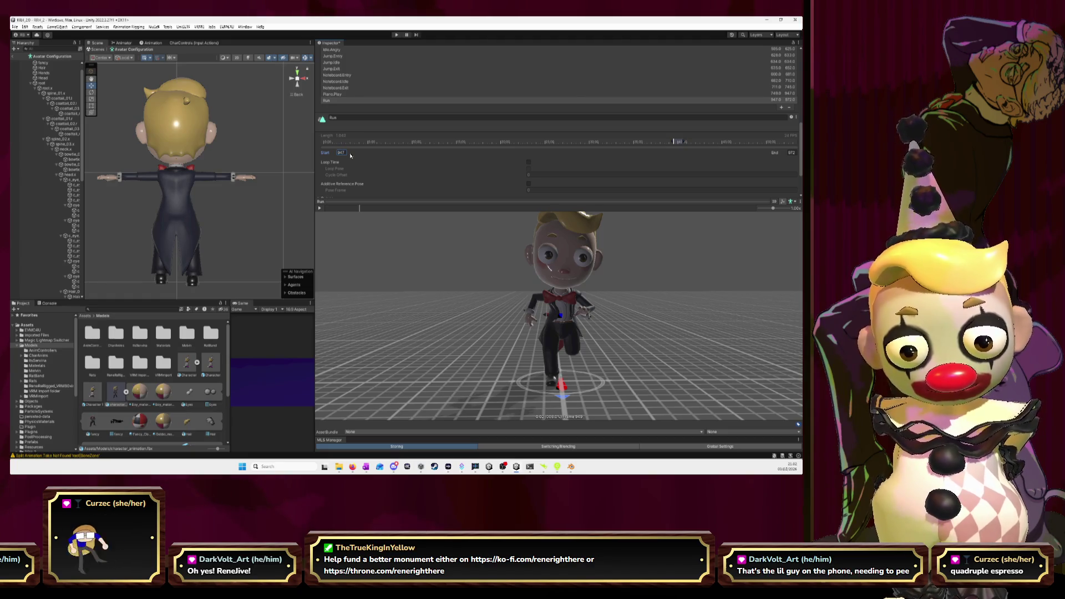
{"action": "left_click_drag", "start_coordinate": [355, 209], "coordinate": [331, 209]}
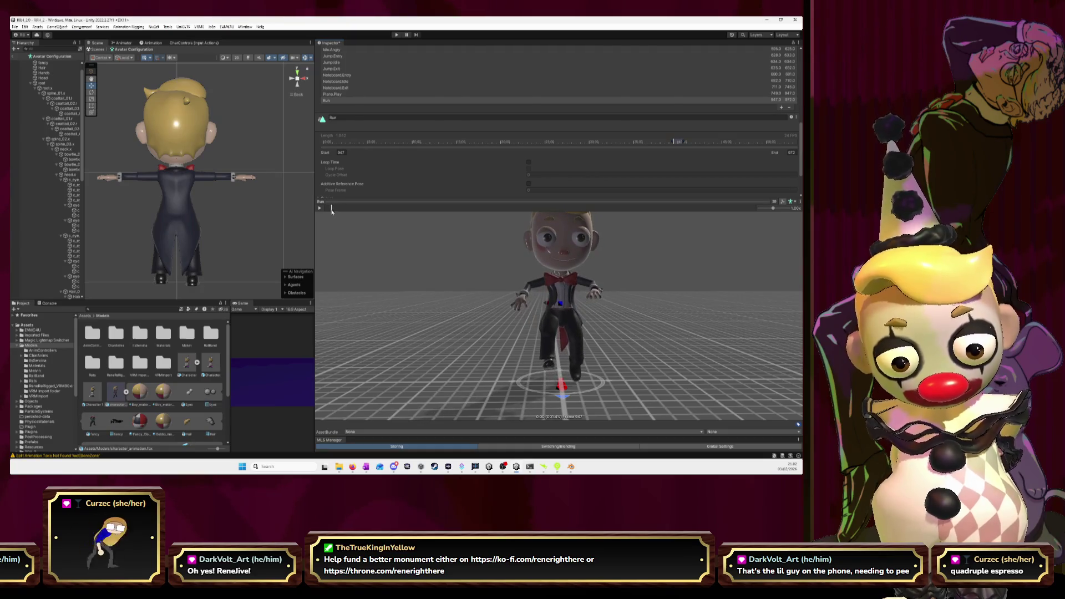
Reset the Run clip's start frame to 948 and scrub through the preview.
{"action": "left_click_drag", "start_coordinate": [331, 210], "coordinate": [326, 210]}
{"action": "left_click", "coordinate": [341, 152]}
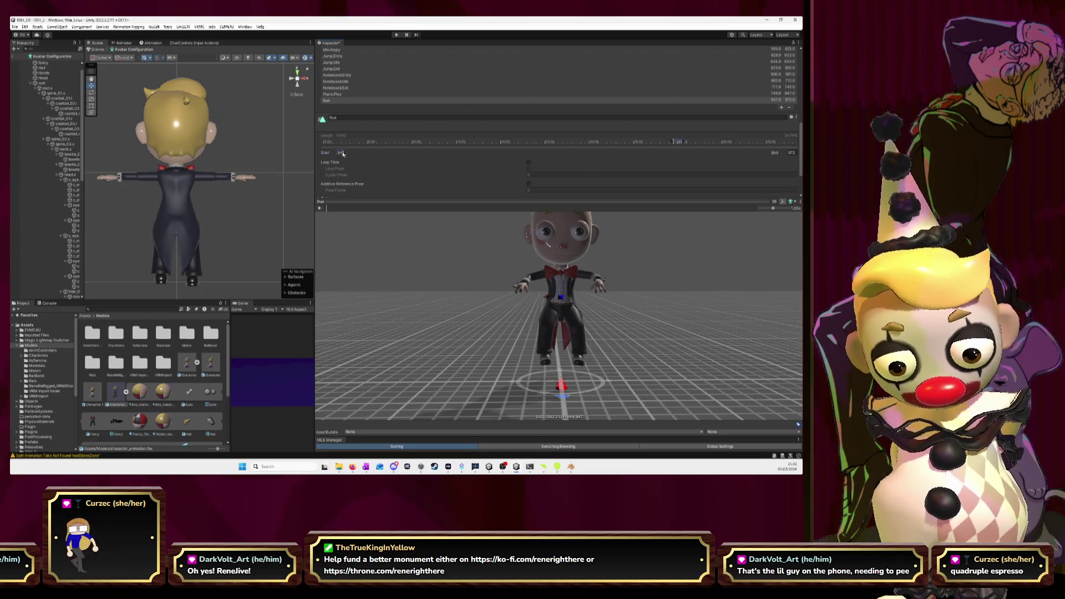
{"action": "type", "text": "948"}
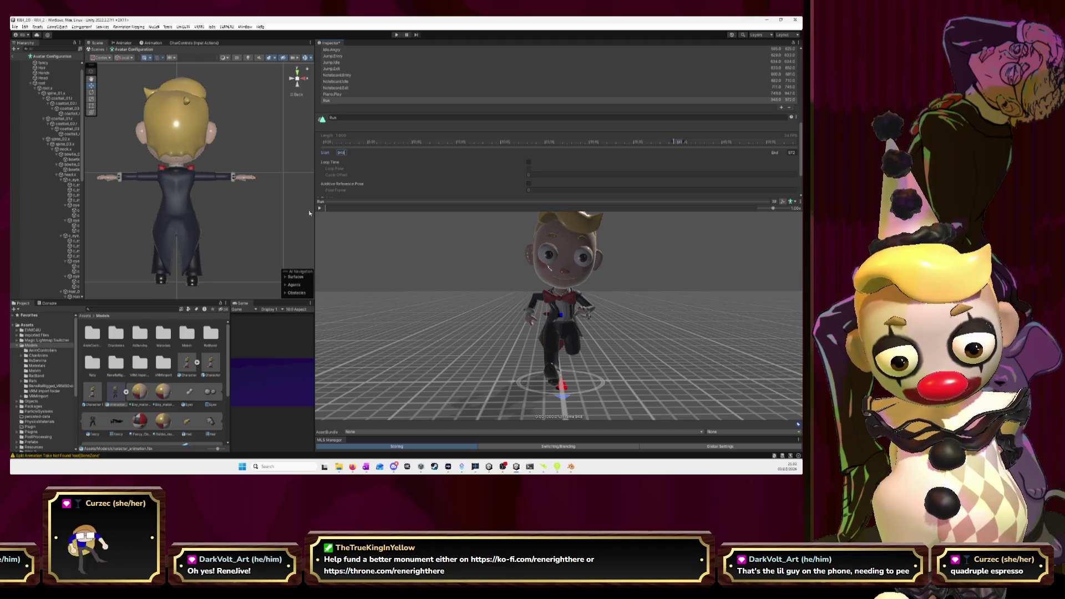
{"action": "key", "text": "Return"}
{"action": "mouse_move", "coordinate": [332, 210]}
{"action": "left_mouse_down"}
{"action": "mouse_move", "coordinate": [787, 224]}
{"action": "mouse_move", "coordinate": [760, 221]}
{"action": "left_mouse_up"}
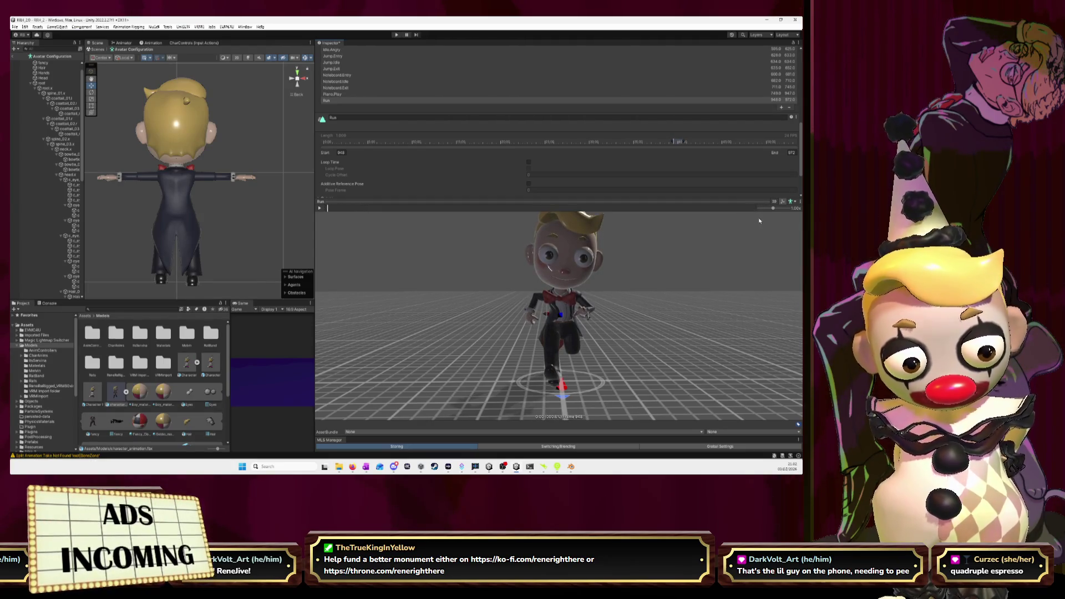
Try Run clip end frames 973 and 971, then settle on 972.
{"action": "double_click", "coordinate": [793, 153]}
{"action": "type", "text": "973"}
{"action": "key", "text": "Return"}
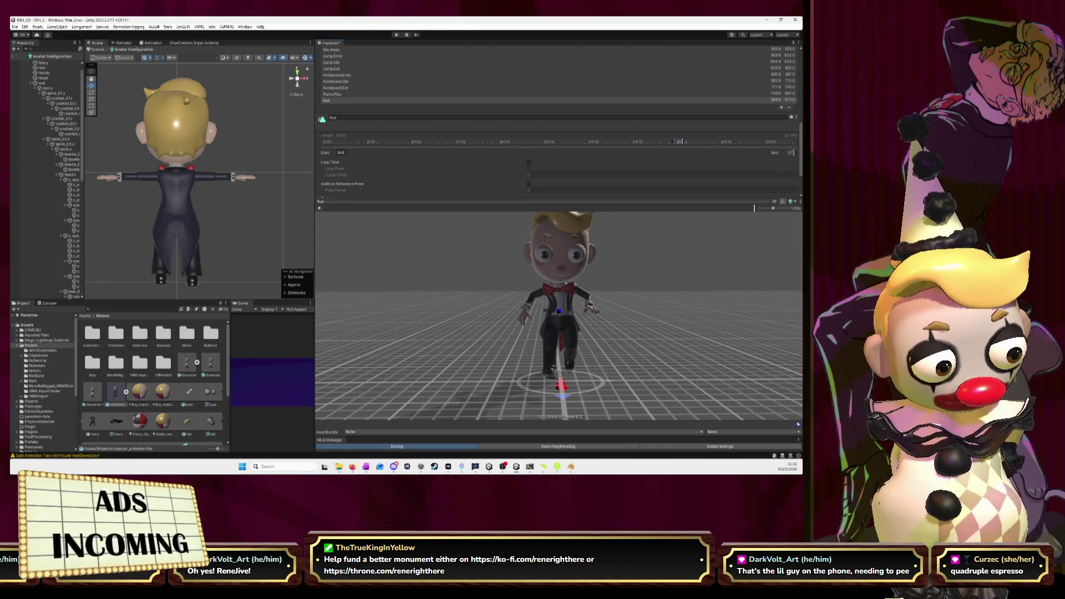
{"action": "left_click", "coordinate": [795, 153]}
{"action": "type", "text": "971"}
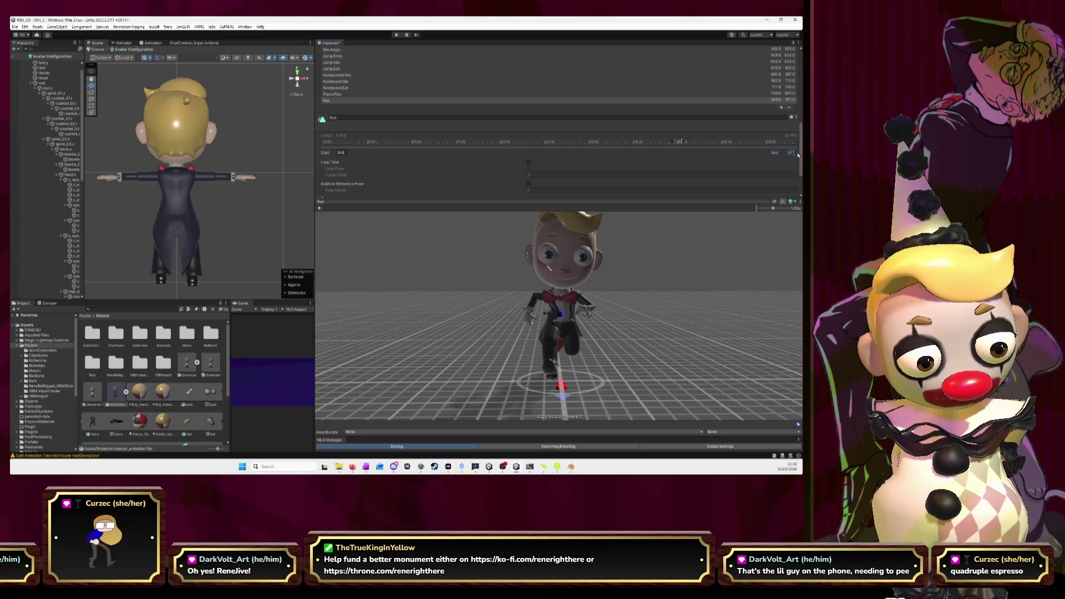
{"action": "key", "text": "Return"}
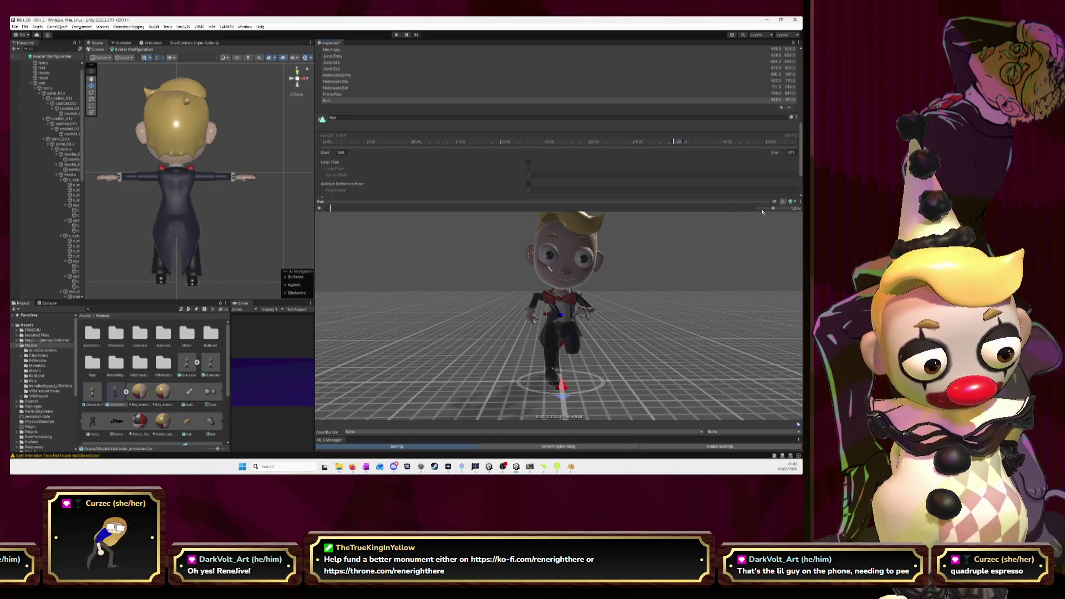
{"action": "left_click", "coordinate": [755, 209]}
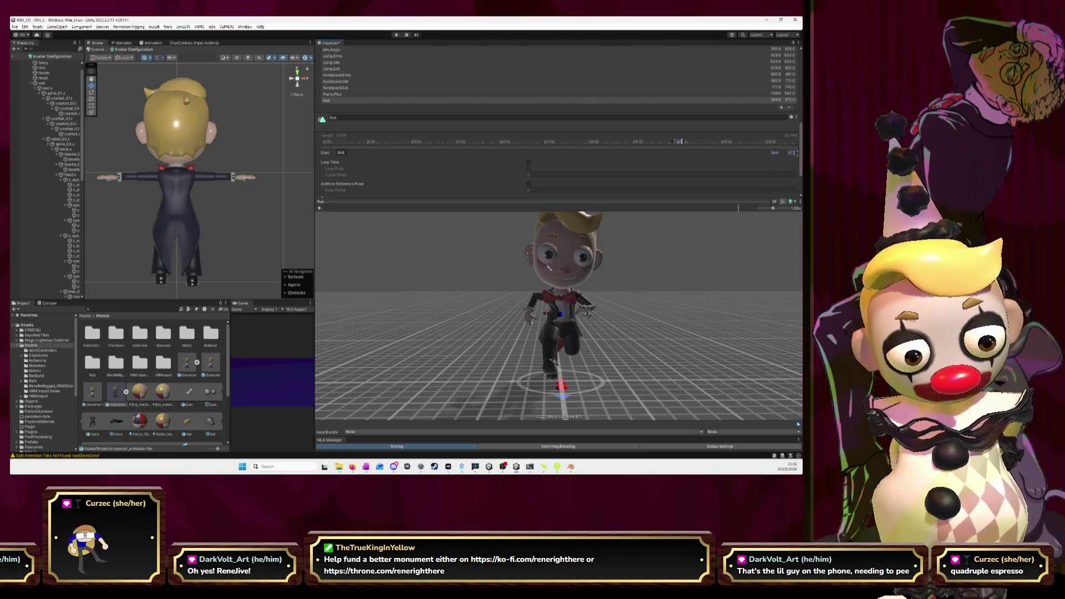
{"action": "key", "text": "Return"}
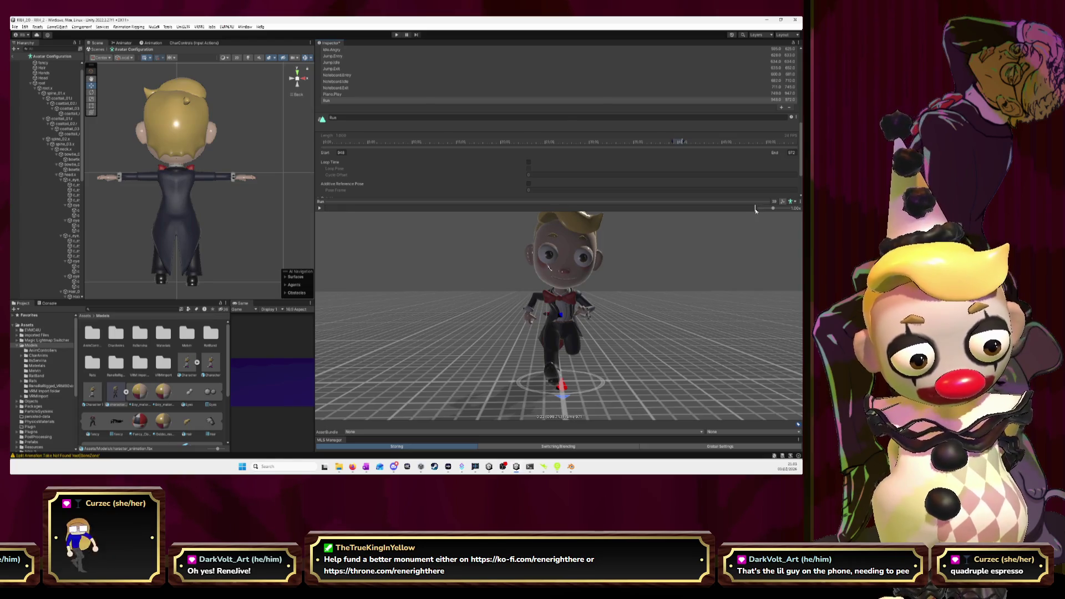
{"action": "left_click", "coordinate": [757, 210]}
{"action": "left_click_drag", "start_coordinate": [758, 212], "coordinate": [756, 211]}
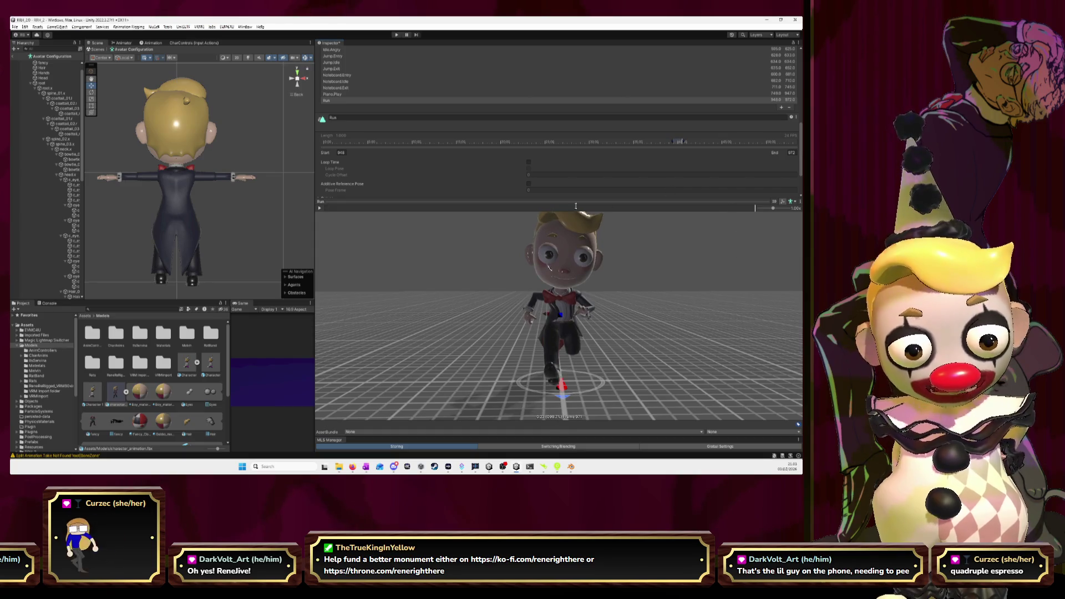
{"action": "scroll", "coordinate": [436, 150], "scroll_direction": "down", "scroll_amount": 2}
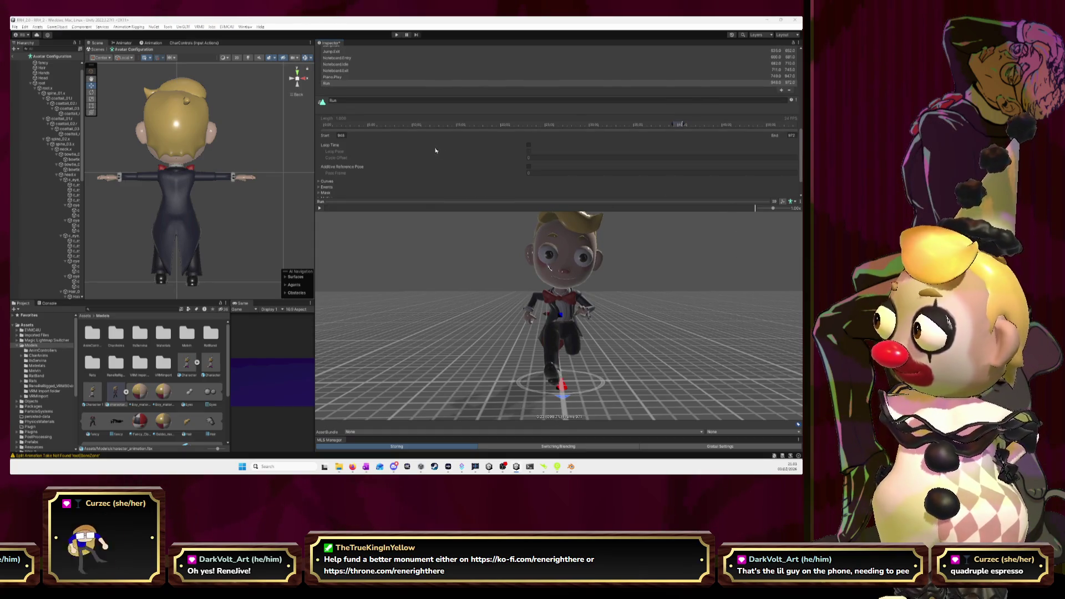
Move Blender's playhead to frame 948 and play the run action.
{"action": "key", "text": "alt+Tab"}
{"action": "mouse_move", "coordinate": [546, 434]}
{"action": "left_mouse_down"}
{"action": "mouse_move", "coordinate": [292, 433]}
{"action": "mouse_move", "coordinate": [332, 413]}
{"action": "mouse_move", "coordinate": [318, 415]}
{"action": "left_mouse_up"}
{"action": "key", "text": "space"}
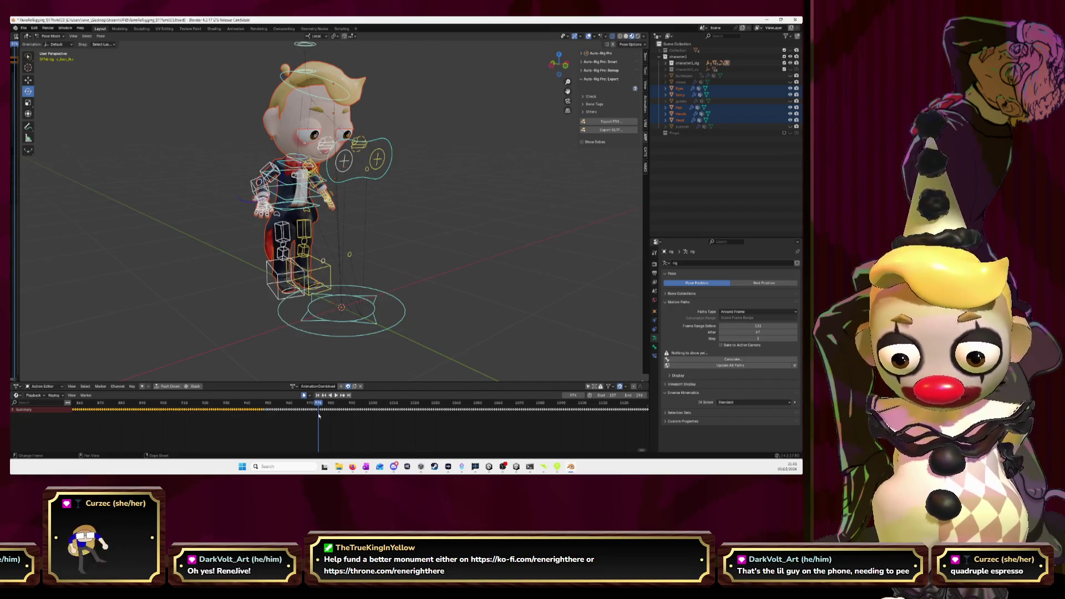
Replay the run action in Blender from frame 948, then return to Unity.
{"action": "key", "text": "space"}
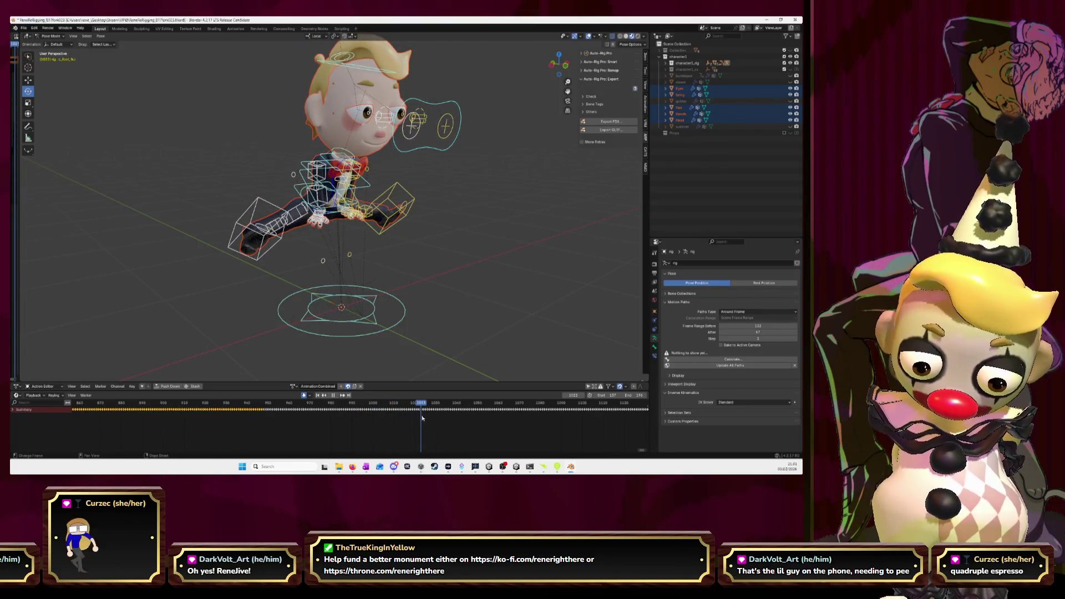
{"action": "key", "text": "alt+Tab"}
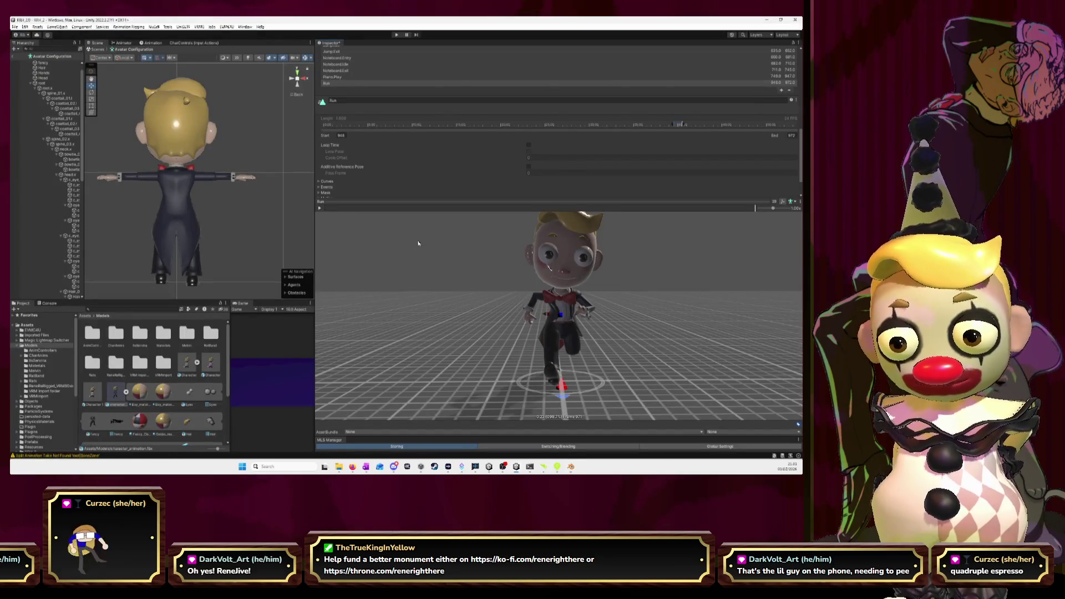
Add a new animation clip named Pianoseat.Entry.
{"action": "left_click", "coordinate": [782, 89]}
{"action": "left_click", "coordinate": [383, 110]}
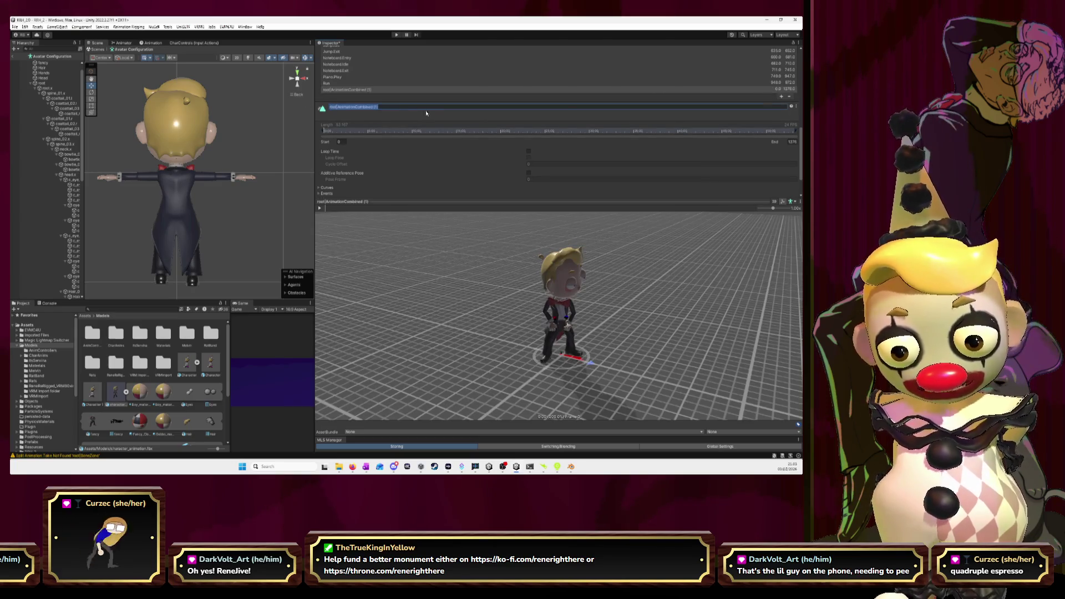
{"action": "type", "text": "Piano"}
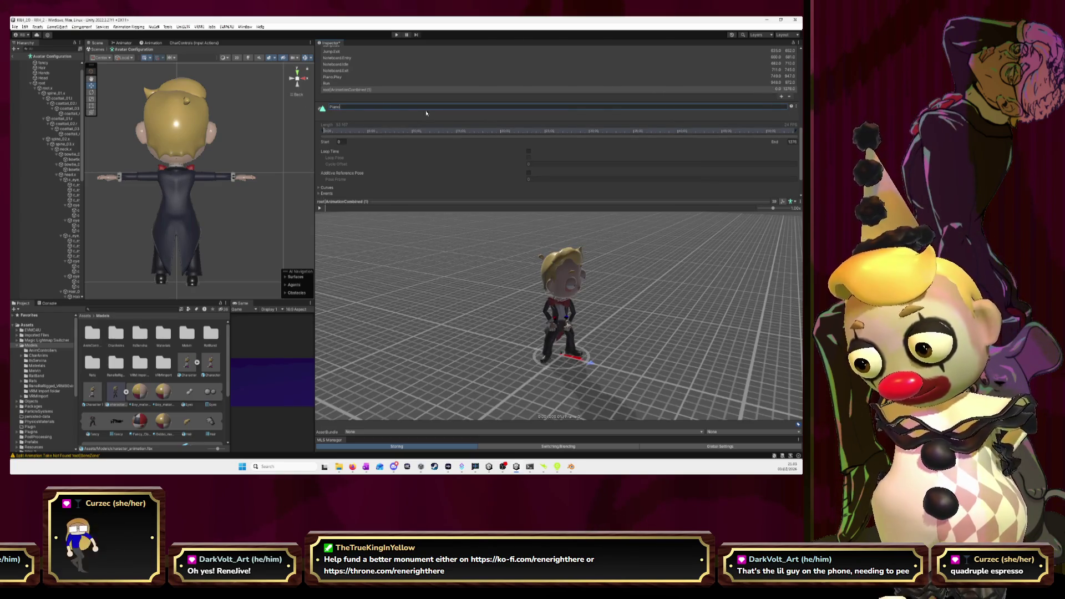
{"action": "type", "text": "seat.Entry"}
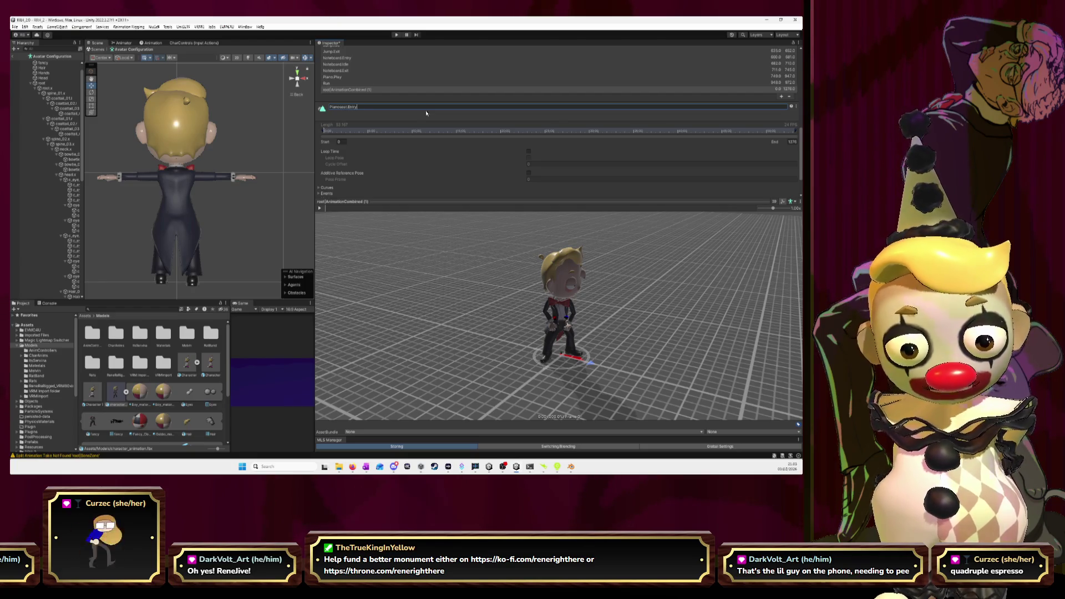
{"action": "key", "text": "Return"}
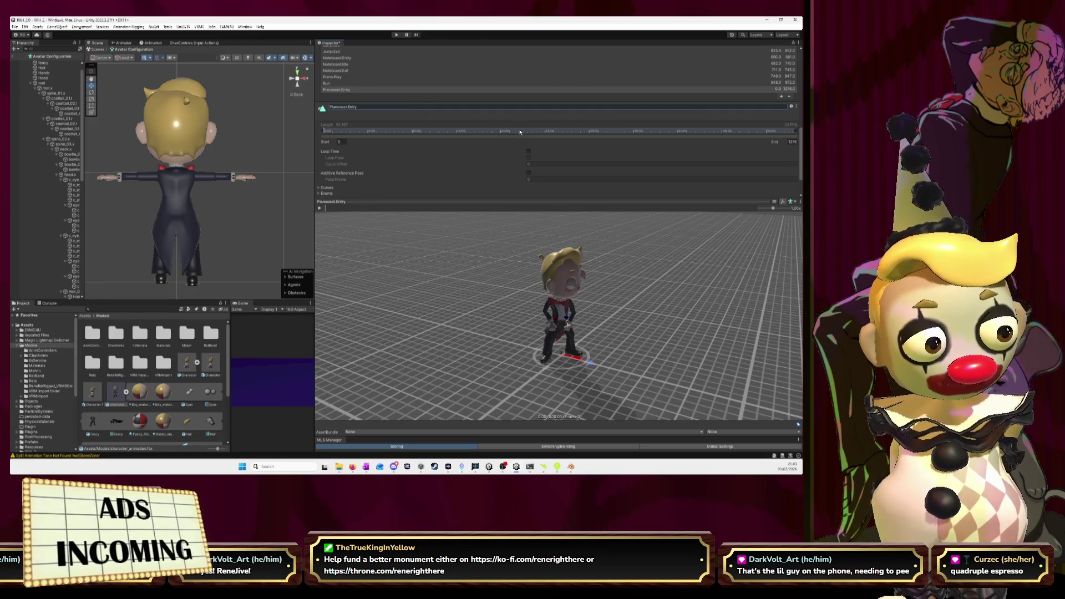
Set Pianoseat.Entry's start frame to 975, adjust its end, and play it in the preview.
{"action": "key", "text": "Tab"}
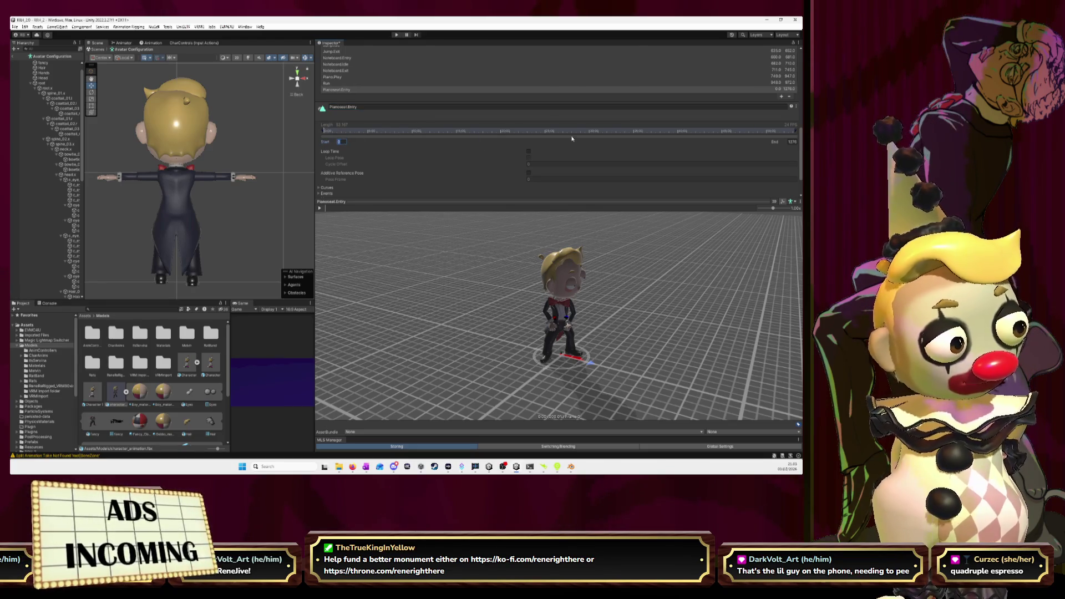
{"action": "type", "text": "973"}
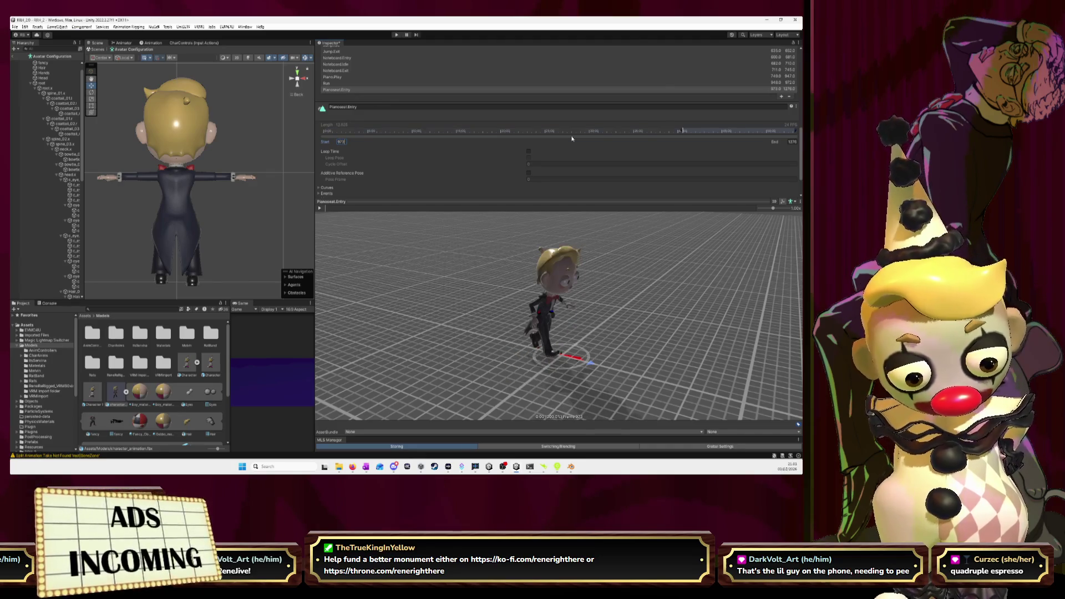
{"action": "left_click", "coordinate": [329, 209]}
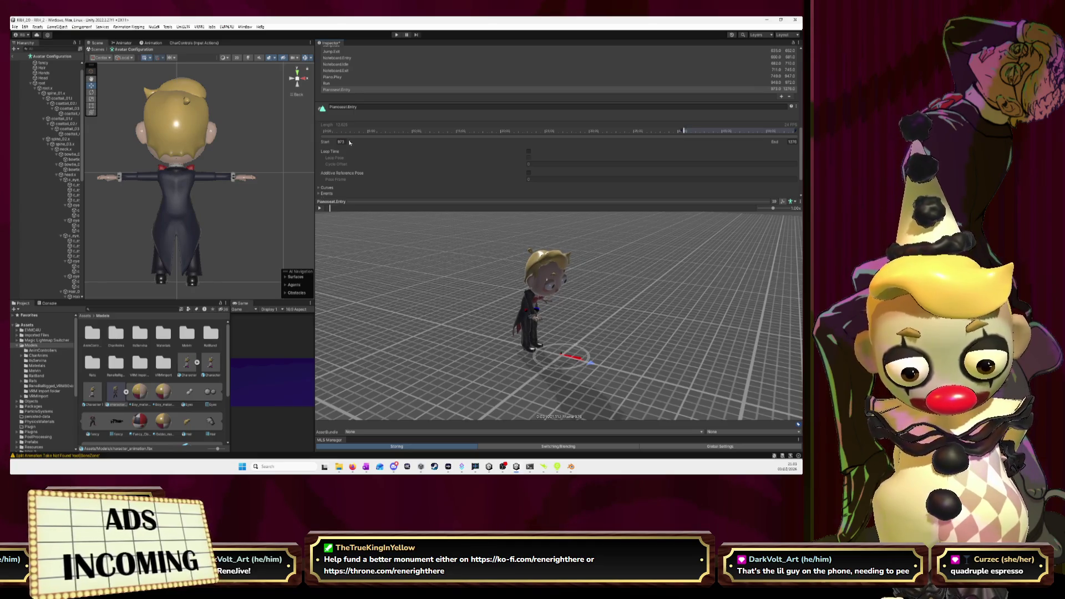
{"action": "type", "text": "974"}
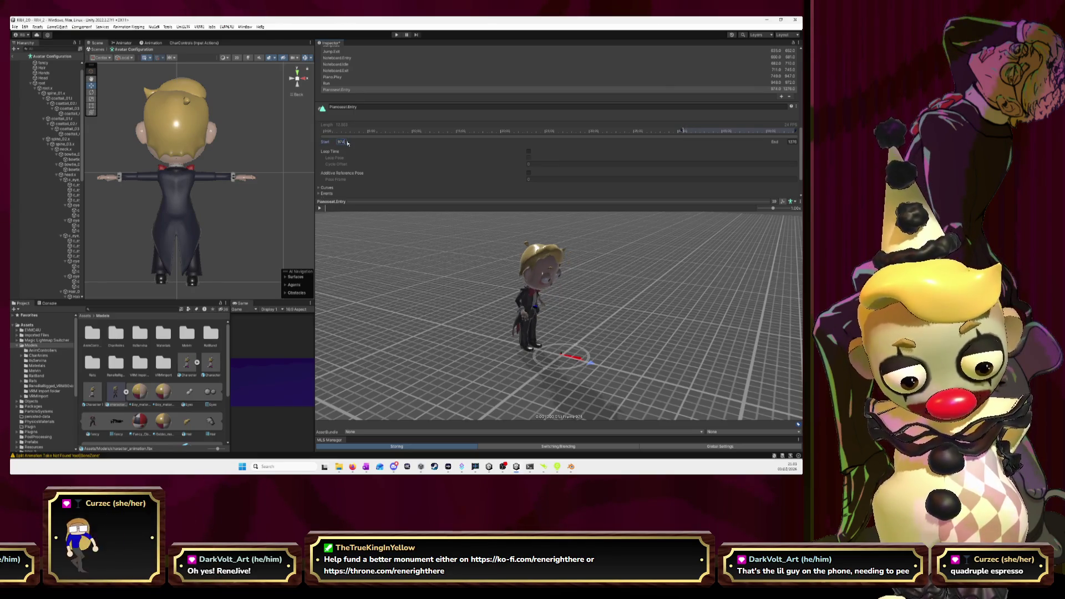
{"action": "left_click_drag", "start_coordinate": [325, 210], "coordinate": [369, 212]}
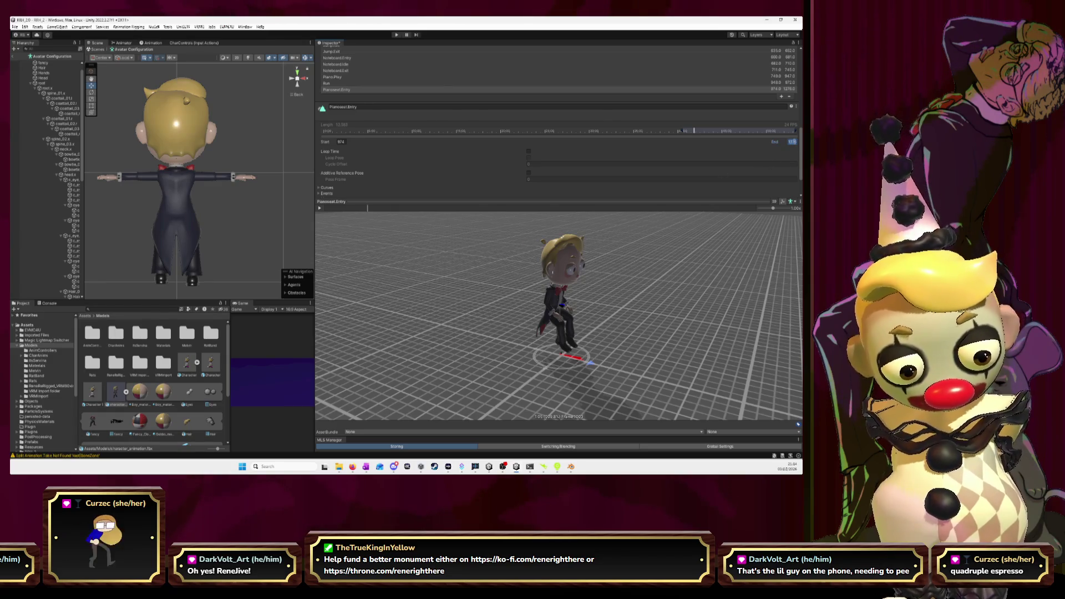
{"action": "type", "text": "1003"}
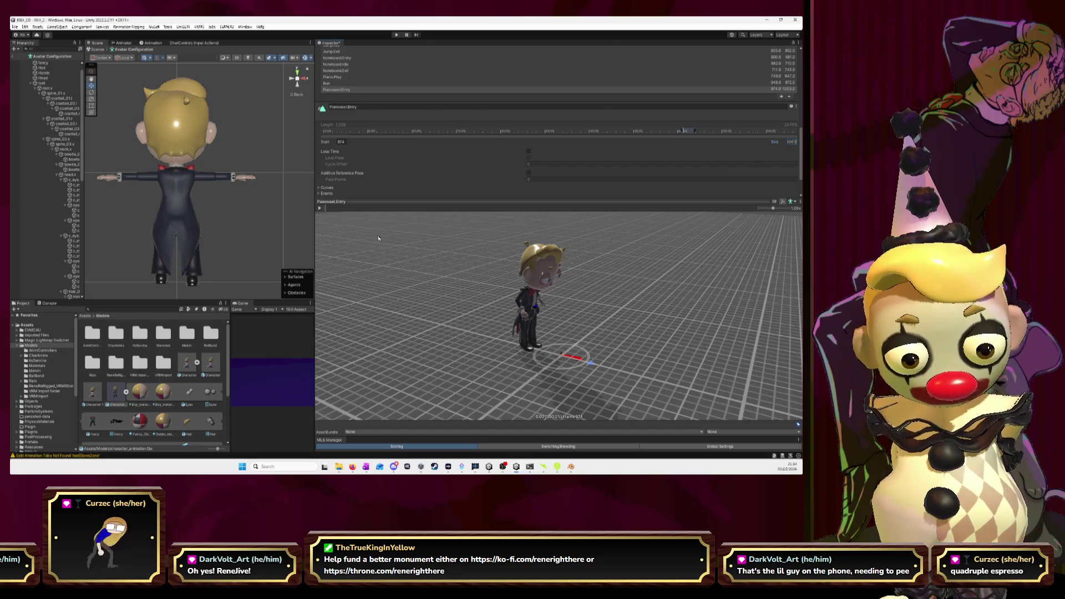
{"action": "left_click", "coordinate": [320, 209]}
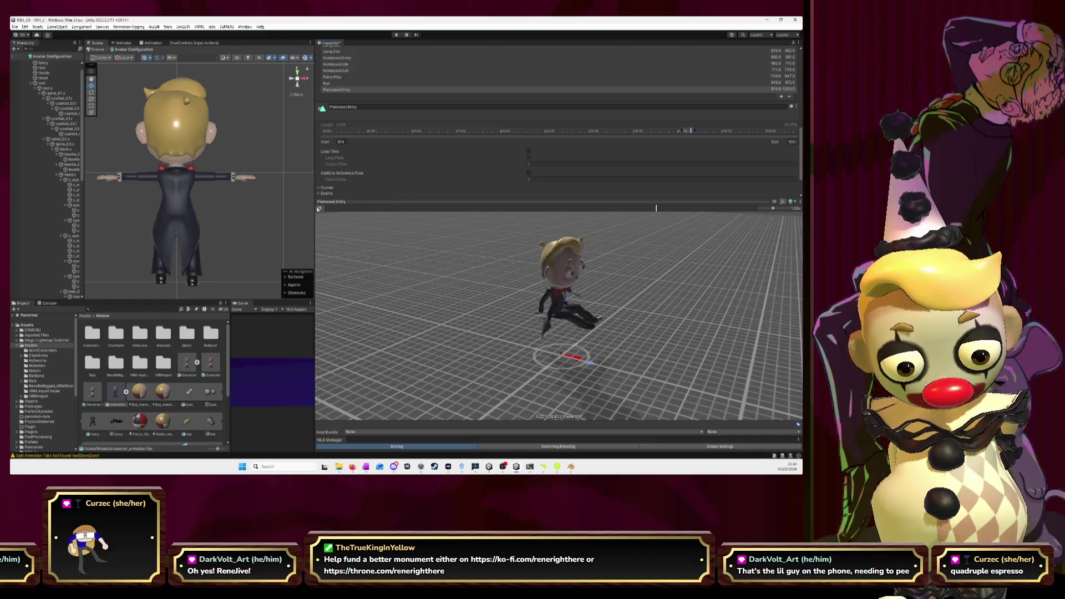
{"action": "left_click", "coordinate": [320, 209]}
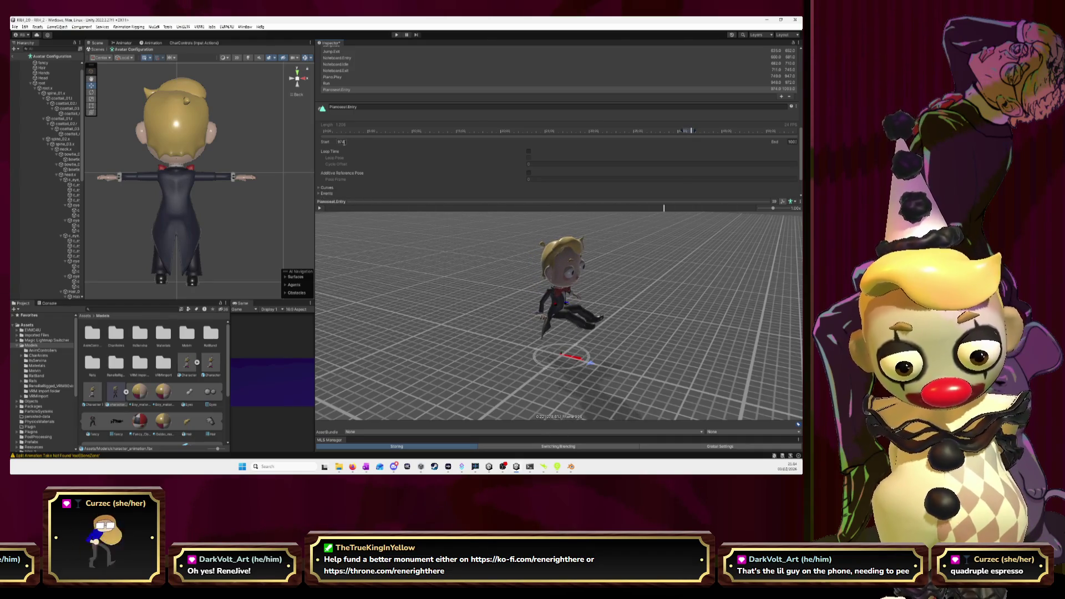
{"action": "type", "text": "9"}
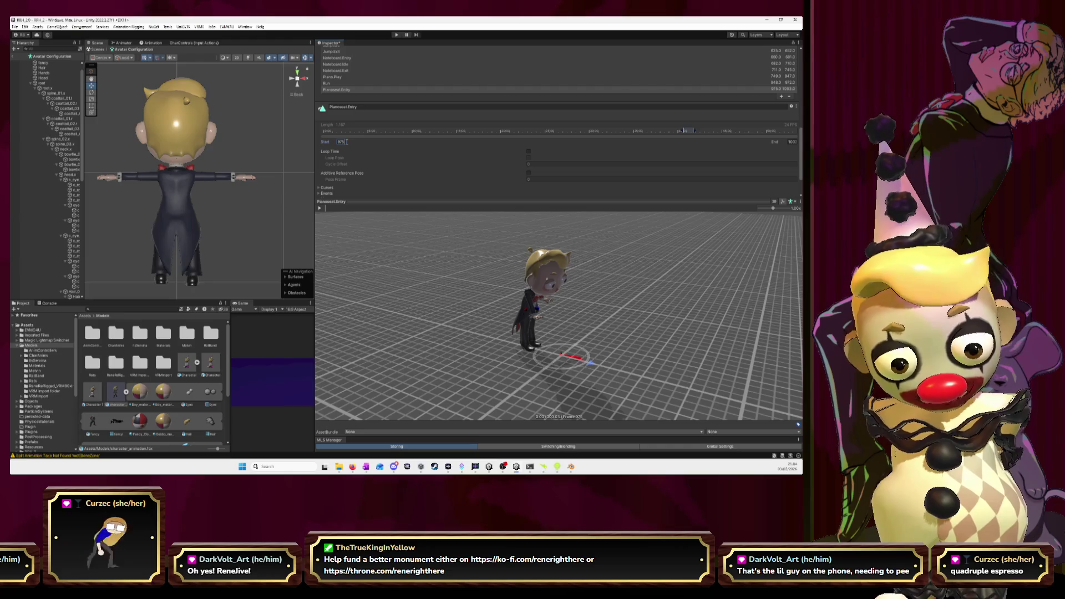
{"action": "left_click", "coordinate": [320, 209]}
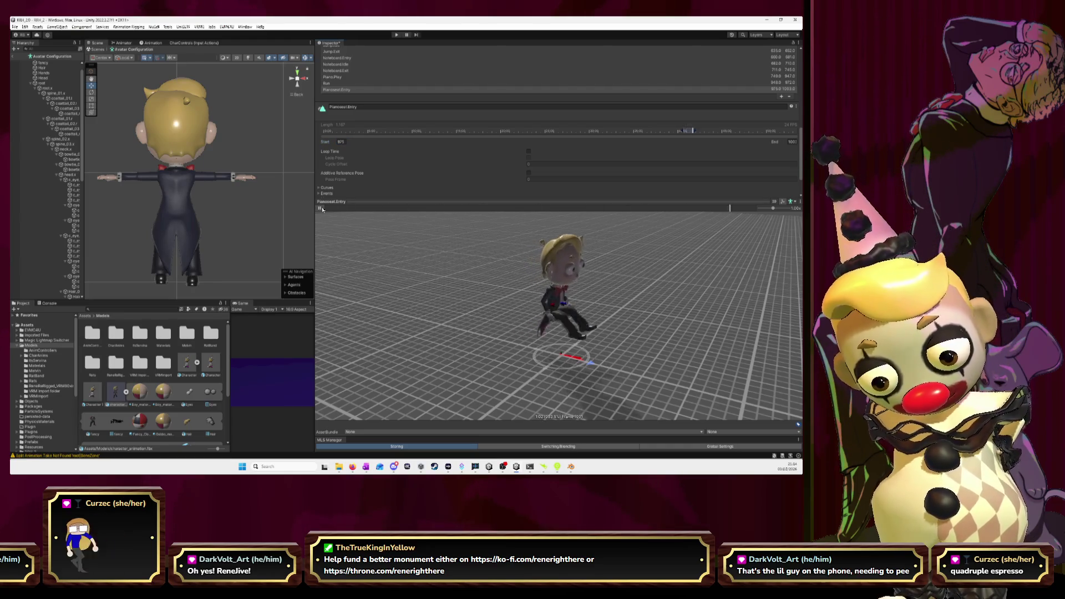
{"action": "left_click", "coordinate": [320, 209]}
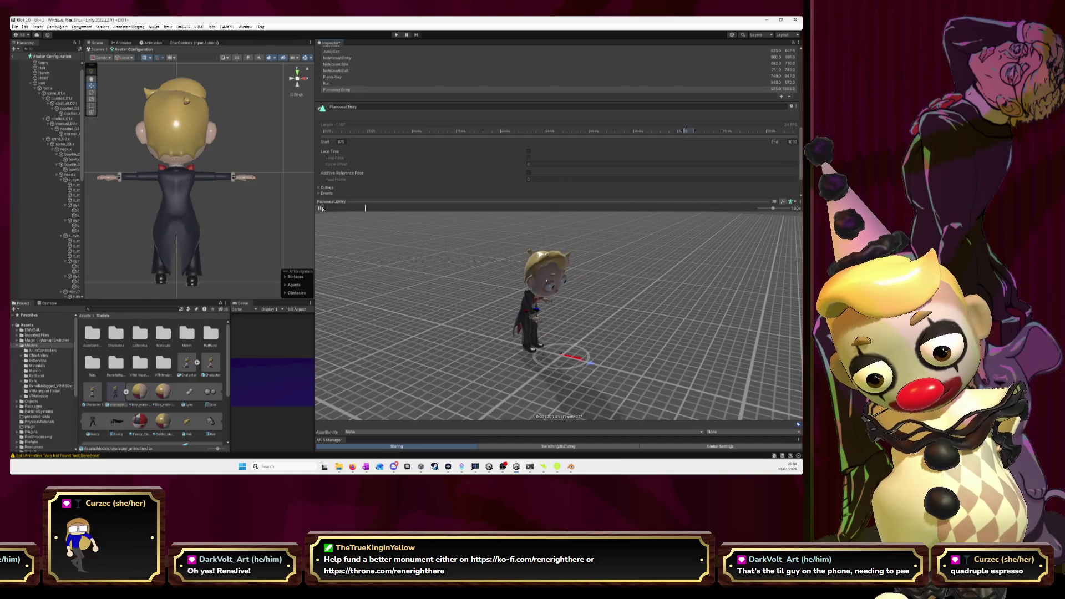
{"action": "left_click", "coordinate": [781, 96]}
Rename the new clip Pianoseat.Idle and set its start frame to 1004.
{"action": "left_click", "coordinate": [383, 115]}
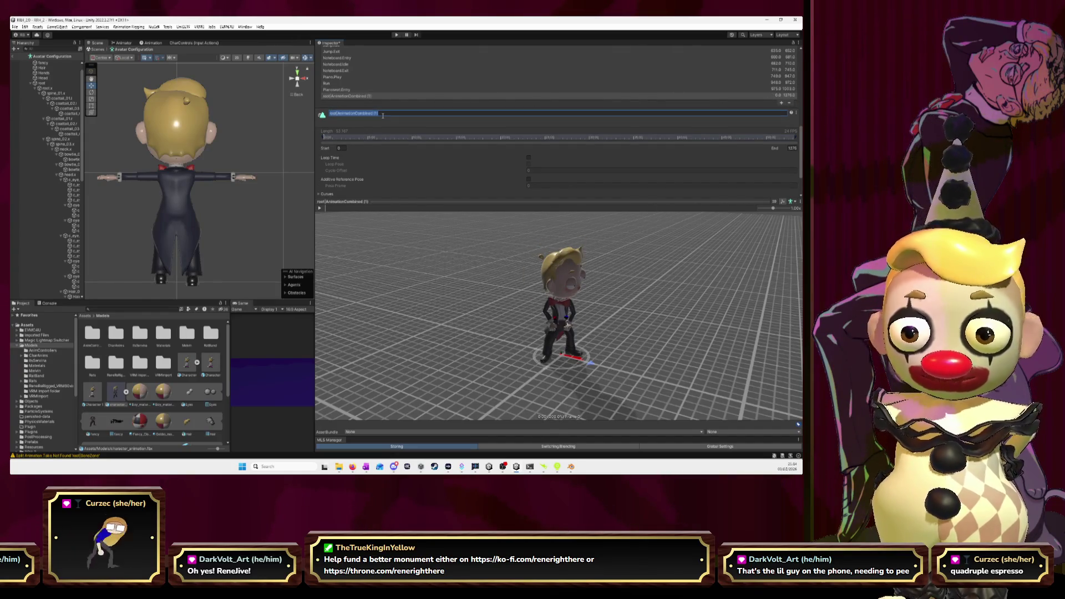
{"action": "type", "text": "Pianoseat.Idle"}
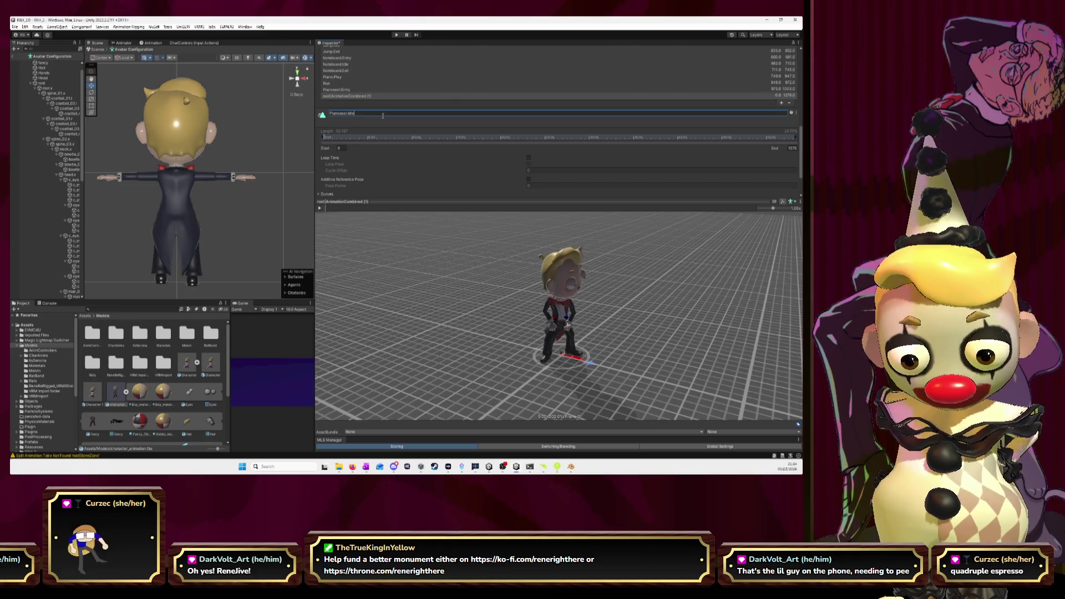
{"action": "key", "text": "Return"}
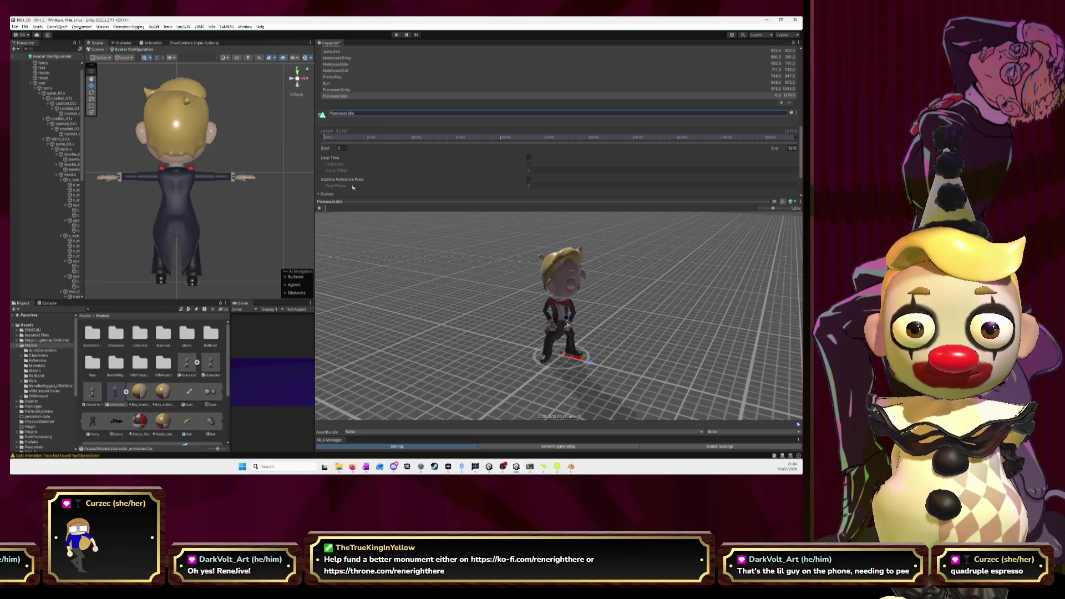
{"action": "left_click", "coordinate": [344, 147]}
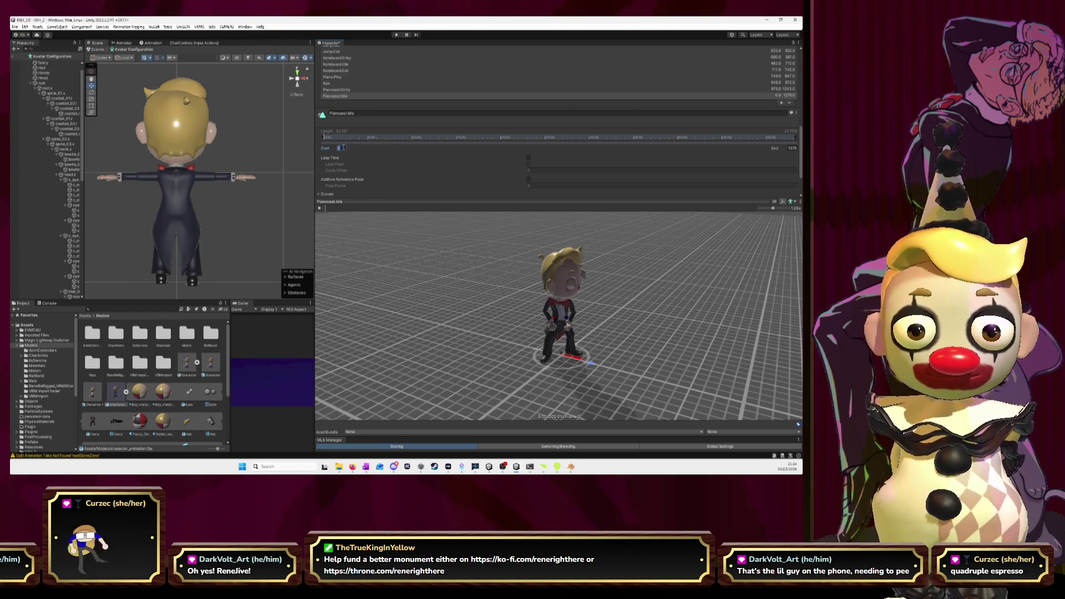
{"action": "type", "text": "1004"}
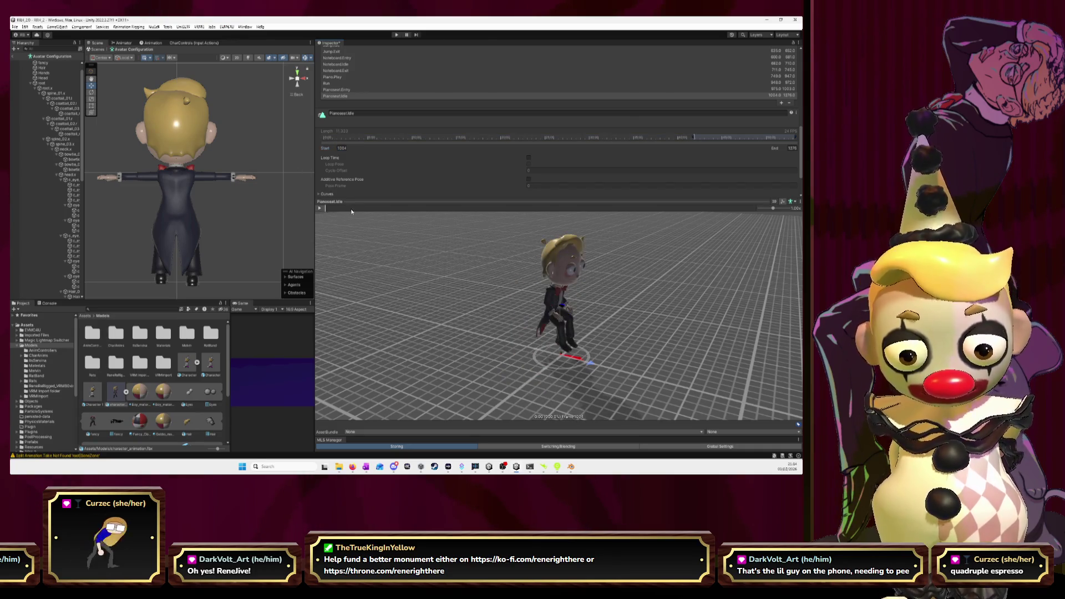
{"action": "left_click_drag", "start_coordinate": [325, 209], "coordinate": [344, 211]}
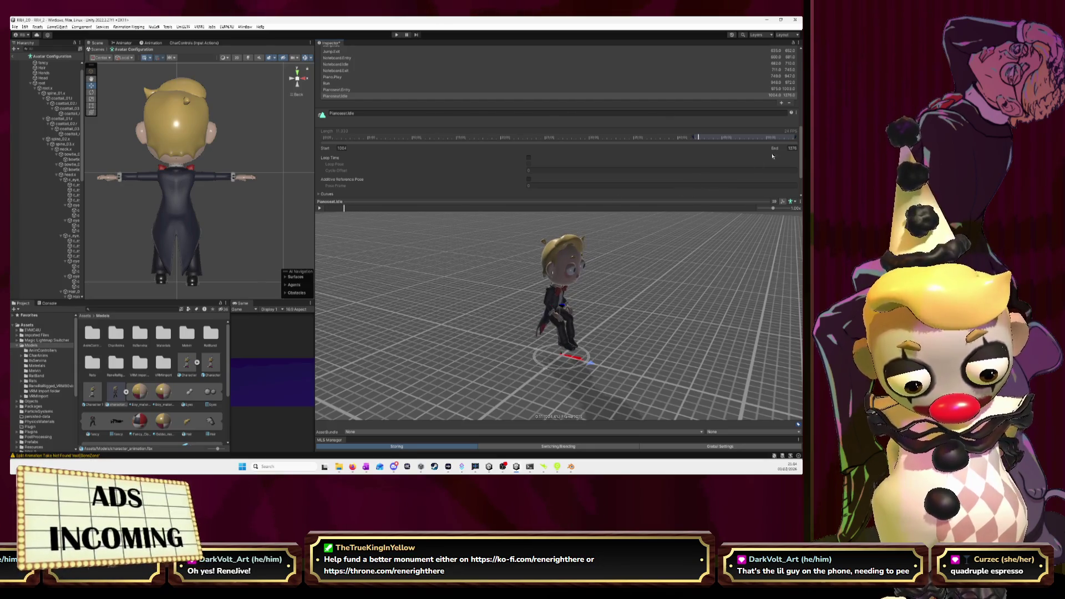
Set Pianoseat.Idle's end frame to 1015 and play its preview.
{"action": "double_click", "coordinate": [791, 149]}
{"action": "type", "text": "10"}
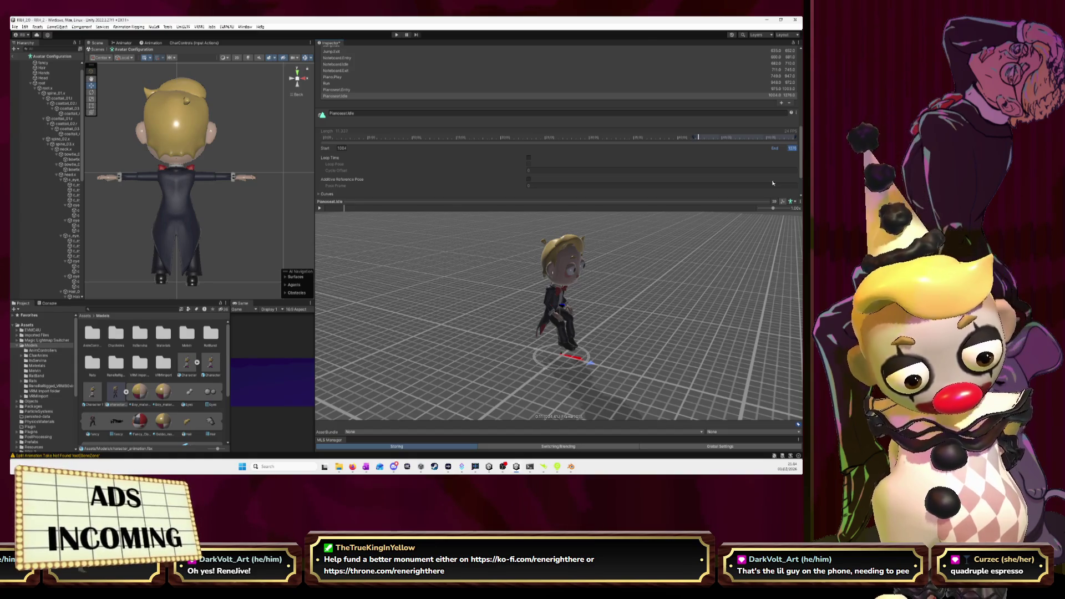
{"action": "type", "text": "17"}
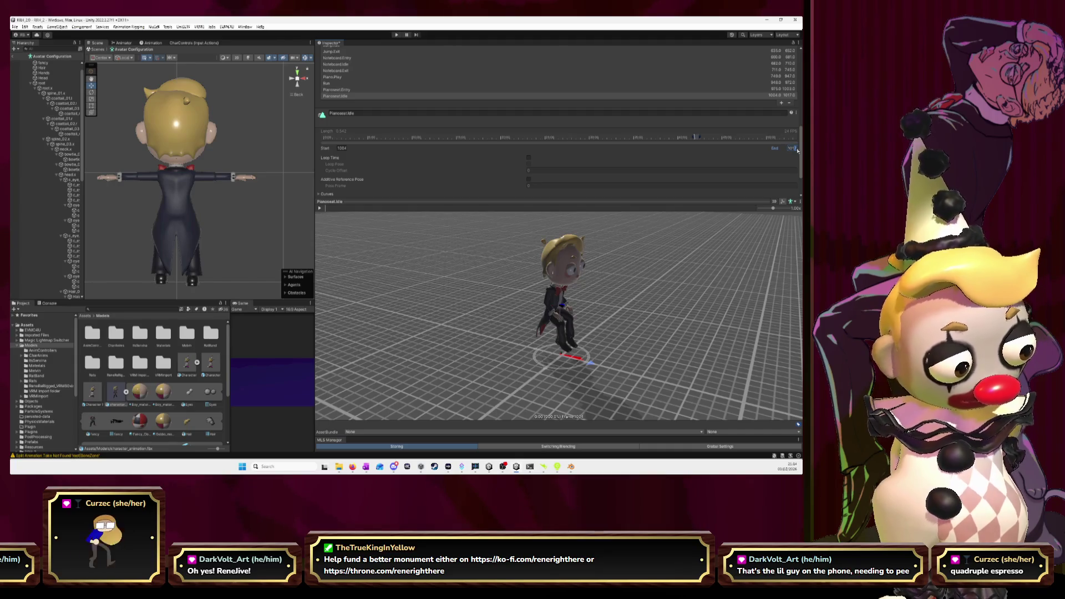
{"action": "key", "text": "BackSpace"}
{"action": "type", "text": "5"}
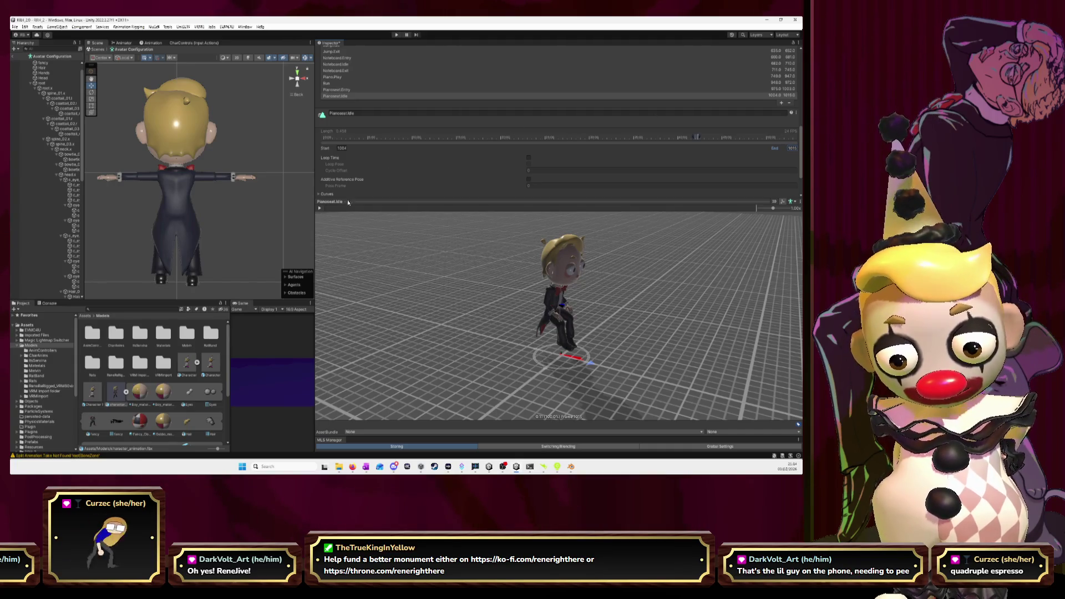
{"action": "left_click", "coordinate": [320, 209]}
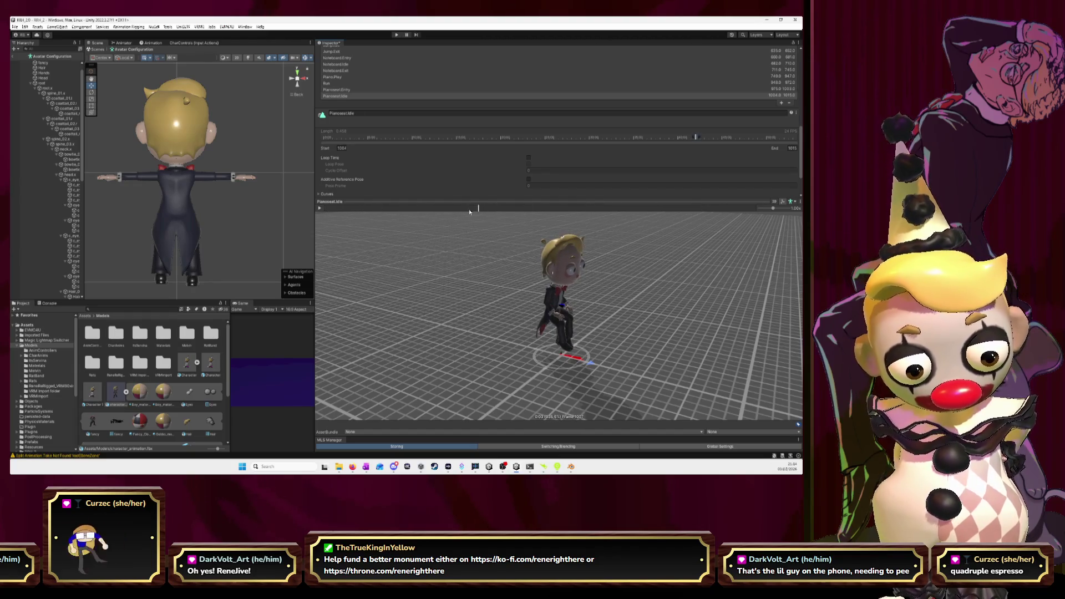
{"action": "left_click_drag", "start_coordinate": [360, 210], "coordinate": [325, 209]}
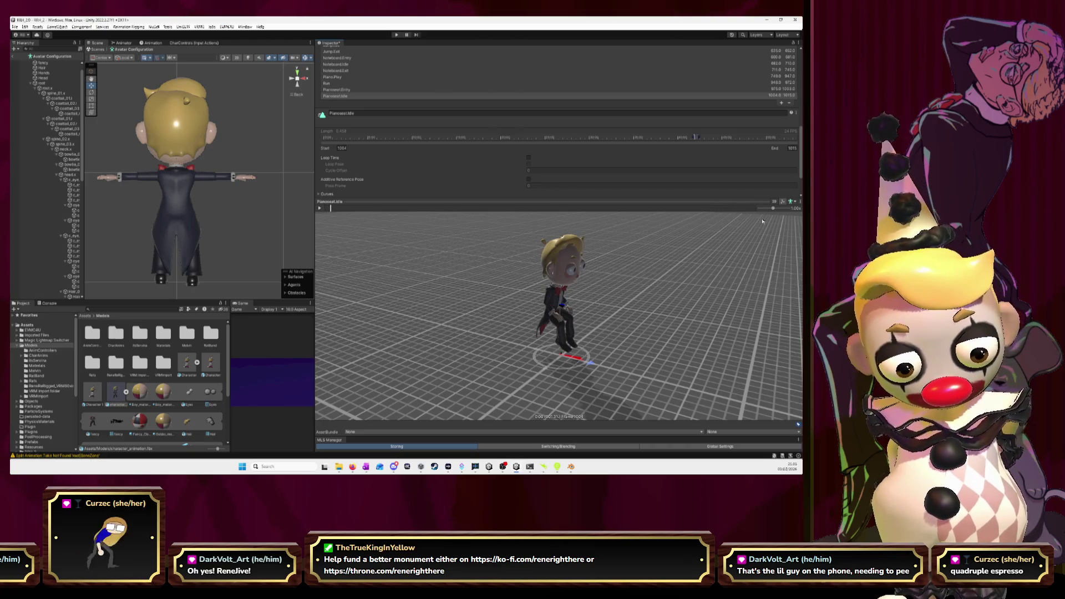
{"action": "key", "text": "ctrl+z"}
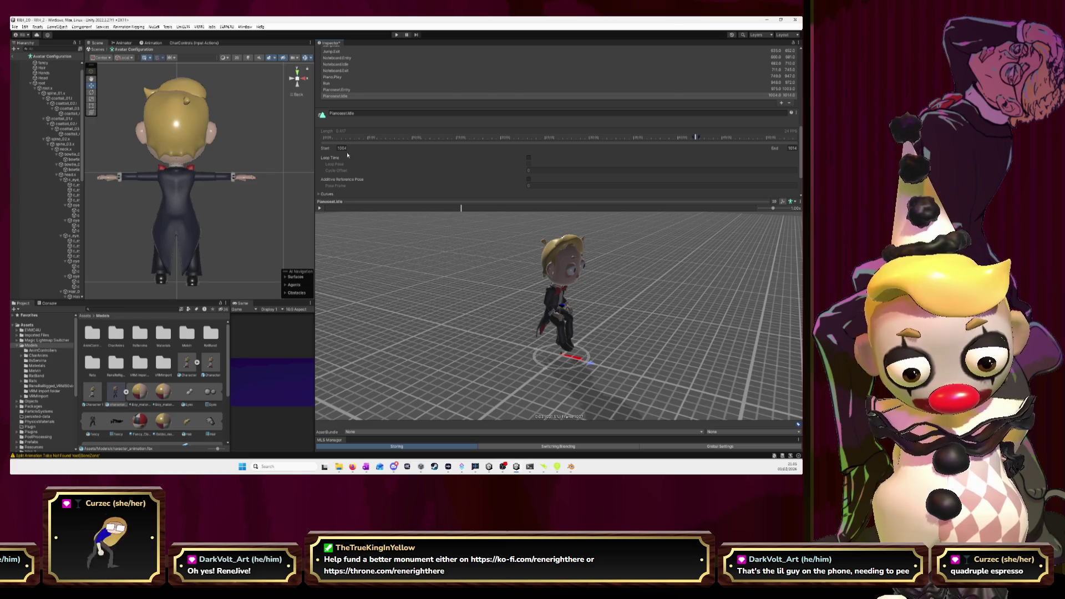
Try Pianoseat.Idle start frames 1005 and 1007, settling on 1008.
{"action": "type", "text": "1005"}
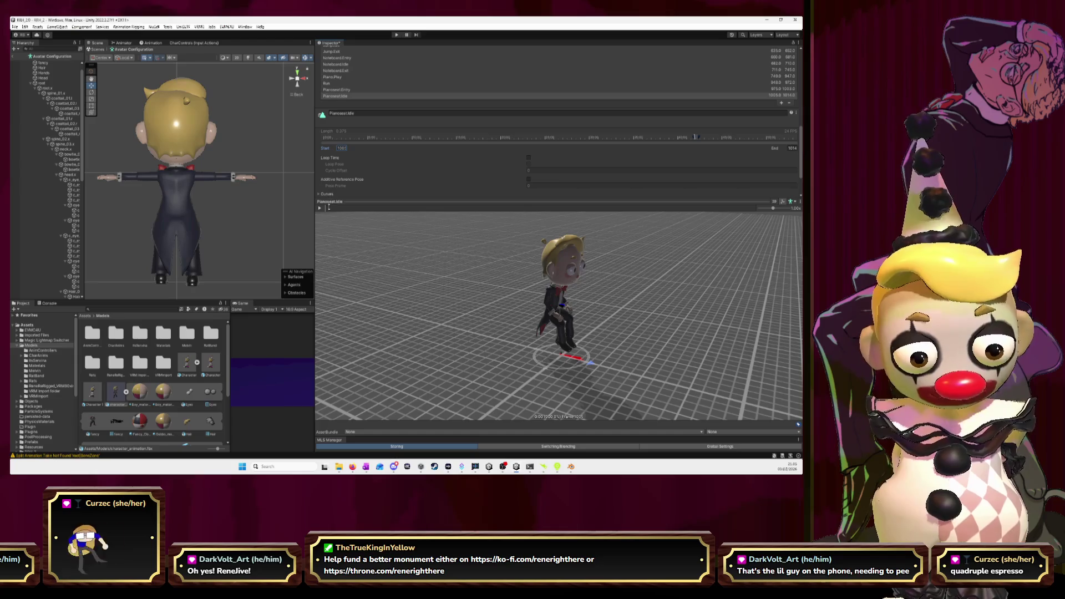
{"action": "mouse_move", "coordinate": [531, 217]}
{"action": "left_mouse_down"}
{"action": "mouse_move", "coordinate": [677, 222]}
{"action": "mouse_move", "coordinate": [442, 222]}
{"action": "left_mouse_up"}
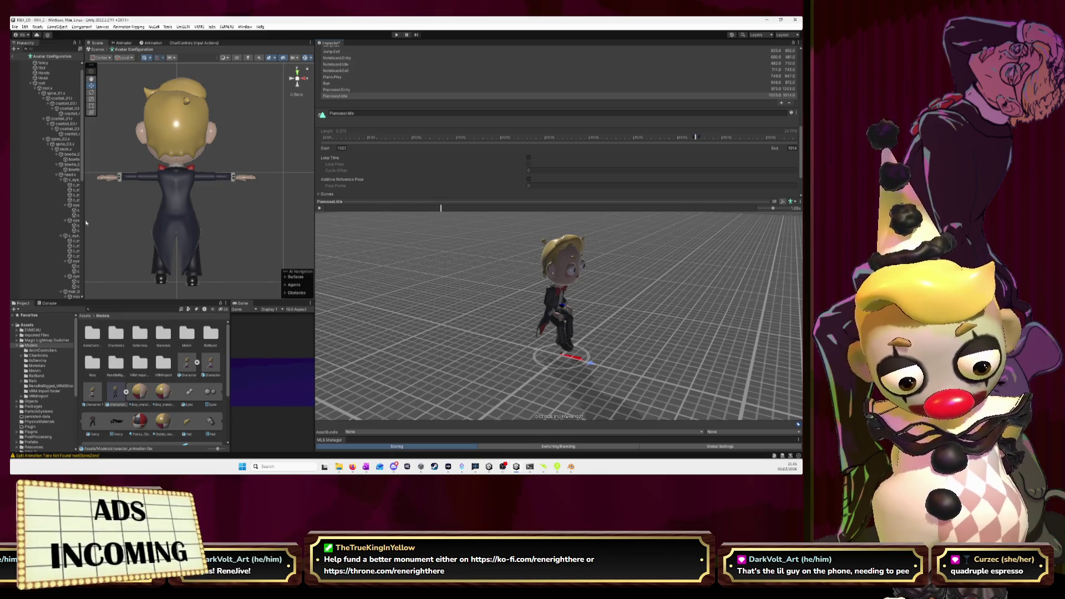
{"action": "left_click", "coordinate": [343, 149]}
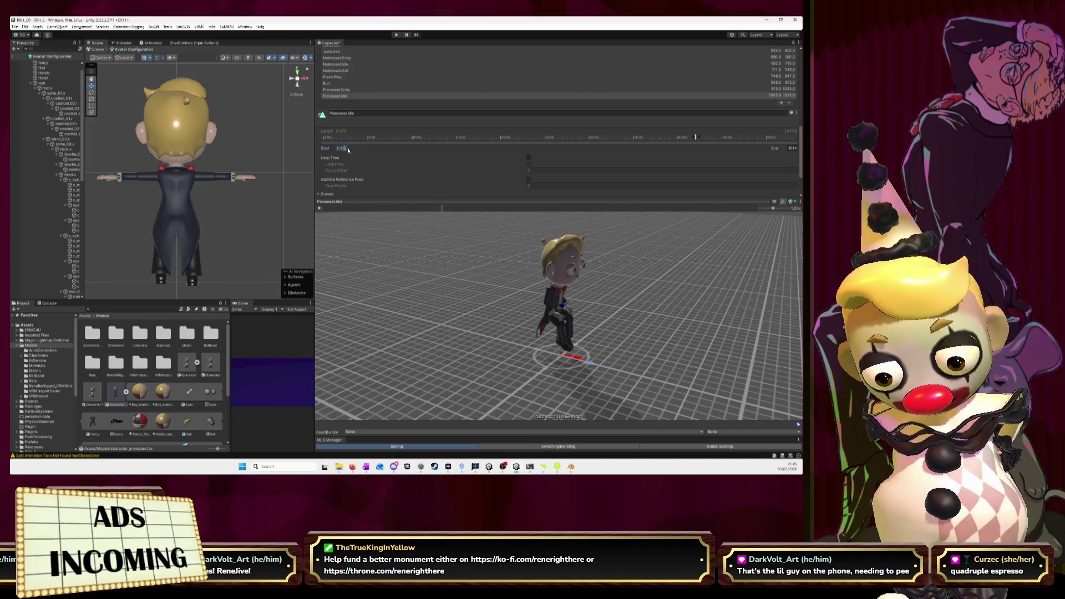
{"action": "type", "text": "1007"}
{"action": "key", "text": "Return"}
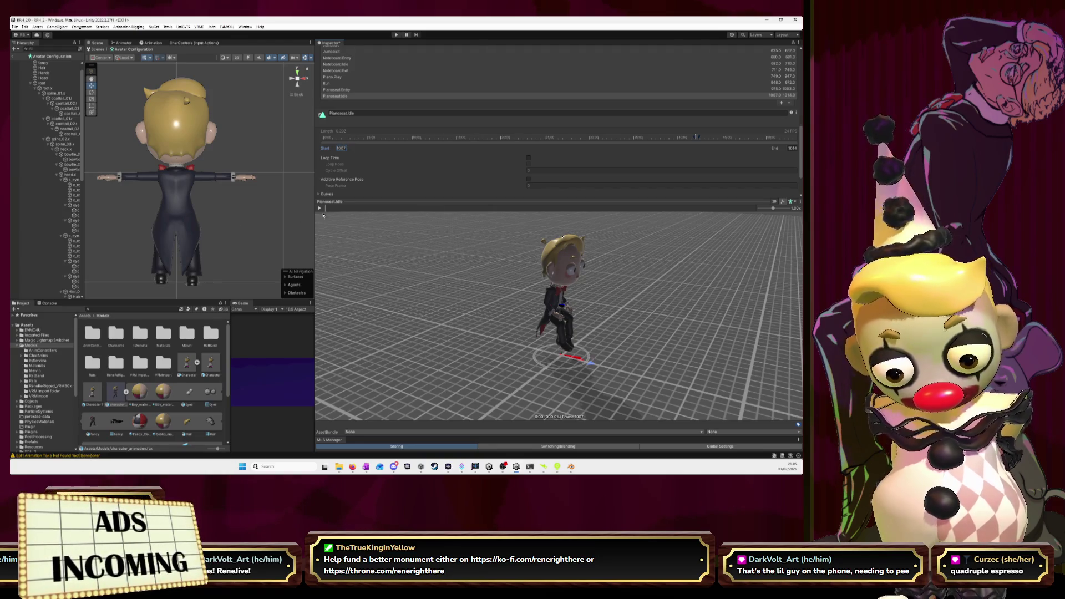
{"action": "left_click_drag", "start_coordinate": [323, 214], "coordinate": [567, 221]}
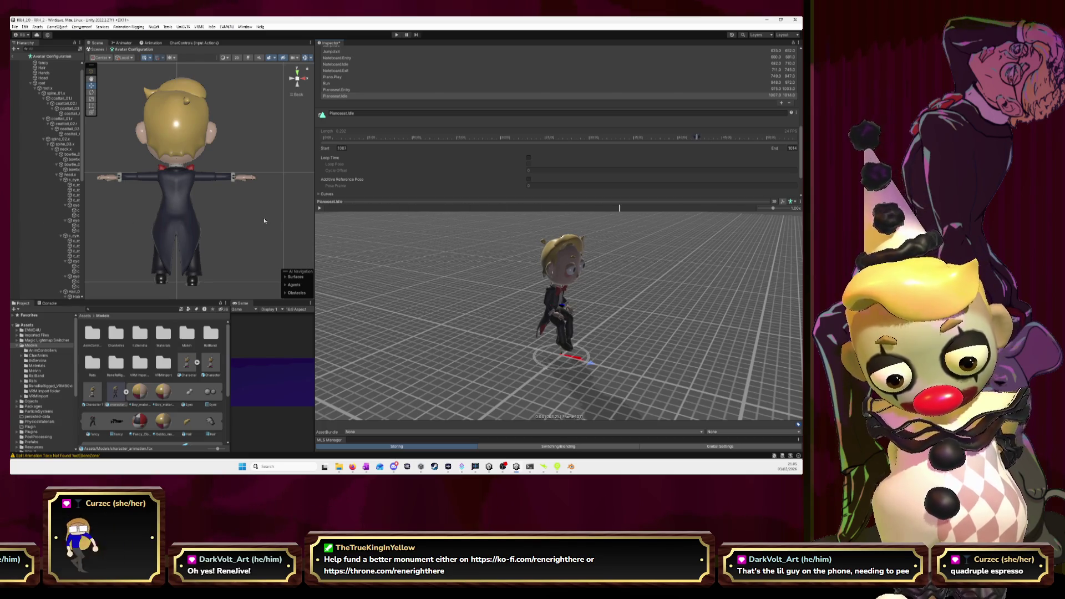
{"action": "left_click", "coordinate": [354, 151]}
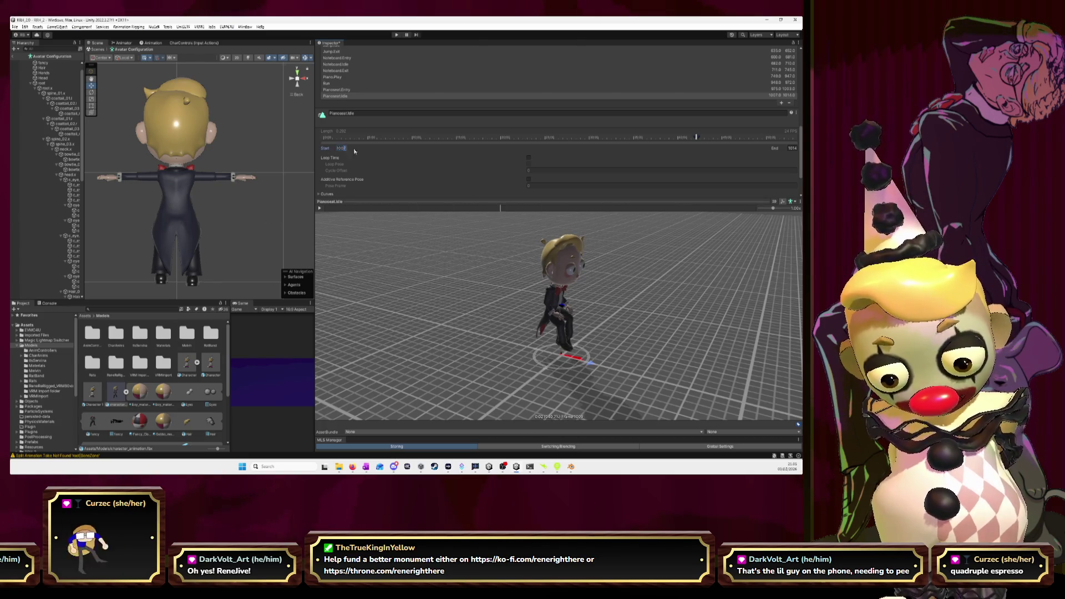
{"action": "type", "text": "1008"}
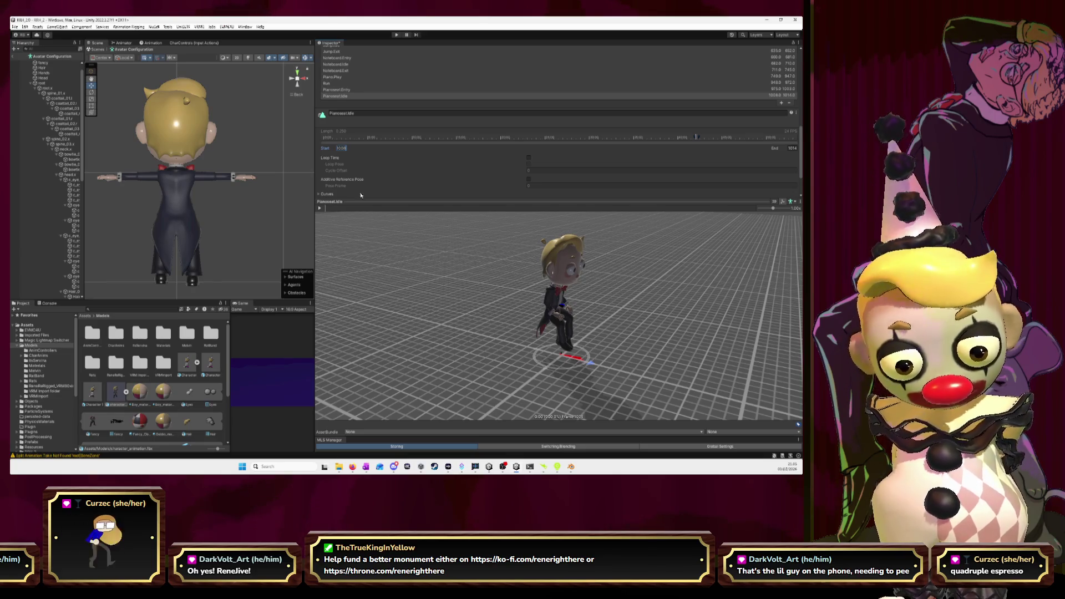
{"action": "key", "text": "Return"}
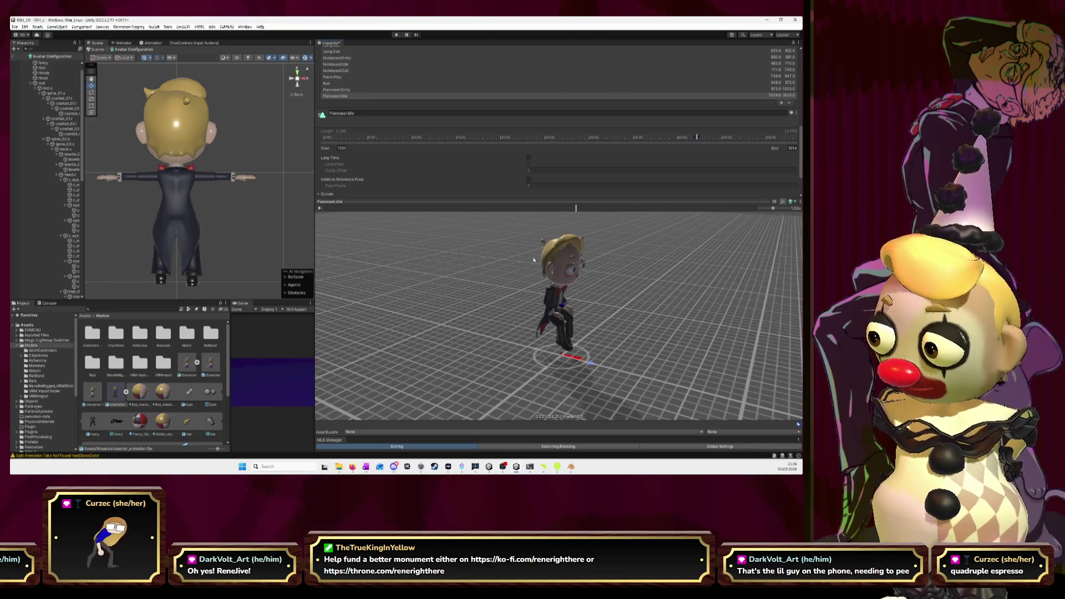
{"action": "key", "text": "alt+Tab"}
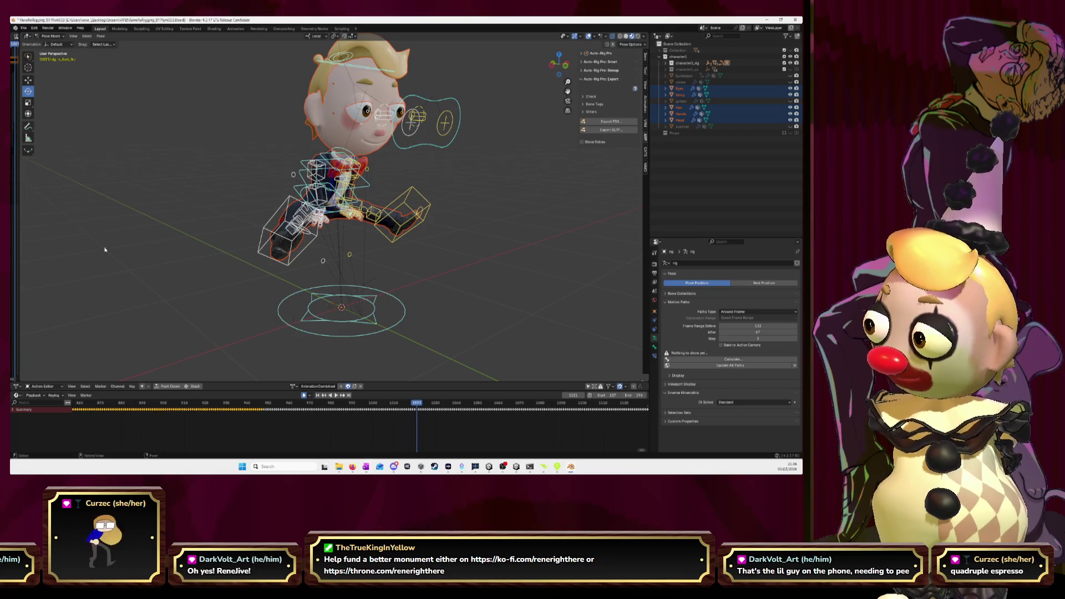
Scrub Blender's action from frame 1021 to 1048 to find where the seat exit ends.
{"action": "left_click_drag", "start_coordinate": [419, 406], "coordinate": [467, 412]}
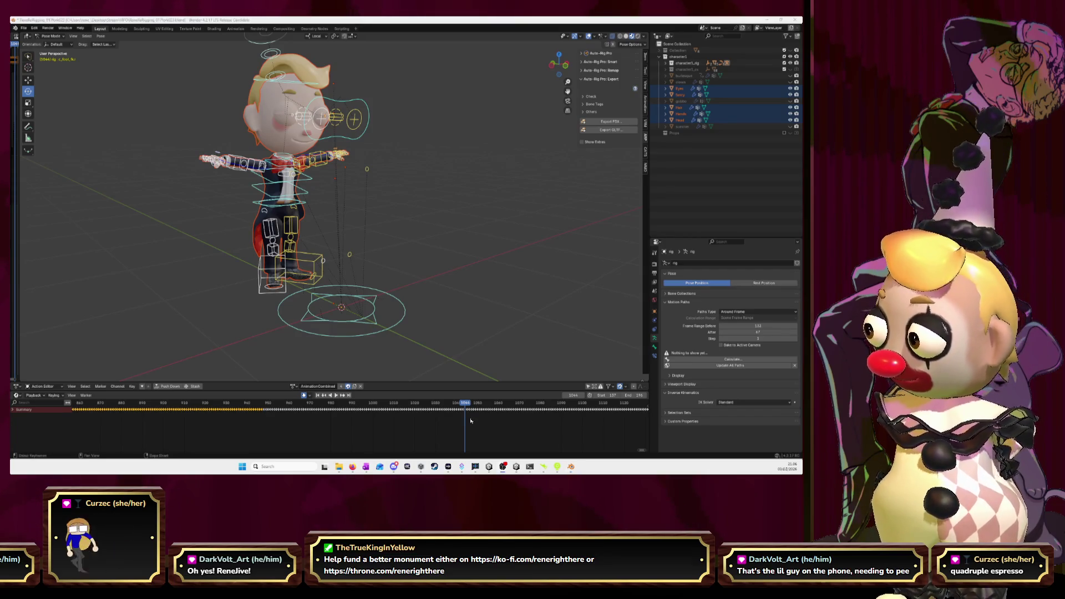
{"action": "key", "text": "alt+Tab"}
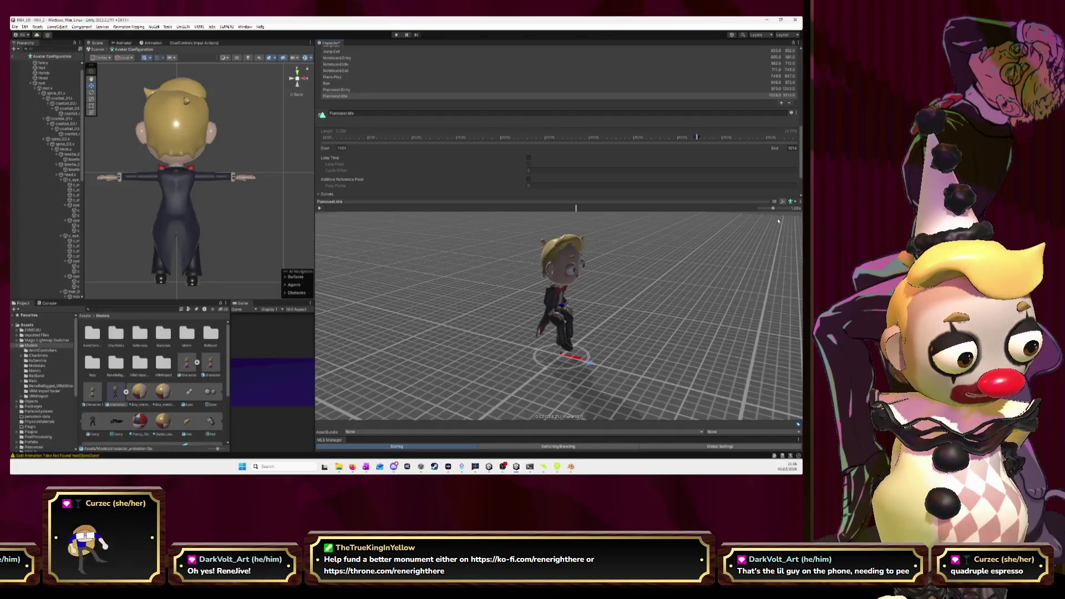
Add a new animation clip named Pianoseat.Exit.
{"action": "left_click", "coordinate": [782, 103]}
{"action": "left_click", "coordinate": [474, 121]}
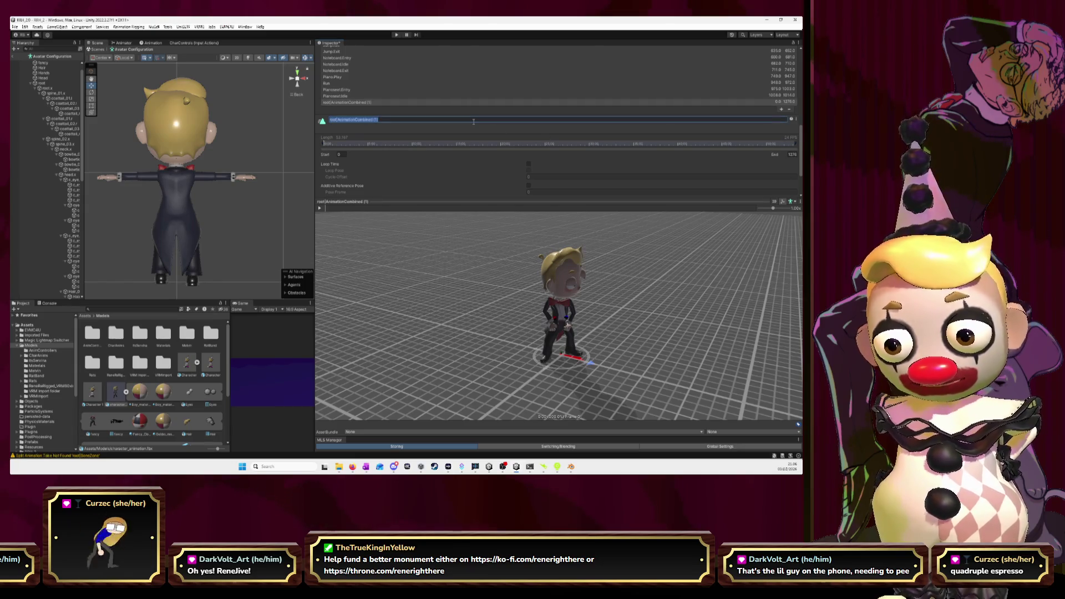
{"action": "type", "text": "R"}
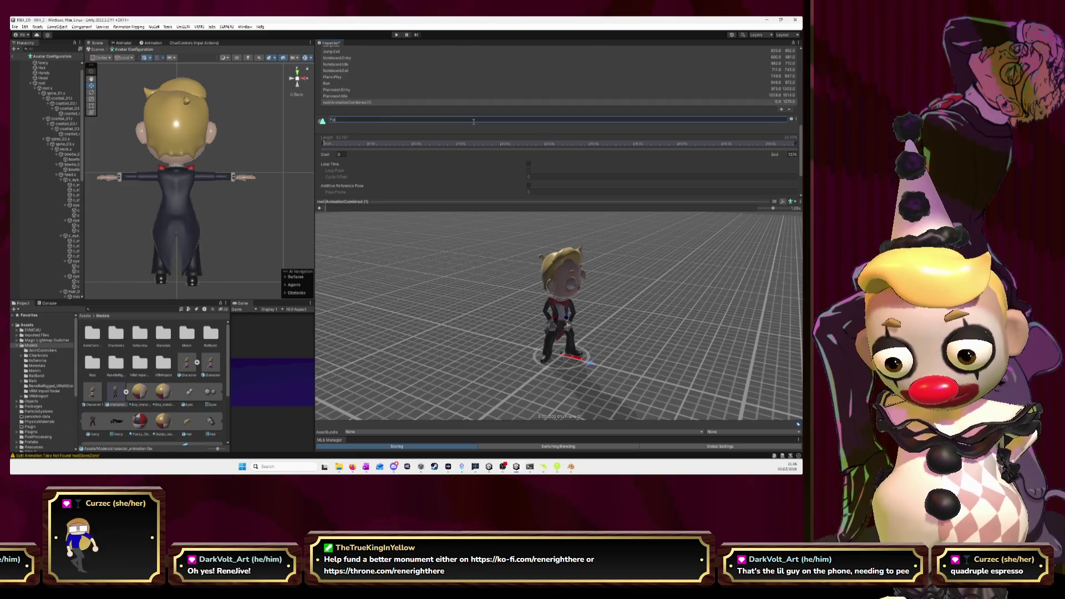
{"action": "type", "text": "noseat"}
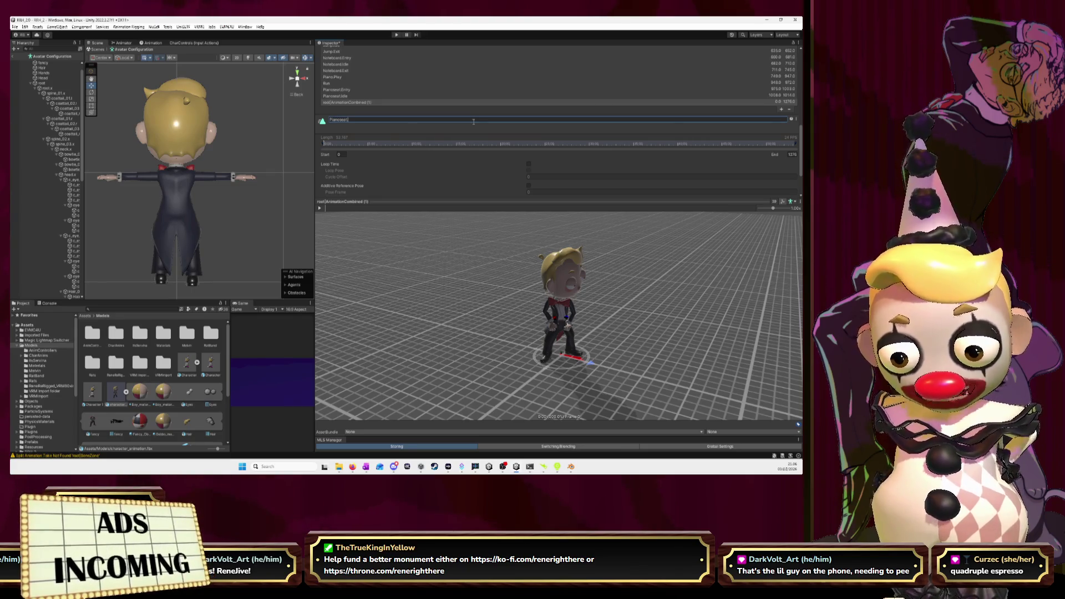
{"action": "type", "text": ".Exit"}
{"action": "key", "text": "Return"}
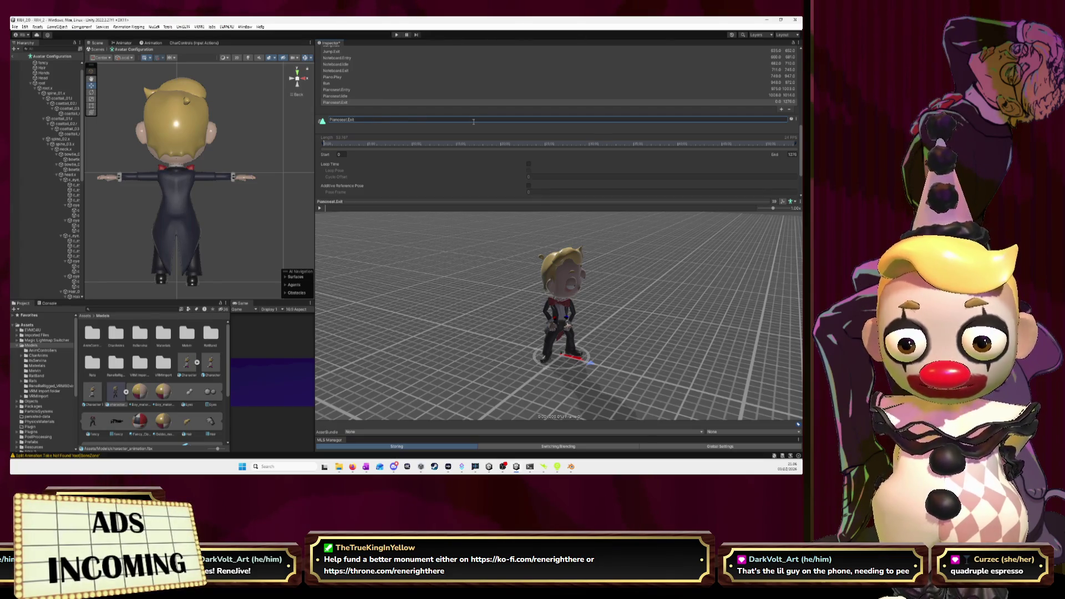
Set Pianoseat.Exit to span frames 1015 to 1043.
{"action": "left_click", "coordinate": [339, 155]}
{"action": "type", "text": "1015"}
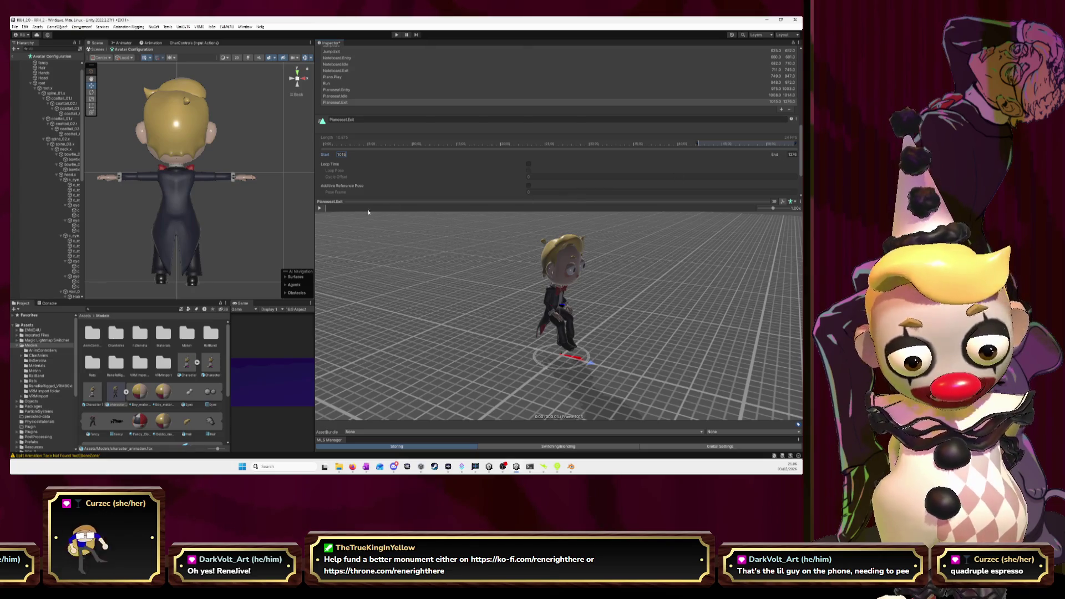
{"action": "left_click_drag", "start_coordinate": [328, 211], "coordinate": [372, 212]}
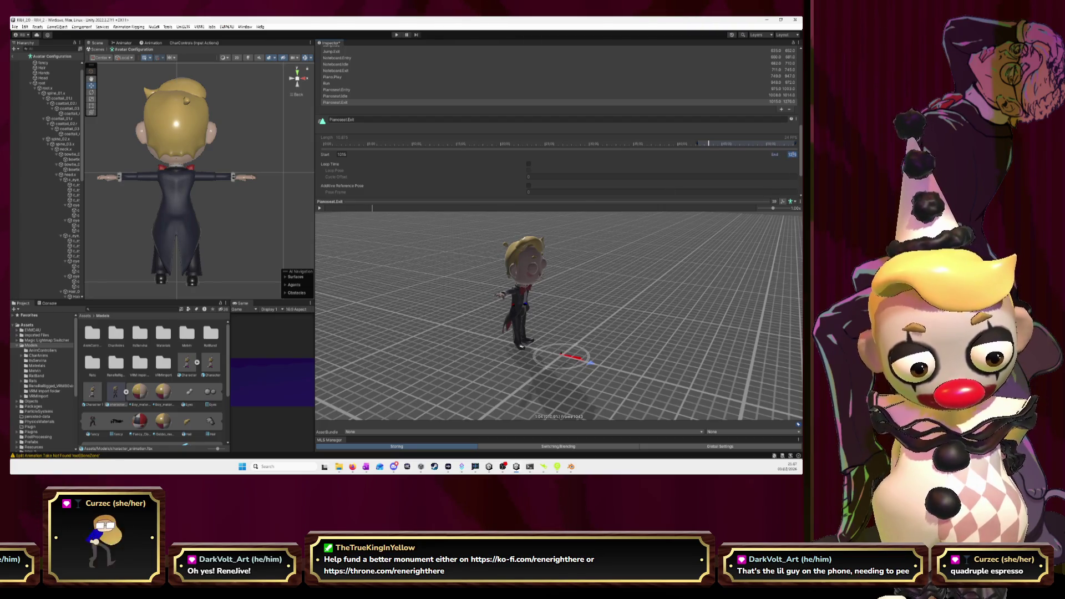
{"action": "left_click", "coordinate": [792, 154]}
{"action": "type", "text": "1043"}
{"action": "key", "text": "Return"}
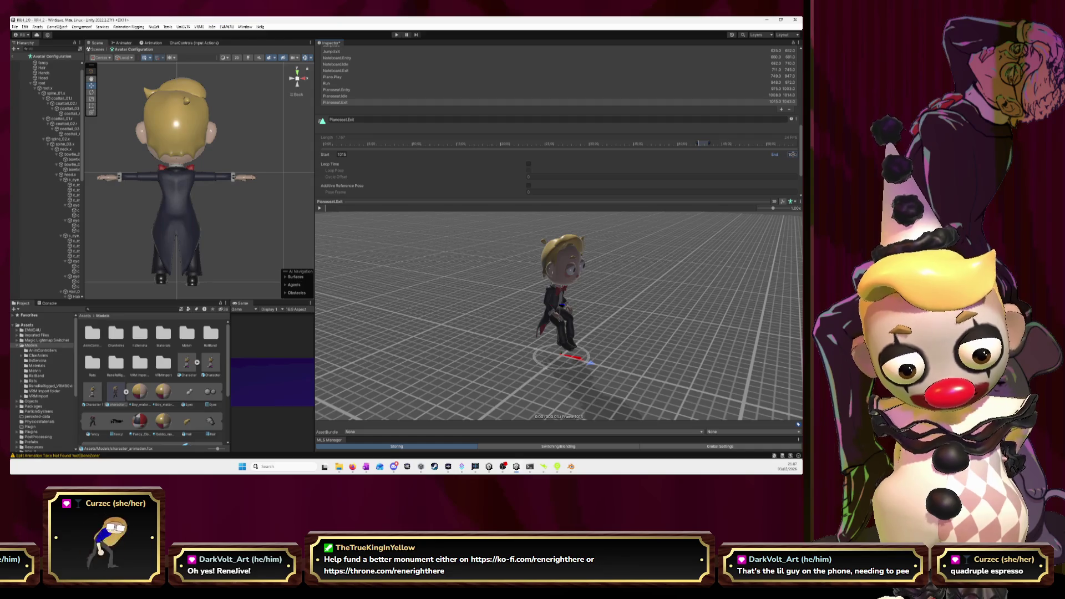
Preview Pianoseat.Exit, briefly try end frame 1044, and keep the end at 1043.
{"action": "left_click", "coordinate": [320, 208]}
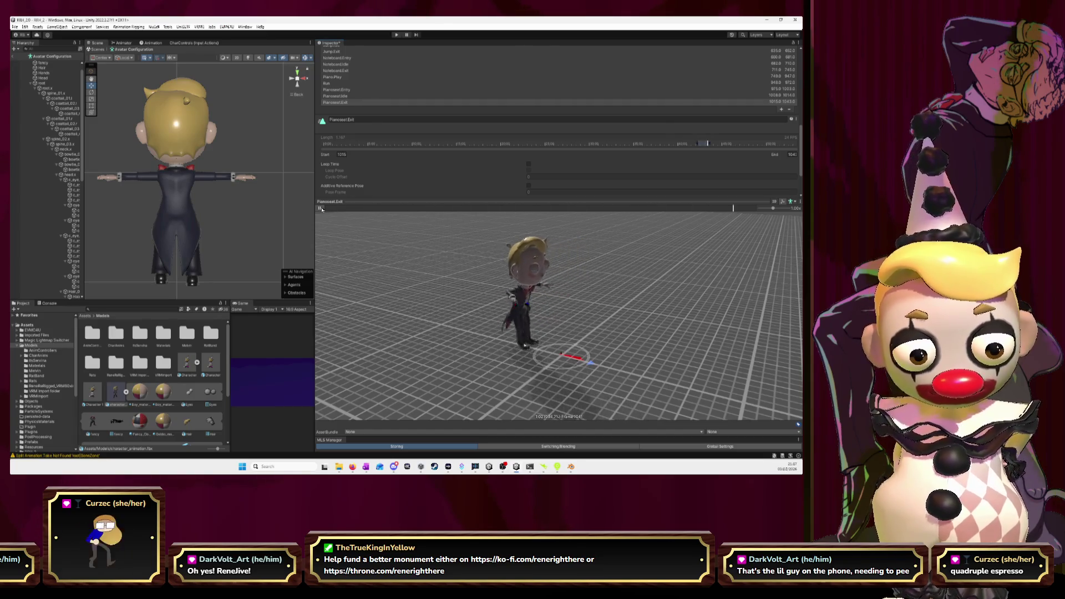
{"action": "left_click", "coordinate": [321, 209]}
{"action": "left_click_drag", "start_coordinate": [341, 208], "coordinate": [753, 223]}
{"action": "left_click", "coordinate": [793, 154]}
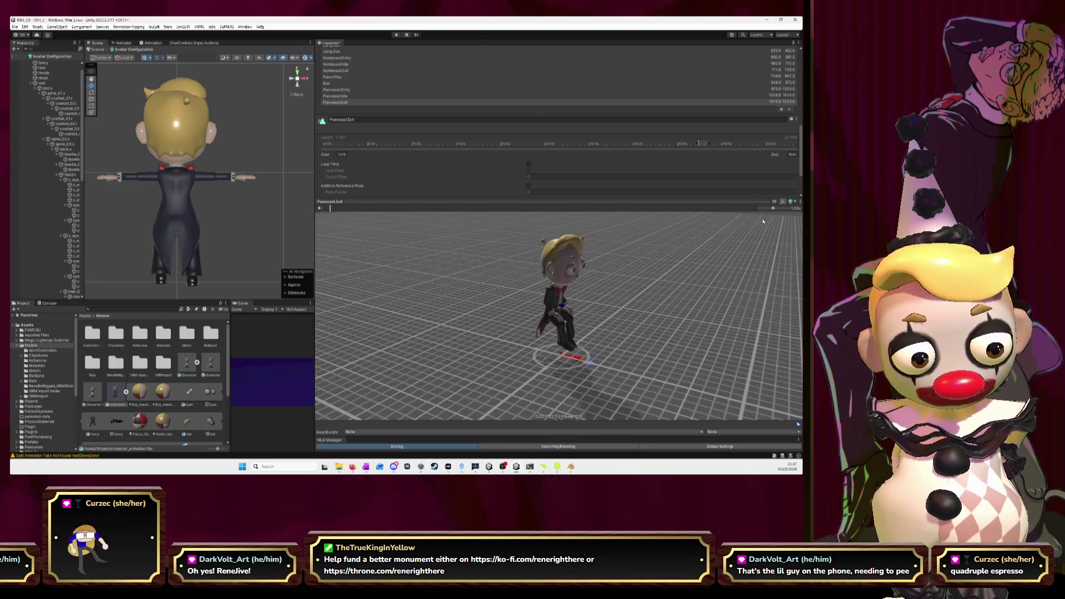
{"action": "type", "text": "4"}
{"action": "mouse_move", "coordinate": [744, 224]}
{"action": "left_mouse_down"}
{"action": "mouse_move", "coordinate": [672, 223]}
{"action": "mouse_move", "coordinate": [745, 221]}
{"action": "left_mouse_up"}
{"action": "left_click", "coordinate": [793, 154]}
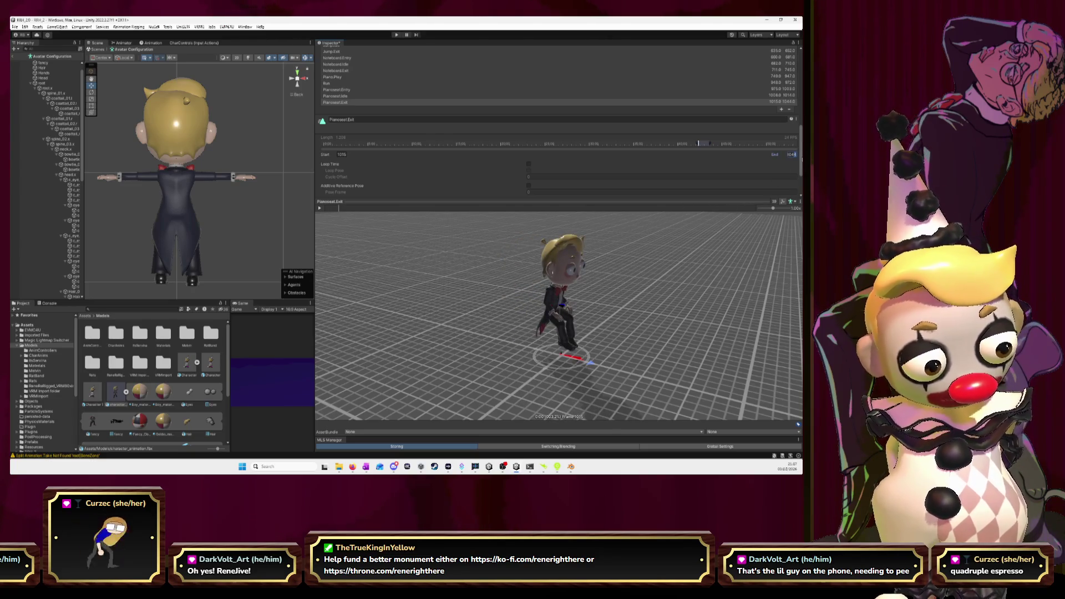
{"action": "key", "text": "BackSpace"}
{"action": "type", "text": "3"}
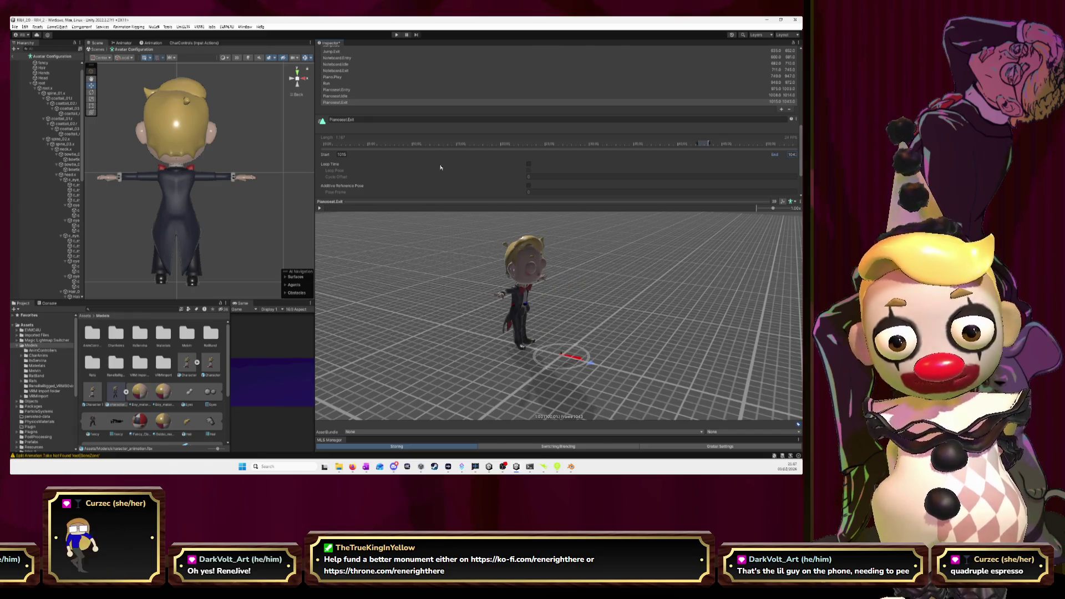
Turn on Loop Time for Pianoseat.Idle, then review the Pianoseat.Entry and Pianoseat.Exit clips.
{"action": "left_click", "coordinate": [347, 96]}
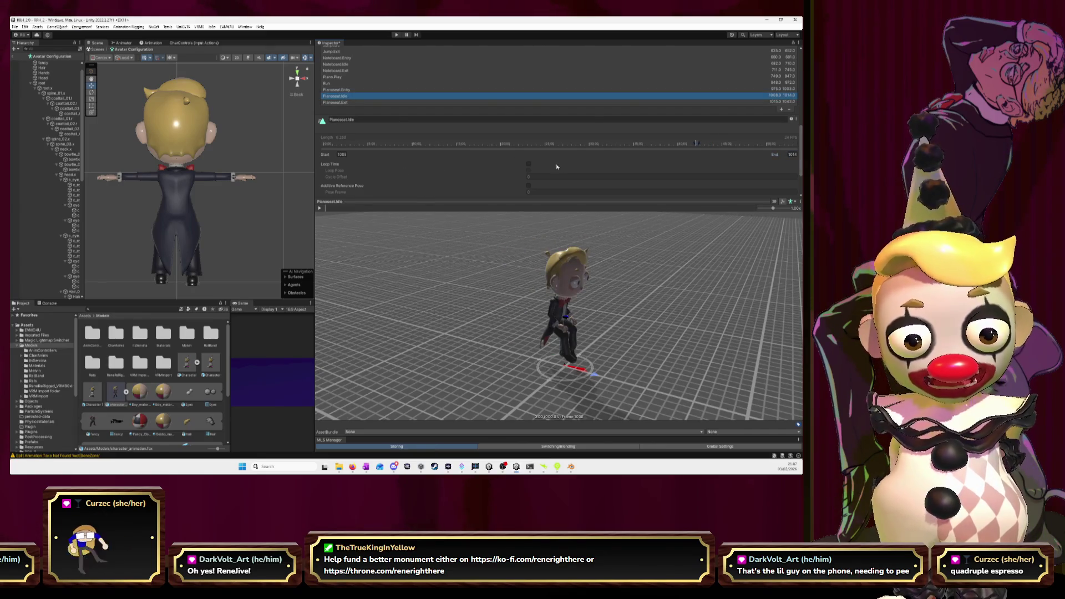
{"action": "left_click", "coordinate": [529, 165]}
{"action": "left_click", "coordinate": [338, 90]}
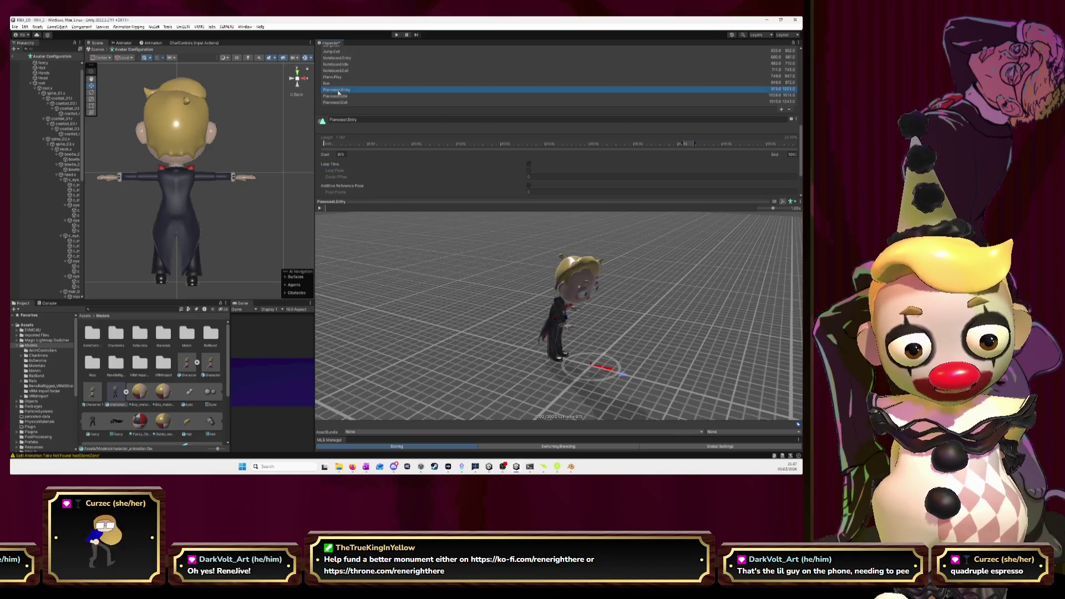
{"action": "key", "text": "Down"}
{"action": "key", "text": "Down"}
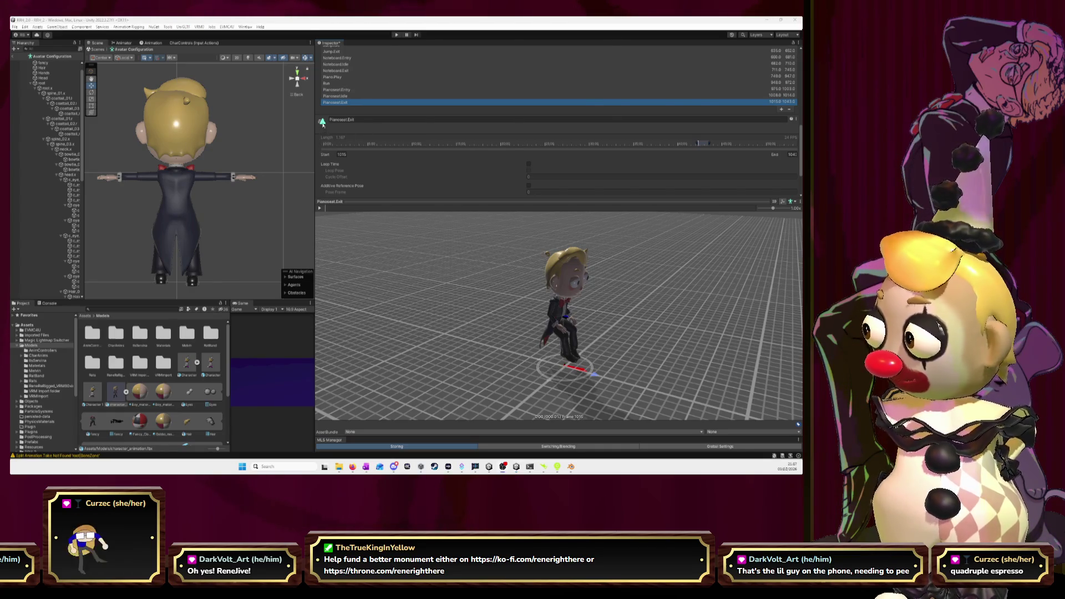
{"action": "key", "text": "alt+Tab"}
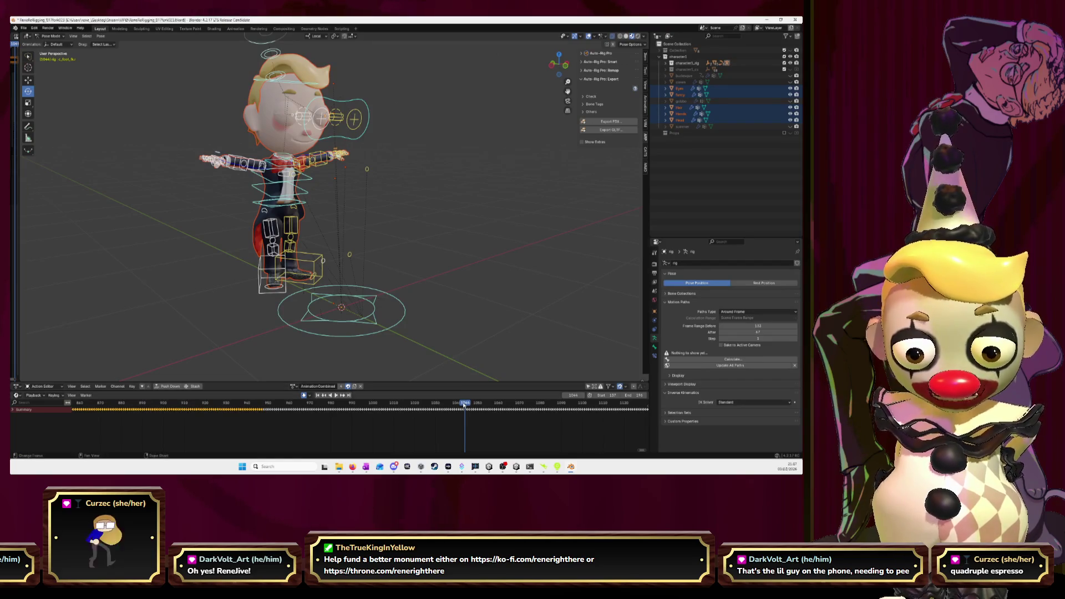
Play Blender's animation from frame 1044 to about 1061 to see the move after the piano exit.
{"action": "key", "text": "space"}
{"action": "left_click_drag", "start_coordinate": [468, 408], "coordinate": [501, 409]}
{"action": "key", "text": "space"}
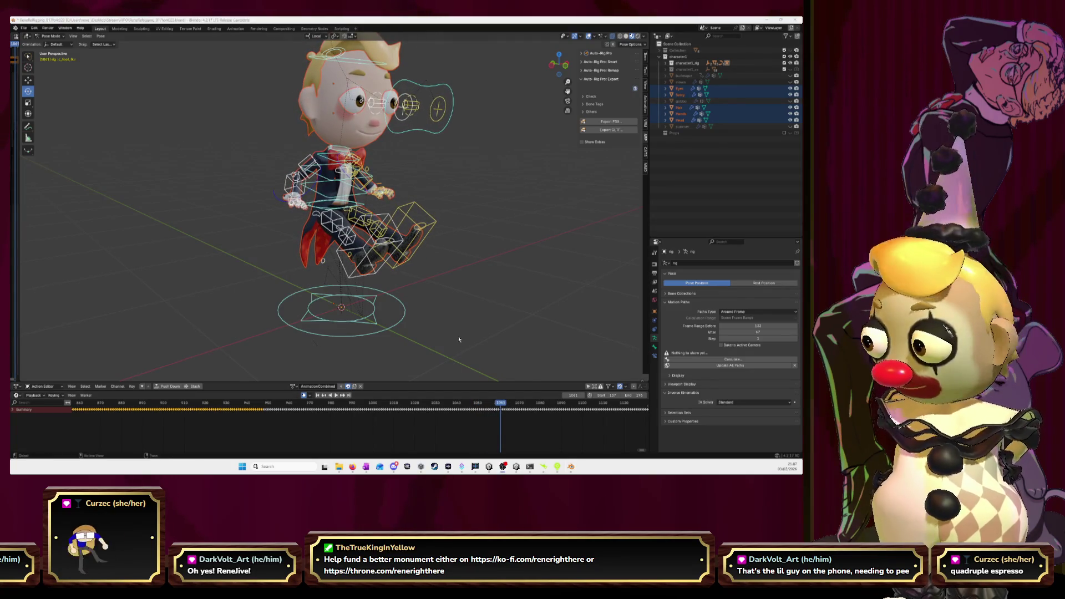
{"action": "key", "text": "alt+Tab"}
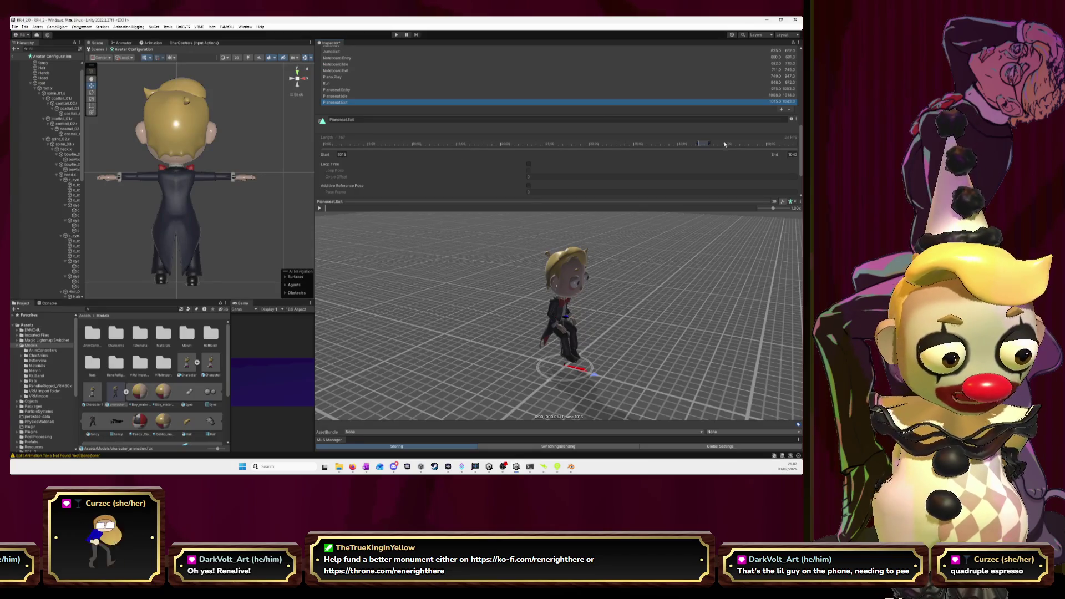
Add a new animation clip named Theatreseat.Entry.
{"action": "left_click", "coordinate": [782, 112]}
{"action": "left_click", "coordinate": [405, 126]}
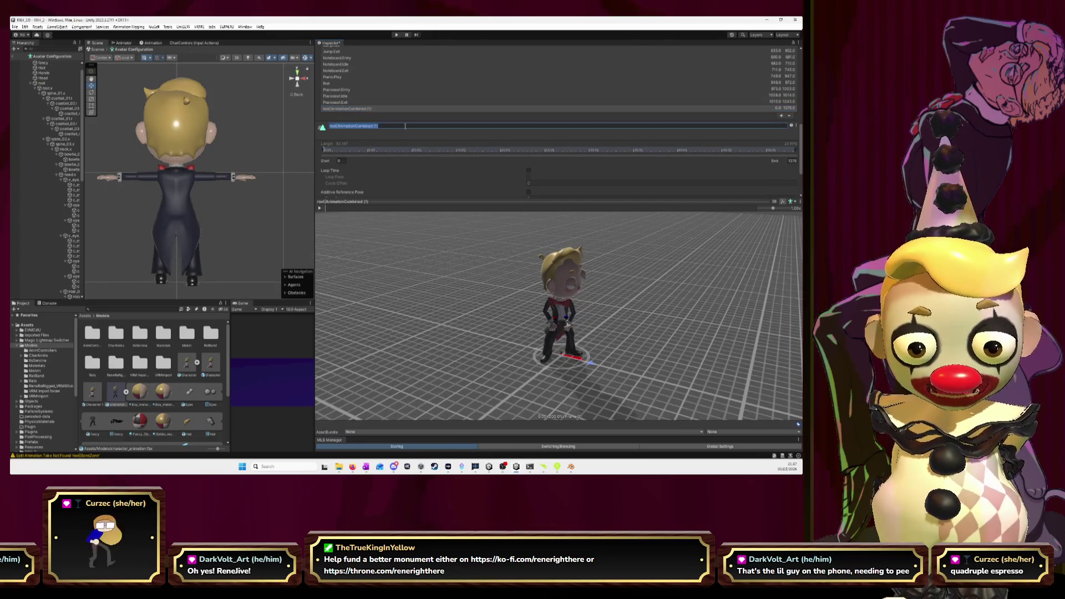
{"action": "type", "text": "Theatreseat.Entry"}
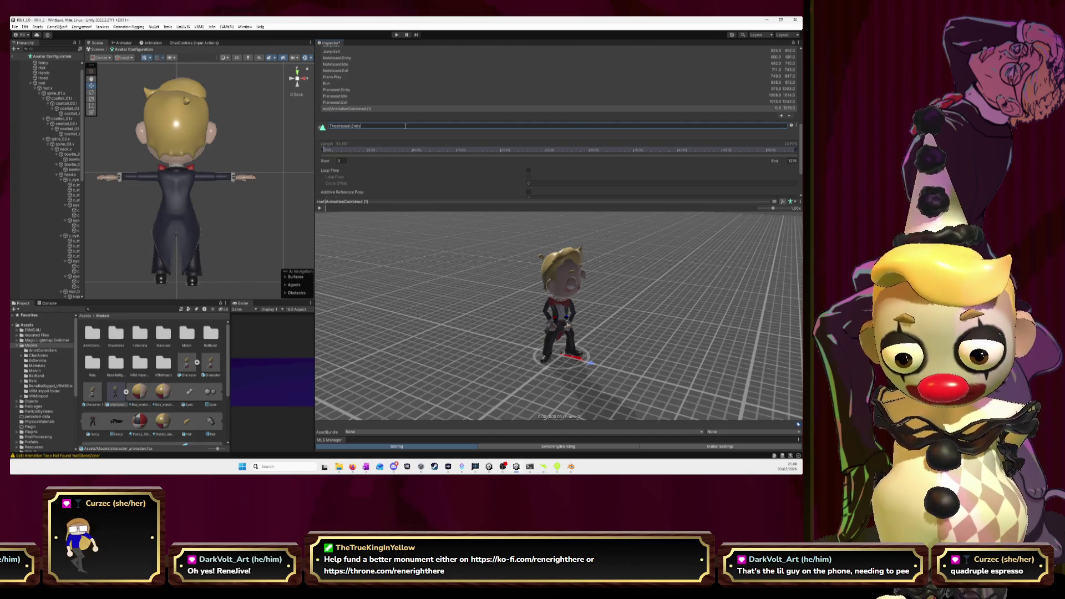
{"action": "key", "text": "Return"}
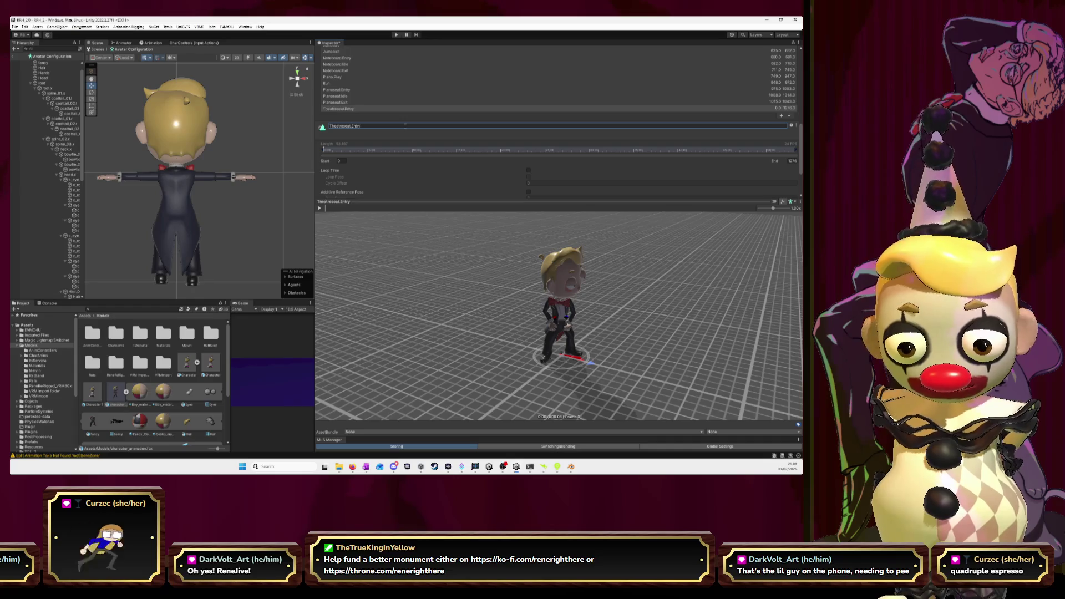
Set Theatreseat.Entry's start frame to 1044 and play its preview.
{"action": "left_click", "coordinate": [340, 160]}
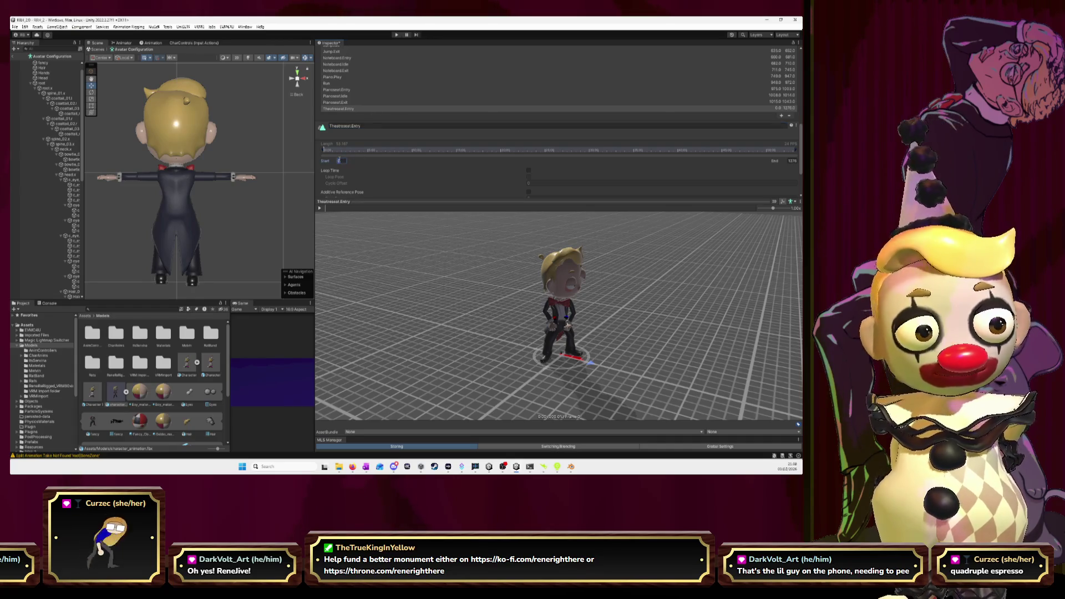
{"action": "type", "text": "1044"}
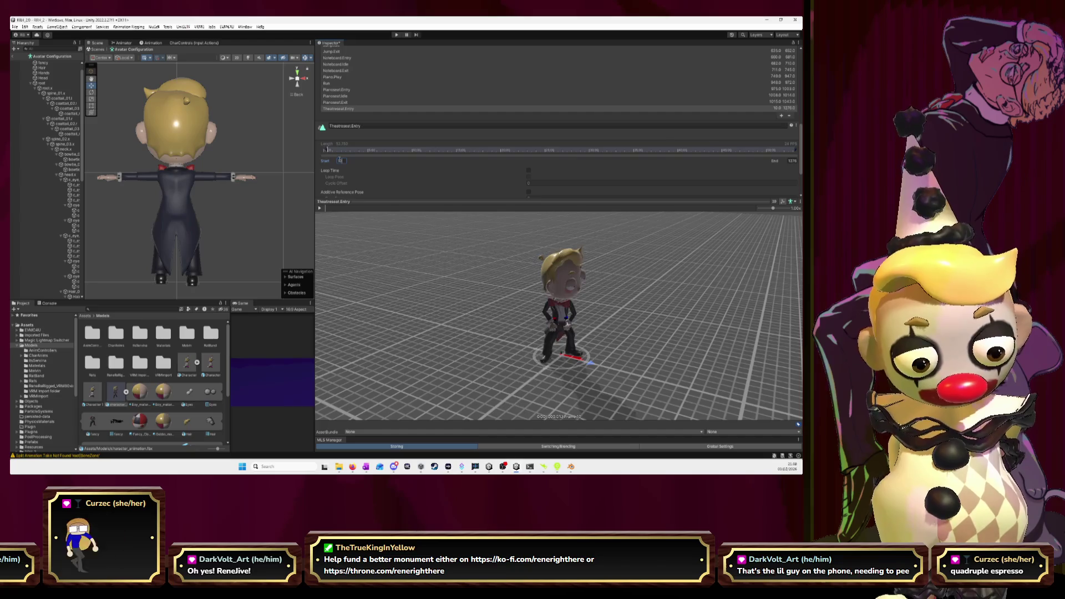
{"action": "left_click", "coordinate": [327, 209]}
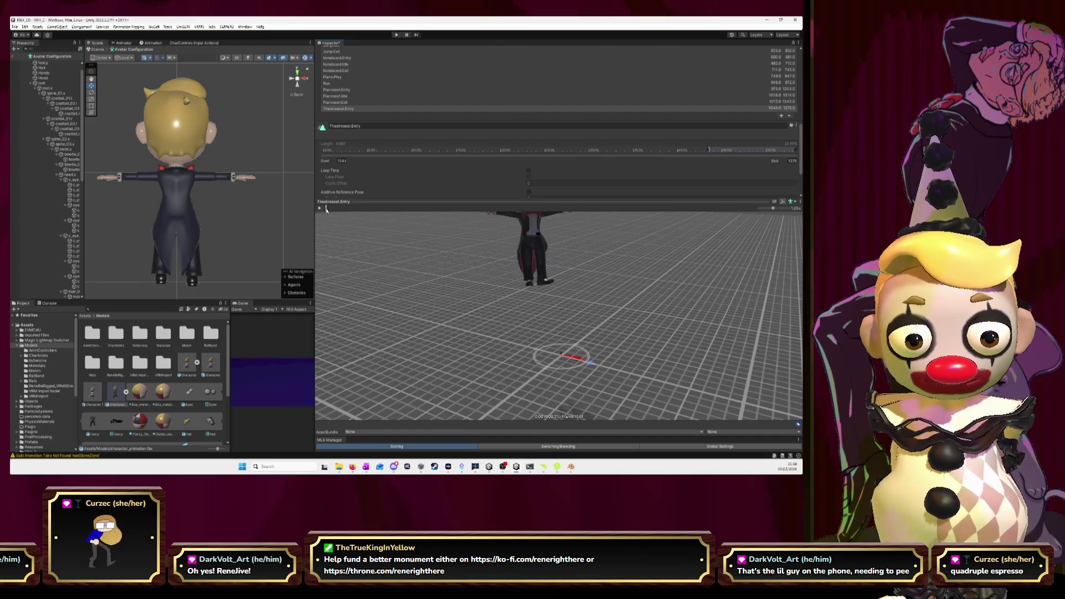
{"action": "scroll", "coordinate": [541, 277], "scroll_direction": "down", "scroll_amount": 5}
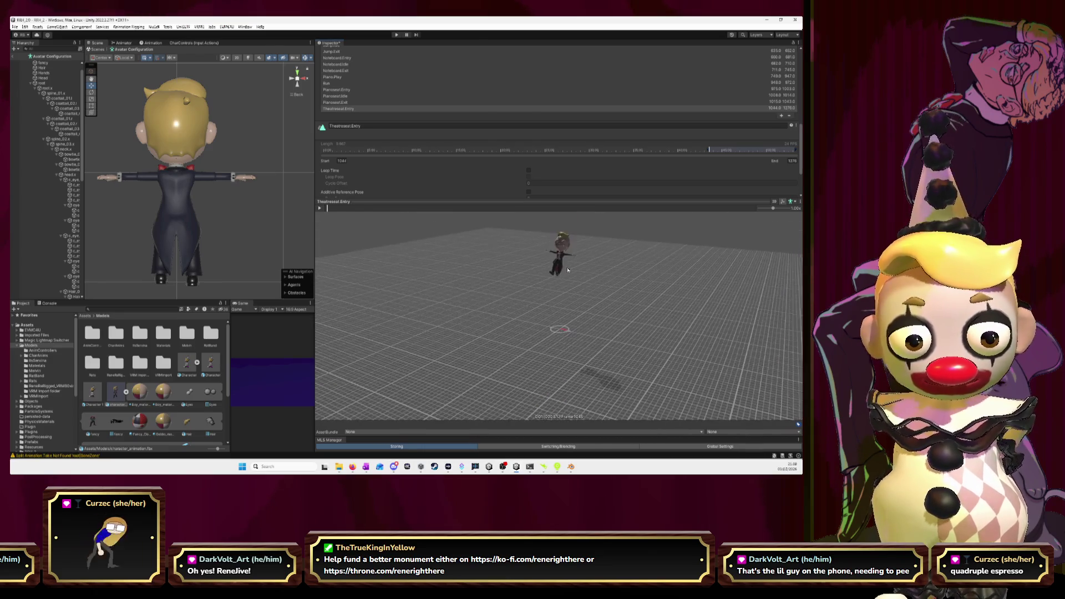
{"action": "mouse_move", "coordinate": [327, 209]}
{"action": "left_mouse_down"}
{"action": "mouse_move", "coordinate": [344, 209]}
{"action": "mouse_move", "coordinate": [329, 212]}
{"action": "left_mouse_up"}
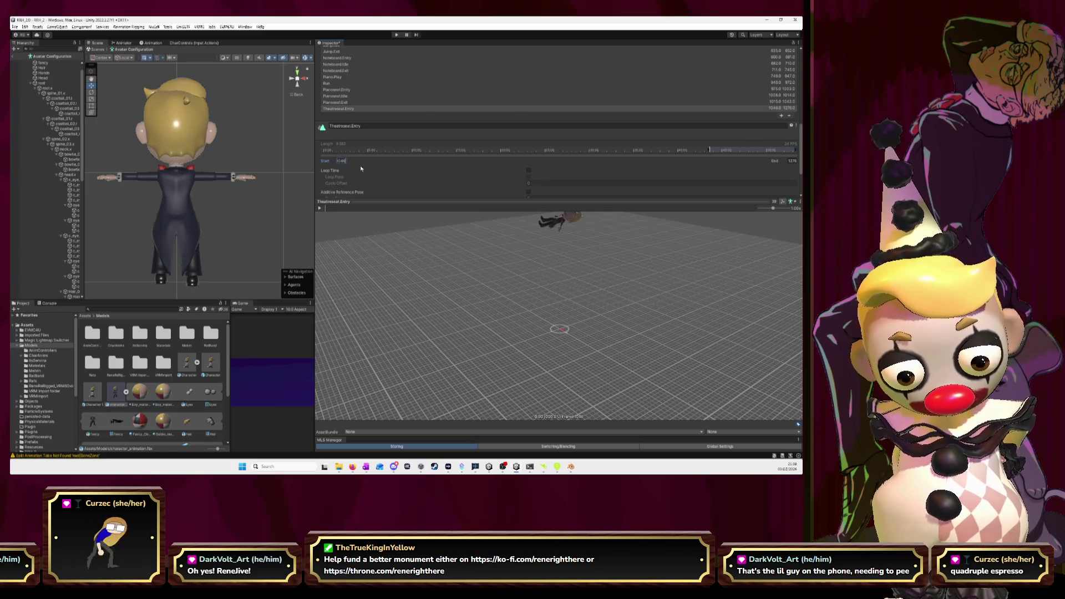
{"action": "left_click", "coordinate": [320, 208]}
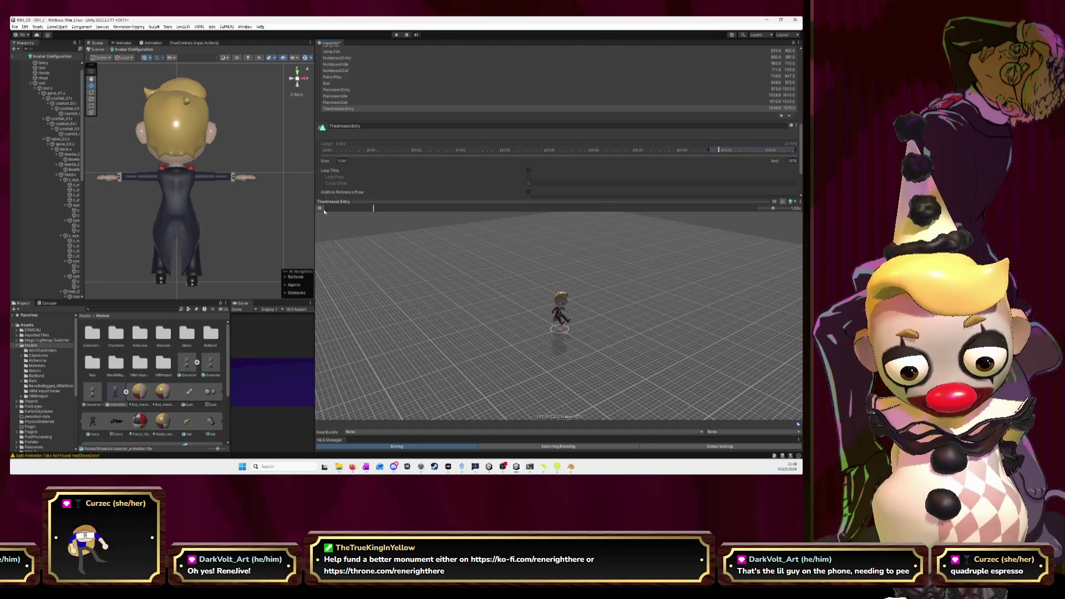
Set the exit clip's End frame to 1106 and replay its preview from the start.
{"action": "mouse_move", "coordinate": [388, 209]}
{"action": "left_mouse_down"}
{"action": "mouse_move", "coordinate": [325, 211]}
{"action": "mouse_move", "coordinate": [349, 213]}
{"action": "left_mouse_up"}
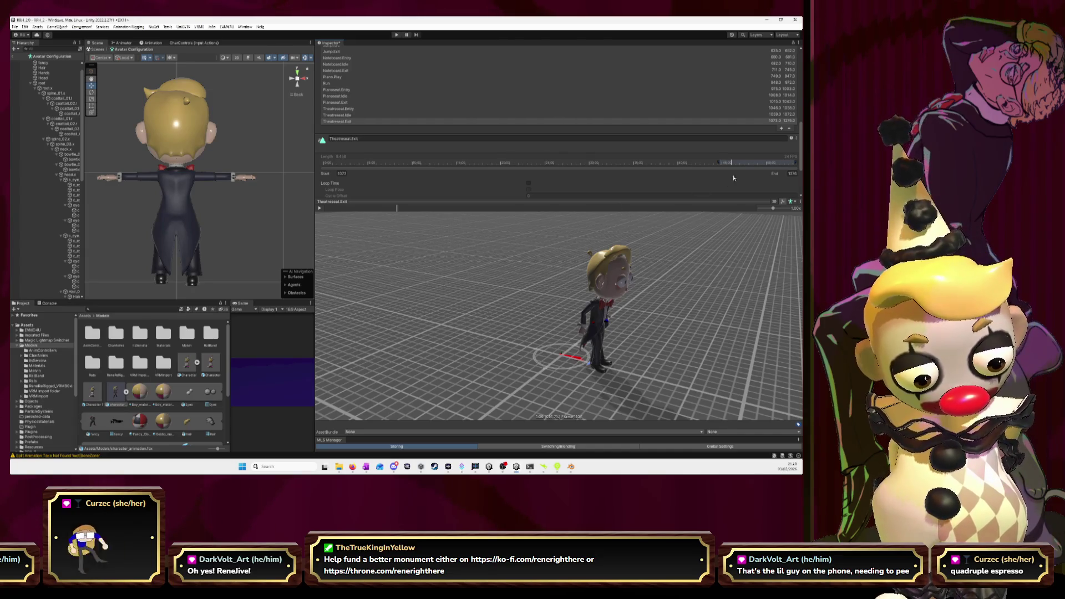
{"action": "type", "text": "1106"}
{"action": "key", "text": "Return"}
{"action": "left_click", "coordinate": [320, 208]}
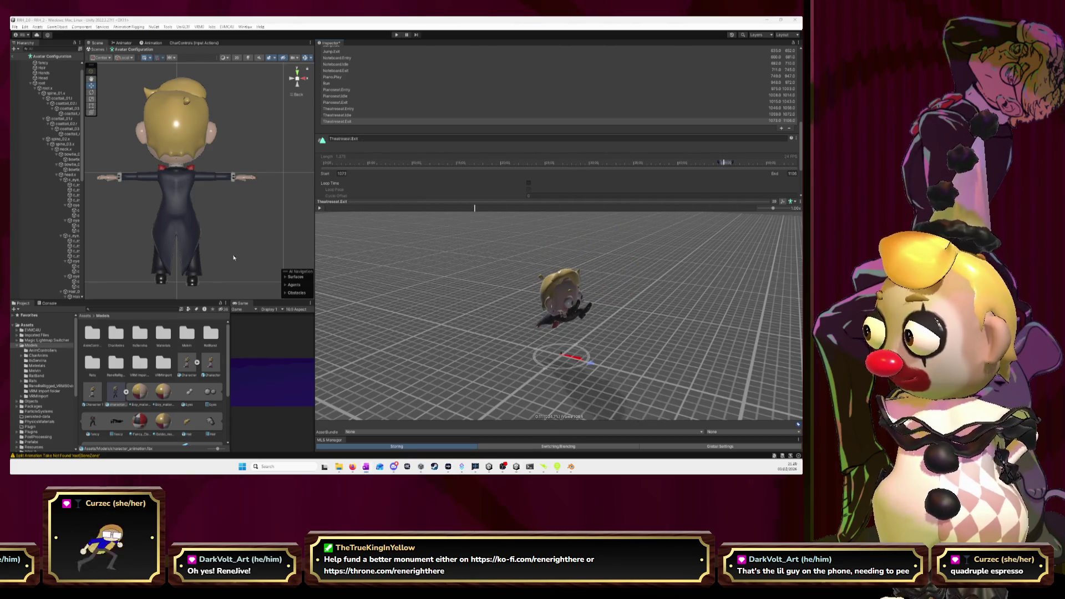
{"action": "key", "text": "alt+Tab"}
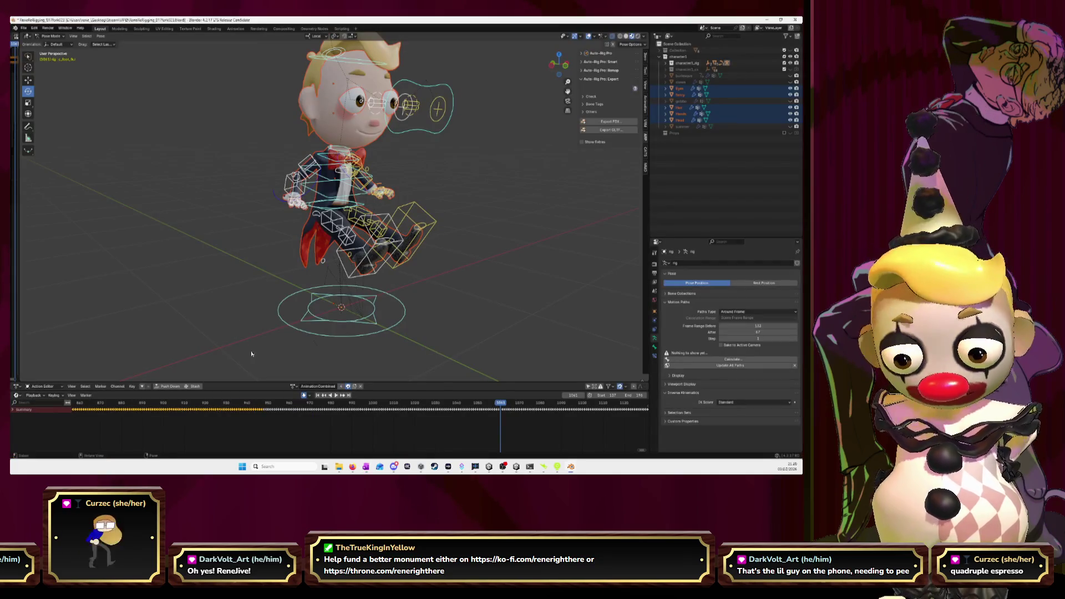
{"action": "scroll", "coordinate": [205, 411], "scroll_direction": "right", "scroll_amount": 10}
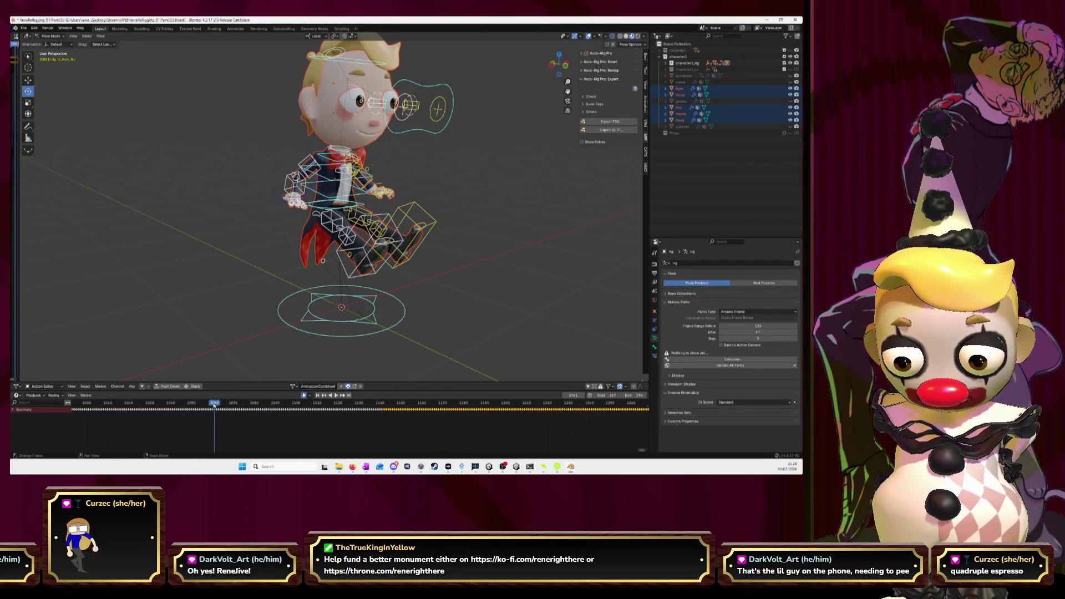
{"action": "key", "text": "space"}
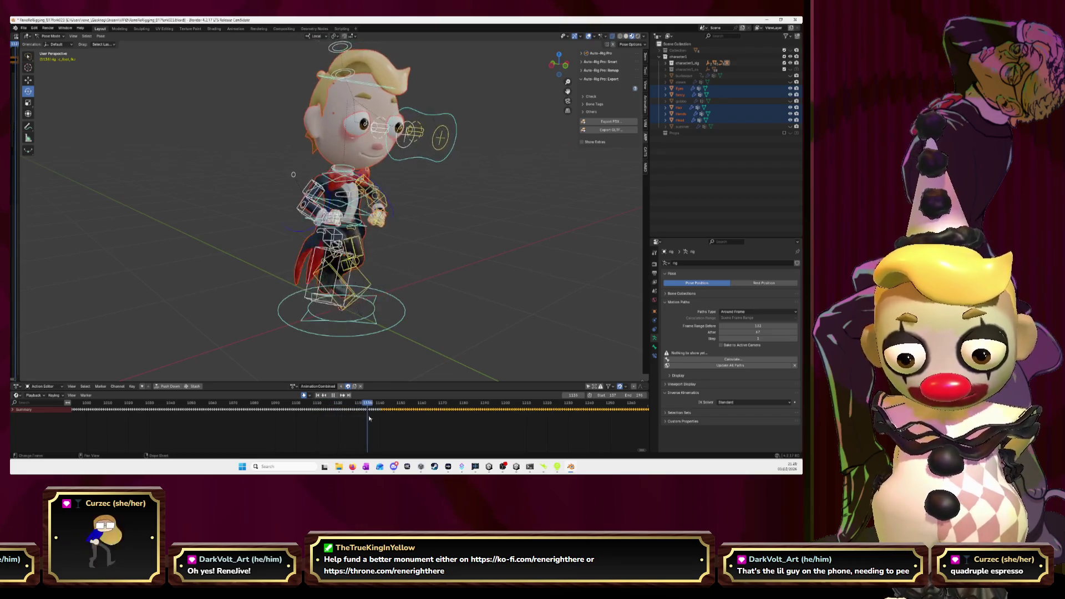
{"action": "key", "text": "space"}
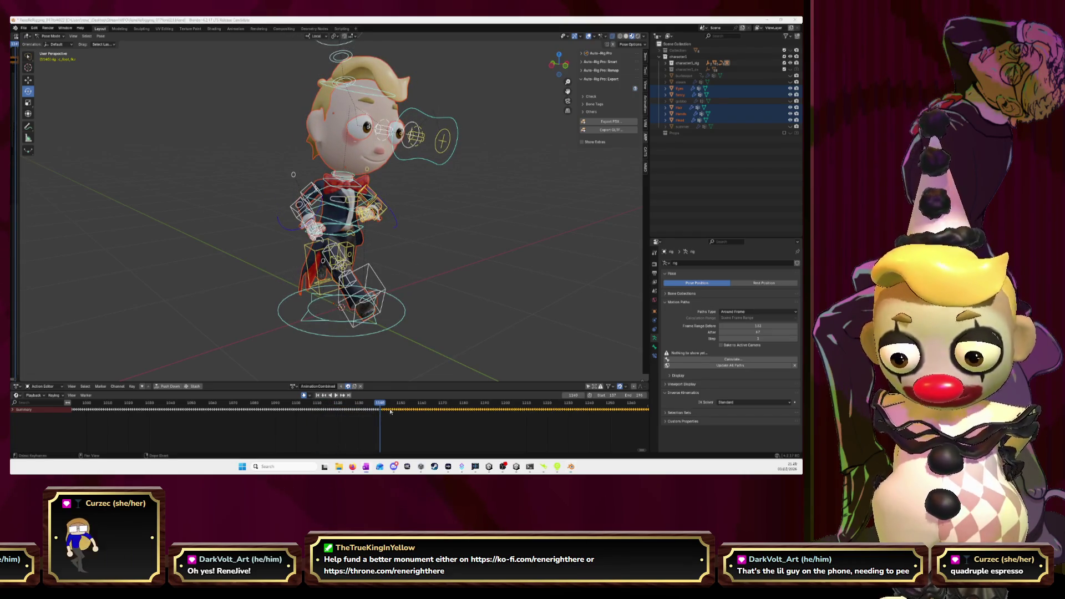
{"action": "key", "text": "alt+Tab"}
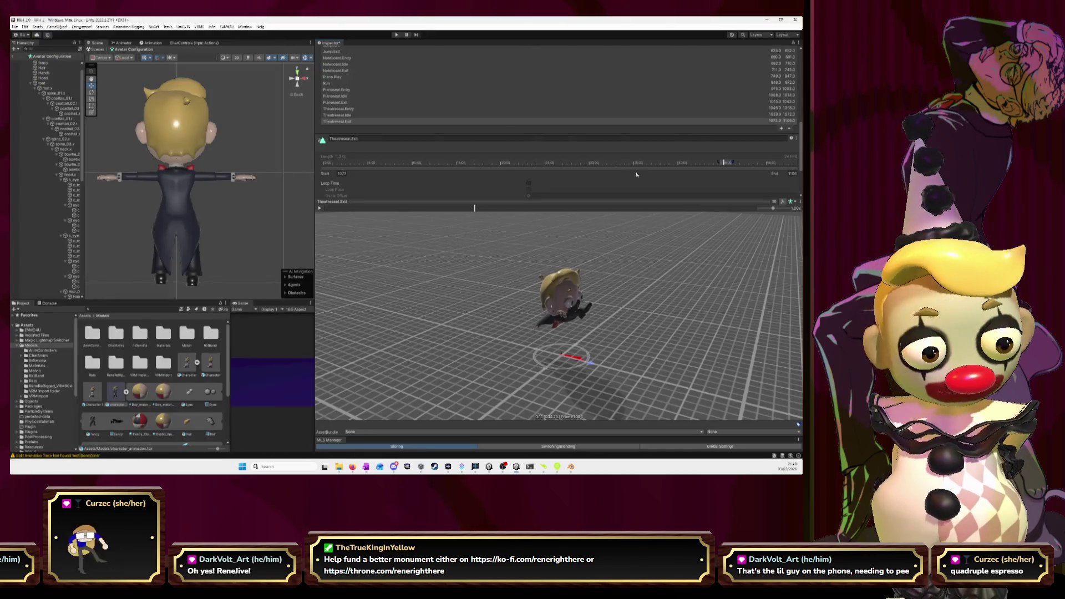
Add a new animation clip named Walk.
{"action": "left_click", "coordinate": [782, 128]}
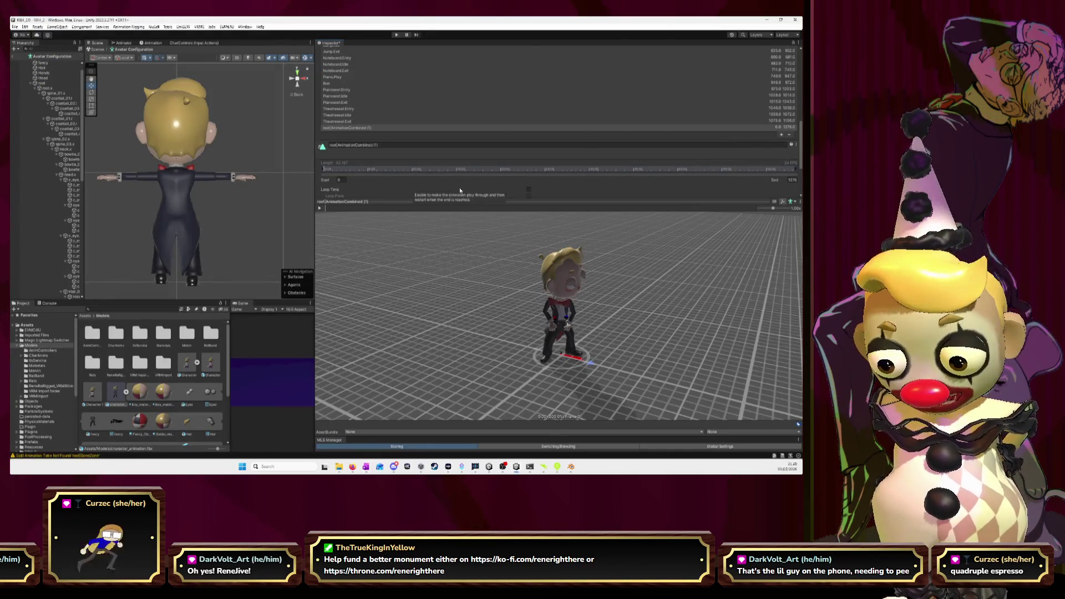
{"action": "left_click", "coordinate": [414, 146]}
{"action": "type", "text": "w"}
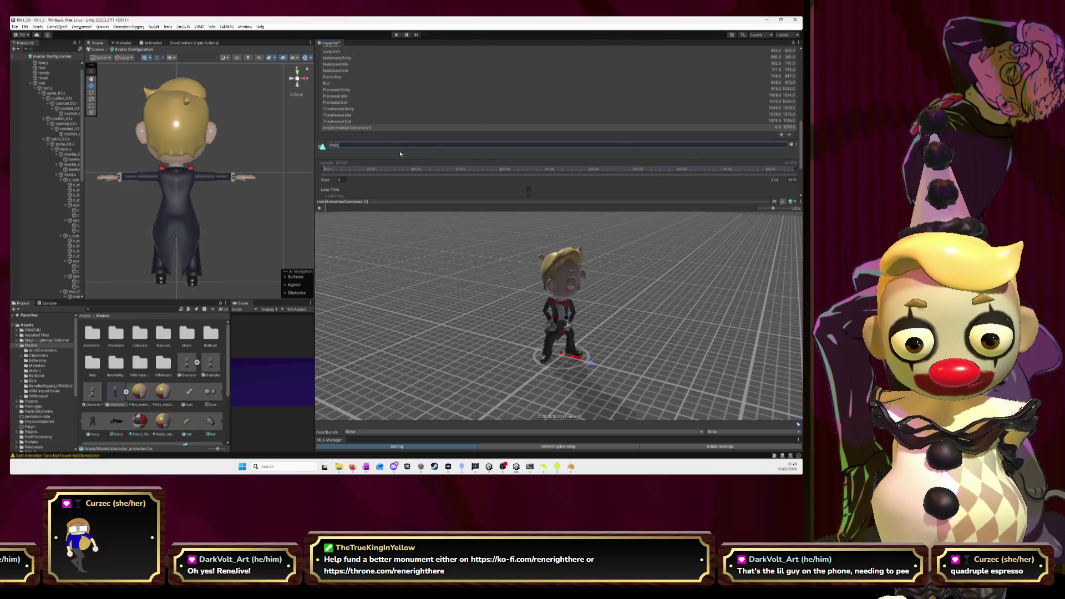
Set the Walk clip's start frame to 1108 and scrub the preview to mid-walk.
{"action": "left_click", "coordinate": [341, 180]}
{"action": "type", "text": "1107"}
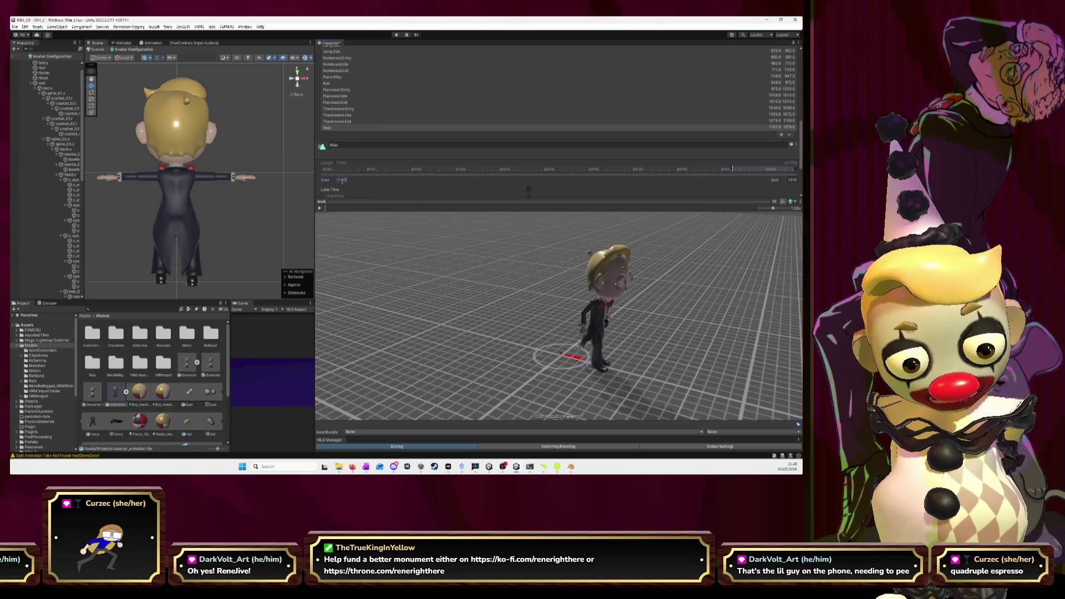
{"action": "key", "text": "BackSpace"}
{"action": "type", "text": "8"}
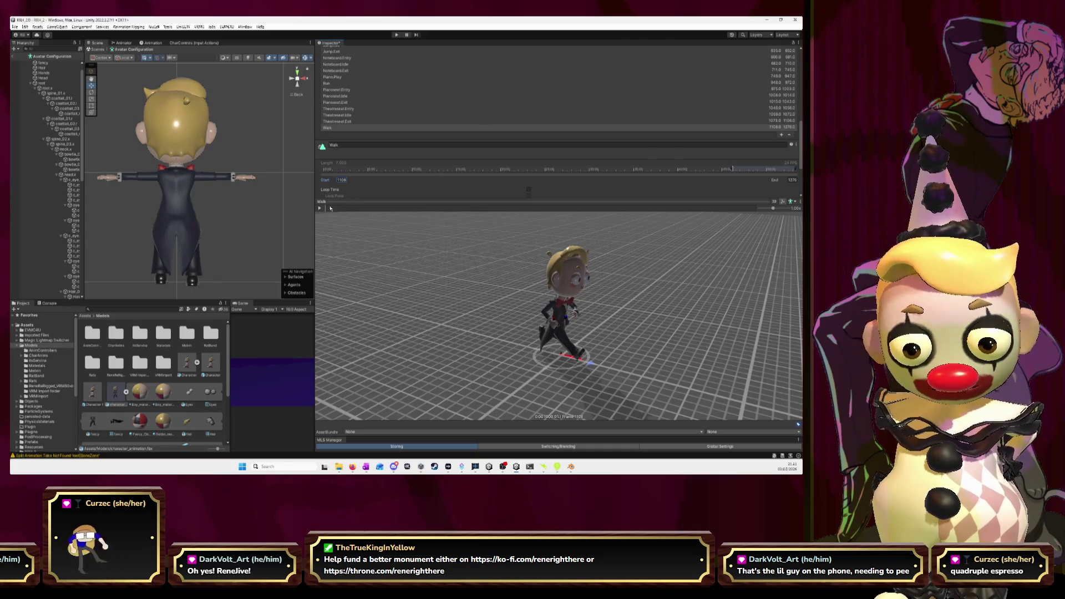
{"action": "left_click_drag", "start_coordinate": [327, 210], "coordinate": [406, 216]}
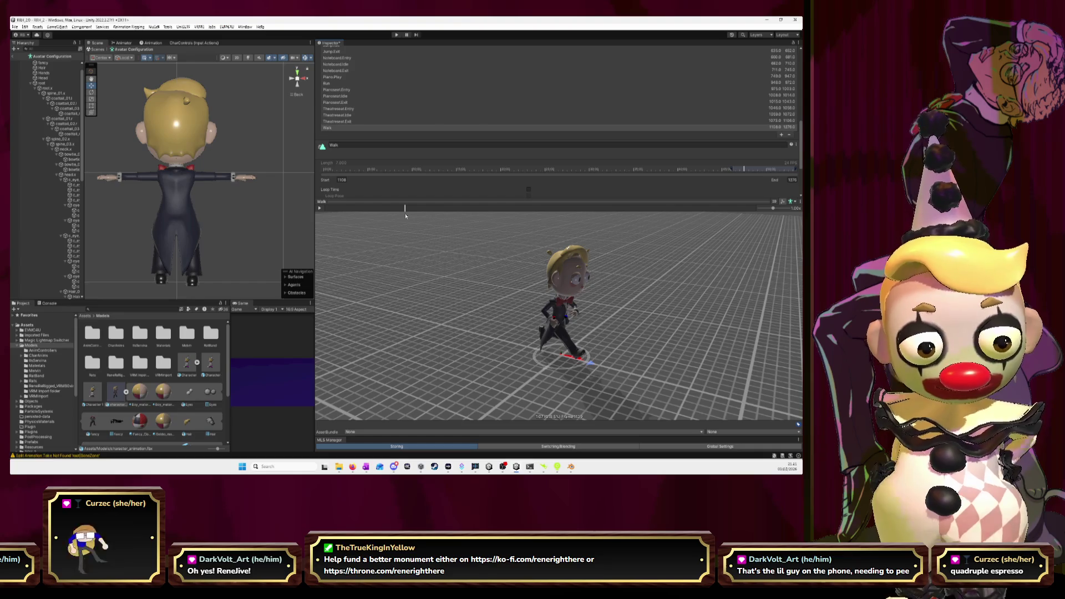
{"action": "left_click", "coordinate": [793, 181]}
Set the Walk clip's End to 1138 and preview the walk facing the character.
{"action": "type", "text": "138"}
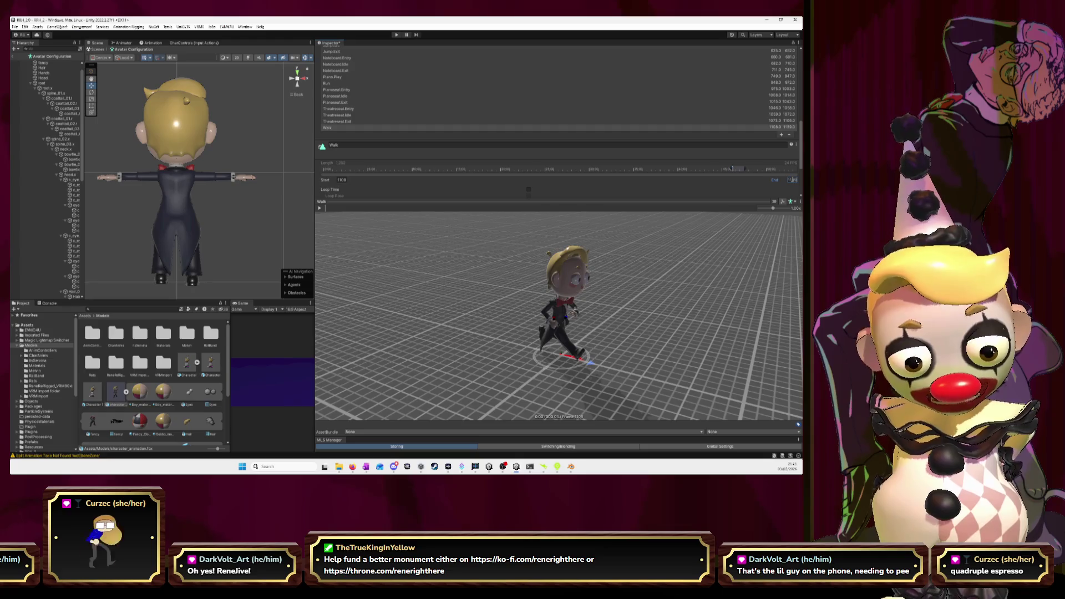
{"action": "mouse_move", "coordinate": [684, 293]}
{"action": "left_mouse_down"}
{"action": "mouse_move", "coordinate": [593, 294]}
{"action": "mouse_move", "coordinate": [614, 314]}
{"action": "left_mouse_up"}
{"action": "left_click", "coordinate": [321, 209]}
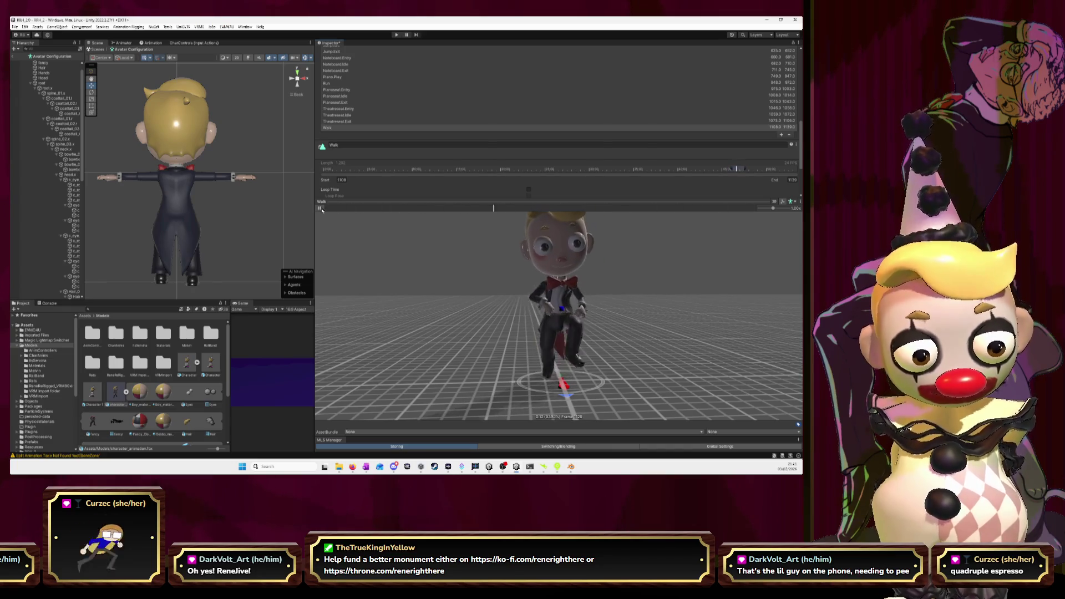
{"action": "left_click", "coordinate": [321, 209]}
{"action": "left_click_drag", "start_coordinate": [545, 213], "coordinate": [299, 209]}
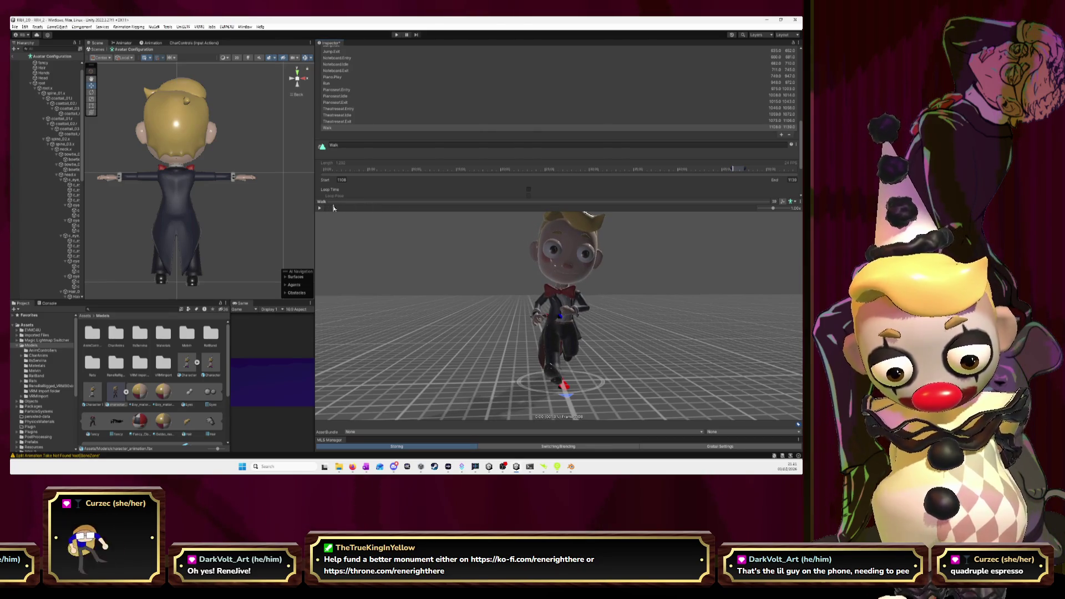
{"action": "left_click_drag", "start_coordinate": [325, 208], "coordinate": [330, 208]}
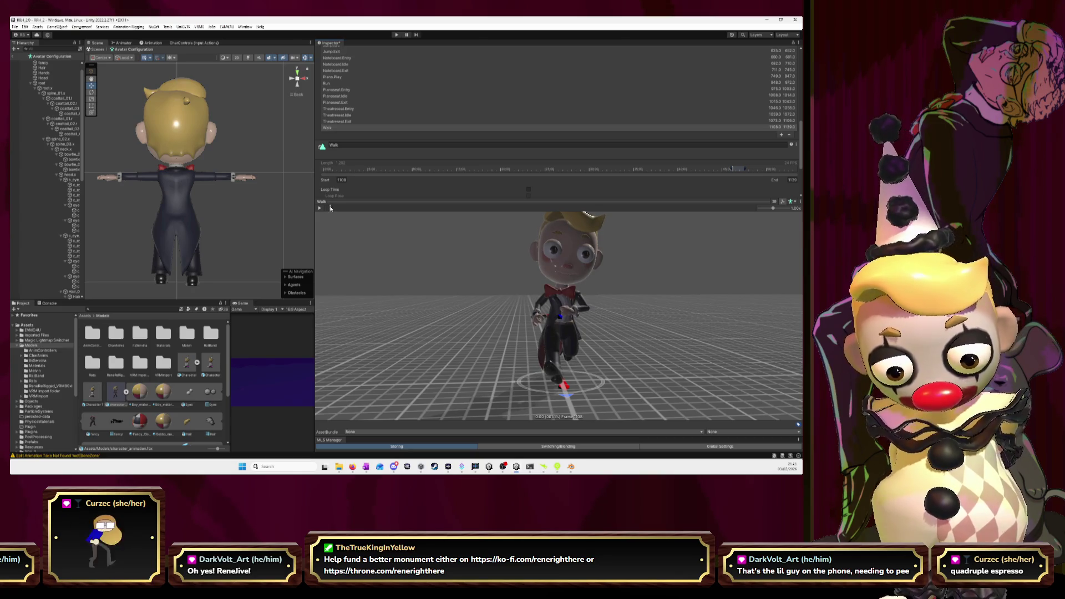
Test start frame 1109, keep the Walk start at 1108, and enable Loop Time.
{"action": "left_click", "coordinate": [345, 179]}
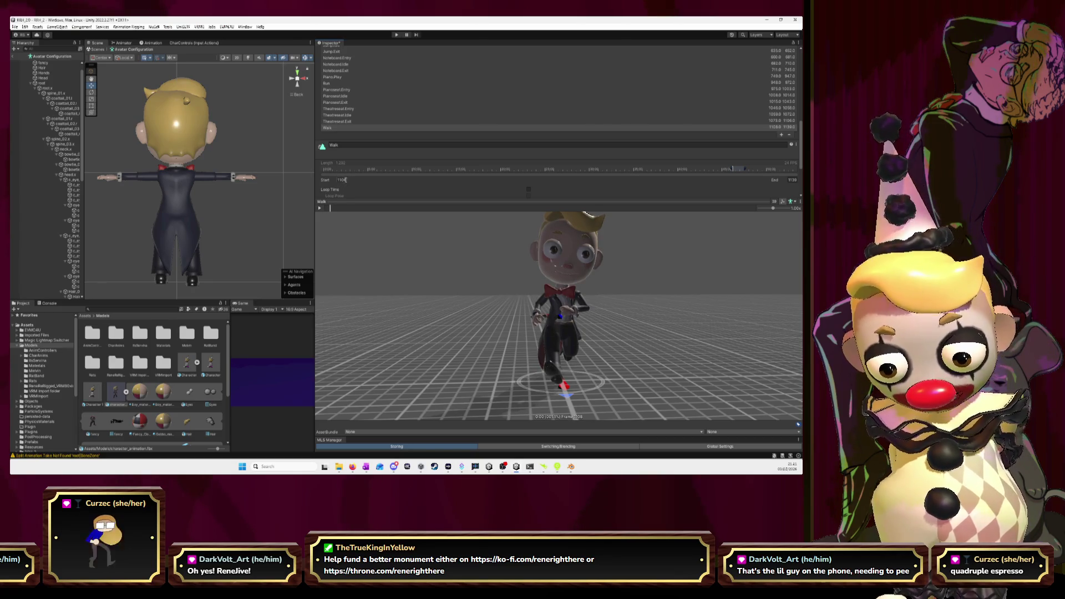
{"action": "type", "text": "1109"}
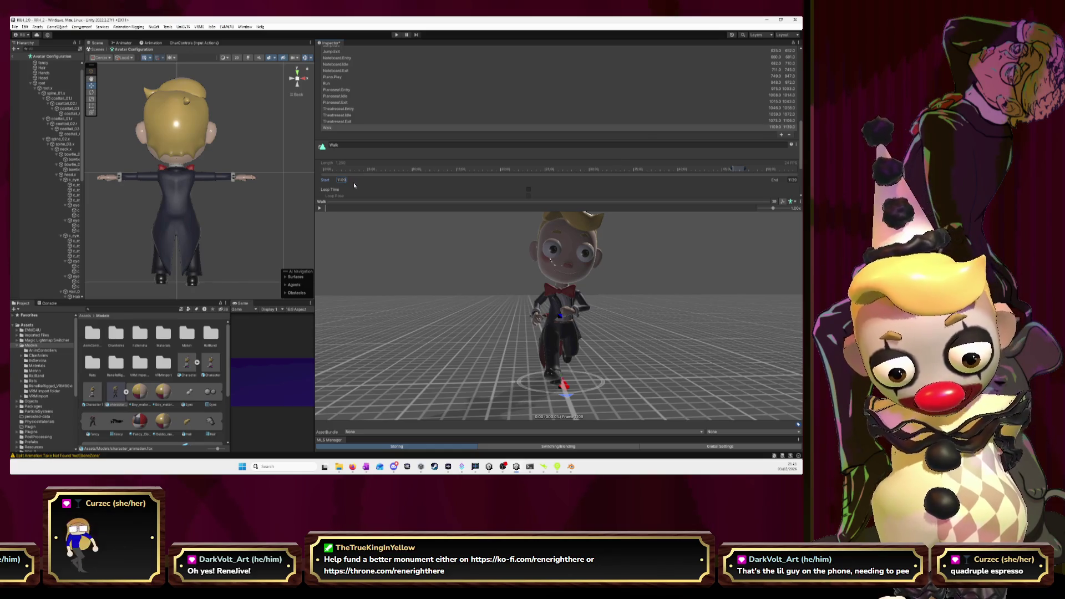
{"action": "left_click_drag", "start_coordinate": [326, 208], "coordinate": [754, 221]}
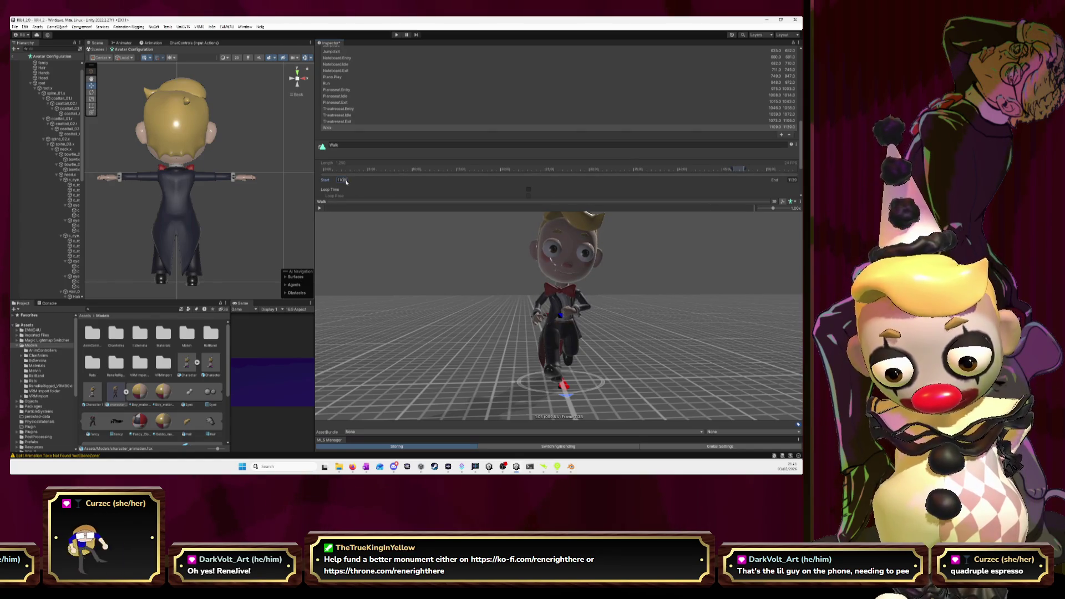
{"action": "type", "text": "1108"}
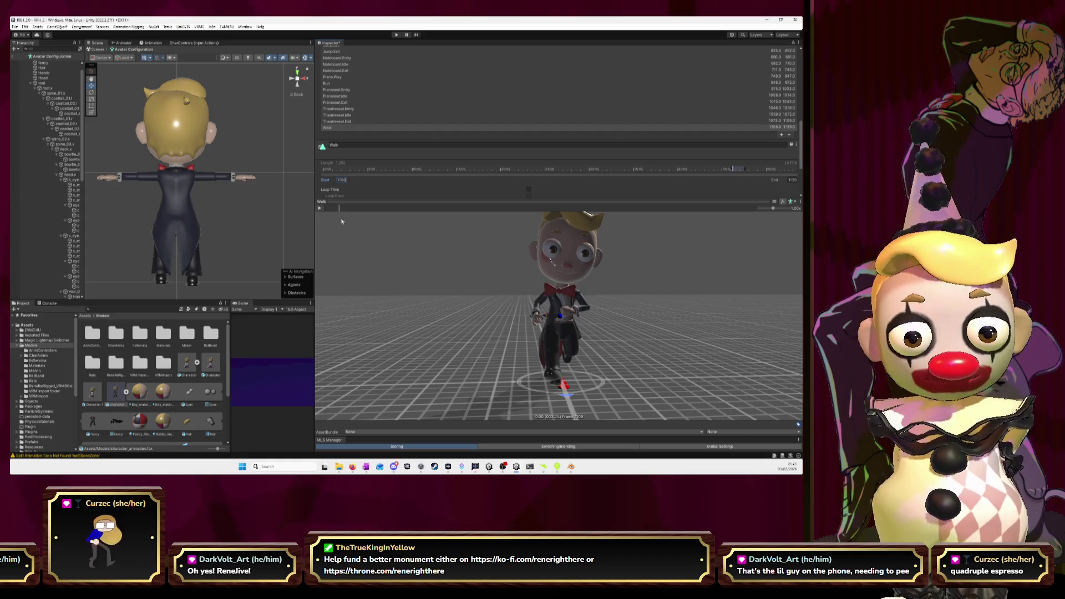
{"action": "mouse_move", "coordinate": [340, 210]}
{"action": "left_mouse_down"}
{"action": "mouse_move", "coordinate": [766, 229]}
{"action": "mouse_move", "coordinate": [738, 228]}
{"action": "mouse_move", "coordinate": [752, 228]}
{"action": "left_mouse_up"}
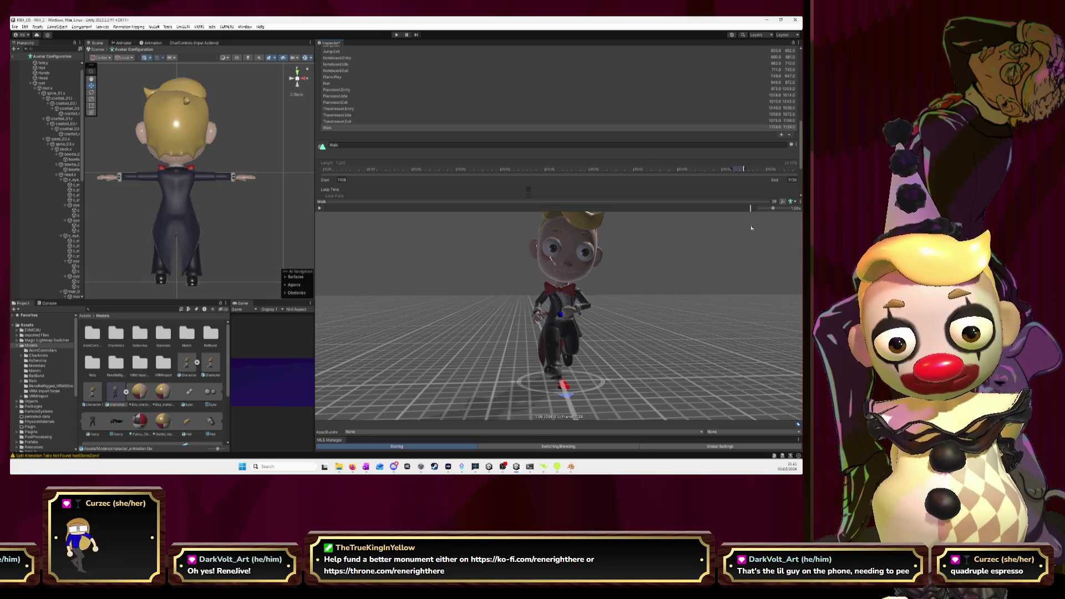
{"action": "left_click", "coordinate": [528, 189]}
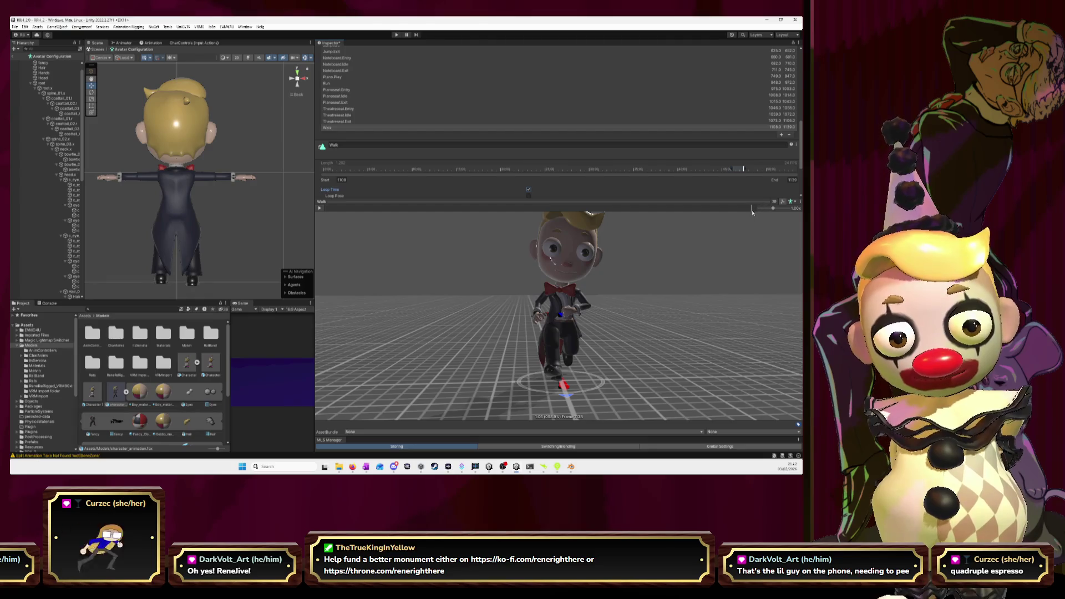
{"action": "left_click_drag", "start_coordinate": [752, 210], "coordinate": [756, 212]}
Compare Walk start frames 1107 and 1108, keep 1108, and preview the clip through its end.
{"action": "left_click", "coordinate": [345, 181]}
{"action": "type", "text": "1107"}
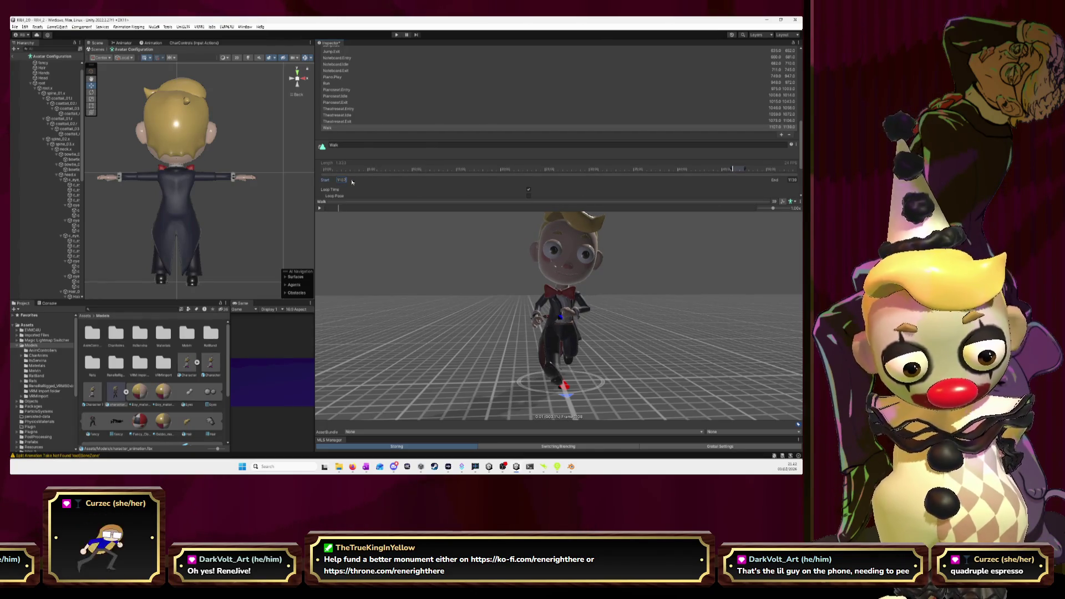
{"action": "left_click", "coordinate": [340, 209]}
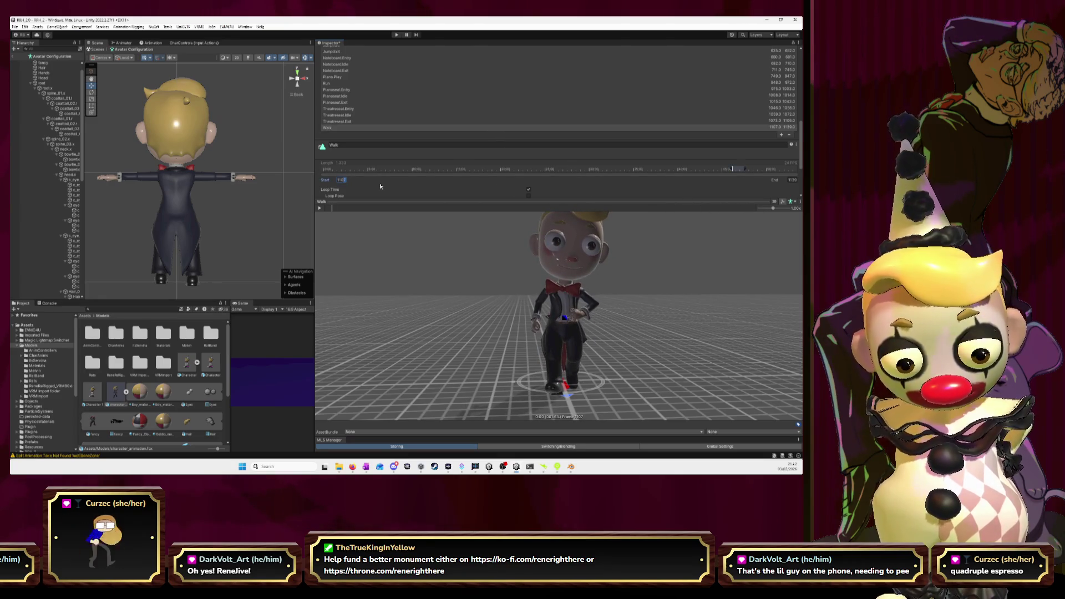
{"action": "type", "text": "1108"}
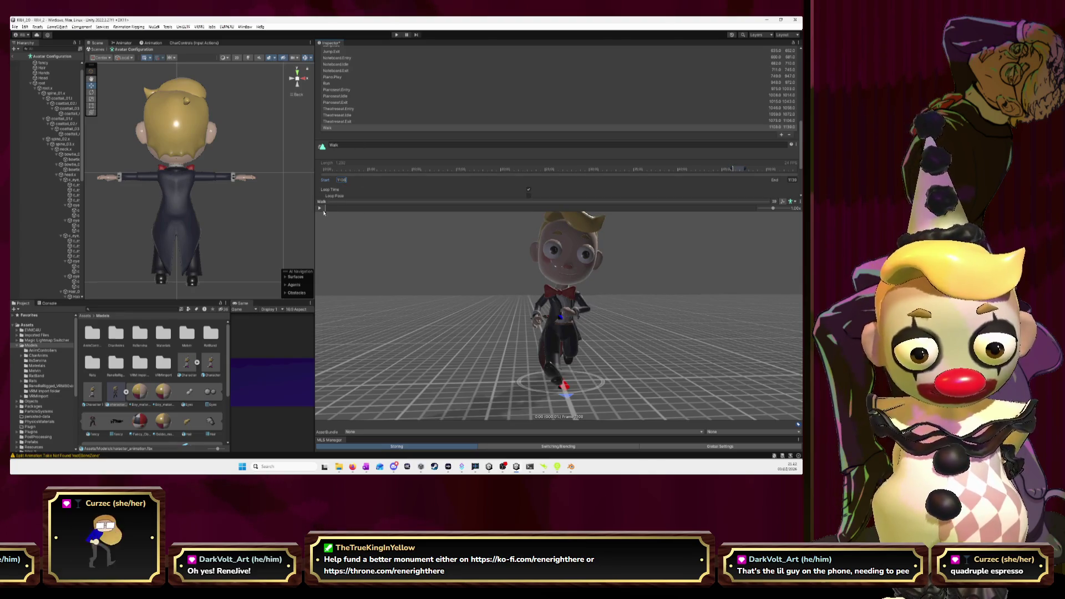
{"action": "key", "text": "Return"}
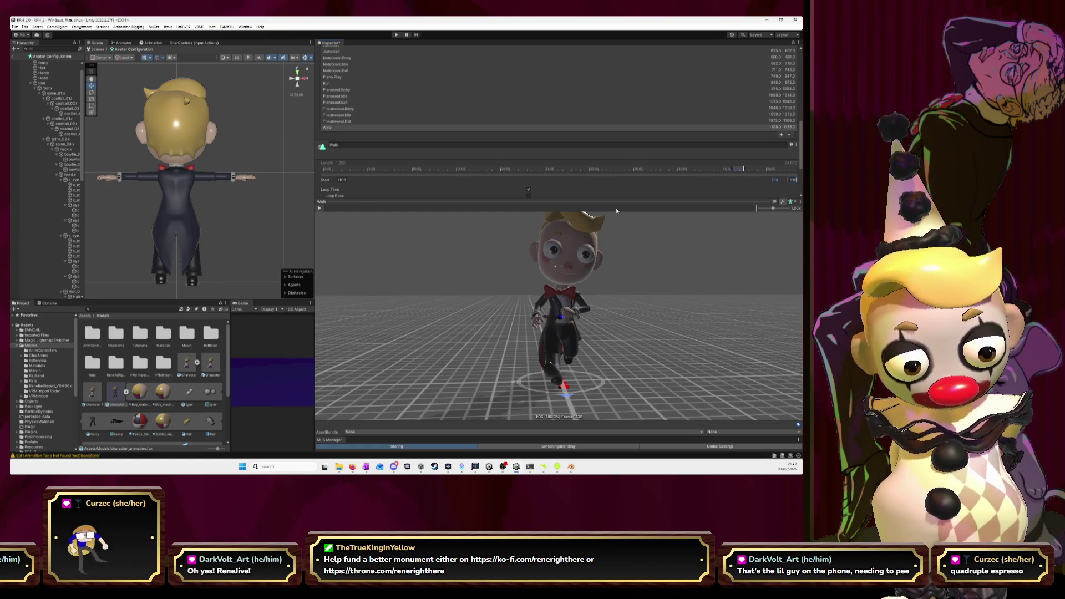
{"action": "left_click", "coordinate": [759, 214]}
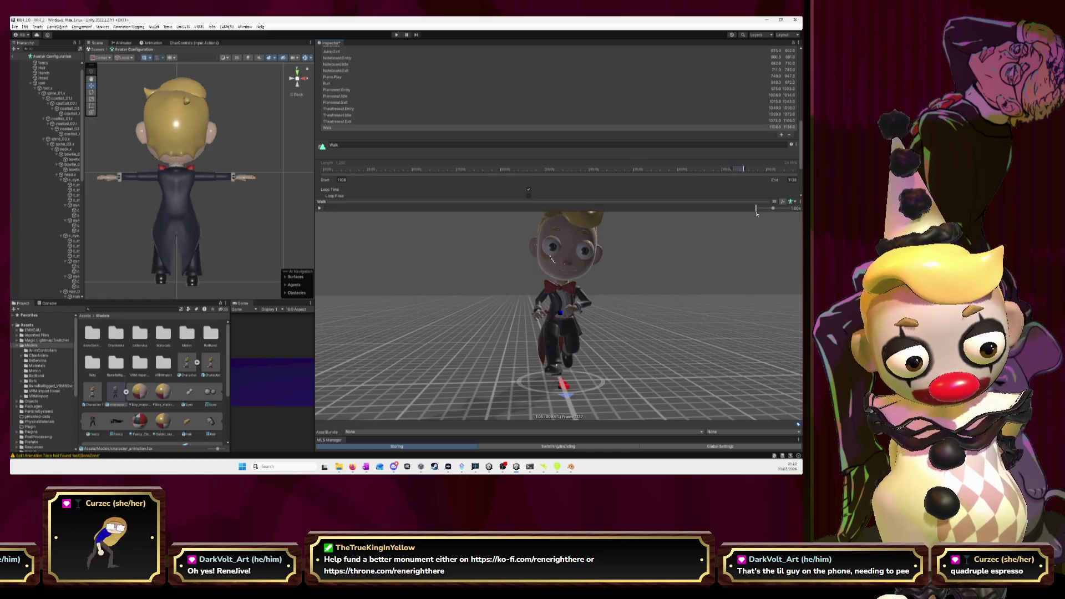
{"action": "mouse_move", "coordinate": [756, 210]}
{"action": "left_mouse_down"}
{"action": "mouse_move", "coordinate": [327, 215]}
{"action": "mouse_move", "coordinate": [342, 216]}
{"action": "left_mouse_up"}
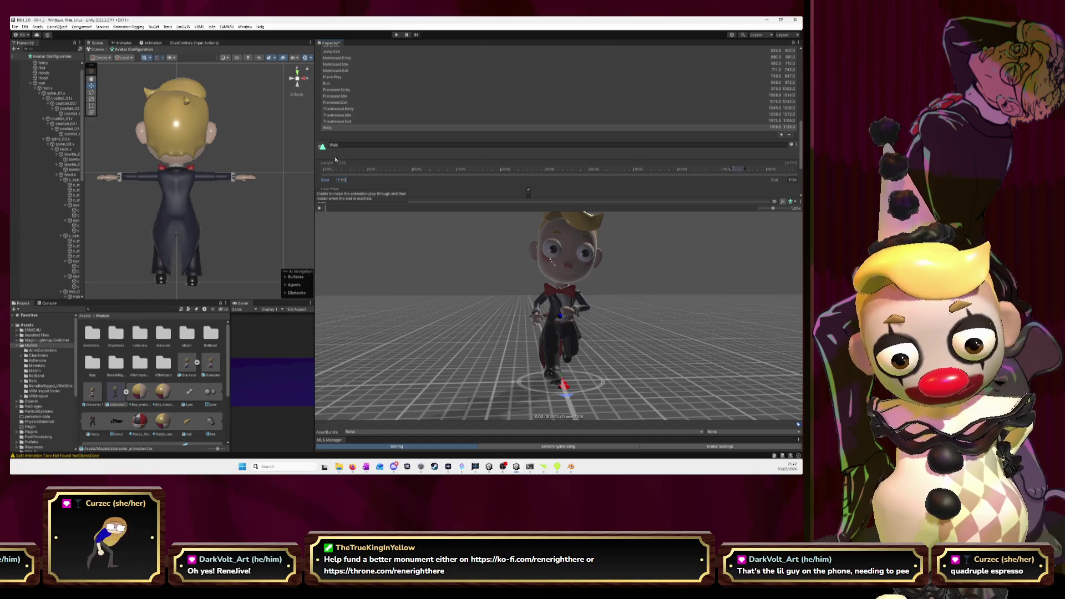
{"action": "left_click", "coordinate": [320, 208]}
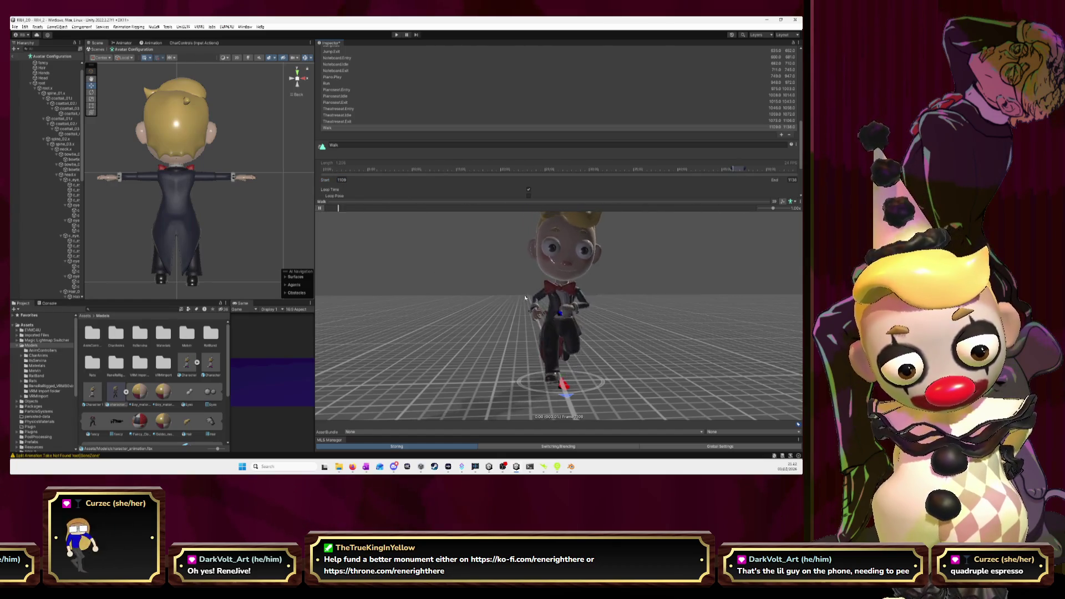
{"action": "left_click", "coordinate": [321, 209]}
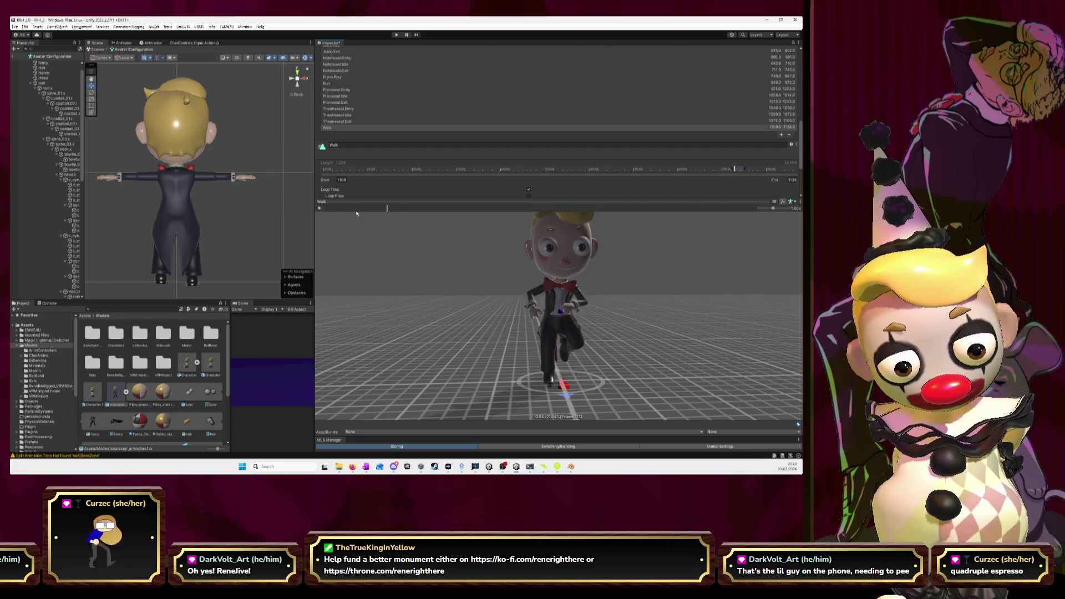
{"action": "left_click", "coordinate": [675, 209]}
{"action": "left_click_drag", "start_coordinate": [675, 209], "coordinate": [753, 209]}
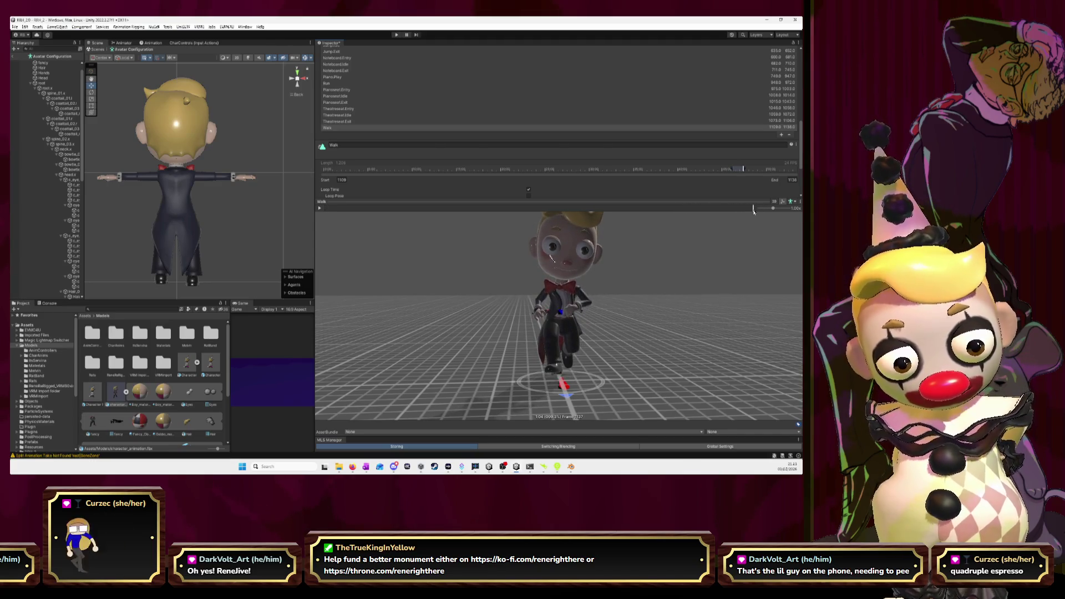
Change the Walk clip's End frame to 1139.
{"action": "left_click", "coordinate": [792, 180]}
{"action": "type", "text": "1139"}
{"action": "key", "text": "Return"}
{"action": "left_click_drag", "start_coordinate": [724, 211], "coordinate": [698, 215]}
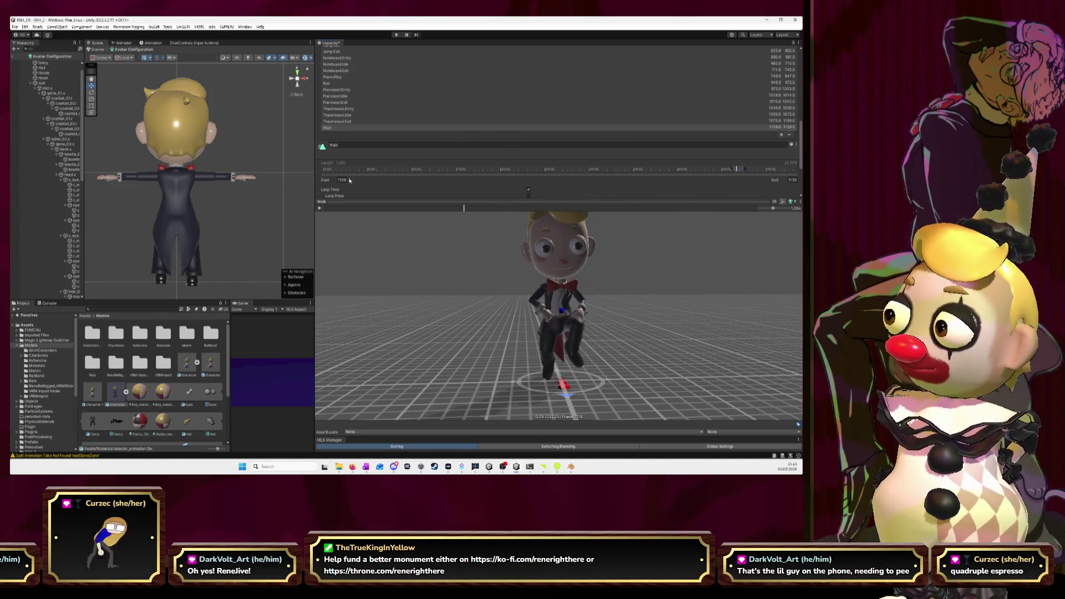
In Blender, play the next action from frame 1140 to see where it begins and ends.
{"action": "key", "text": "alt+Tab"}
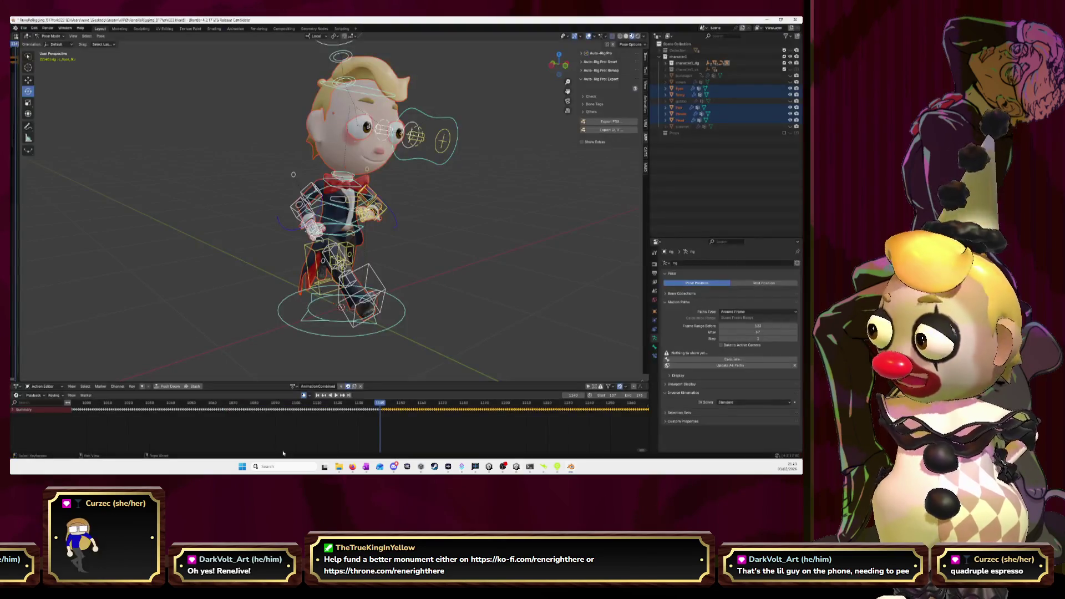
{"action": "left_click_drag", "start_coordinate": [373, 405], "coordinate": [234, 406]}
{"action": "key", "text": "space"}
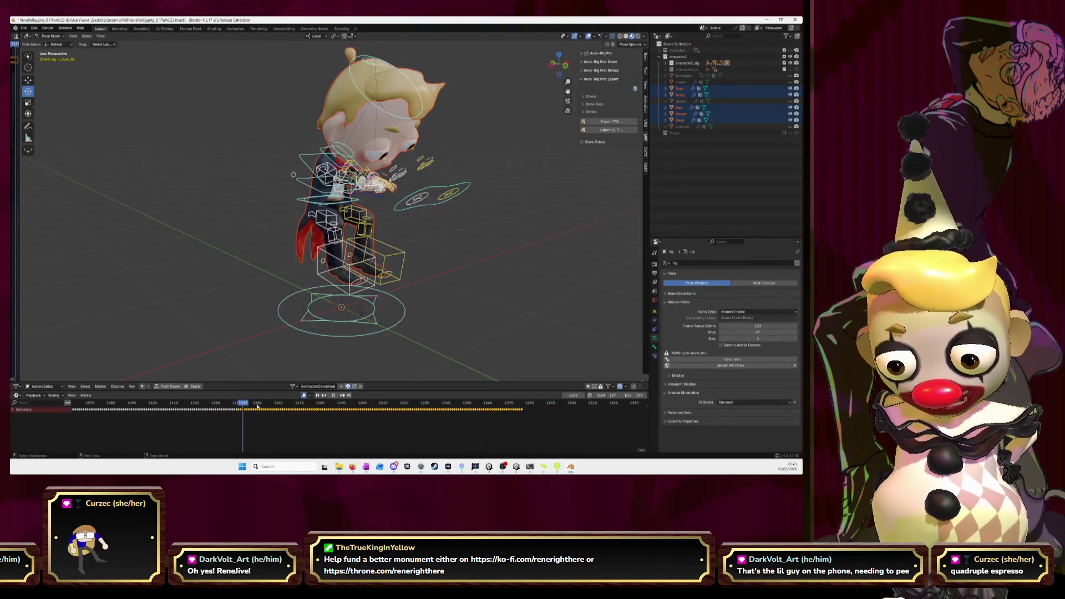
{"action": "key", "text": "space"}
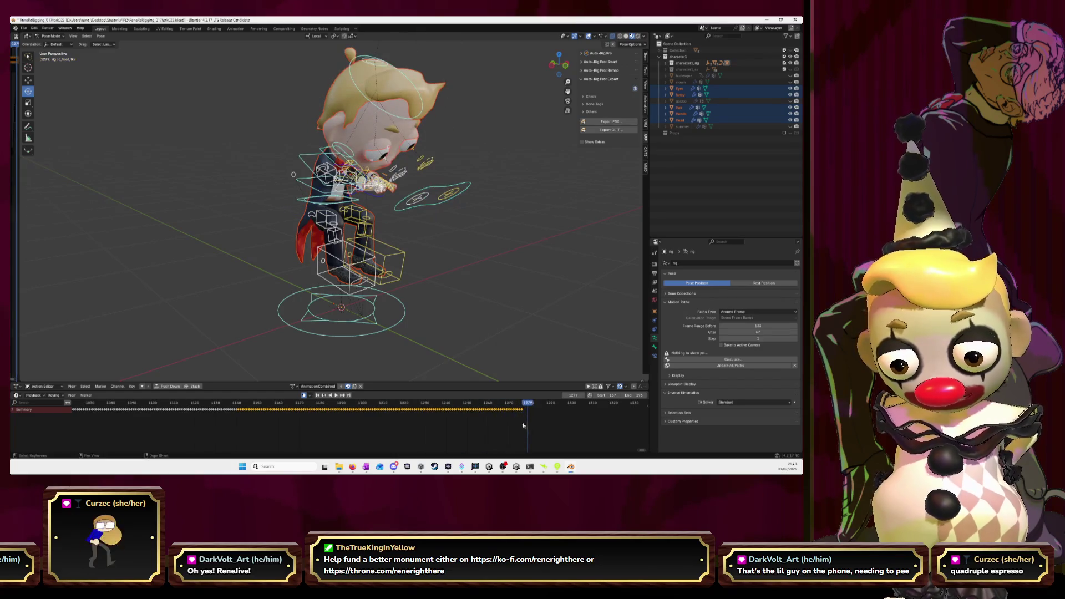
{"action": "key", "text": "alt+Tab"}
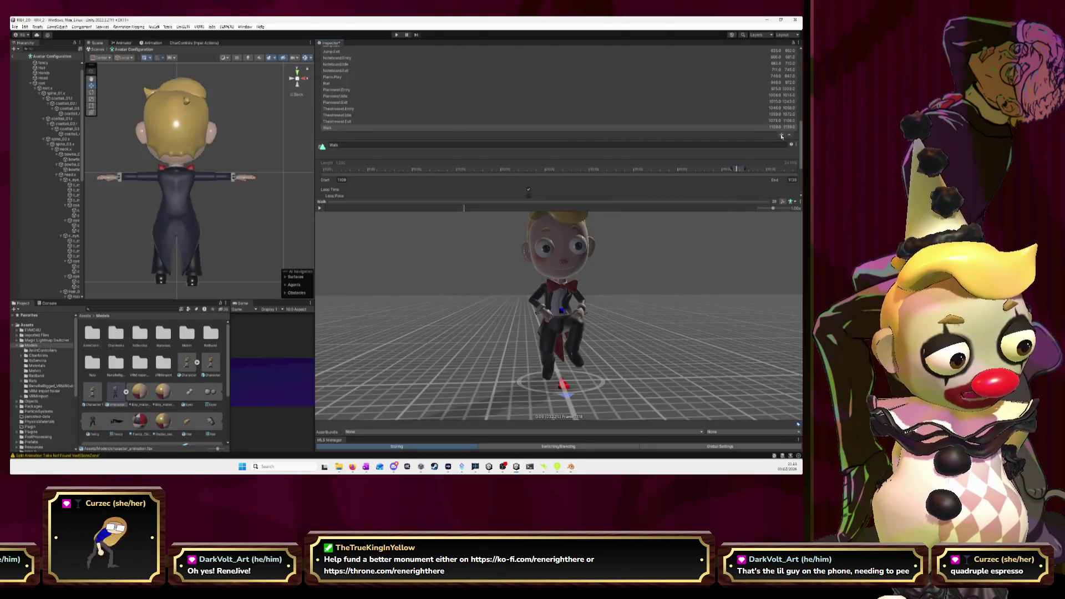
Add a new clip and try start frames 1140 through 1142 while previewing it.
{"action": "left_click", "coordinate": [781, 135]}
{"action": "left_click", "coordinate": [338, 186]}
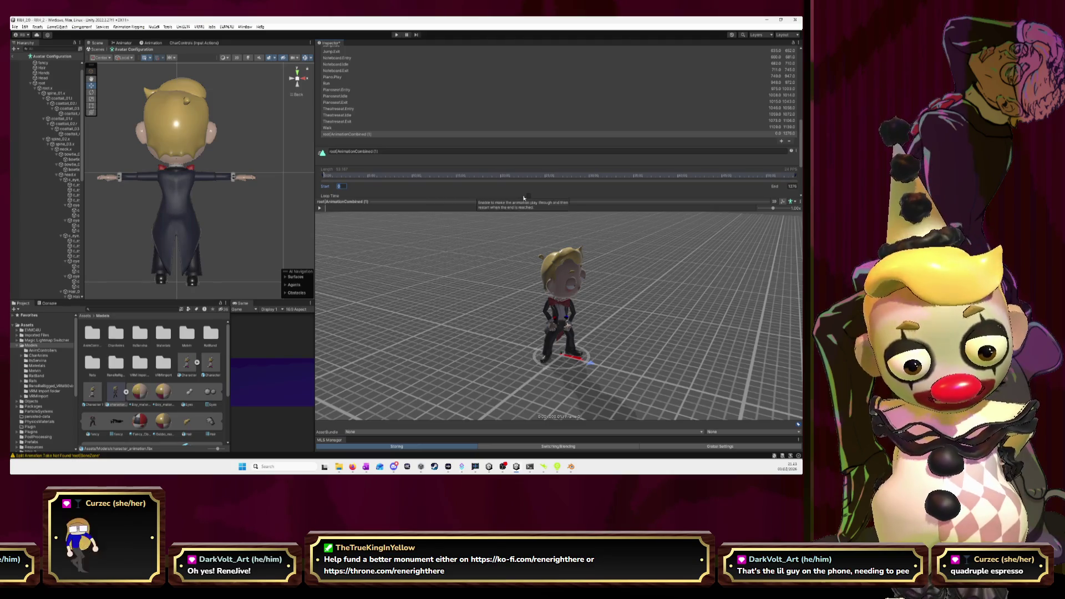
{"action": "type", "text": "1140"}
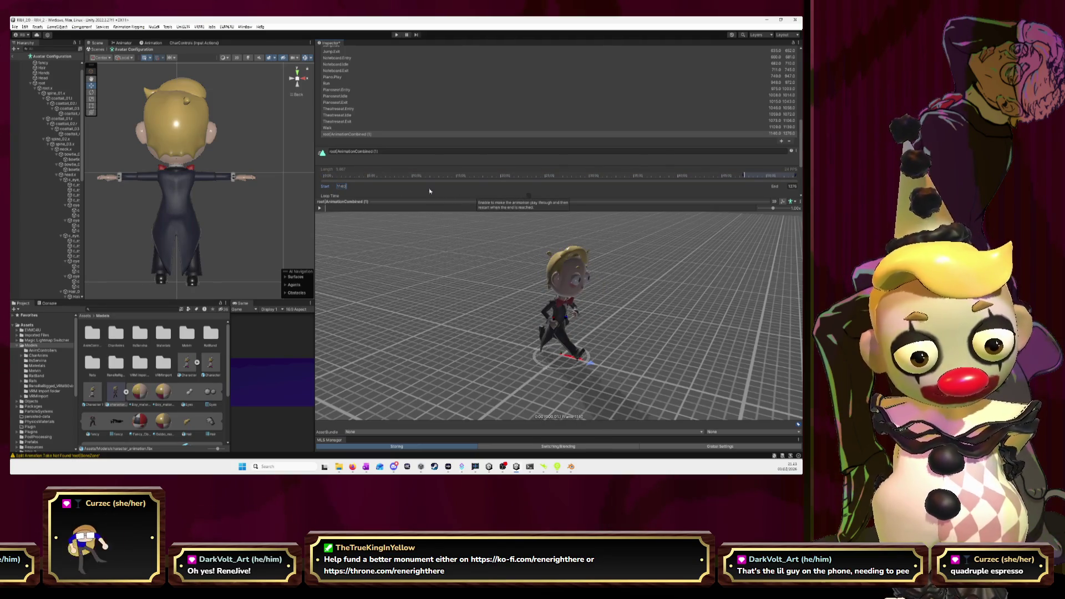
{"action": "key", "text": "BackSpace"}
{"action": "type", "text": "1"}
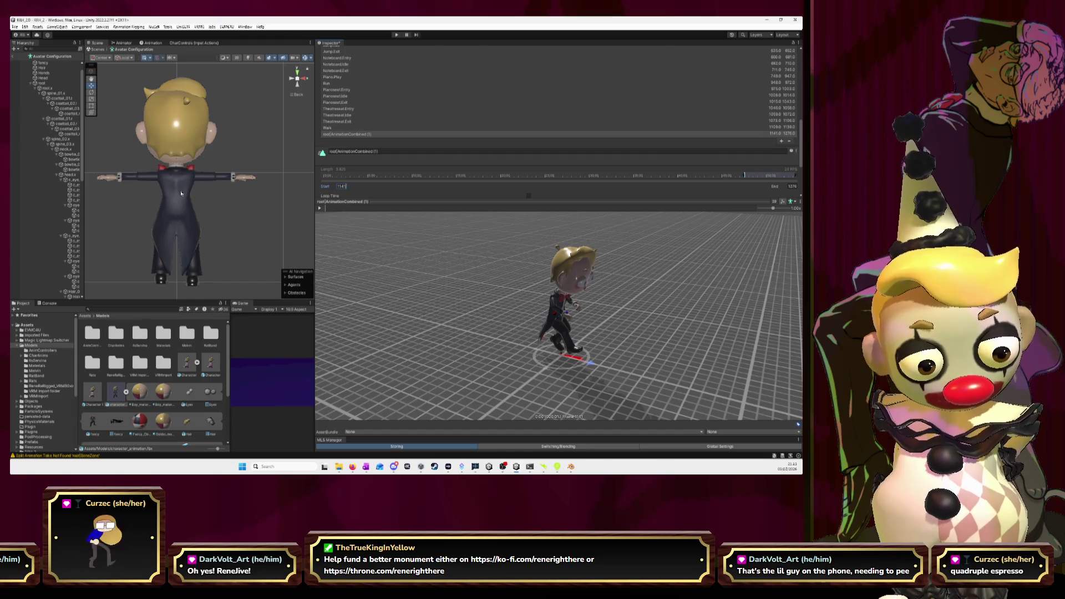
{"action": "key", "text": "BackSpace"}
{"action": "type", "text": "2"}
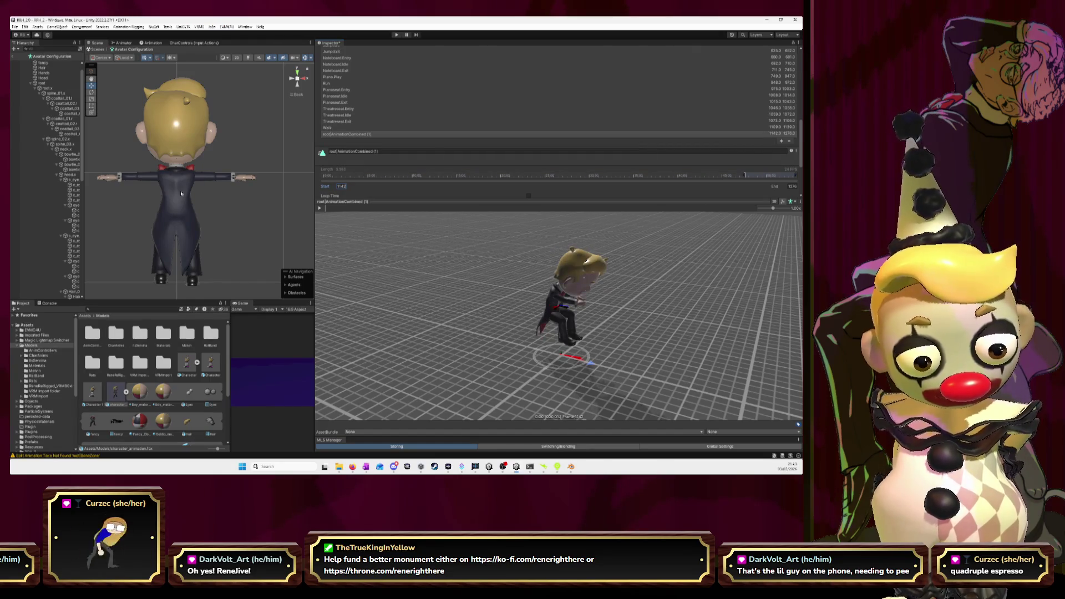
{"action": "left_click", "coordinate": [319, 208]}
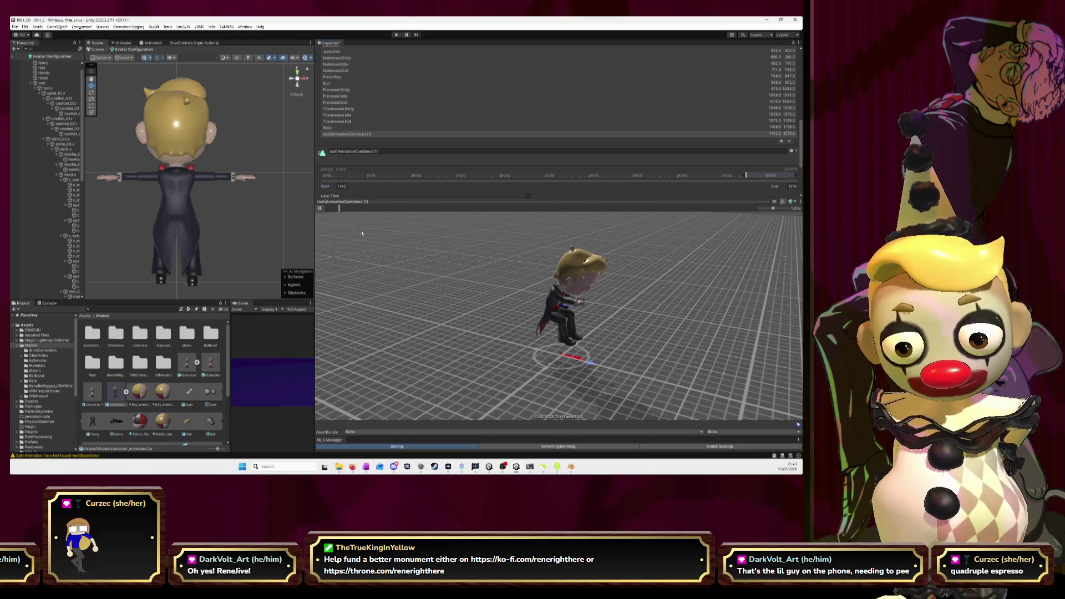
Make the new clip loop and settle its start frame at 1143.
{"action": "left_click", "coordinate": [528, 196]}
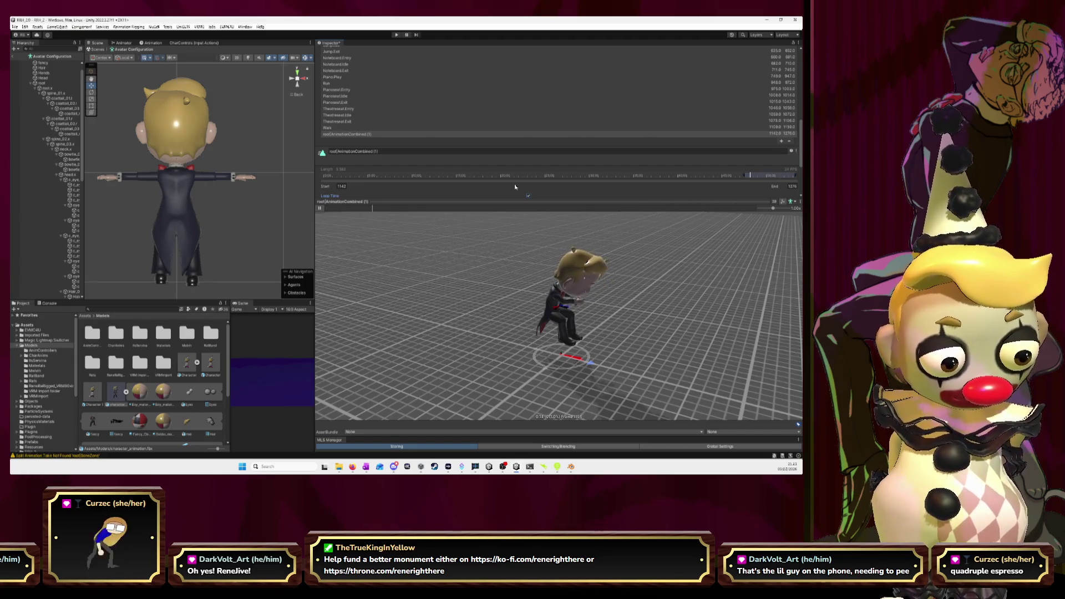
{"action": "left_click", "coordinate": [319, 210]}
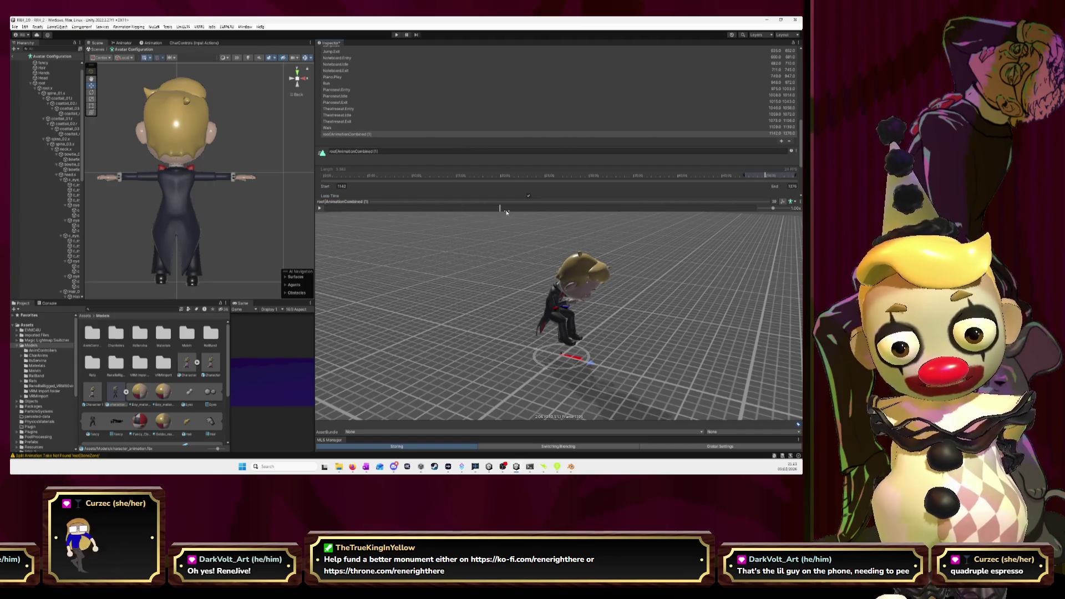
{"action": "left_click", "coordinate": [560, 209]}
{"action": "left_click_drag", "start_coordinate": [563, 213], "coordinate": [759, 215]}
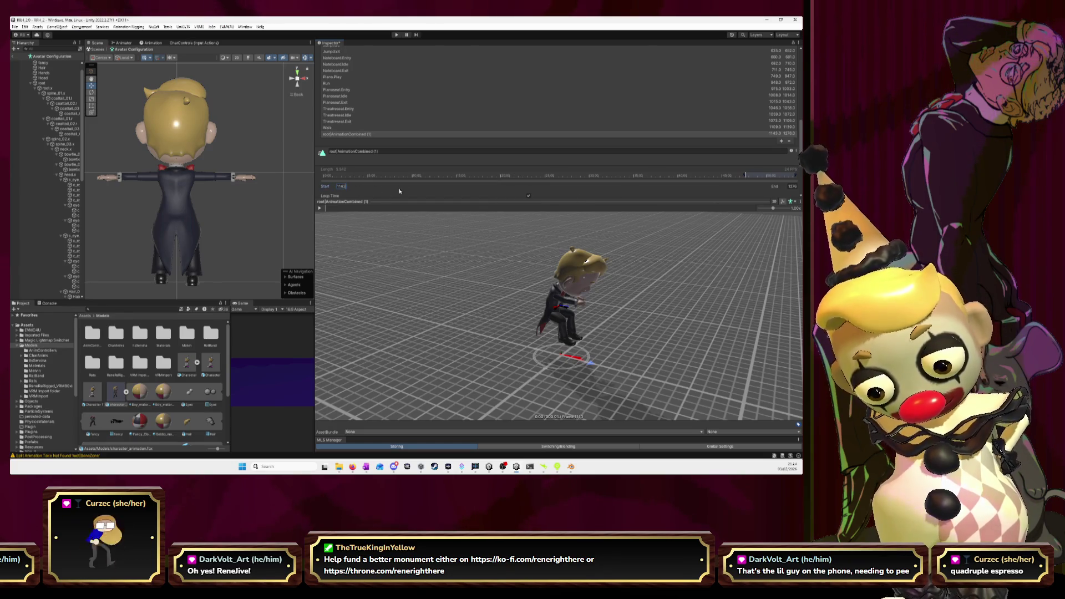
{"action": "left_click", "coordinate": [325, 210]}
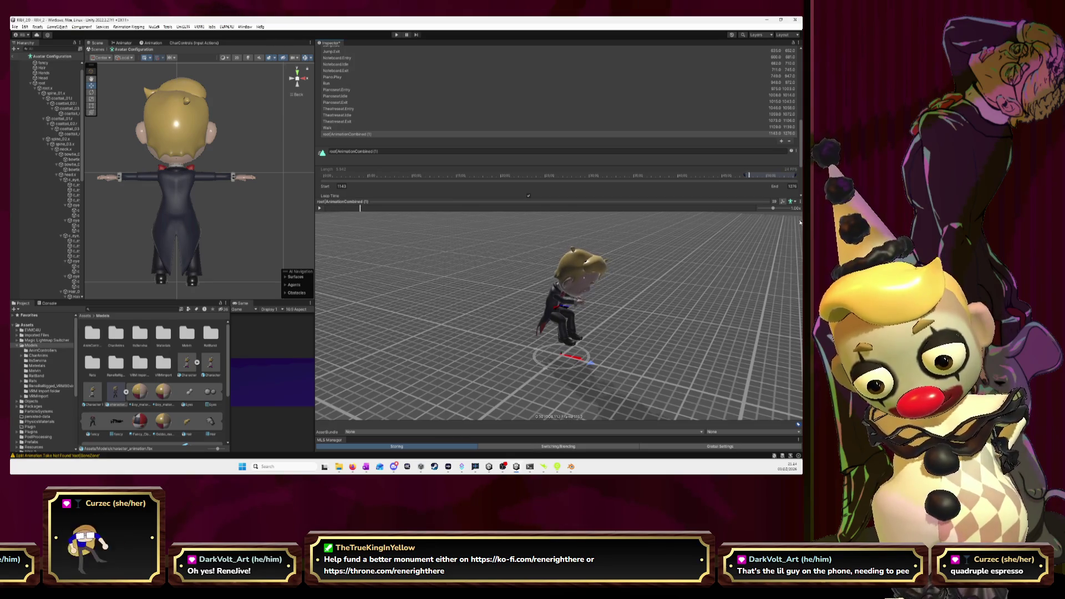
Rename the new clip to Writing.
{"action": "left_click", "coordinate": [506, 152]}
{"action": "type", "text": "Writing"}
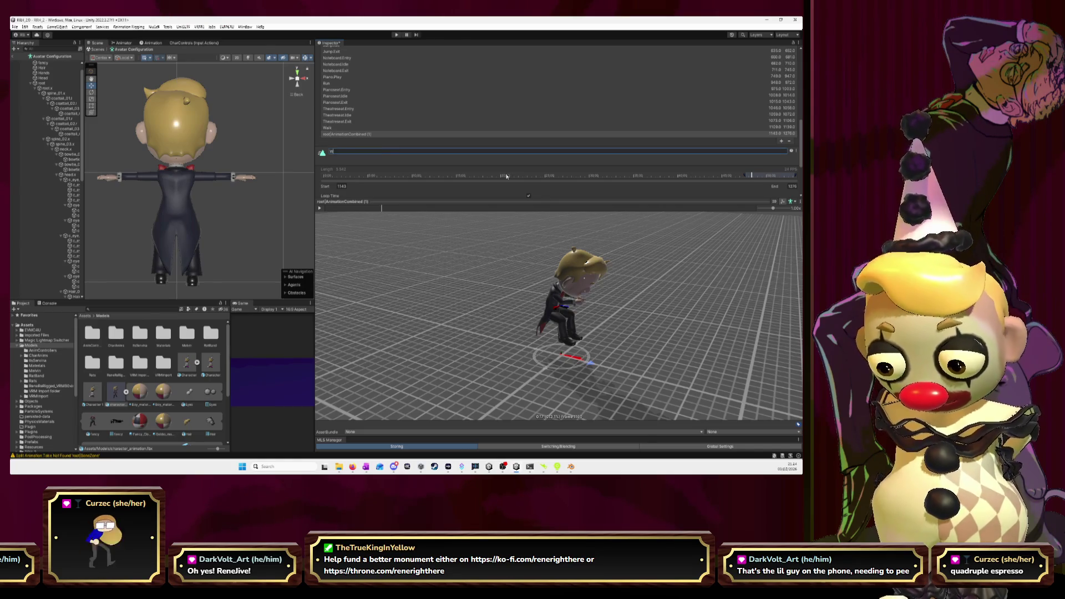
{"action": "key", "text": "Return"}
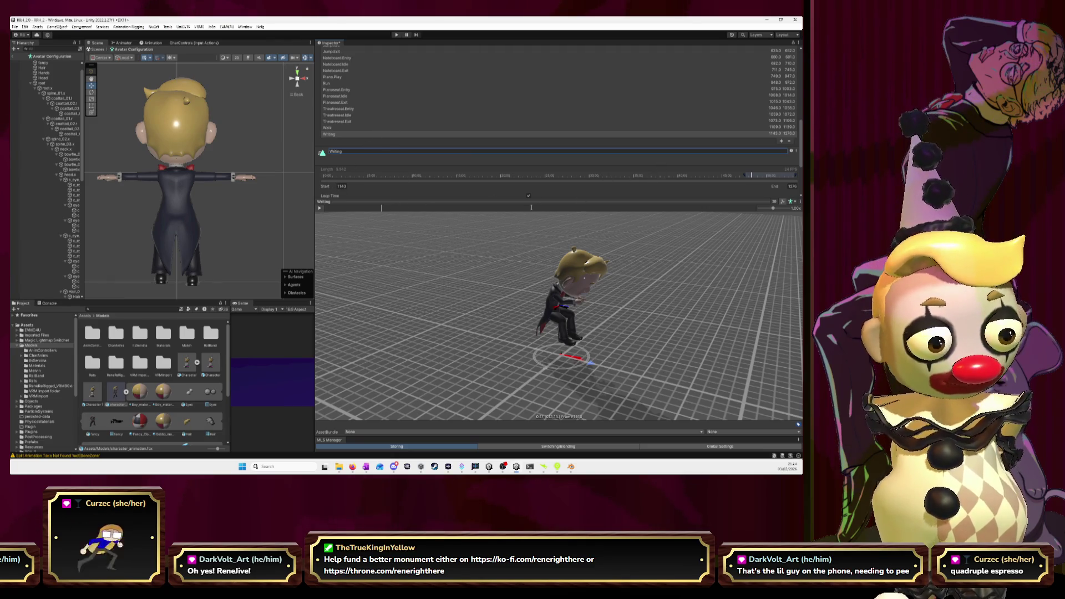
{"action": "left_click_drag", "start_coordinate": [529, 198], "coordinate": [528, 363]}
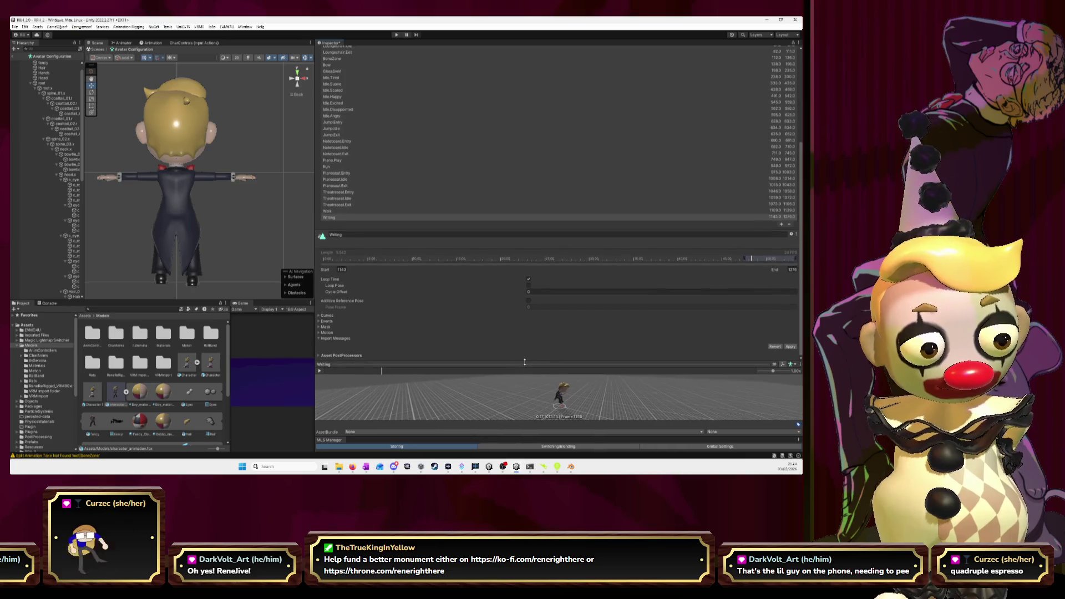
Apply the animation import changes and return to the full bar scene.
{"action": "left_click", "coordinate": [791, 347]}
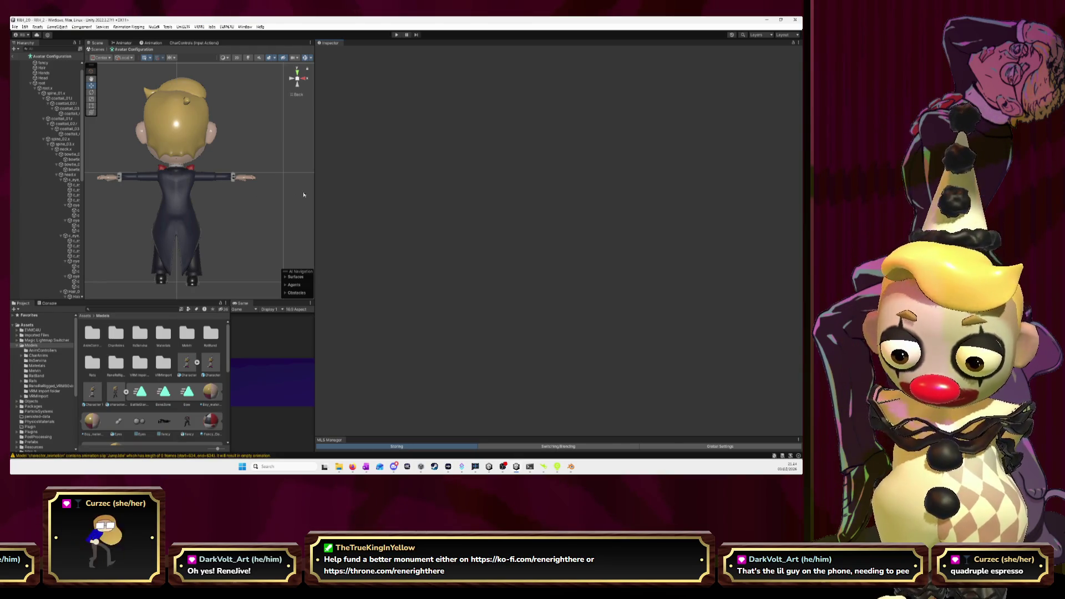
{"action": "left_click_drag", "start_coordinate": [313, 195], "coordinate": [549, 194]}
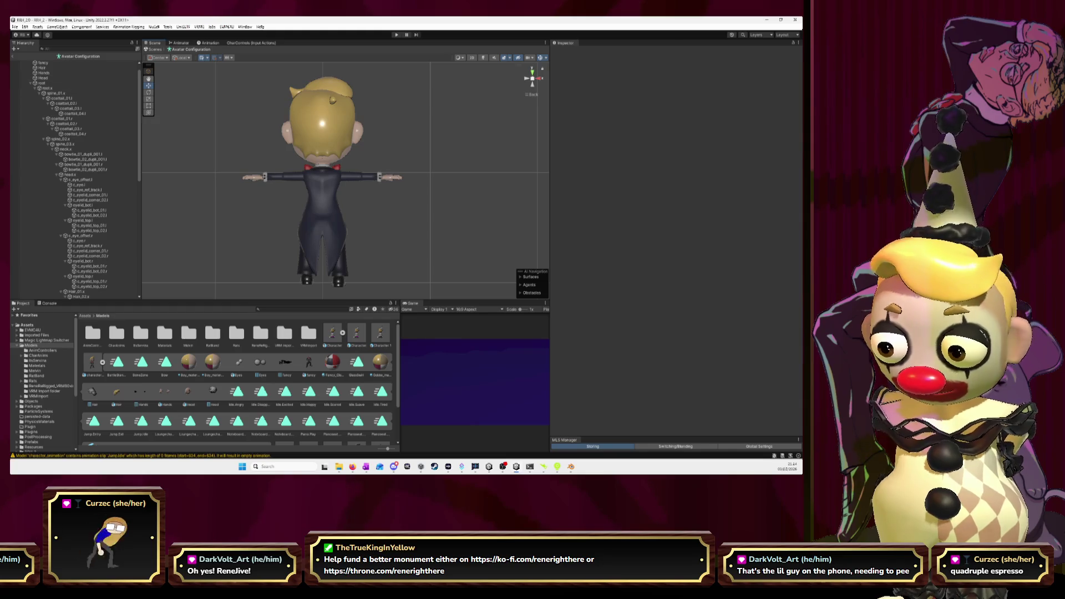
{"action": "left_click", "coordinate": [15, 57]}
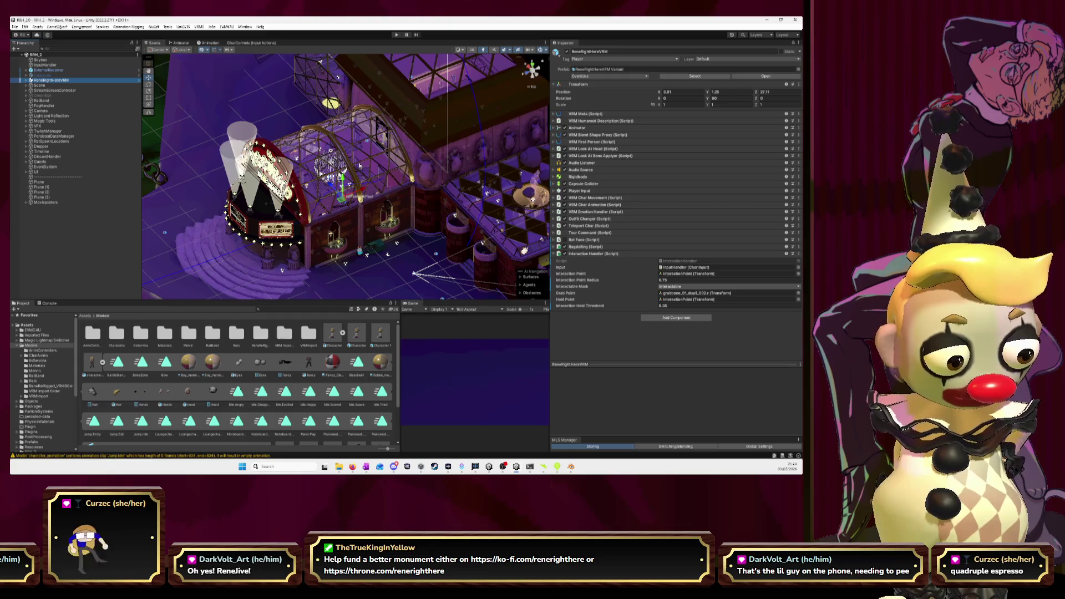
Collapse Interaction Handler, expand the VRM Emotion Handler, and pick the Happy body clip slot.
{"action": "left_click", "coordinate": [554, 253]}
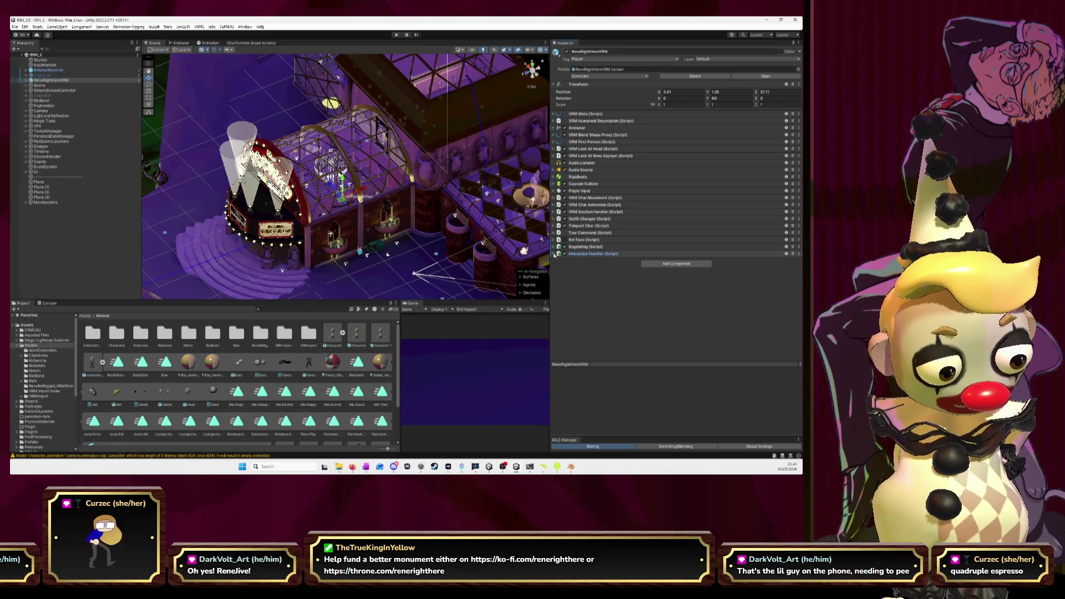
{"action": "left_click", "coordinate": [556, 213]}
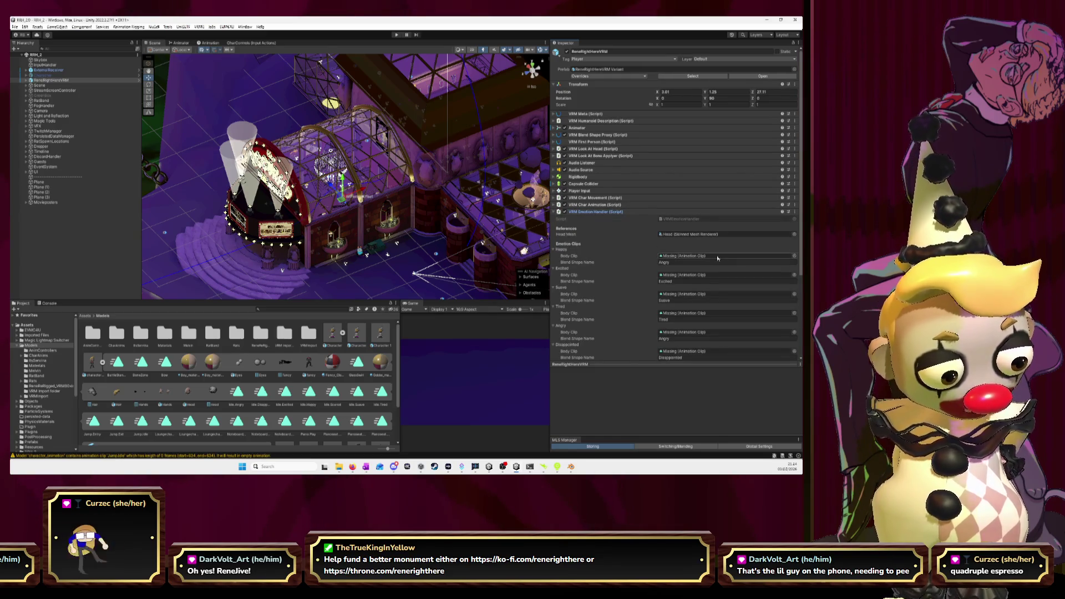
{"action": "left_click", "coordinate": [795, 257]}
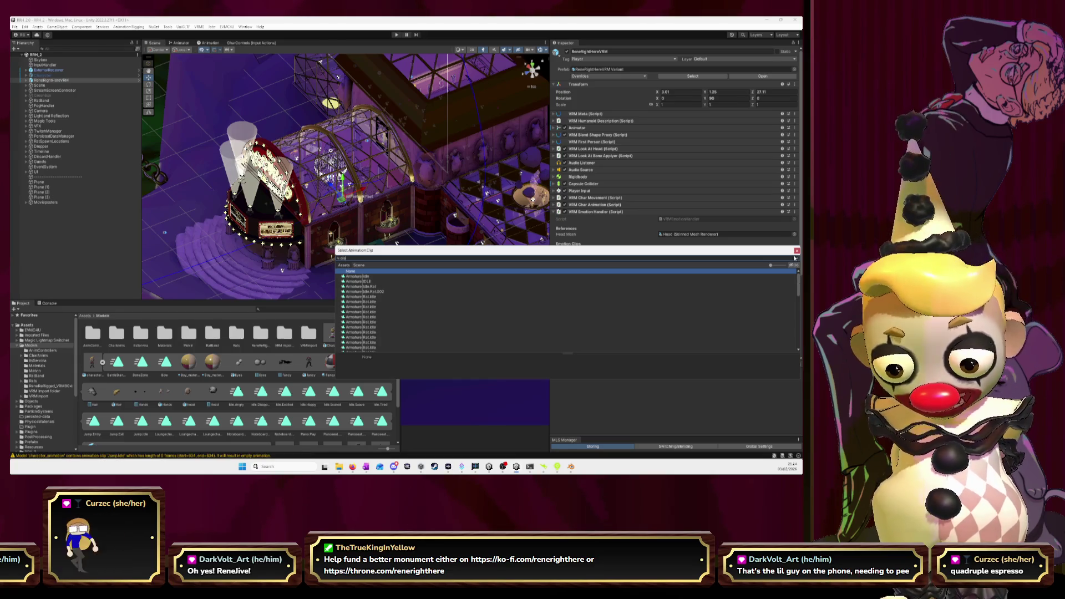
Assign Idle.Happy and Idle.Excited as the Happy and Excited body clips.
{"action": "scroll", "coordinate": [438, 328], "scroll_direction": "down", "scroll_amount": 5}
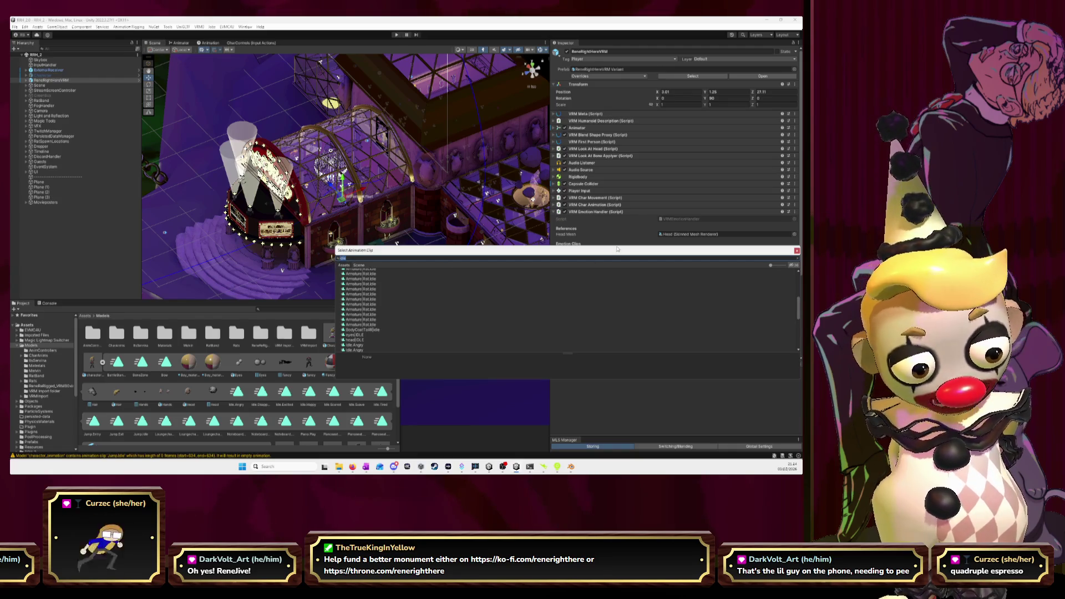
{"action": "left_click_drag", "start_coordinate": [617, 249], "coordinate": [367, 209]}
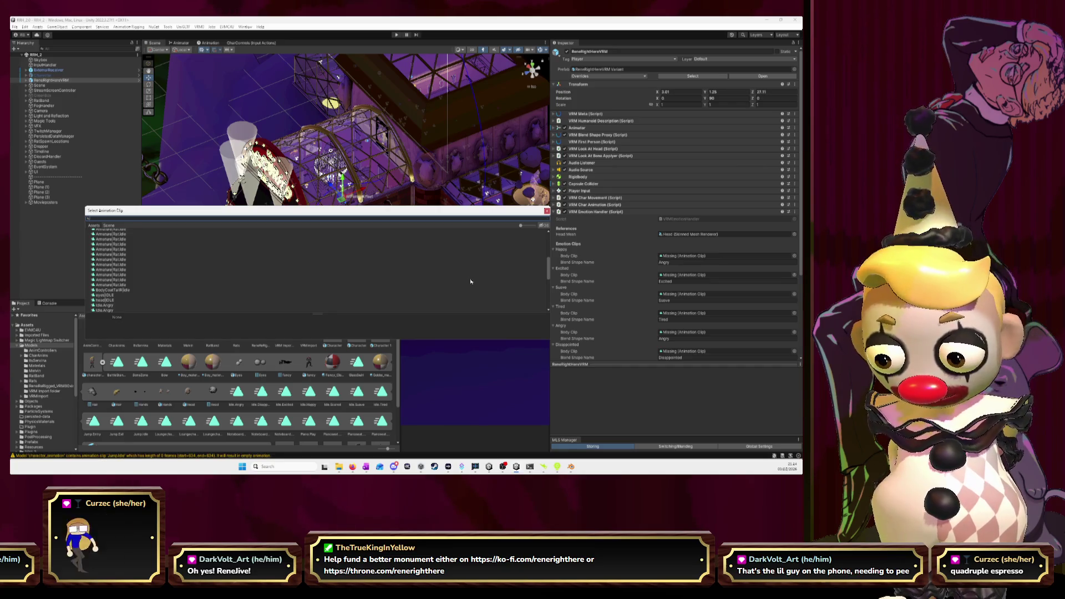
{"action": "scroll", "coordinate": [471, 281], "scroll_direction": "up", "scroll_amount": 5}
{"action": "type", "text": "happy"}
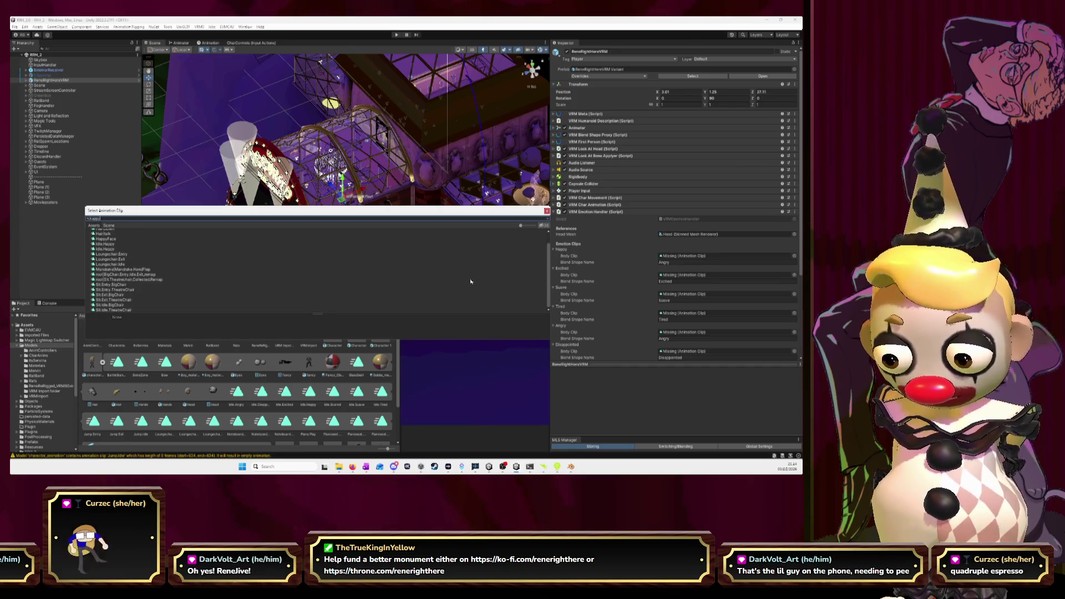
{"action": "left_click", "coordinate": [106, 241]}
{"action": "double_click", "coordinate": [106, 245]}
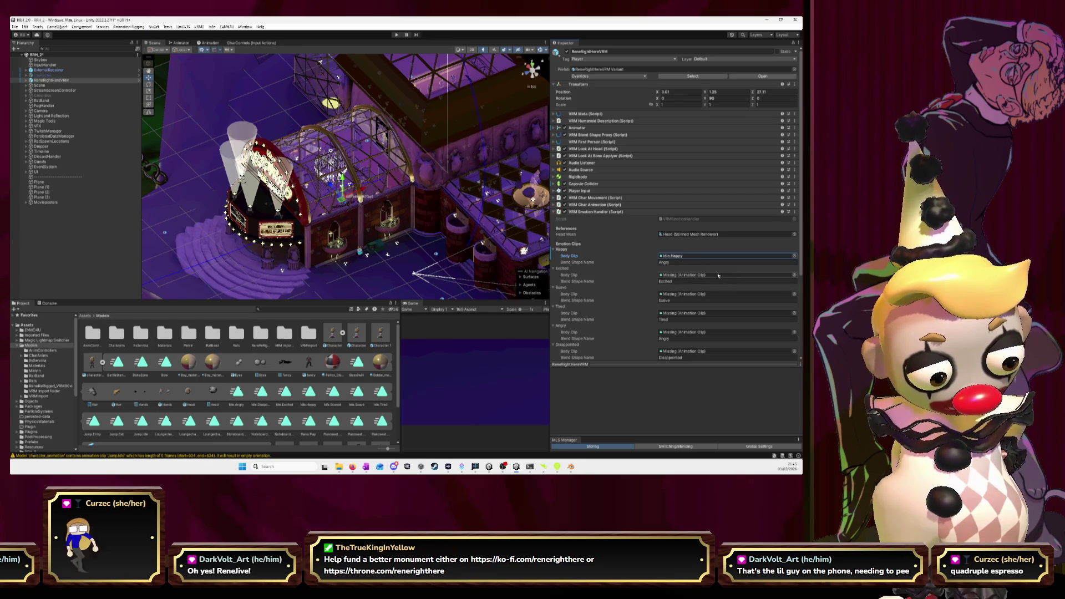
{"action": "left_click", "coordinate": [794, 274]}
{"action": "type", "text": "excited"}
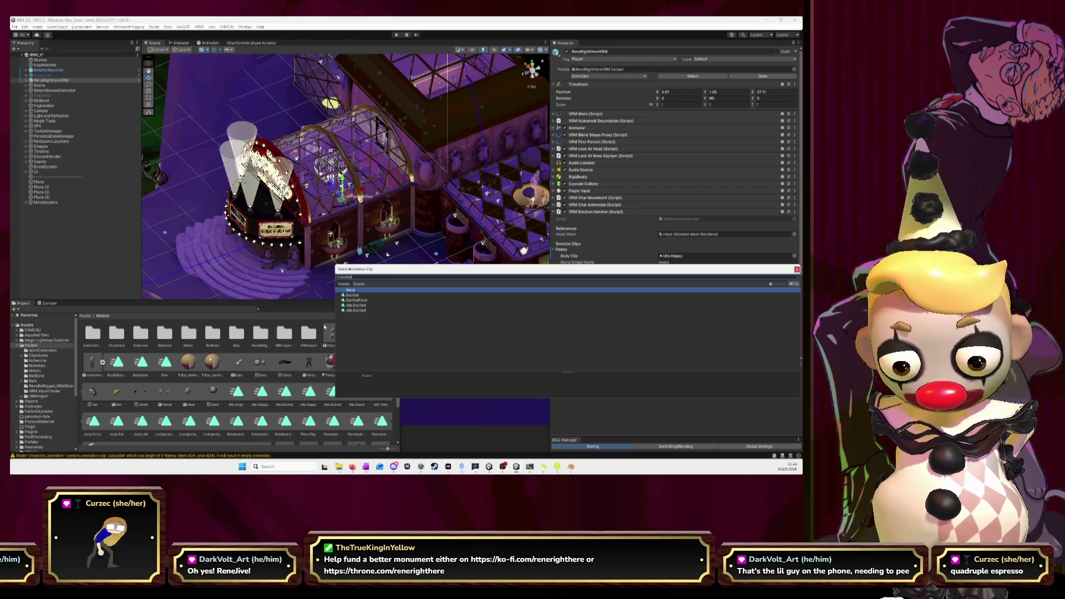
{"action": "left_click", "coordinate": [357, 310]}
{"action": "double_click", "coordinate": [358, 311]}
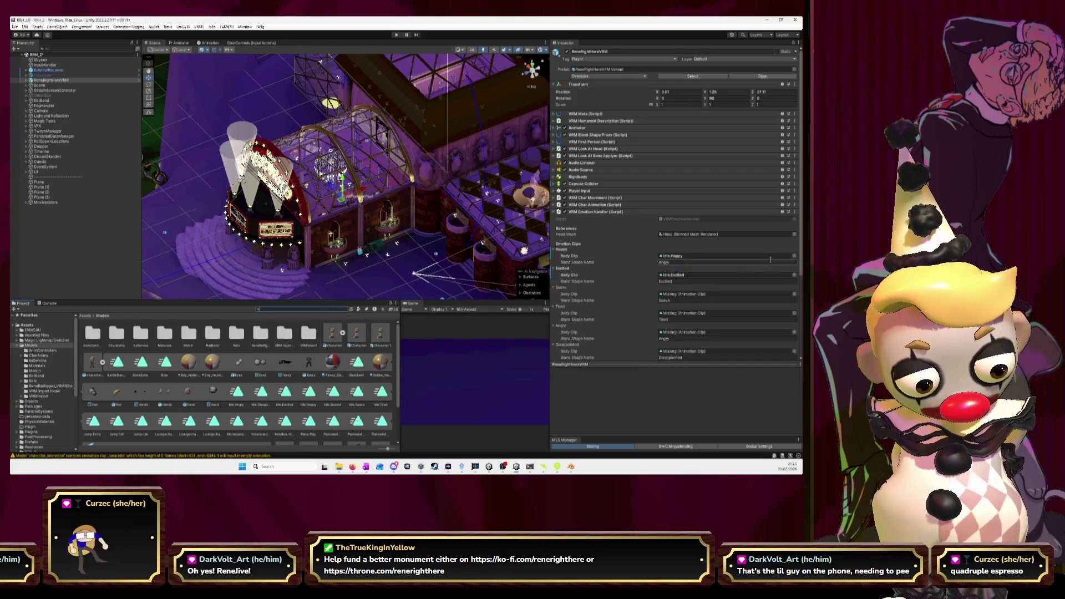
Assign Idle.Suave and Idle.Tired as the Suave and Tired body clips.
{"action": "left_click", "coordinate": [794, 294]}
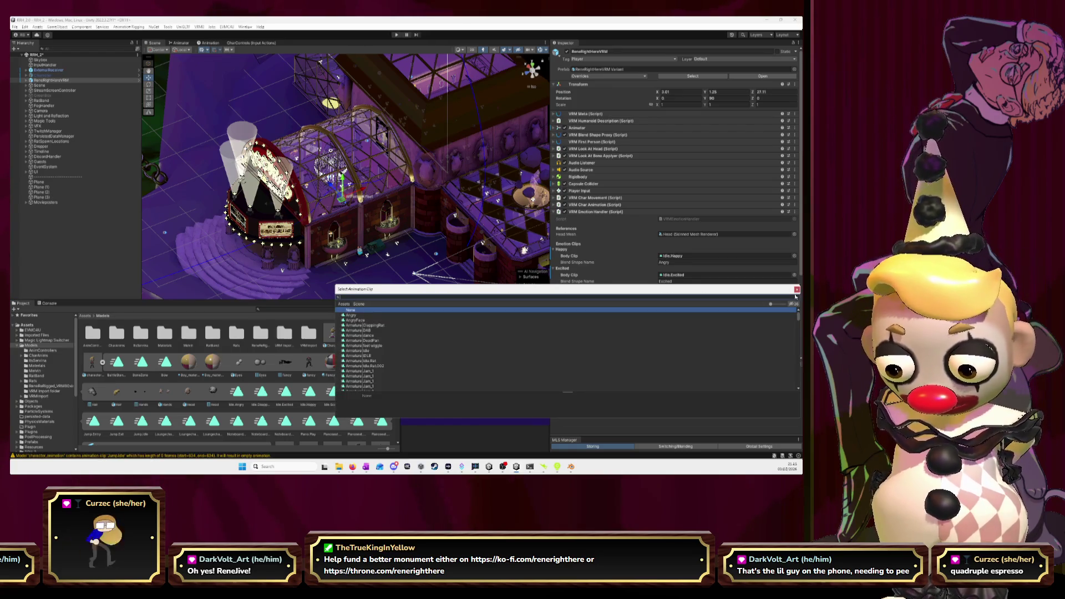
{"action": "type", "text": "suave"}
{"action": "left_click", "coordinate": [362, 320]}
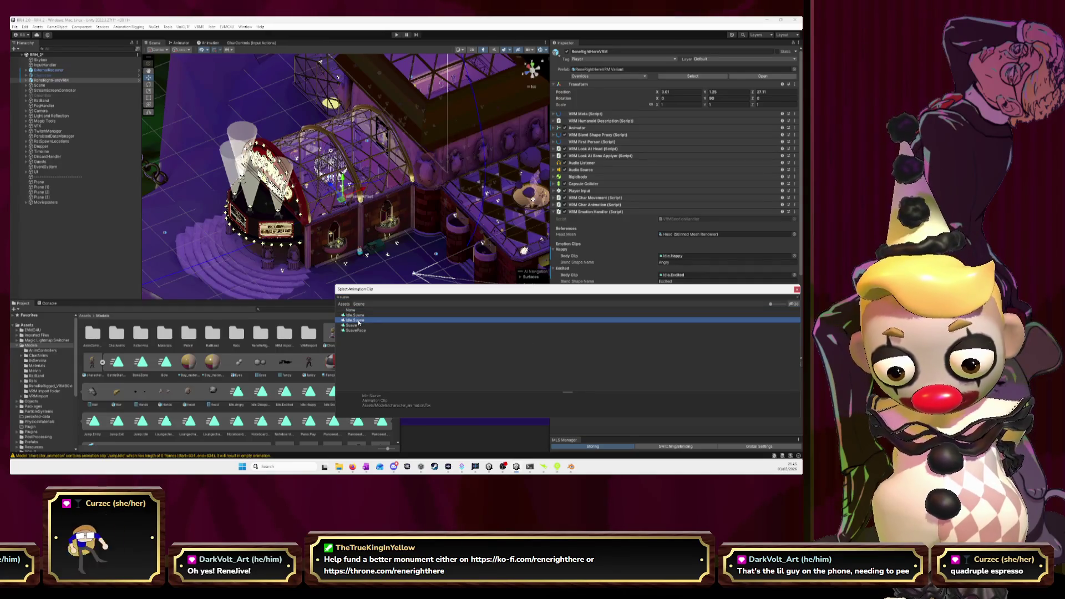
{"action": "double_click", "coordinate": [359, 322]}
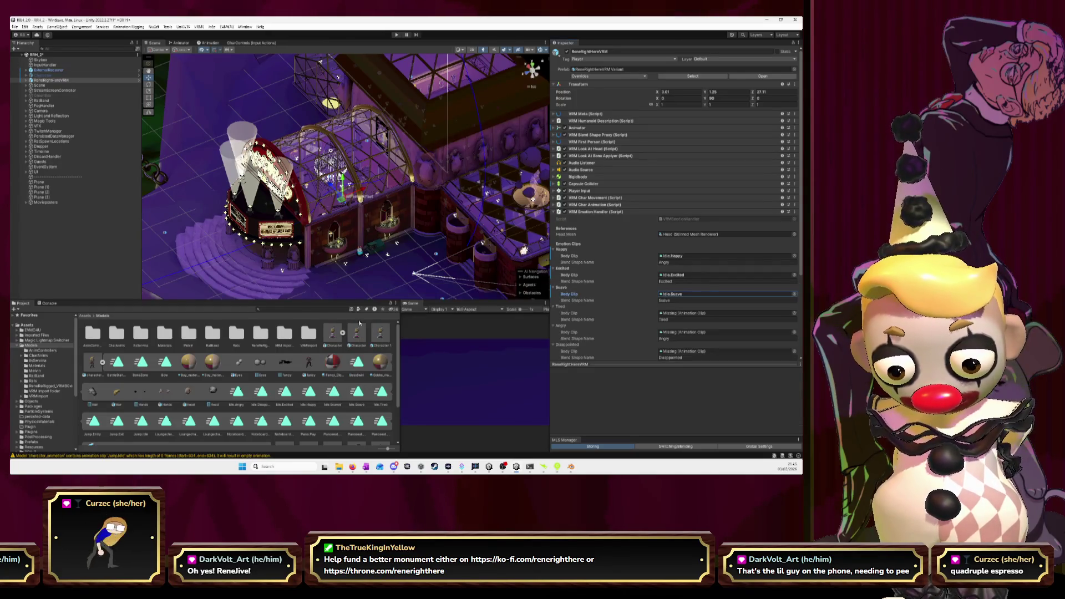
{"action": "left_click", "coordinate": [793, 314]}
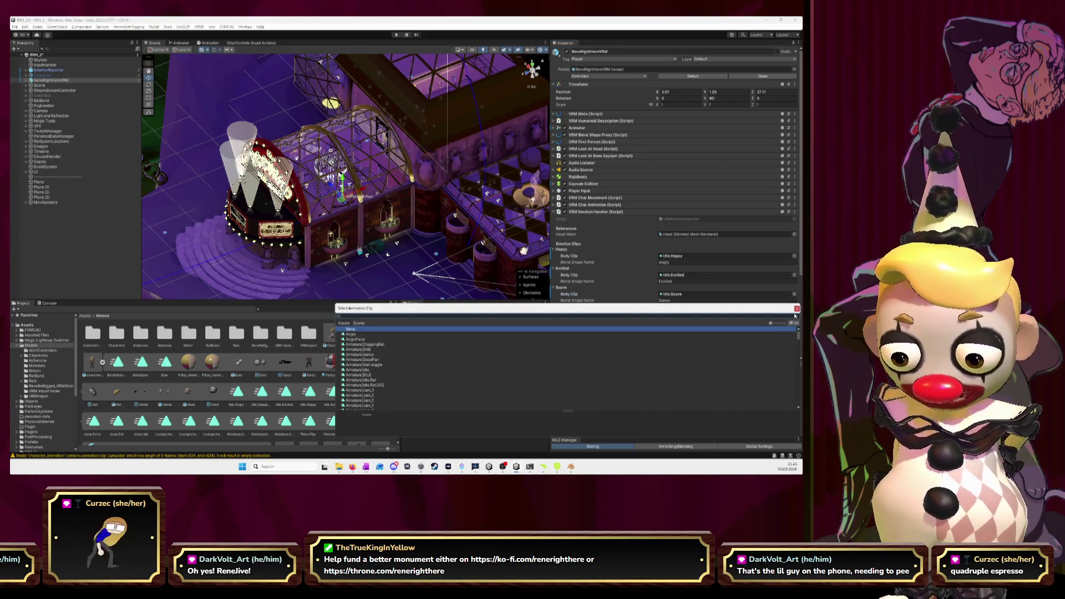
{"action": "type", "text": "tired"}
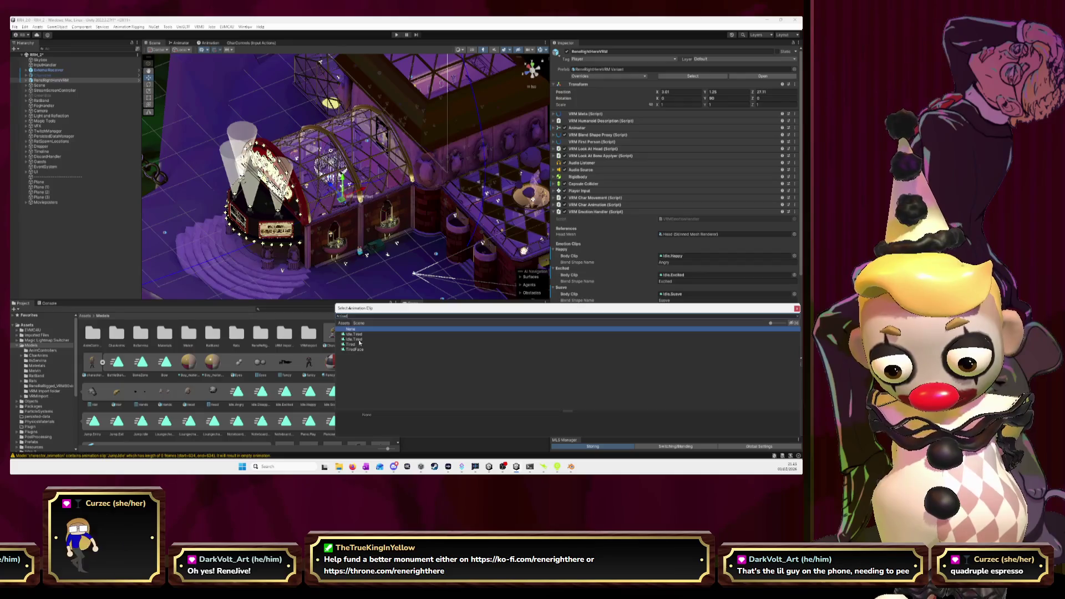
{"action": "left_click", "coordinate": [359, 338]}
{"action": "double_click", "coordinate": [359, 339]}
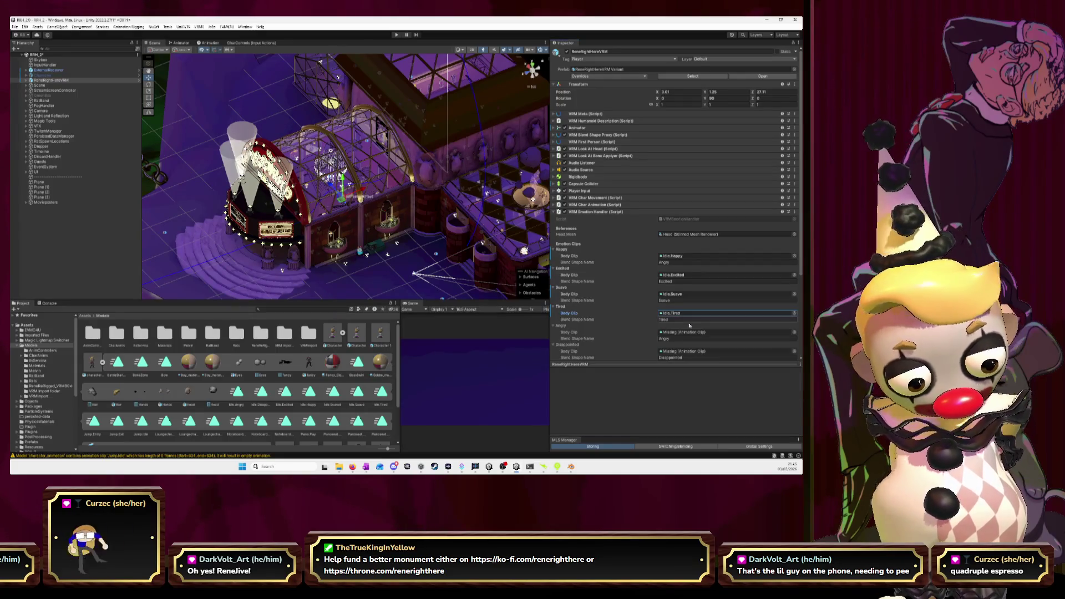
Assign Idle.Angry, Idle.Disappointed and Idle.Scared to the Angry, Disappointed and Scared body clips.
{"action": "left_click", "coordinate": [795, 333]}
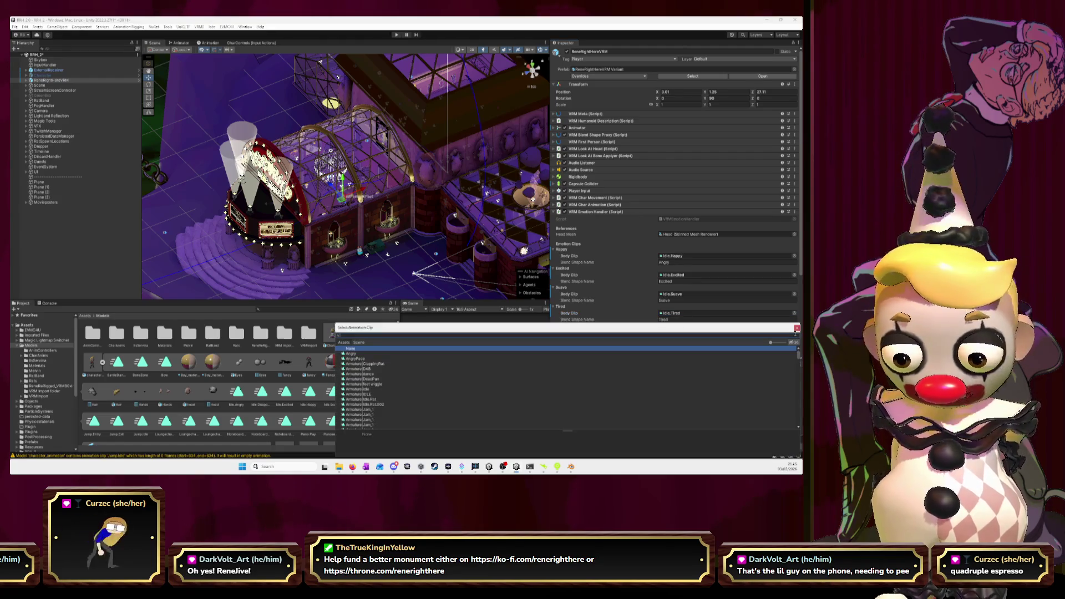
{"action": "type", "text": "angry"}
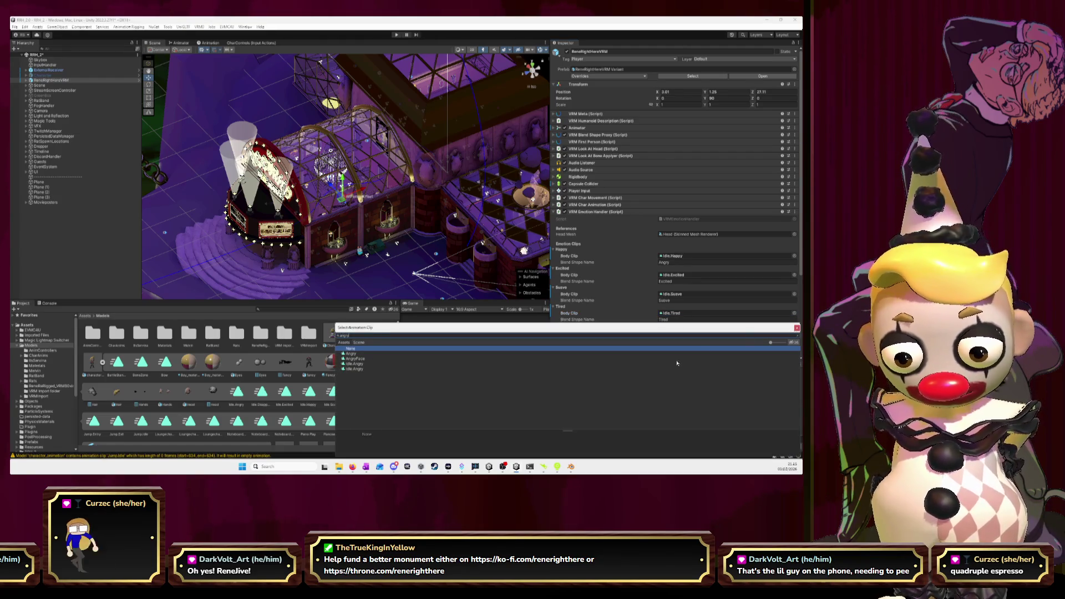
{"action": "left_click", "coordinate": [359, 364]}
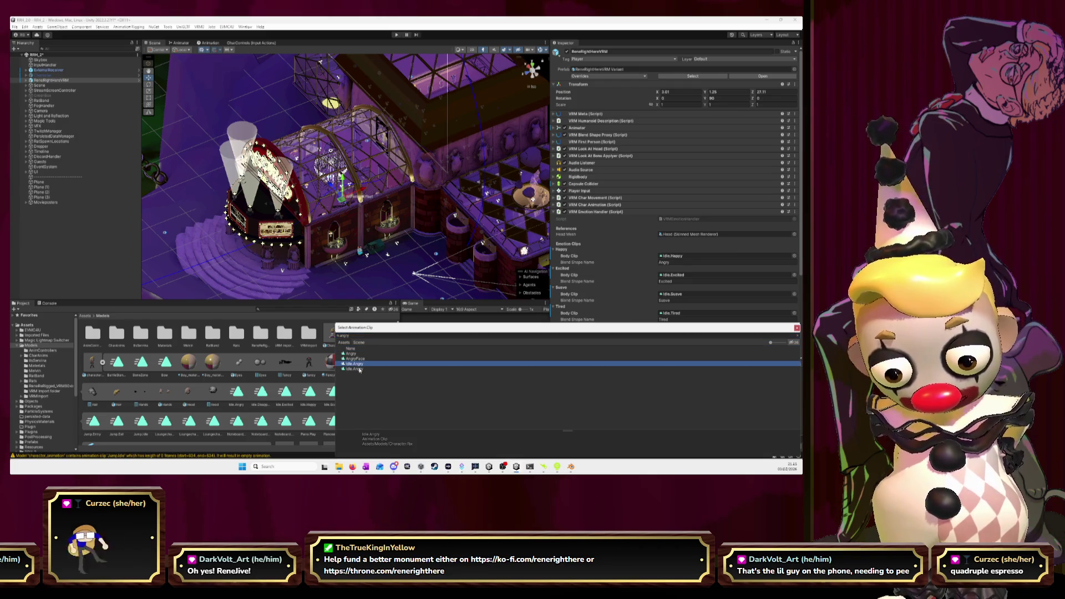
{"action": "double_click", "coordinate": [360, 369]}
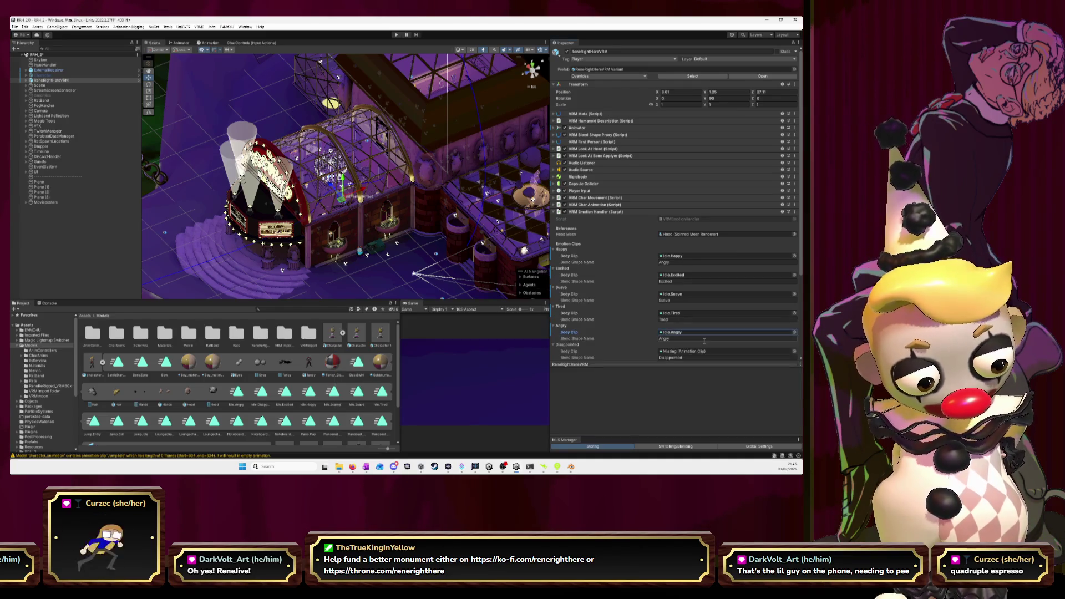
{"action": "left_click", "coordinate": [794, 351]}
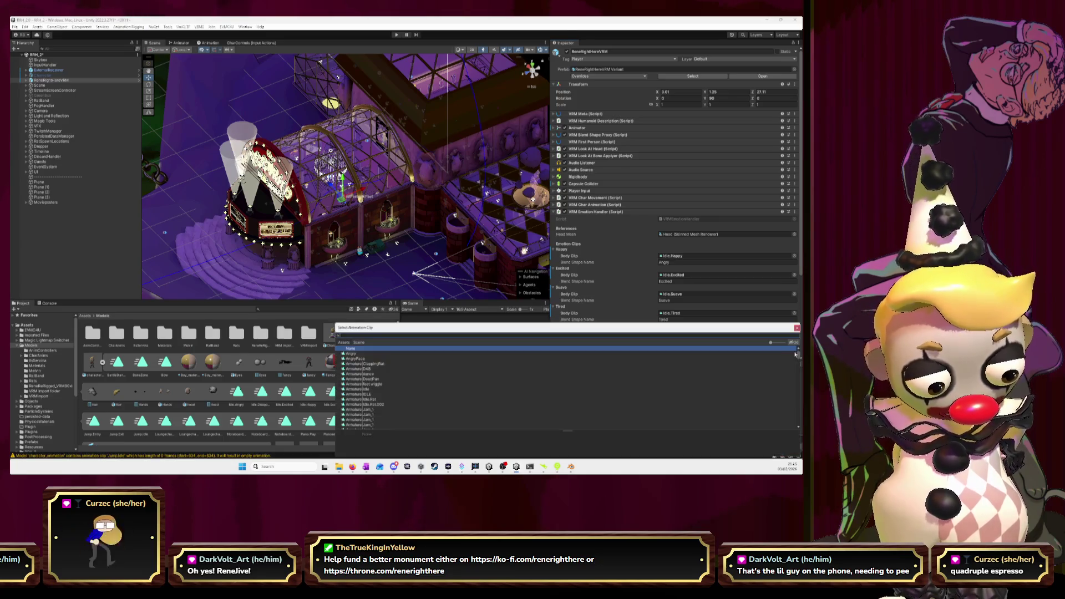
{"action": "type", "text": "ppo"}
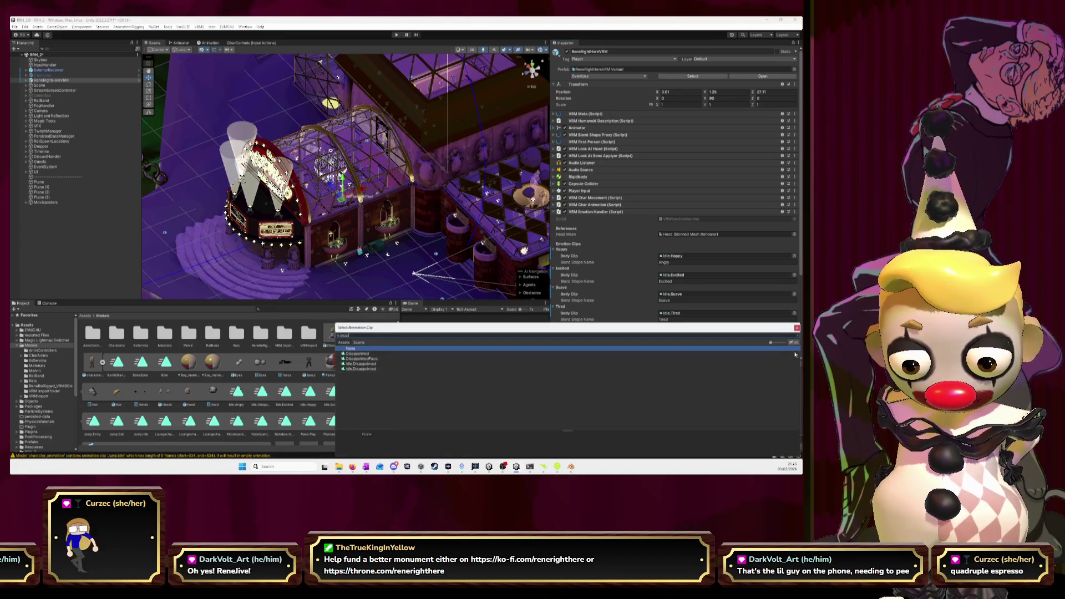
{"action": "left_click", "coordinate": [355, 364]}
{"action": "double_click", "coordinate": [356, 369]}
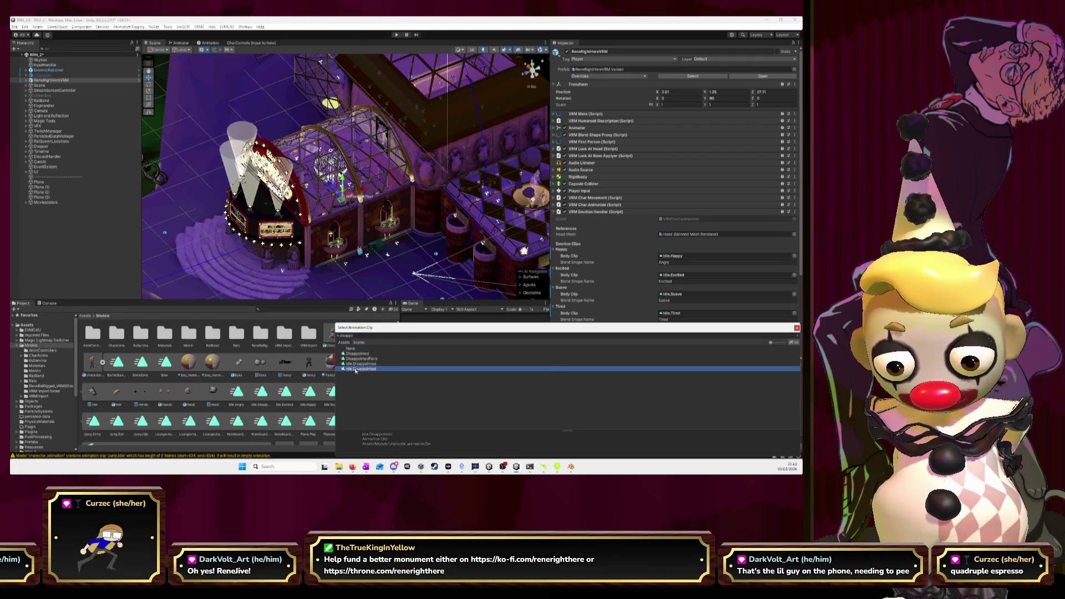
{"action": "scroll", "coordinate": [677, 339], "scroll_direction": "down", "scroll_amount": 3}
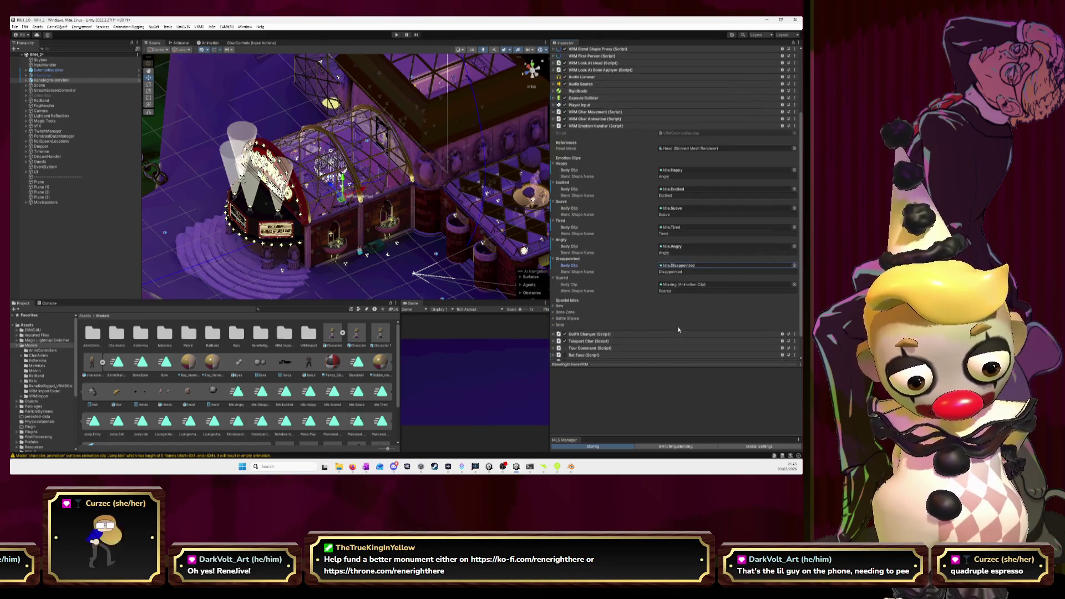
{"action": "left_click", "coordinate": [797, 285]}
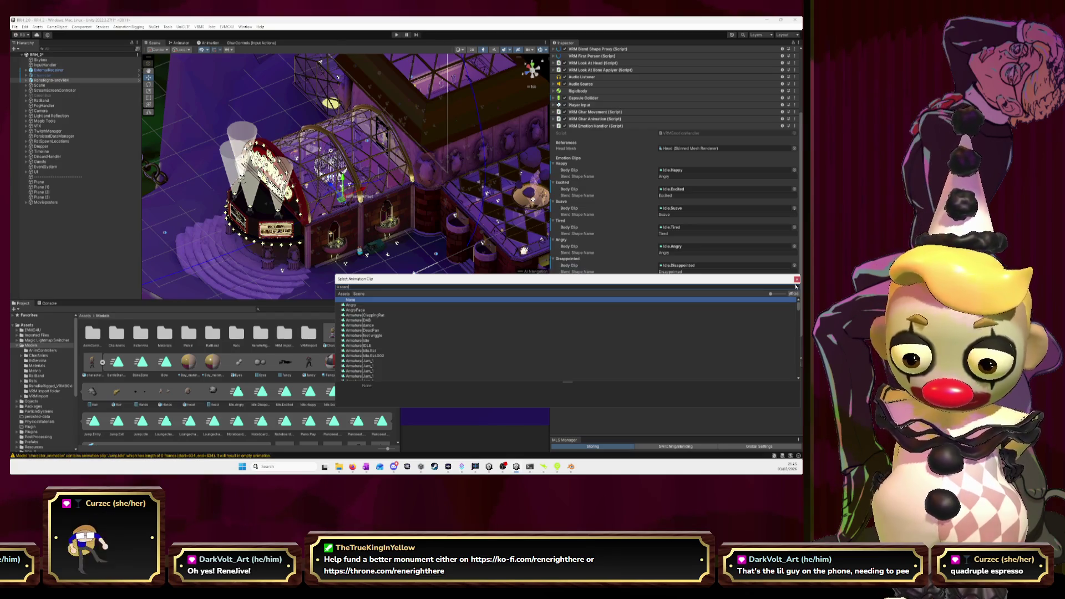
{"action": "type", "text": "d"}
{"action": "left_click", "coordinate": [355, 310]}
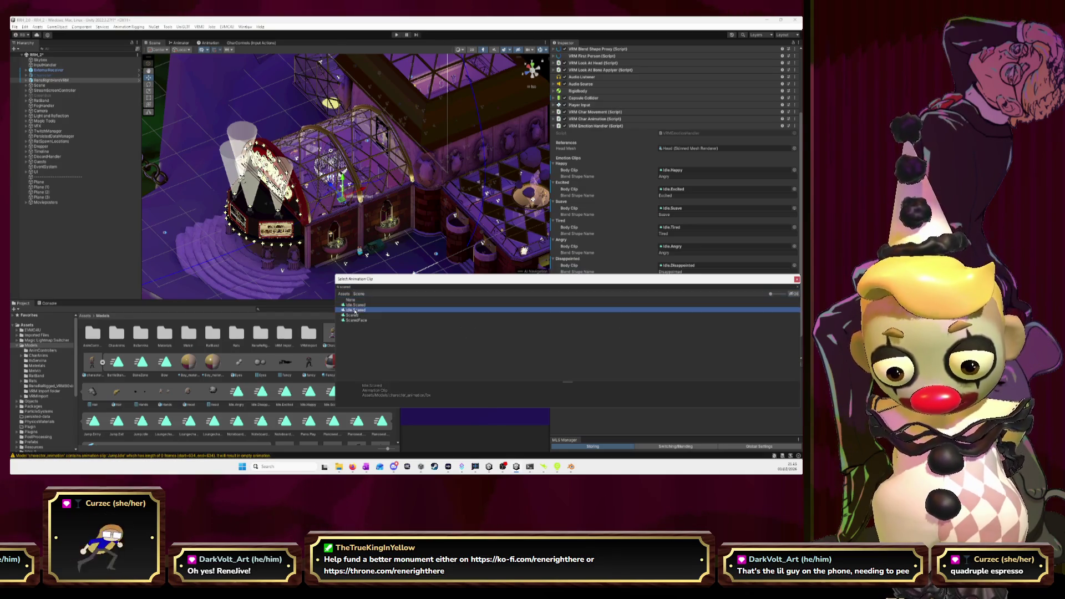
{"action": "double_click", "coordinate": [355, 310]}
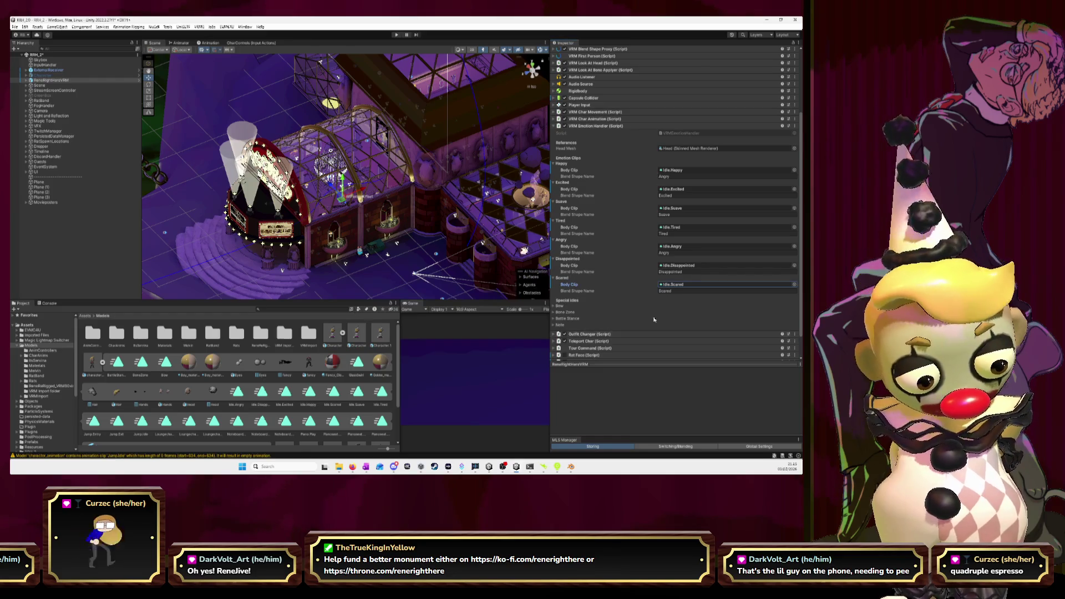
Expand the Bow, Bone Zone and Battle Stance special idle settings to review them.
{"action": "left_click", "coordinate": [553, 306]}
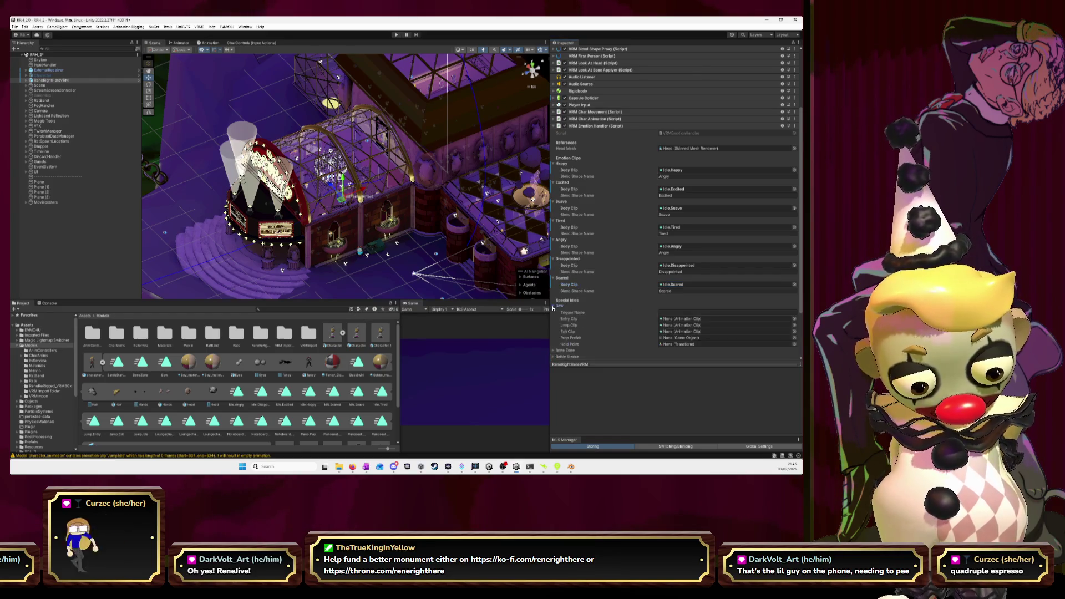
{"action": "scroll", "coordinate": [595, 299], "scroll_direction": "down", "scroll_amount": 1}
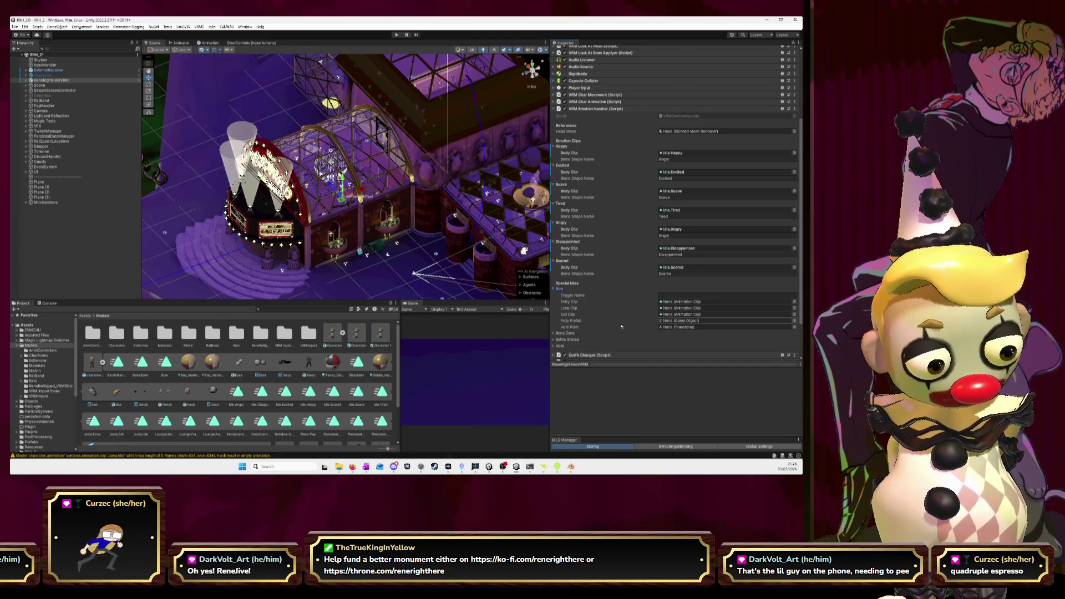
{"action": "left_click", "coordinate": [553, 289]}
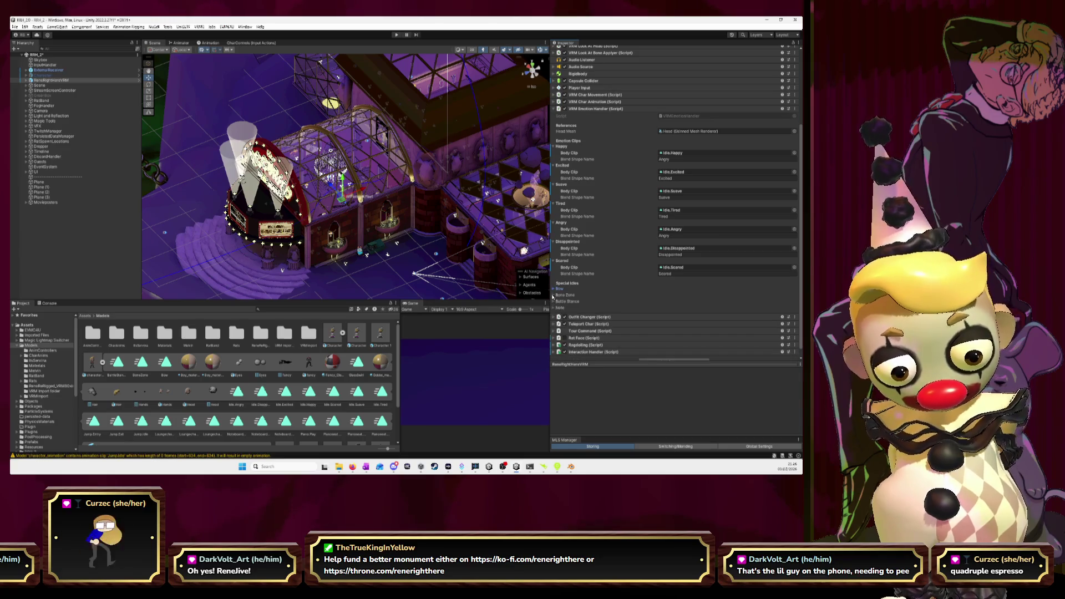
{"action": "left_click", "coordinate": [553, 295]}
{"action": "left_click", "coordinate": [553, 295]}
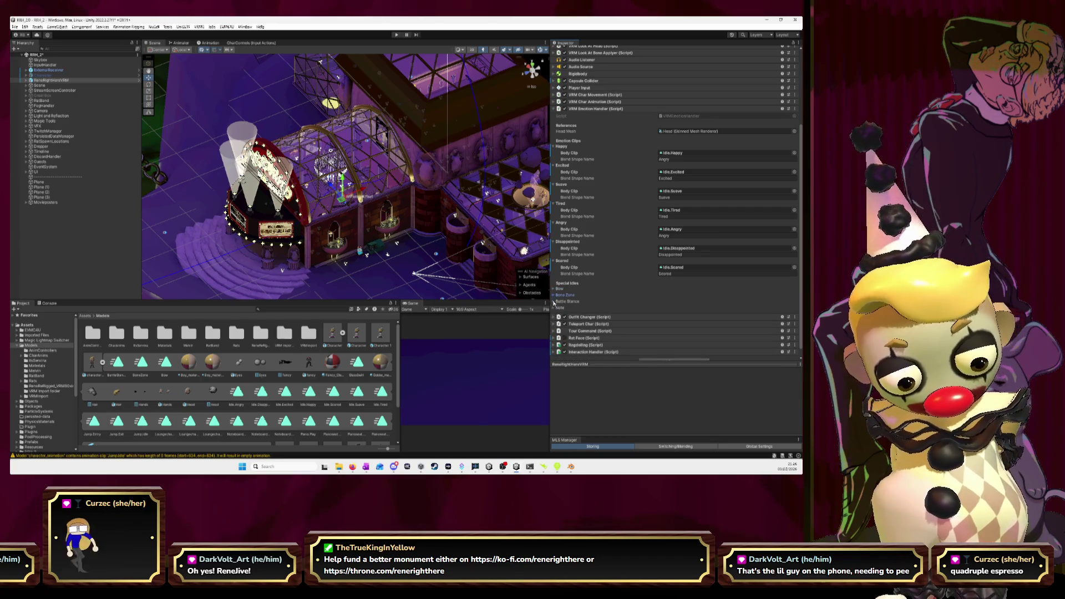
{"action": "left_click", "coordinate": [555, 302]}
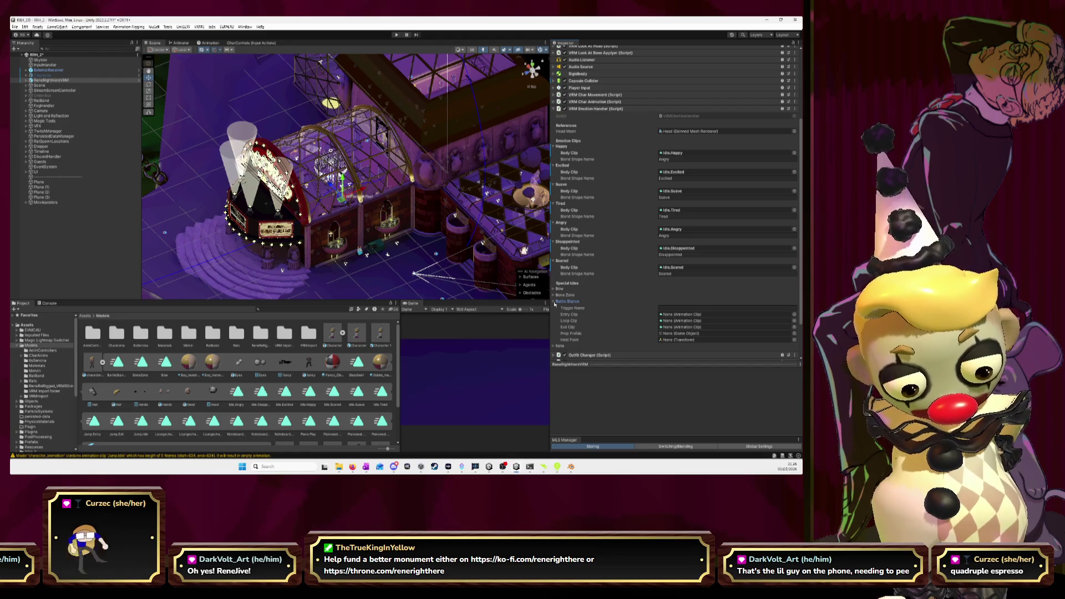
{"action": "left_click", "coordinate": [554, 302]}
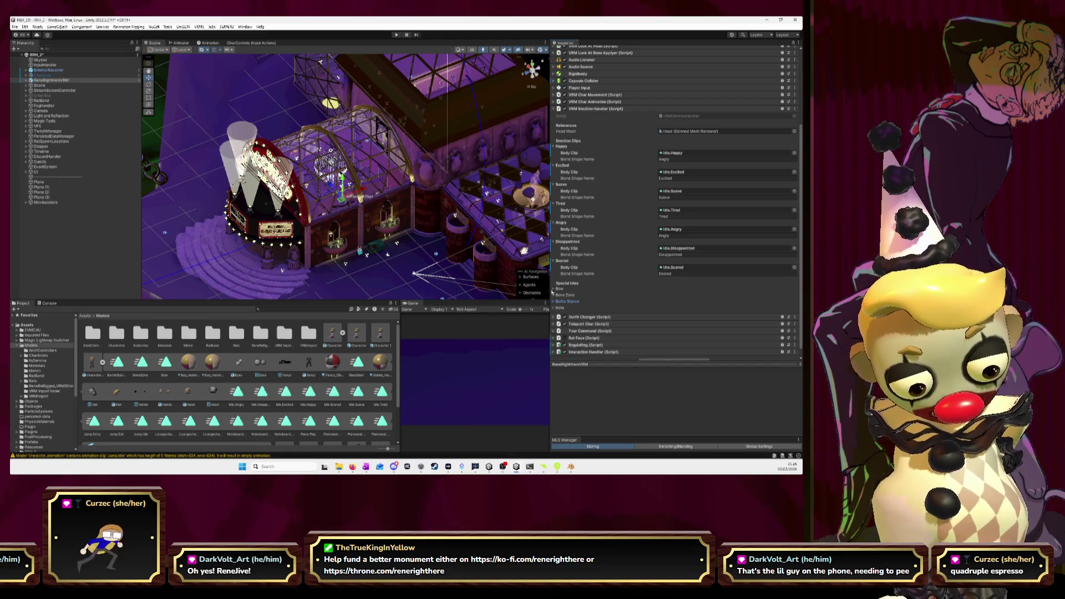
{"action": "left_click", "coordinate": [553, 289]}
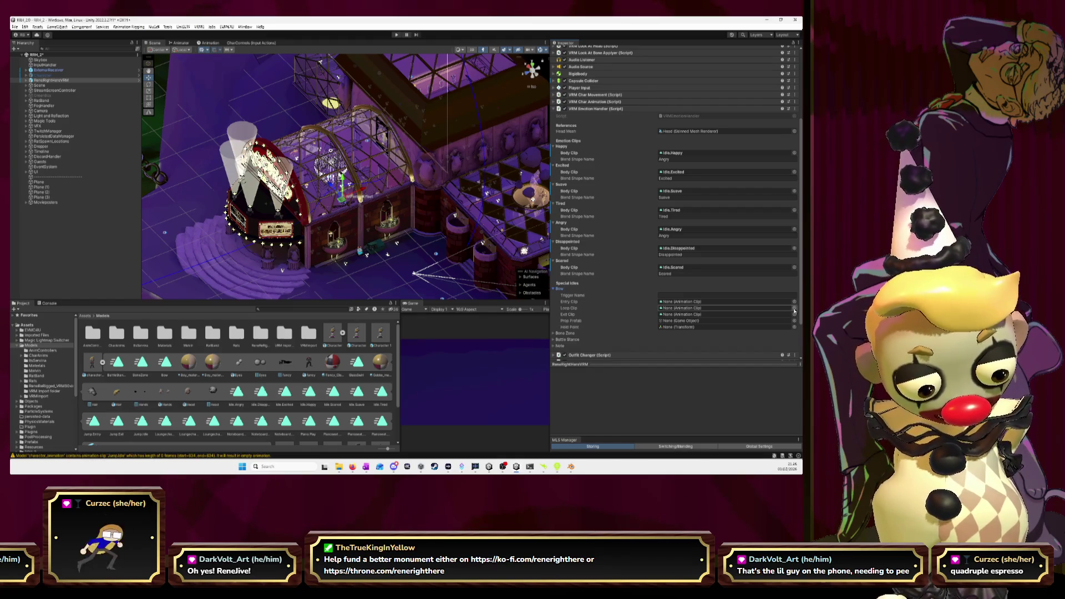
{"action": "scroll", "coordinate": [576, 295], "scroll_direction": "down", "scroll_amount": 2}
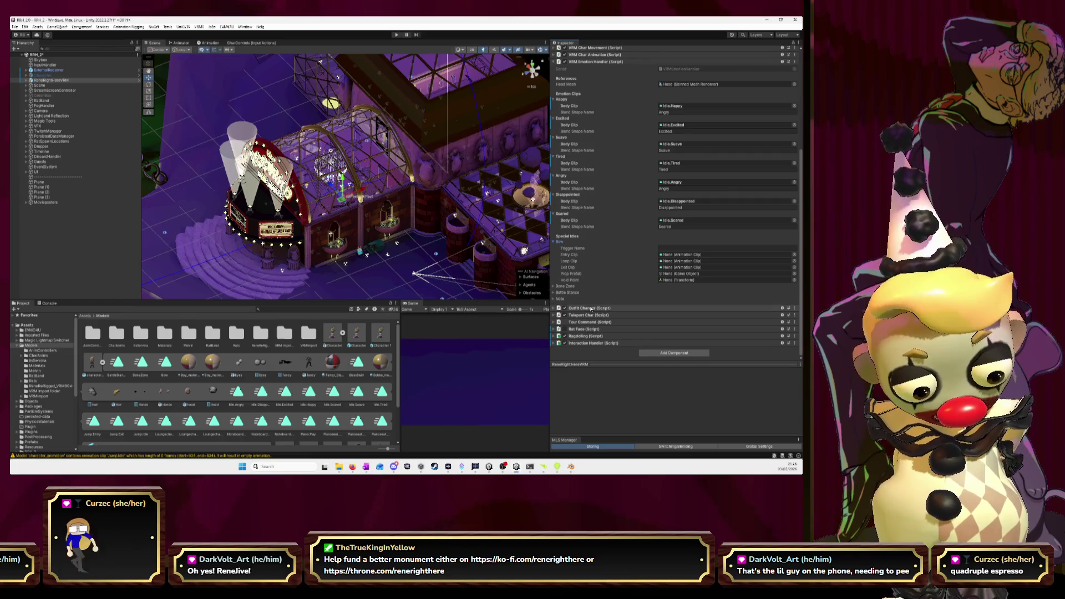
{"action": "scroll", "coordinate": [577, 308], "scroll_direction": "up", "scroll_amount": 4}
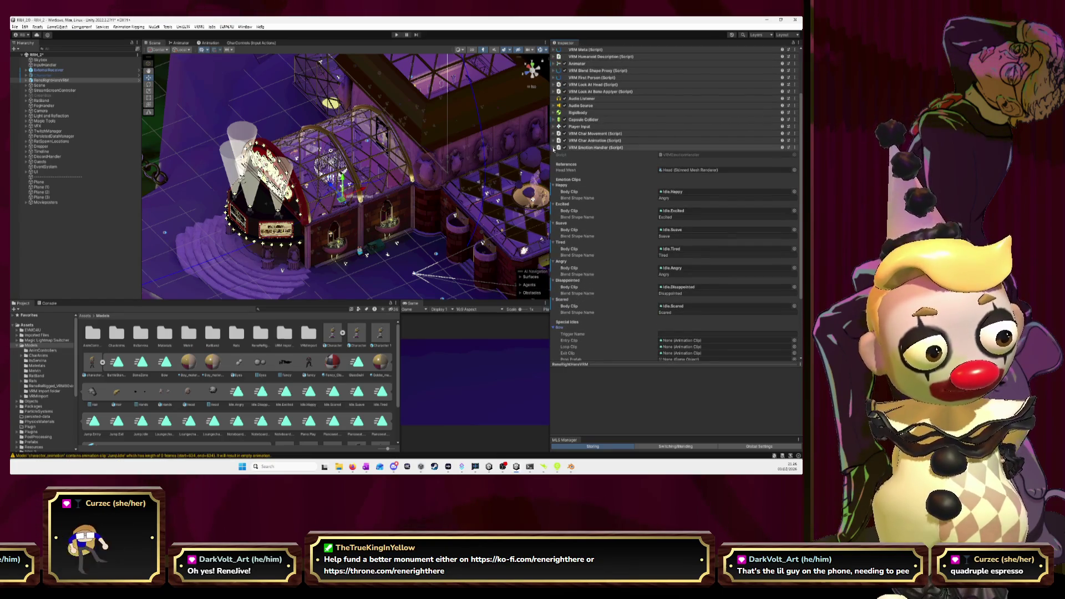
Set the VRM Char Animation Idle Clip to Idle Happy.
{"action": "left_click", "coordinate": [588, 148]}
{"action": "left_click", "coordinate": [554, 205]}
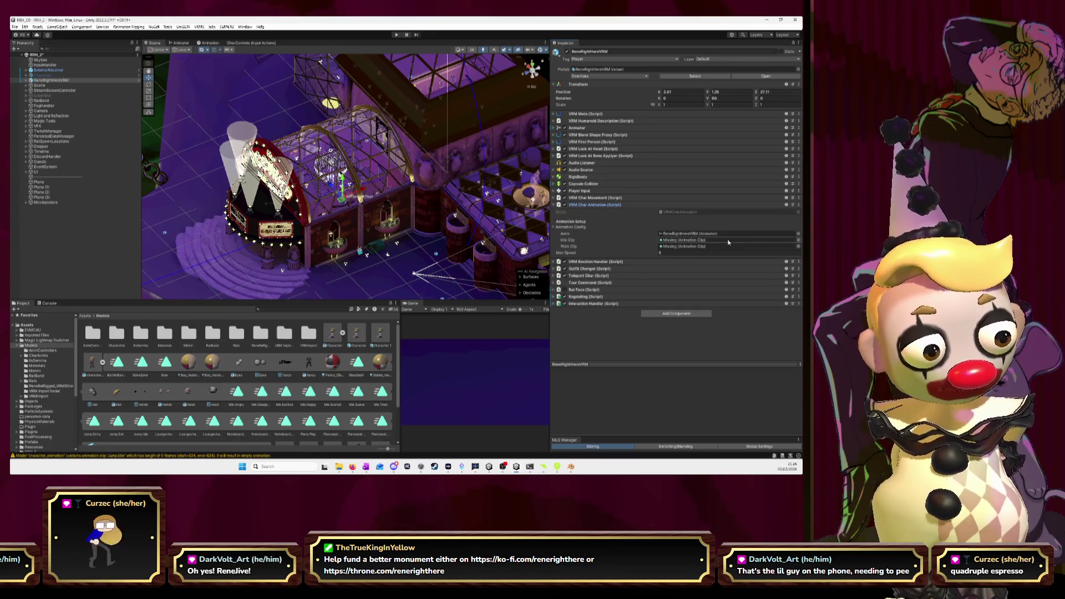
{"action": "left_click", "coordinate": [798, 240]}
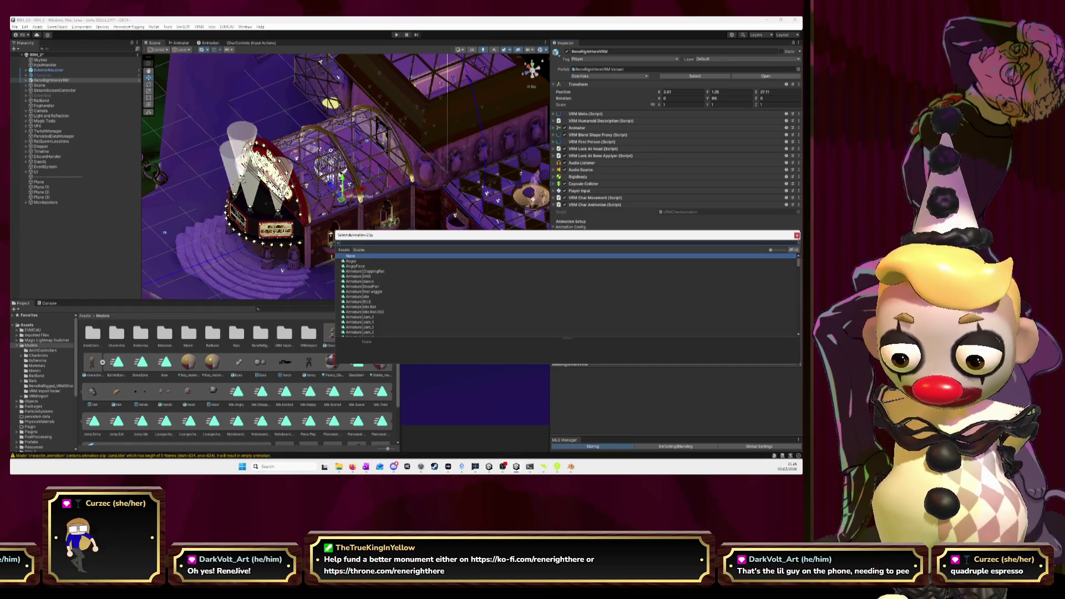
{"action": "type", "text": "happy"}
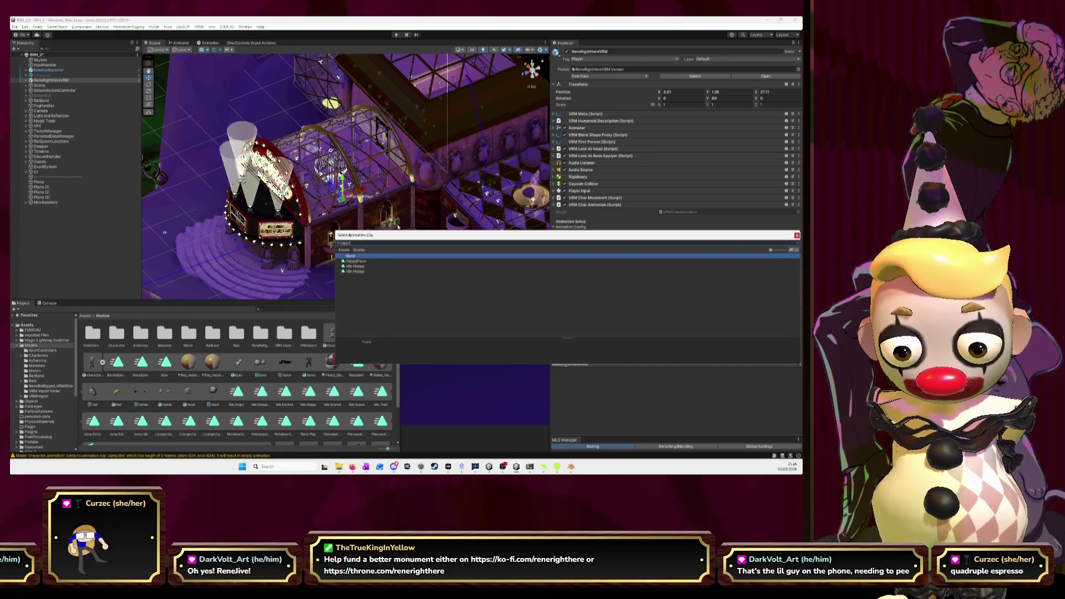
{"action": "left_click", "coordinate": [359, 272]}
{"action": "left_click", "coordinate": [359, 266]}
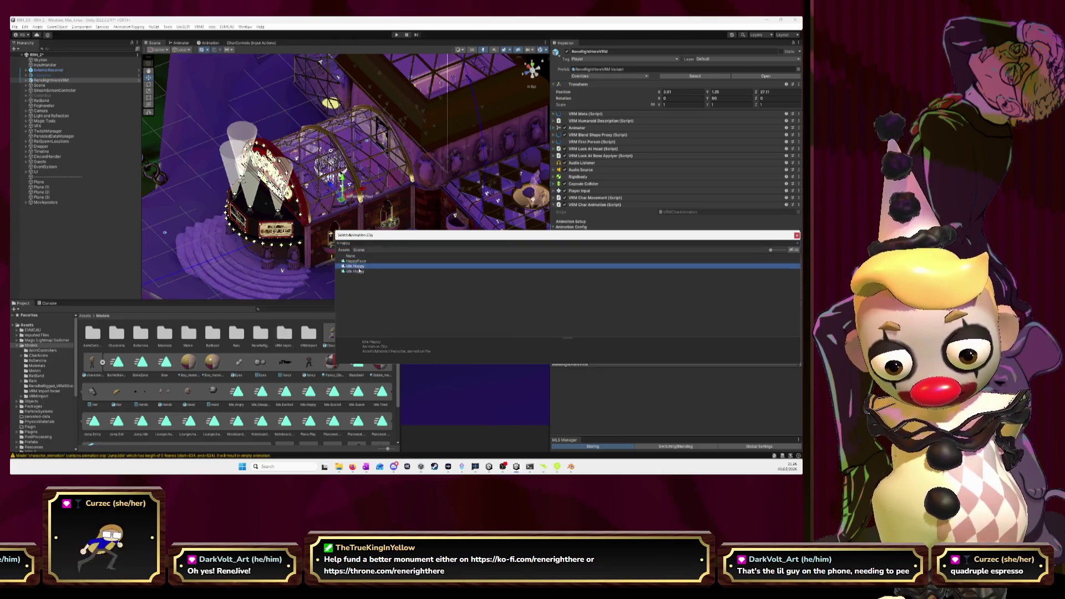
{"action": "key", "text": "Return"}
Reselect ReneRightHereVRM and set its Walk Clip to Walk from character_animation.fbx.
{"action": "left_click", "coordinate": [472, 261]}
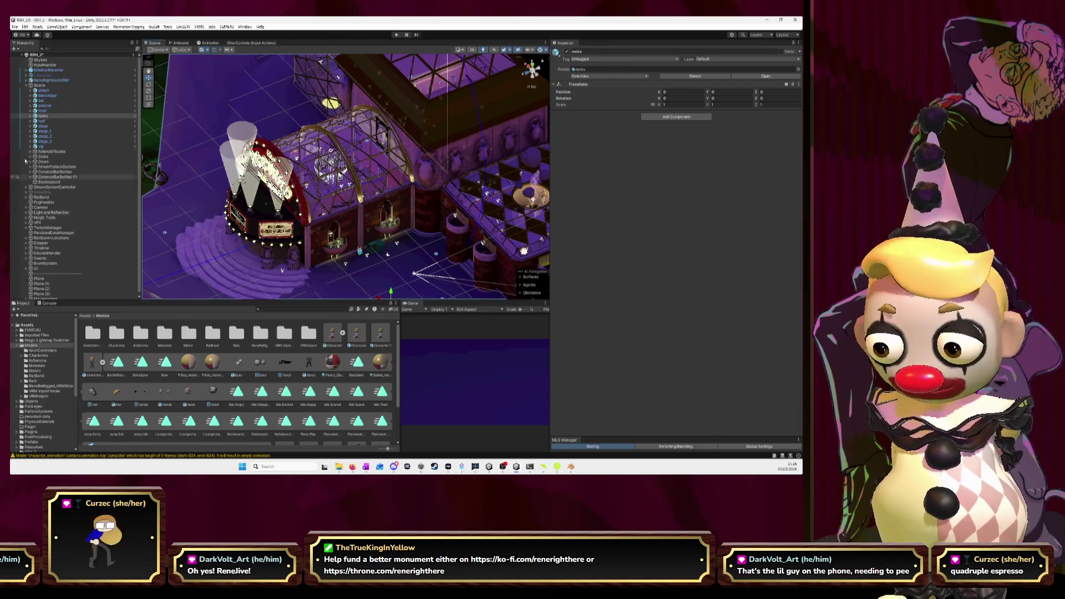
{"action": "left_click", "coordinate": [393, 198]}
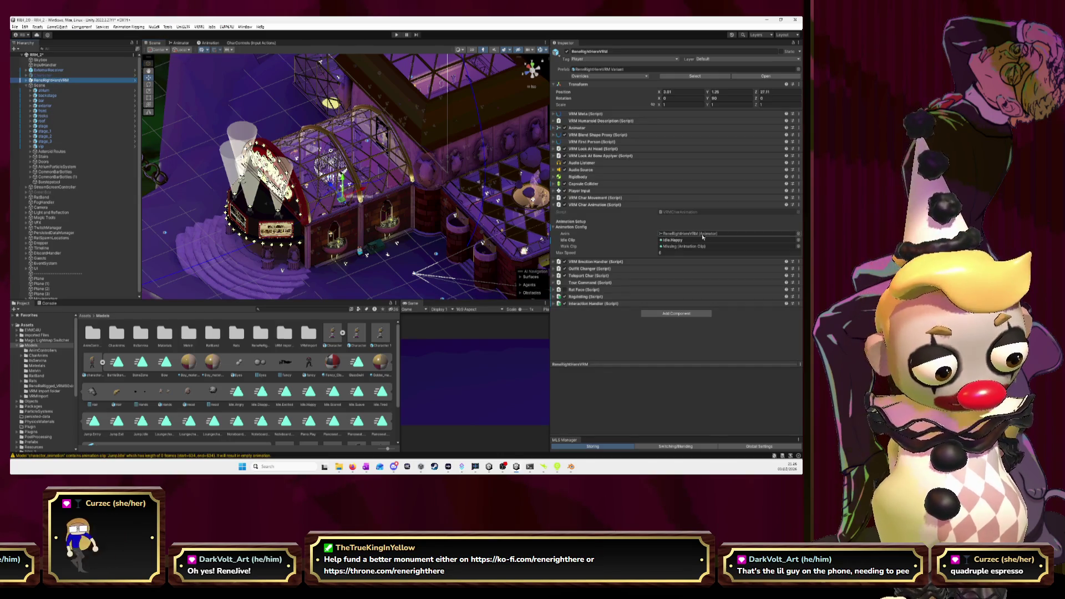
{"action": "left_click", "coordinate": [798, 246]}
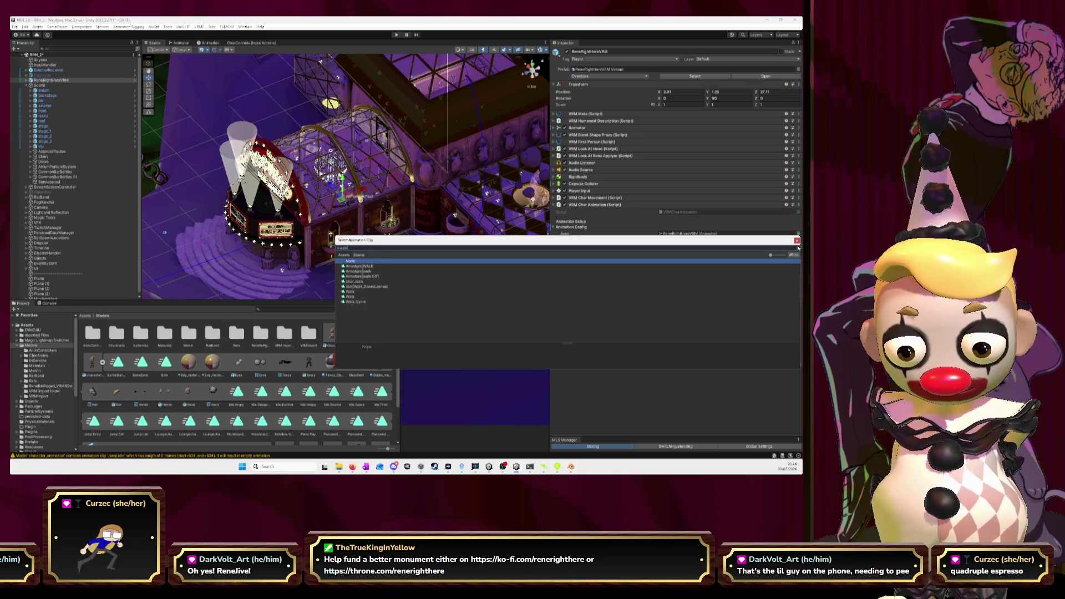
{"action": "left_click", "coordinate": [351, 296]}
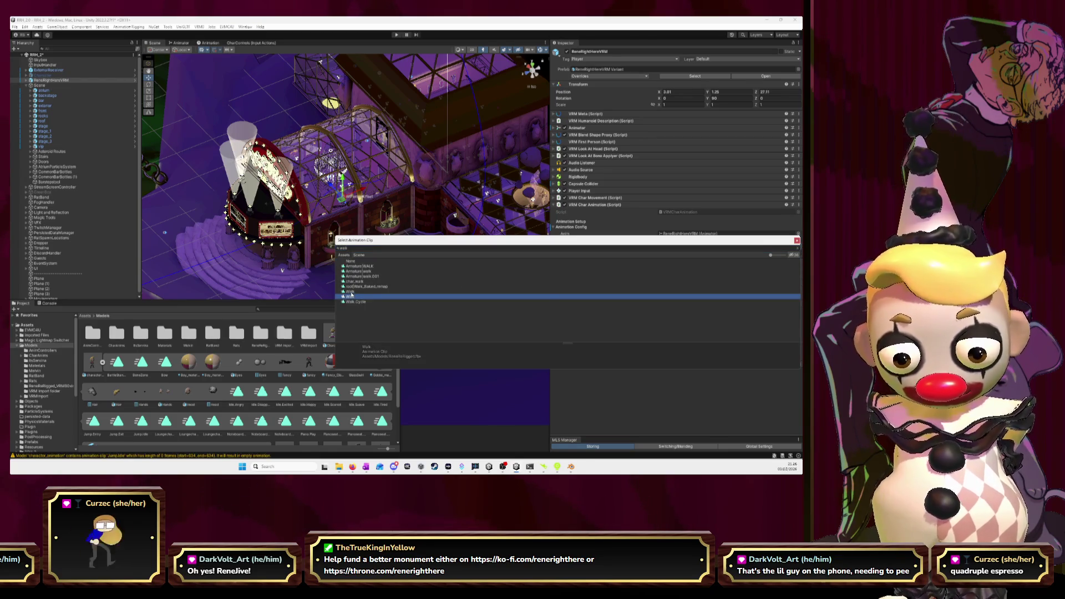
{"action": "left_click", "coordinate": [351, 292]}
{"action": "double_click", "coordinate": [351, 292]}
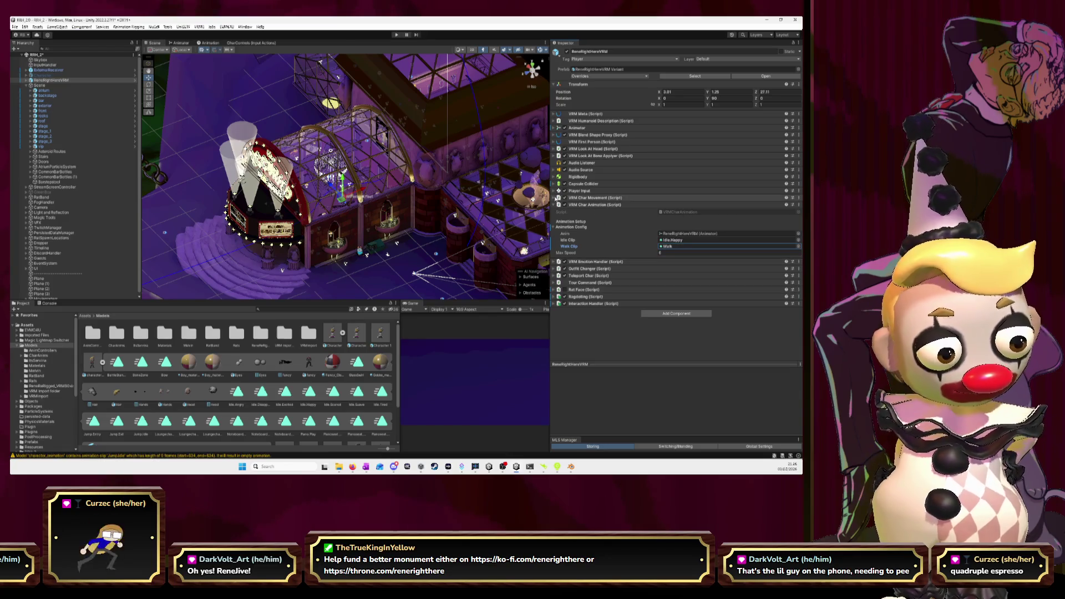
Review the character movement settings, collapse the animation settings, and start Play mode.
{"action": "left_click", "coordinate": [554, 198]}
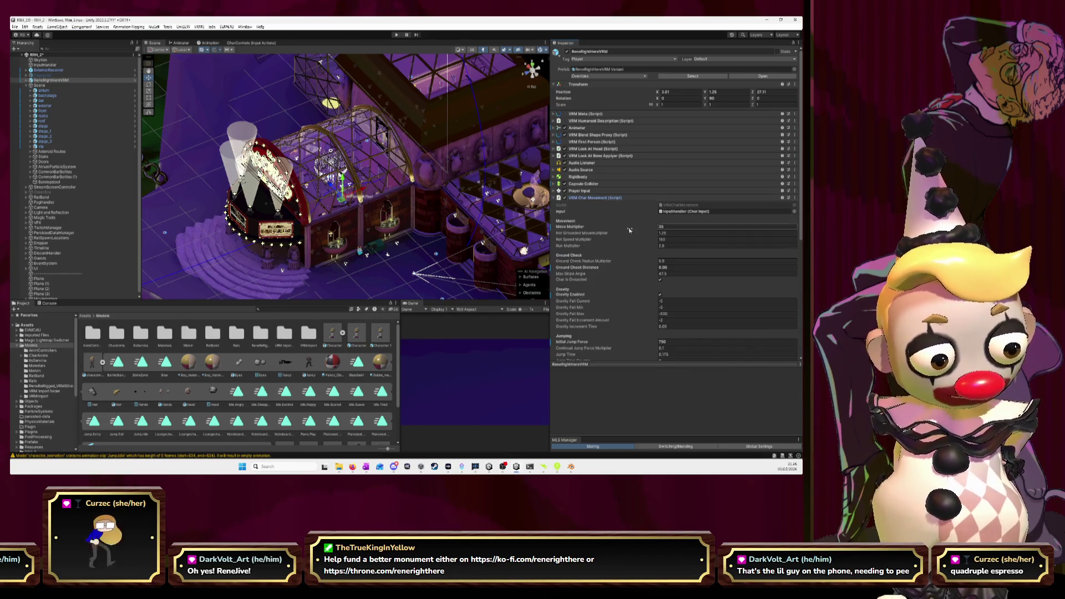
{"action": "scroll", "coordinate": [586, 206], "scroll_direction": "down", "scroll_amount": 1}
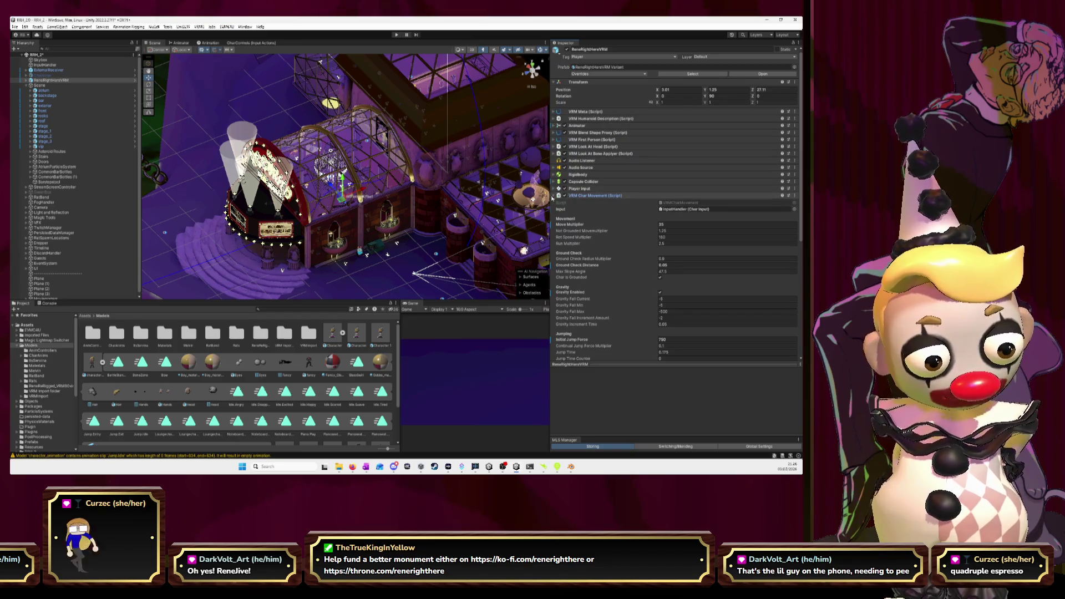
{"action": "left_click", "coordinate": [553, 197]}
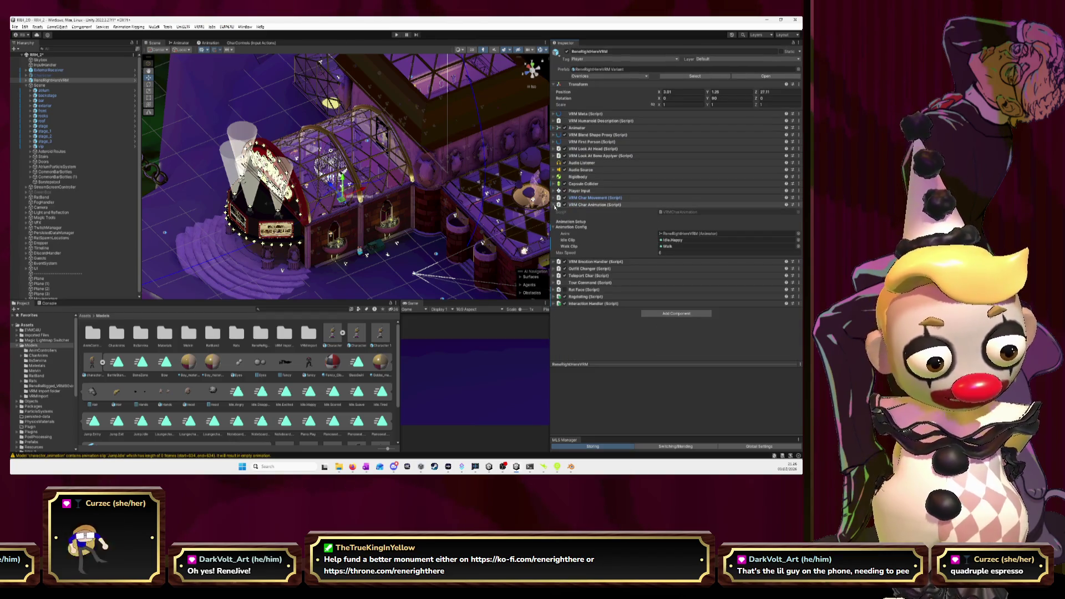
{"action": "left_click", "coordinate": [555, 205]}
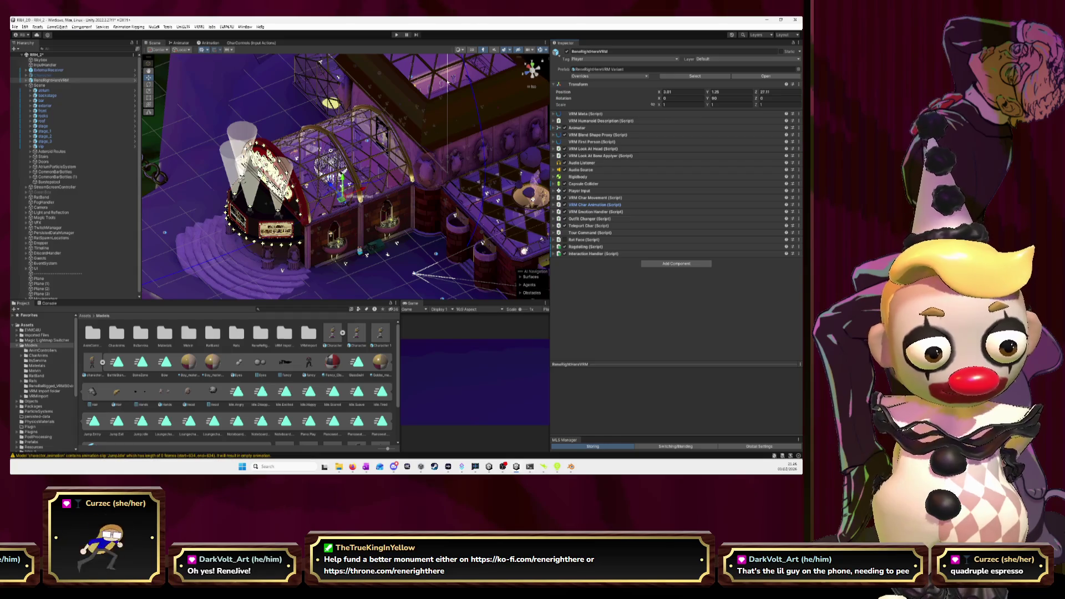
{"action": "left_click", "coordinate": [397, 35]}
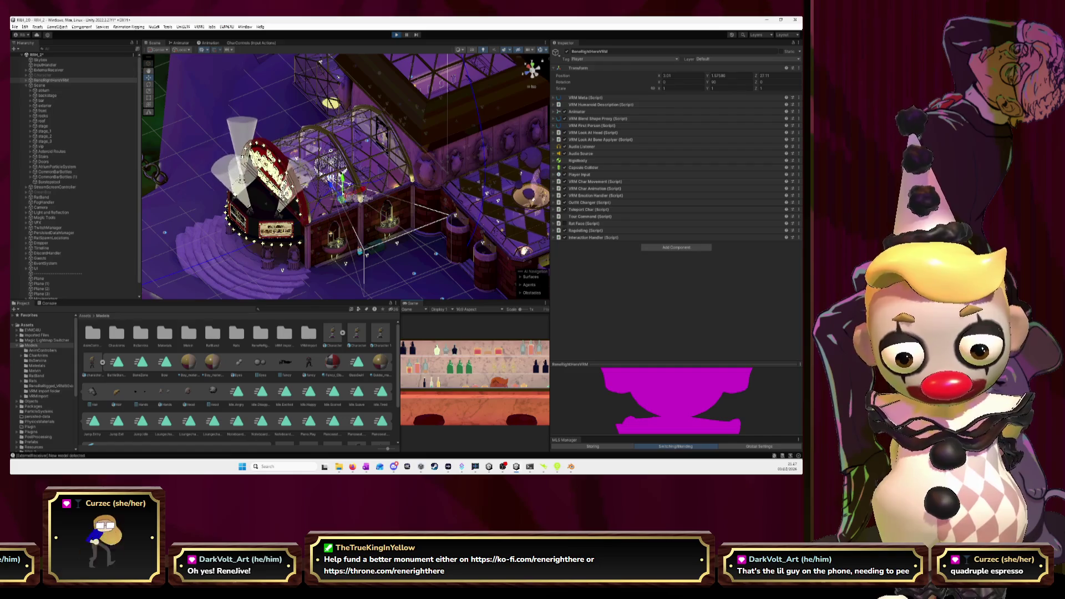
Select ReneRightHereVRM, check the Console, orbit around the character at the bar, then stop Play.
{"action": "left_click", "coordinate": [50, 80]}
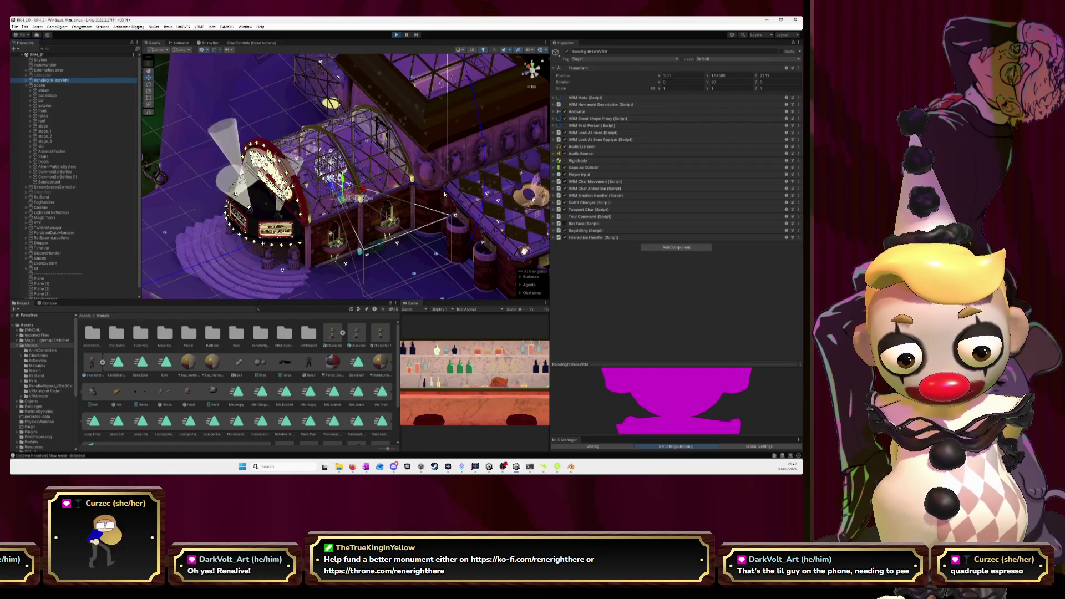
{"action": "left_click", "coordinate": [48, 304]}
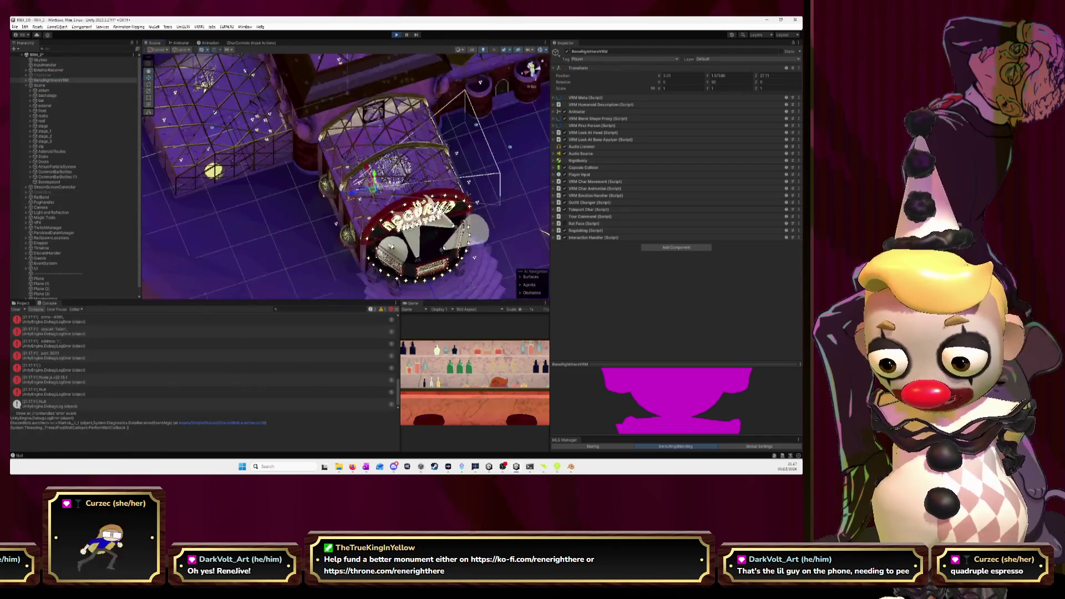
{"action": "scroll", "coordinate": [424, 225], "scroll_direction": "up", "scroll_amount": 10}
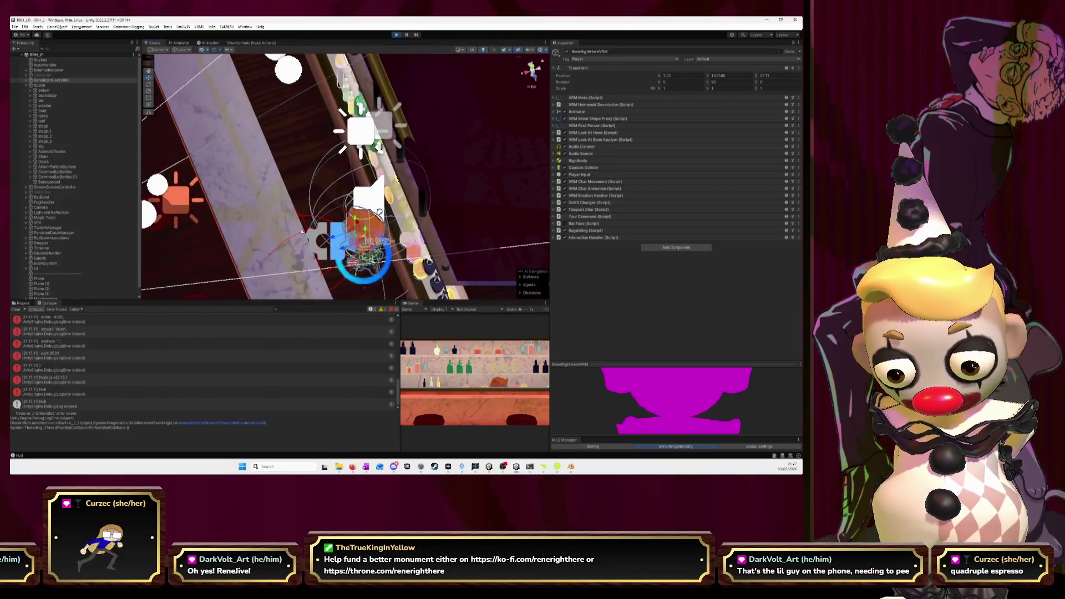
{"action": "mouse_move", "coordinate": [302, 232]}
{"action": "left_mouse_down"}
{"action": "mouse_move", "coordinate": [430, 169]}
{"action": "mouse_move", "coordinate": [436, 133]}
{"action": "mouse_move", "coordinate": [339, 169]}
{"action": "left_mouse_up"}
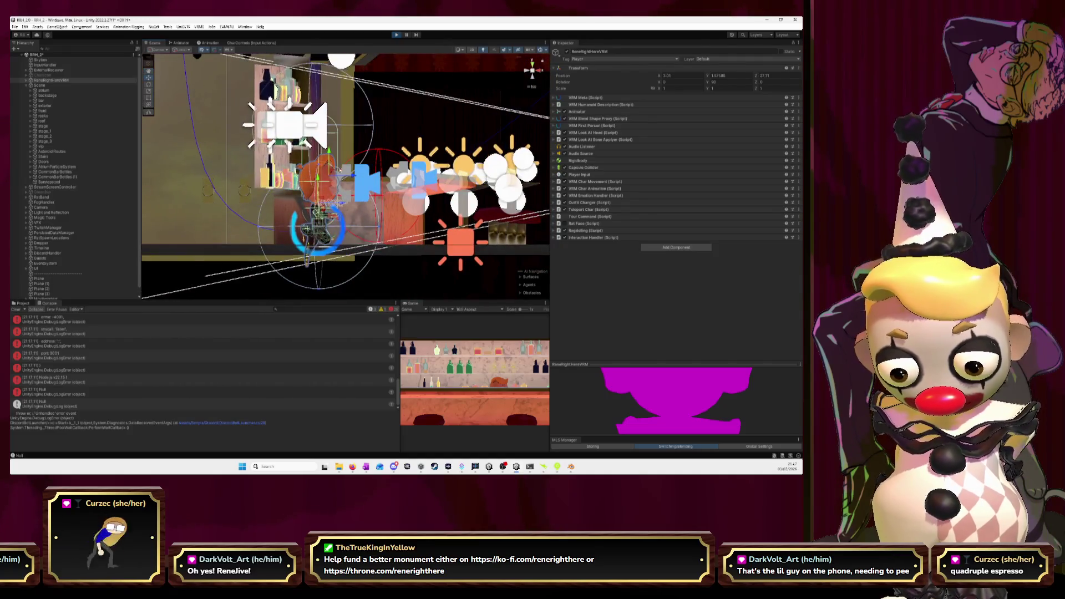
{"action": "left_click_drag", "start_coordinate": [411, 78], "coordinate": [299, 189]}
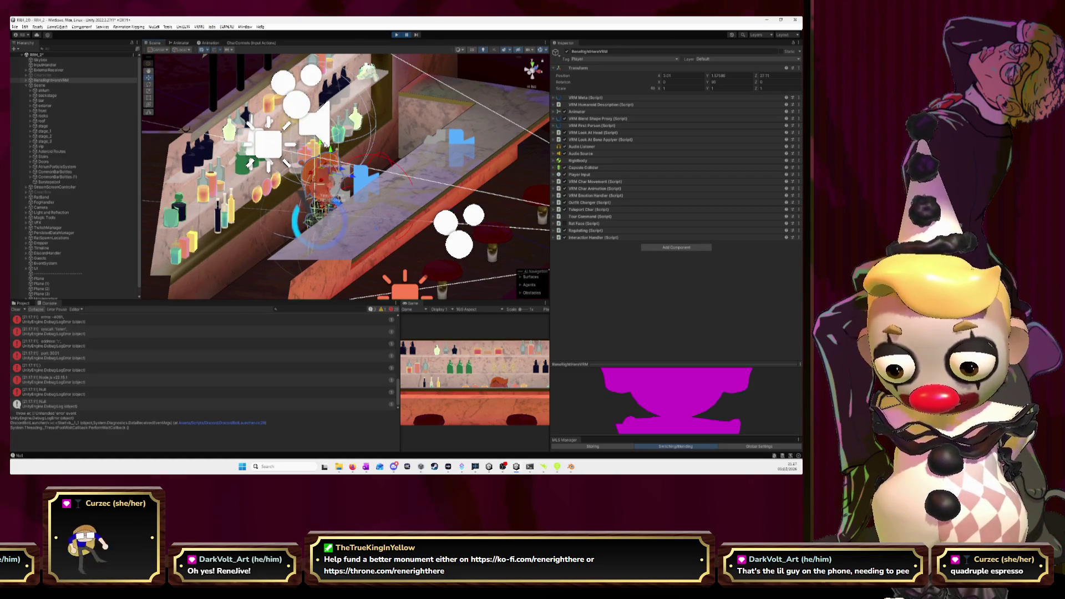
{"action": "mouse_move", "coordinate": [333, 212]}
{"action": "left_mouse_down"}
{"action": "mouse_move", "coordinate": [387, 235]}
{"action": "mouse_move", "coordinate": [407, 209]}
{"action": "left_mouse_up"}
{"action": "mouse_move", "coordinate": [320, 130]}
{"action": "left_mouse_down"}
{"action": "mouse_move", "coordinate": [376, 147]}
{"action": "mouse_move", "coordinate": [438, 139]}
{"action": "mouse_move", "coordinate": [453, 179]}
{"action": "left_mouse_up"}
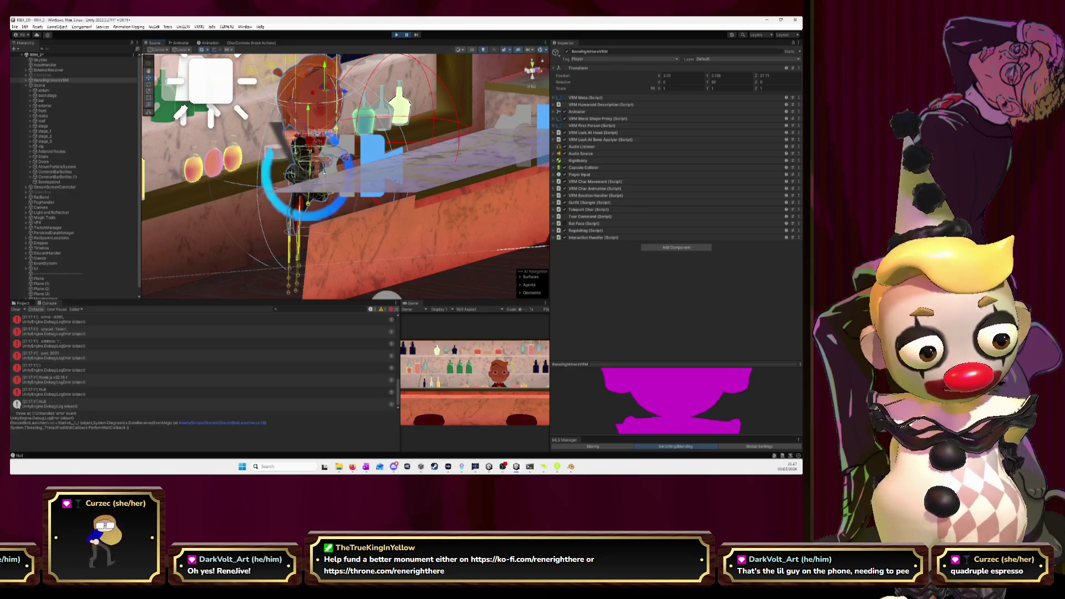
{"action": "left_click", "coordinate": [396, 34]}
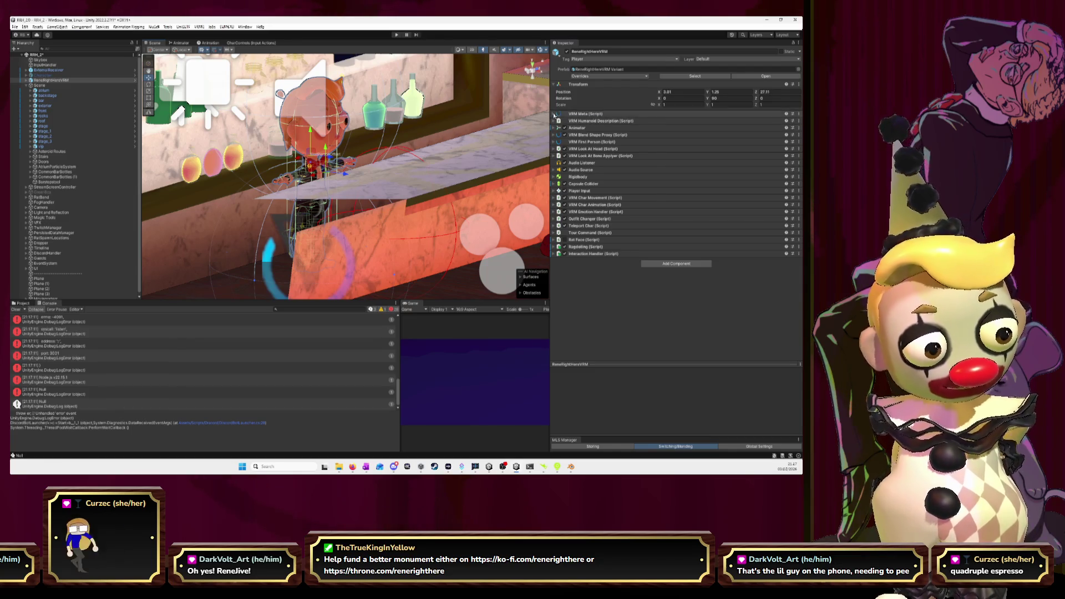
Inspect the VRM Meta, Humanoid Description and Animator components, then open the Animator graph.
{"action": "left_click", "coordinate": [554, 115]}
{"action": "left_click", "coordinate": [554, 115]}
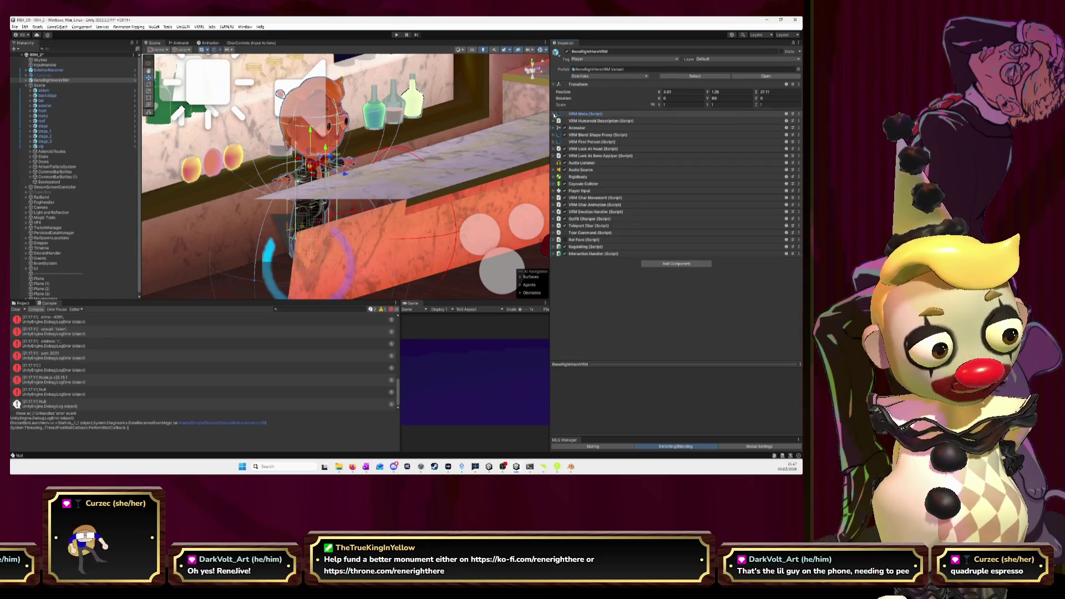
{"action": "left_click", "coordinate": [554, 121]}
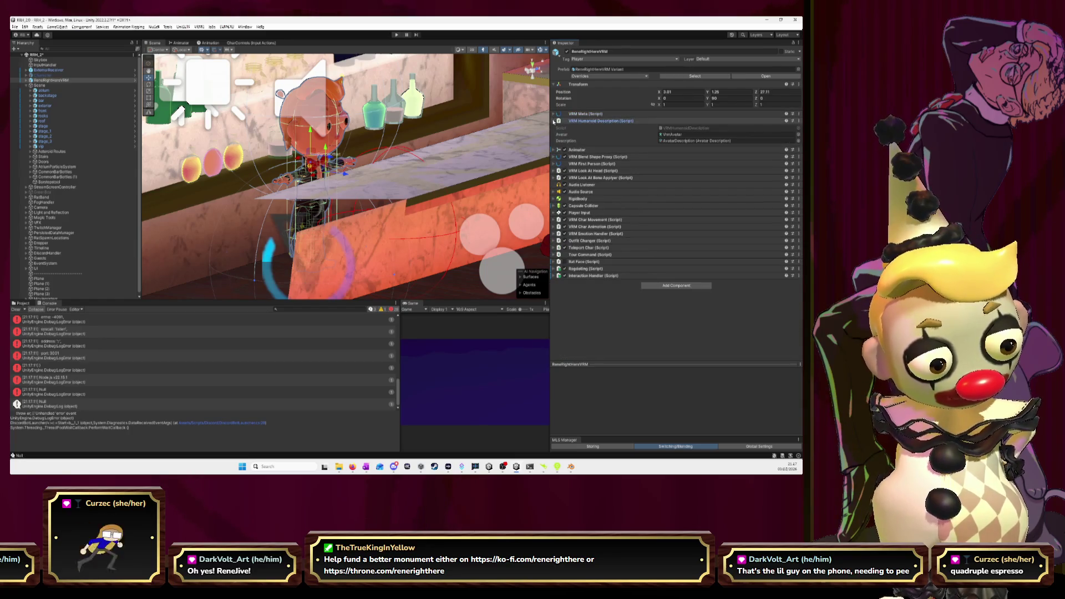
{"action": "left_click", "coordinate": [554, 121]}
{"action": "left_click", "coordinate": [553, 129]}
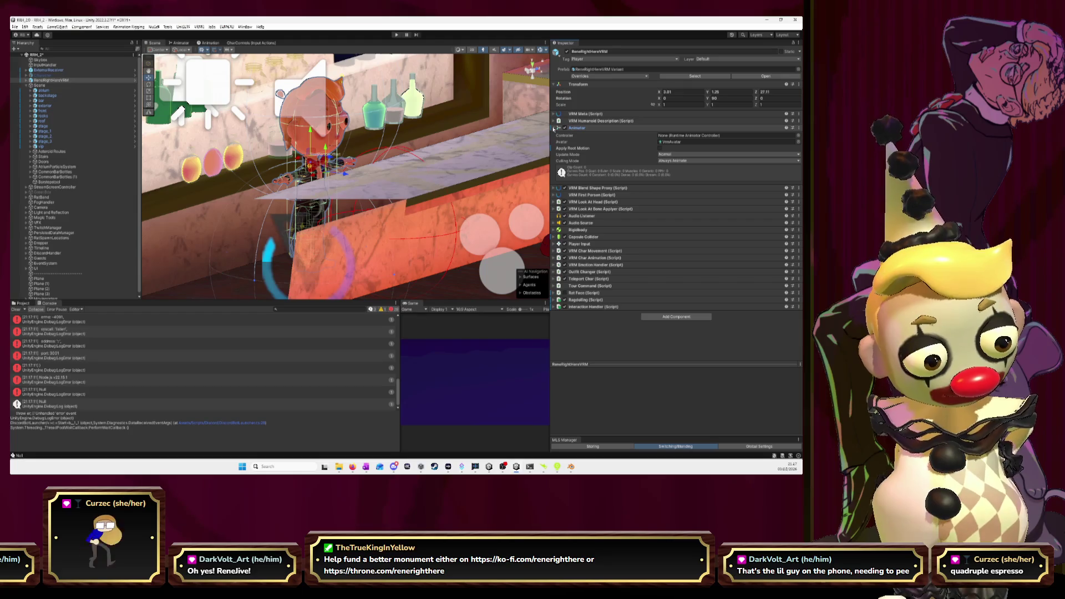
{"action": "left_click", "coordinate": [554, 128]}
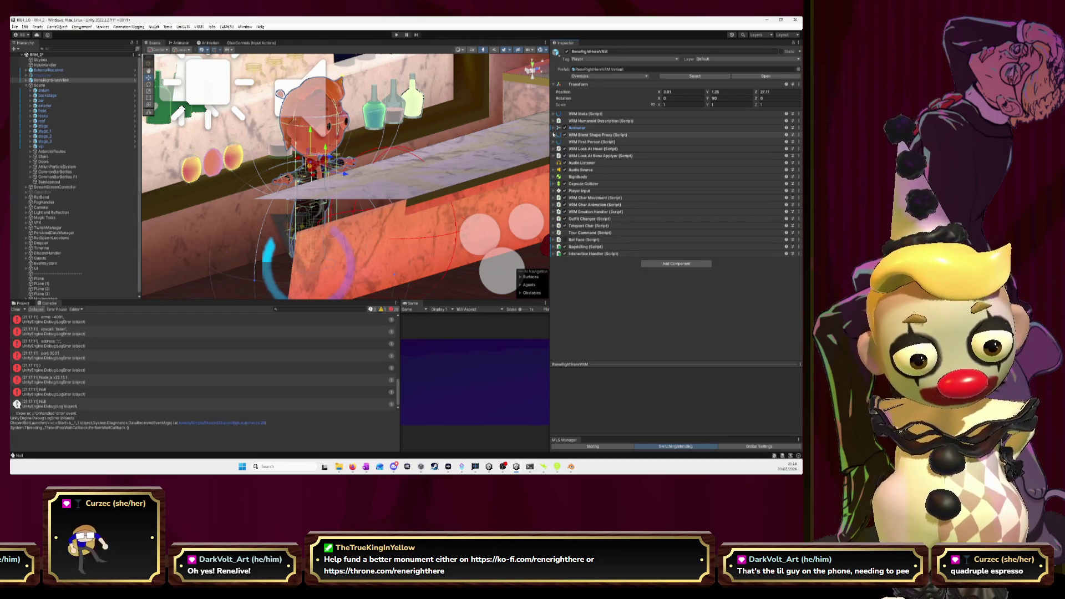
{"action": "left_click", "coordinate": [182, 44]}
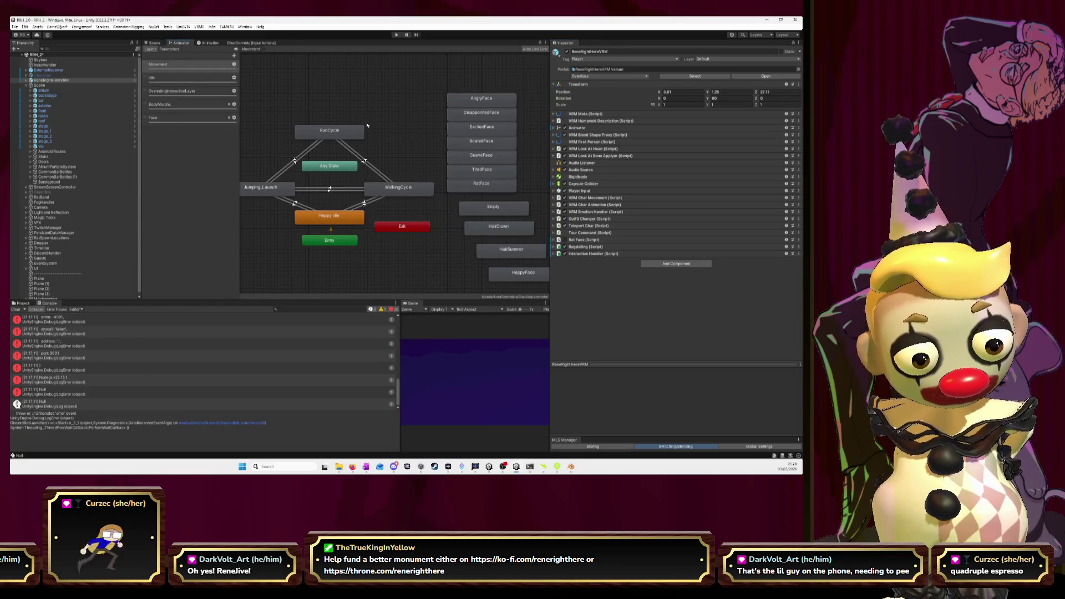
Inspect WalkingCycle, then browse the Idle, OverridingInteractionLayer and Face layers.
{"action": "left_click_drag", "start_coordinate": [366, 126], "coordinate": [401, 127]}
{"action": "left_click", "coordinate": [437, 194]}
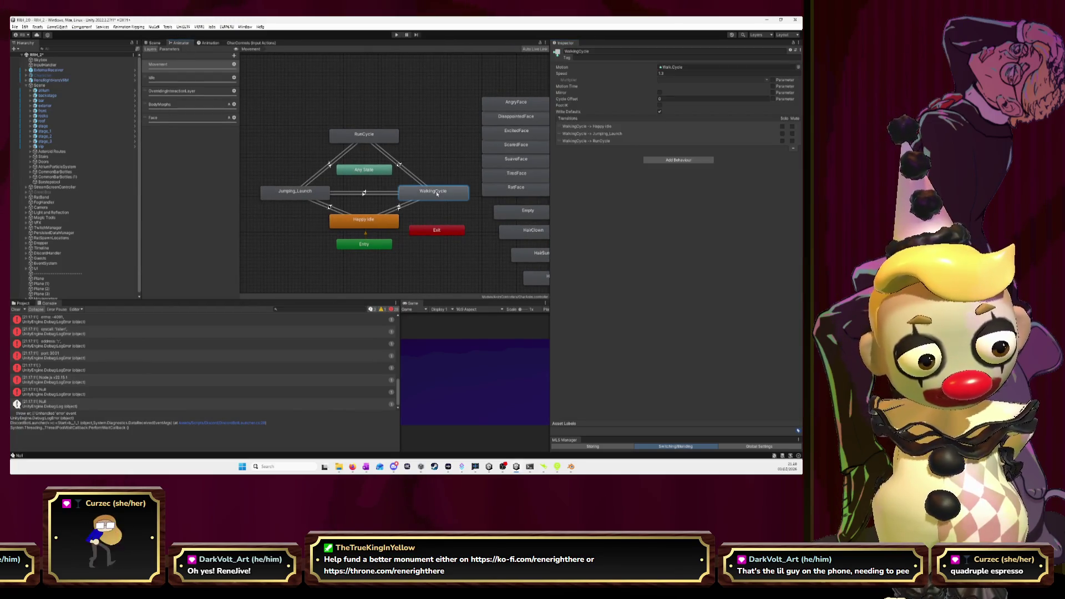
{"action": "left_click", "coordinate": [174, 80]}
{"action": "left_click", "coordinate": [176, 92]}
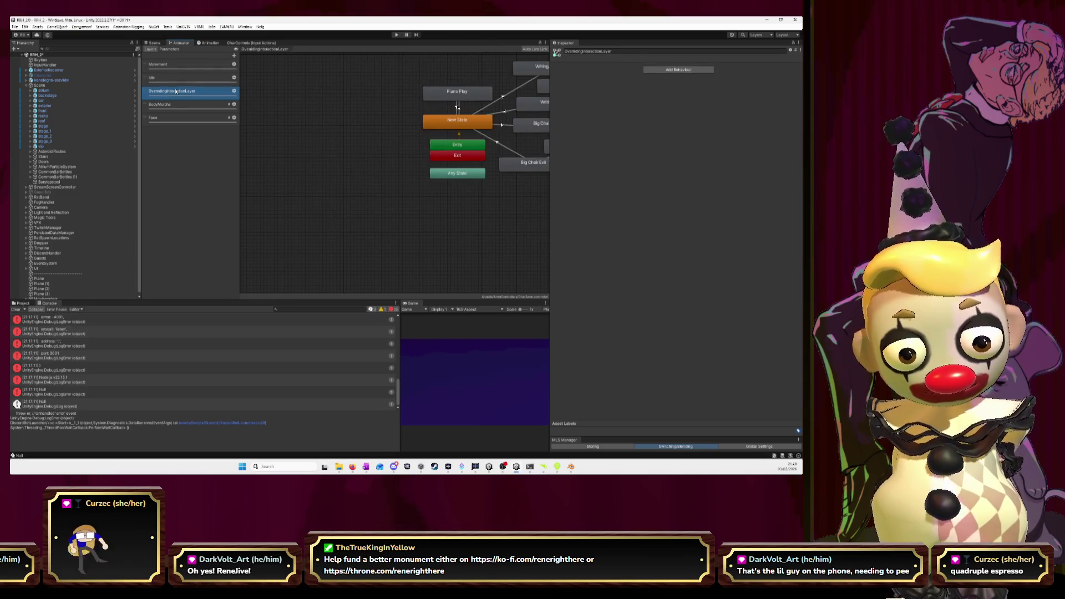
{"action": "left_click", "coordinate": [178, 117]}
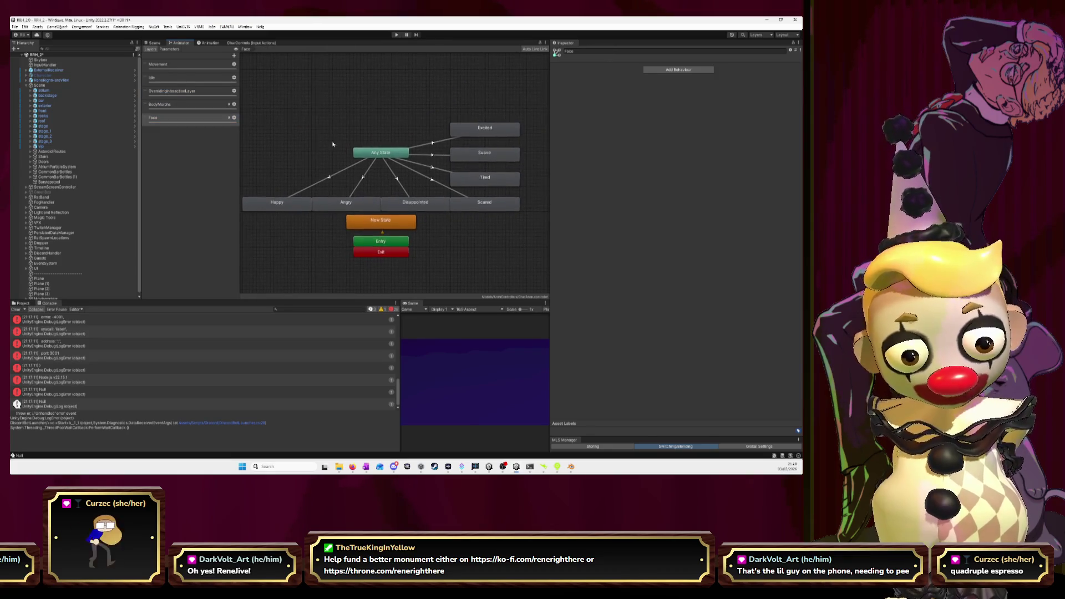
Check the Happy, Angry, Disappointed, Scared, Tired, Suave and Excited face motions, then view BodyMorphs and the Scene.
{"action": "left_click", "coordinate": [277, 206]}
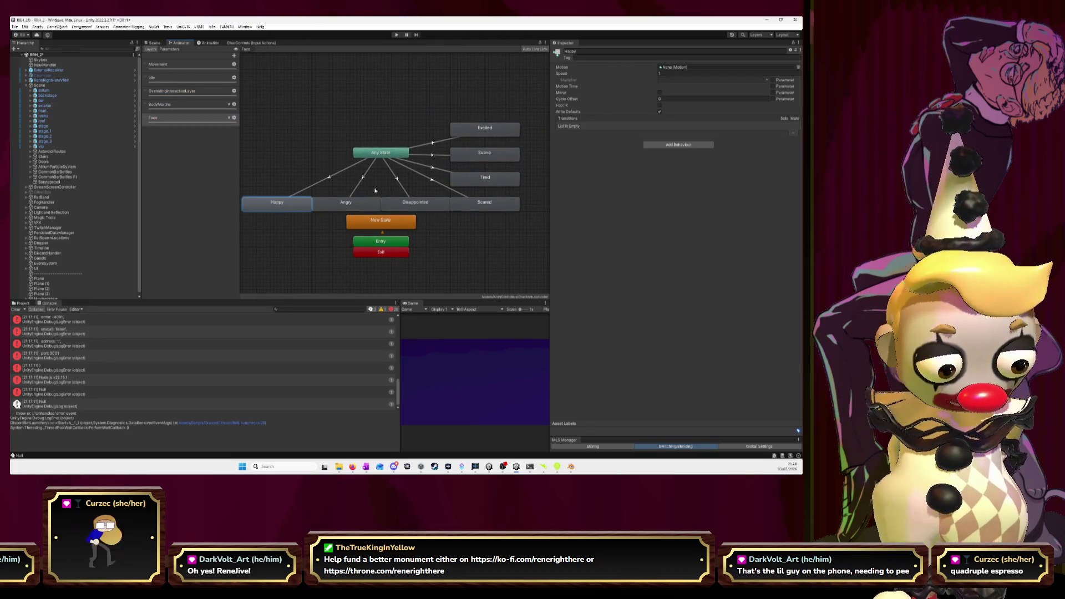
{"action": "left_click", "coordinate": [350, 202]}
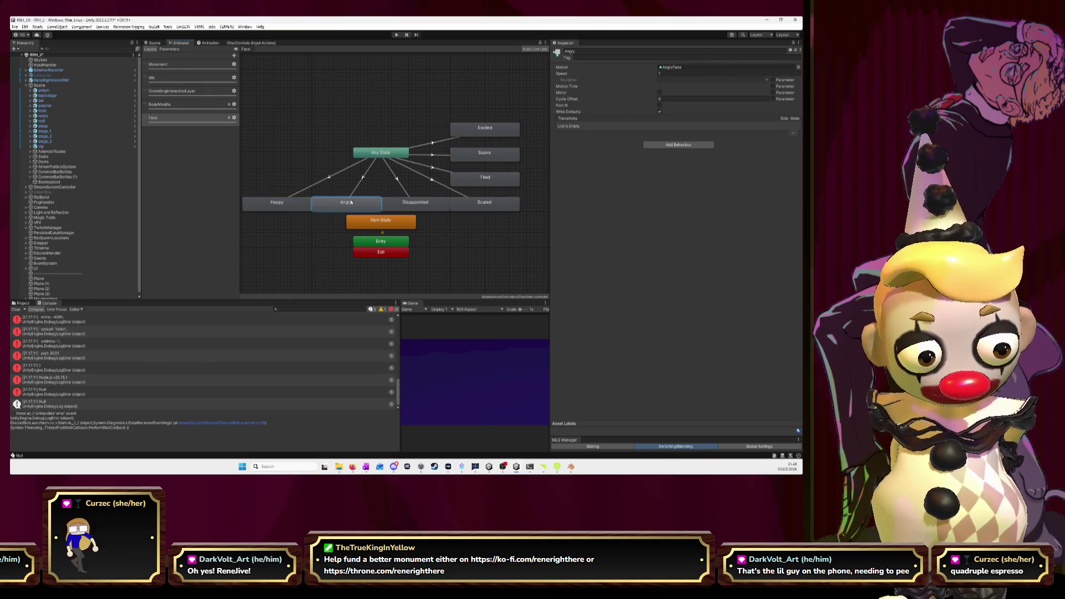
{"action": "left_click", "coordinate": [417, 204]}
{"action": "left_click", "coordinate": [484, 204]}
{"action": "left_click", "coordinate": [484, 179]}
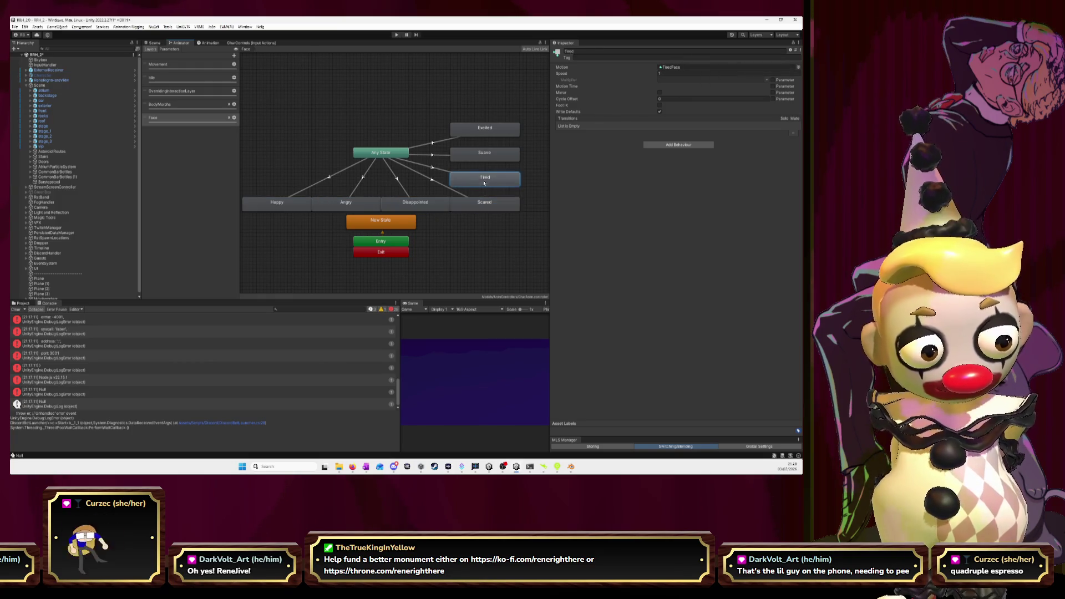
{"action": "left_click", "coordinate": [484, 154]}
{"action": "left_click", "coordinate": [485, 129]}
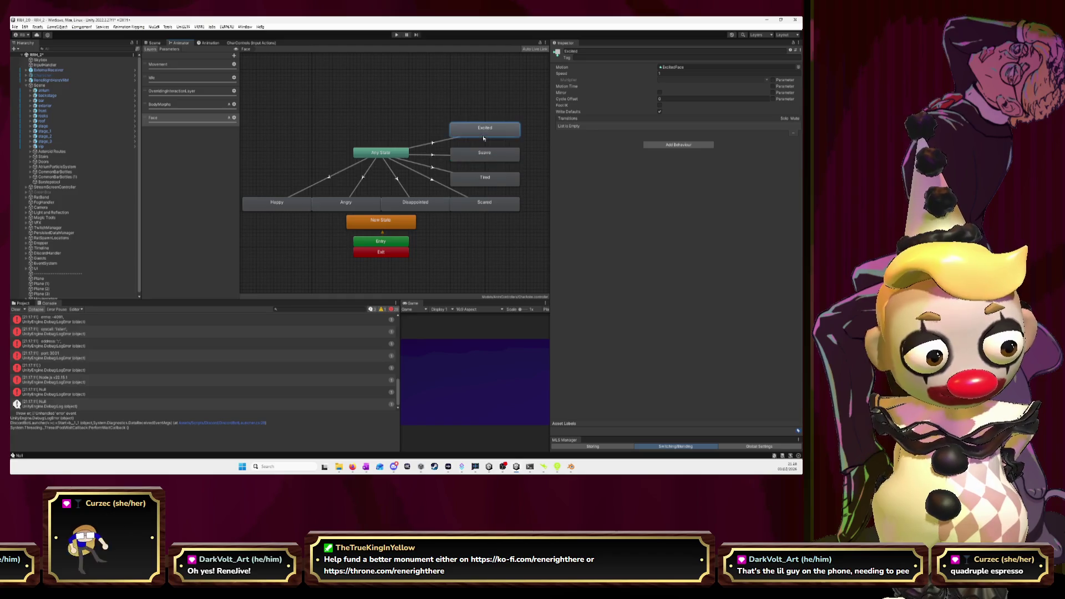
{"action": "left_click", "coordinate": [187, 104]}
{"action": "left_click", "coordinate": [154, 44]}
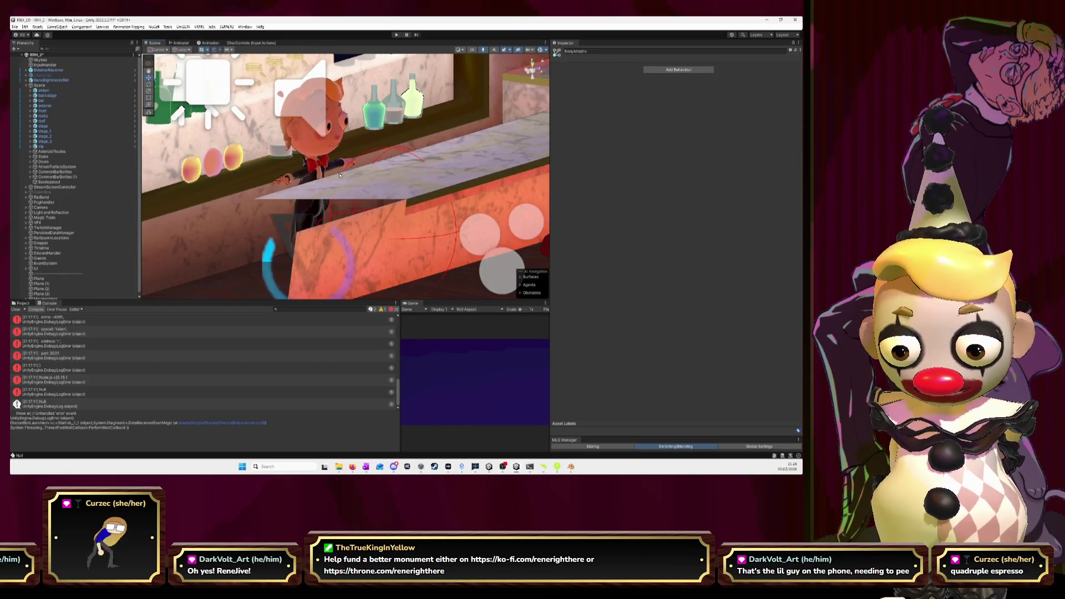
{"action": "scroll", "coordinate": [352, 165], "scroll_direction": "up", "scroll_amount": 3}
Select ReneRightHereVRM and review its Interaction Handler, Ragdolling, Teleport Char and Outfit Changer settings.
{"action": "mouse_move", "coordinate": [352, 165]}
{"action": "left_mouse_down"}
{"action": "mouse_move", "coordinate": [304, 190]}
{"action": "mouse_move", "coordinate": [414, 142]}
{"action": "mouse_move", "coordinate": [296, 173]}
{"action": "left_mouse_up"}
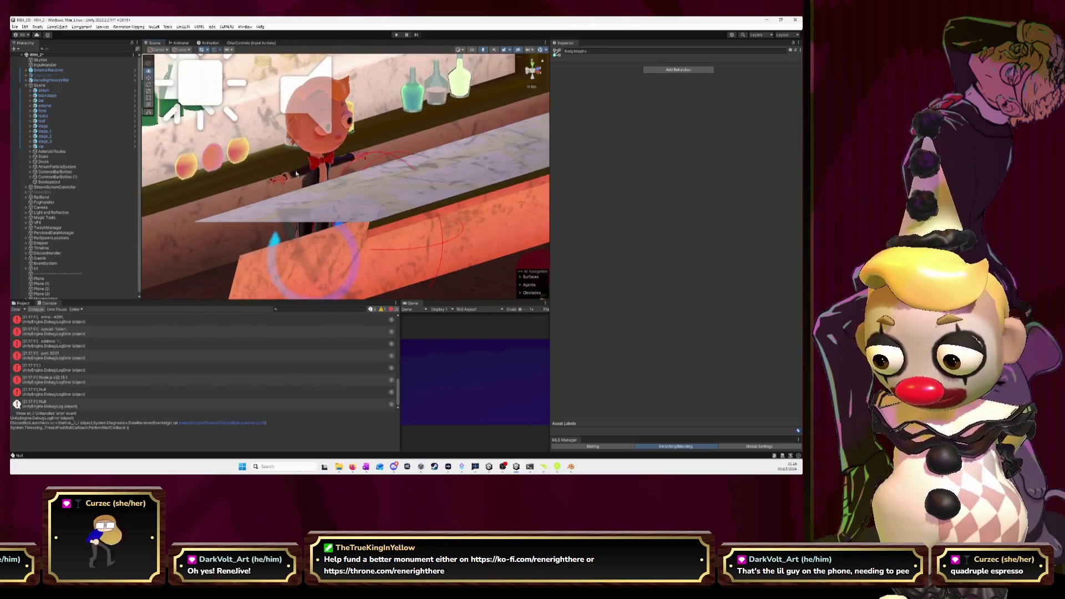
{"action": "left_click", "coordinate": [64, 81]}
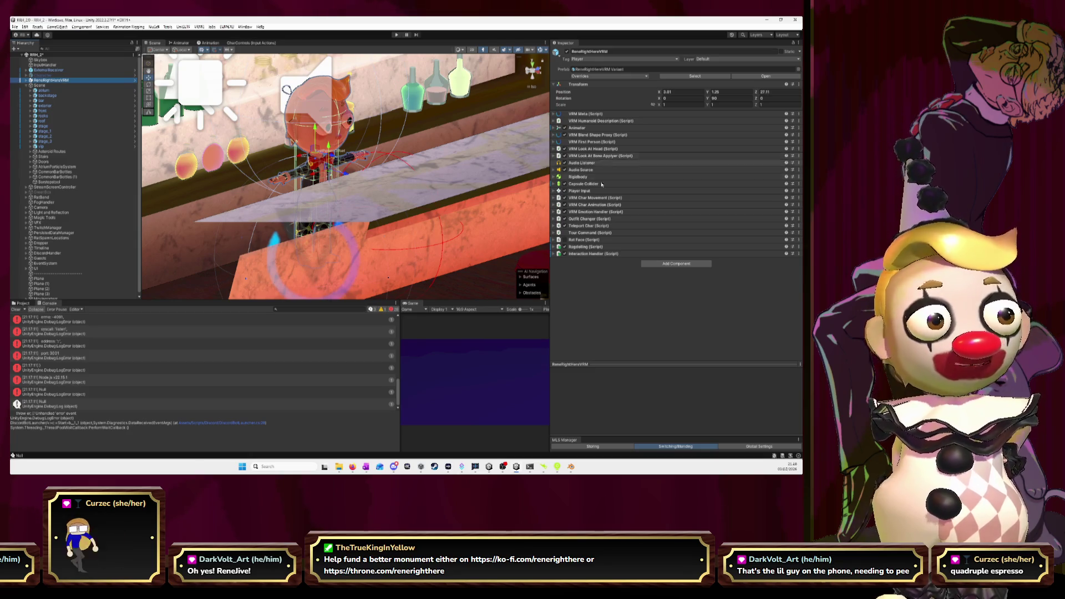
{"action": "left_click", "coordinate": [553, 255]}
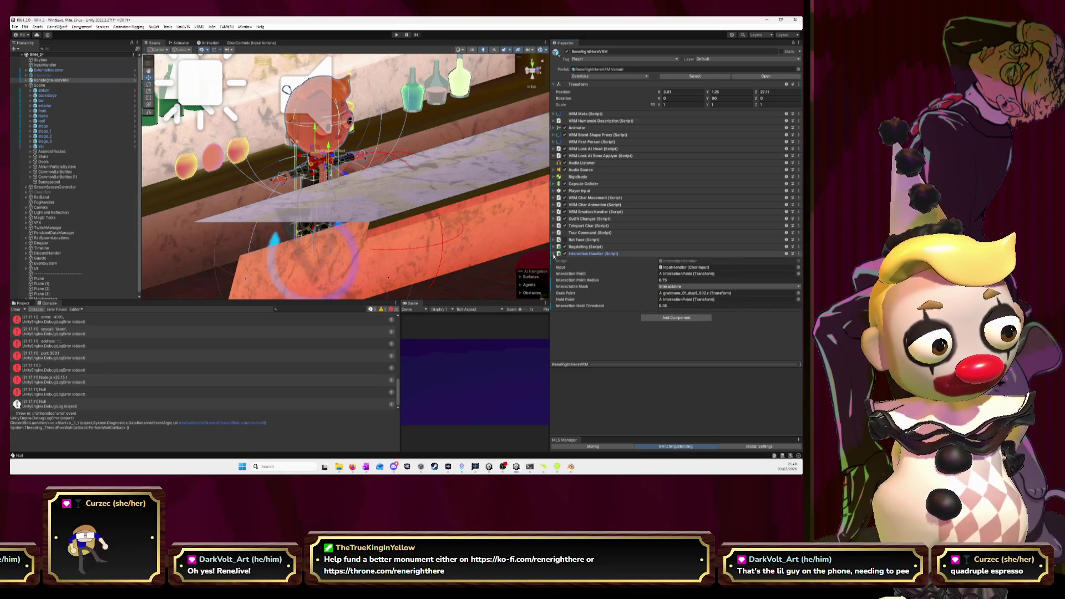
{"action": "left_click", "coordinate": [554, 254]}
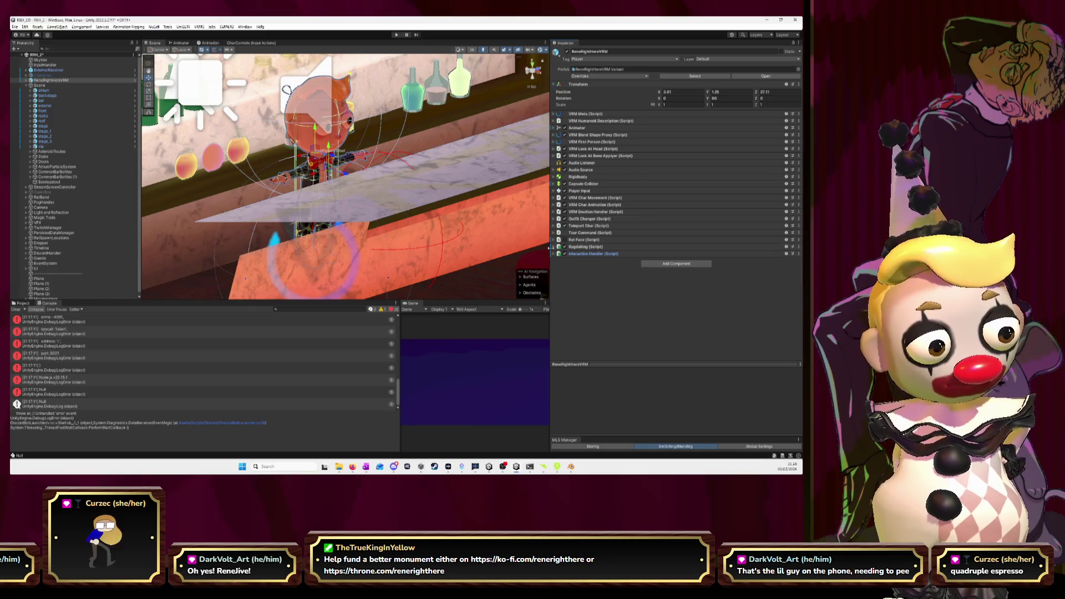
{"action": "left_click", "coordinate": [553, 247]}
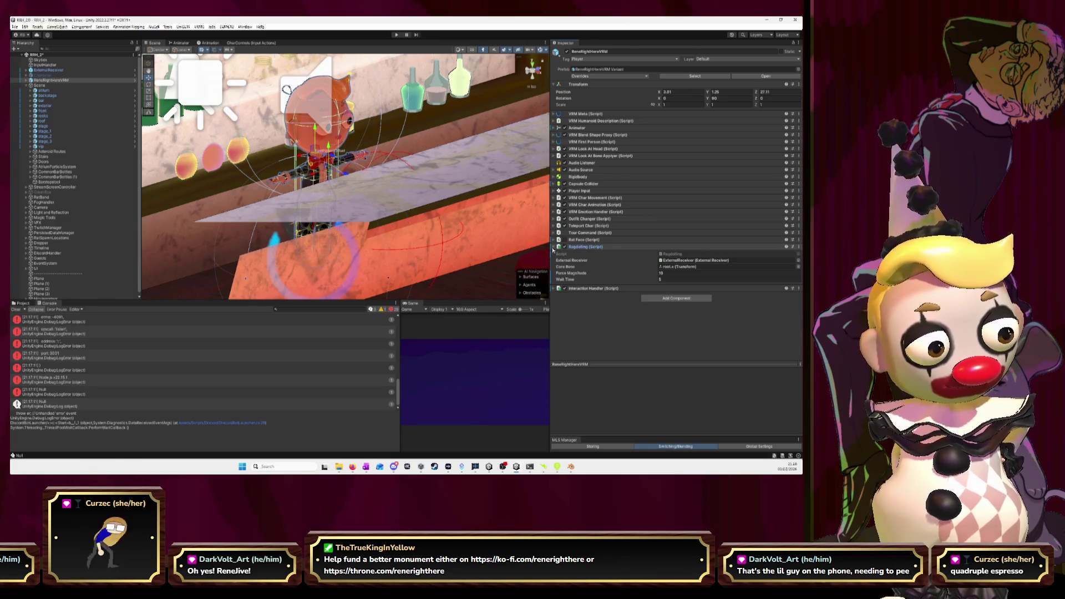
{"action": "left_click", "coordinate": [553, 247]}
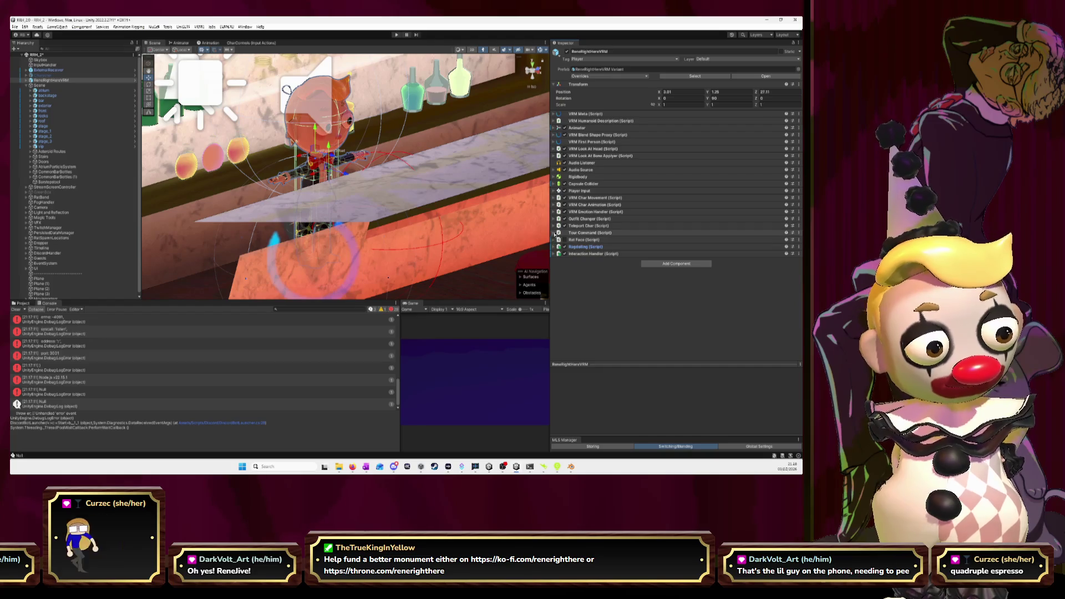
{"action": "left_click", "coordinate": [554, 227]}
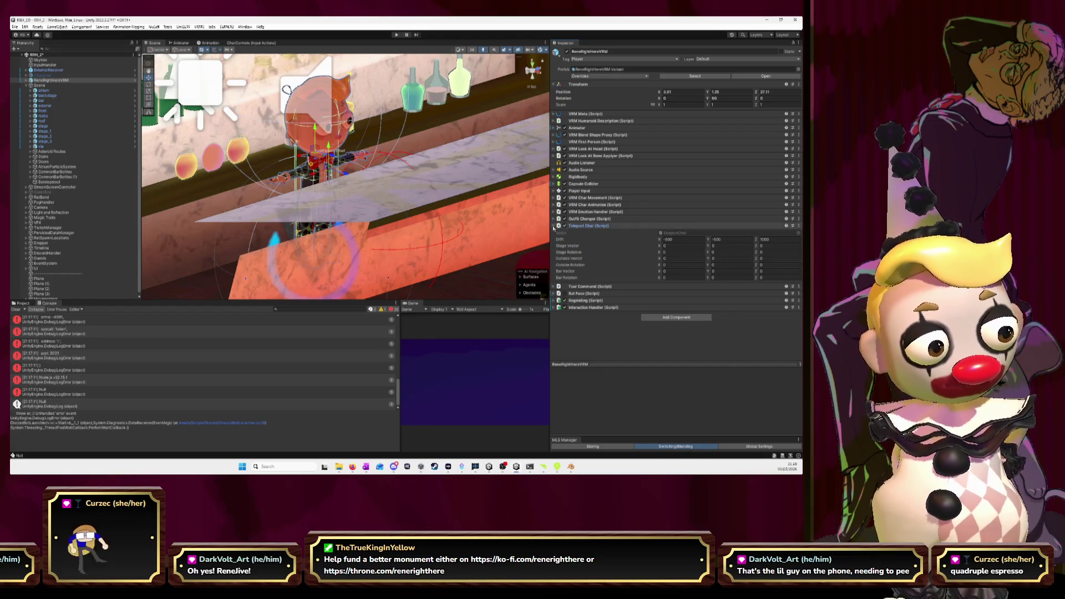
{"action": "left_click", "coordinate": [554, 227]}
{"action": "left_click", "coordinate": [554, 220]}
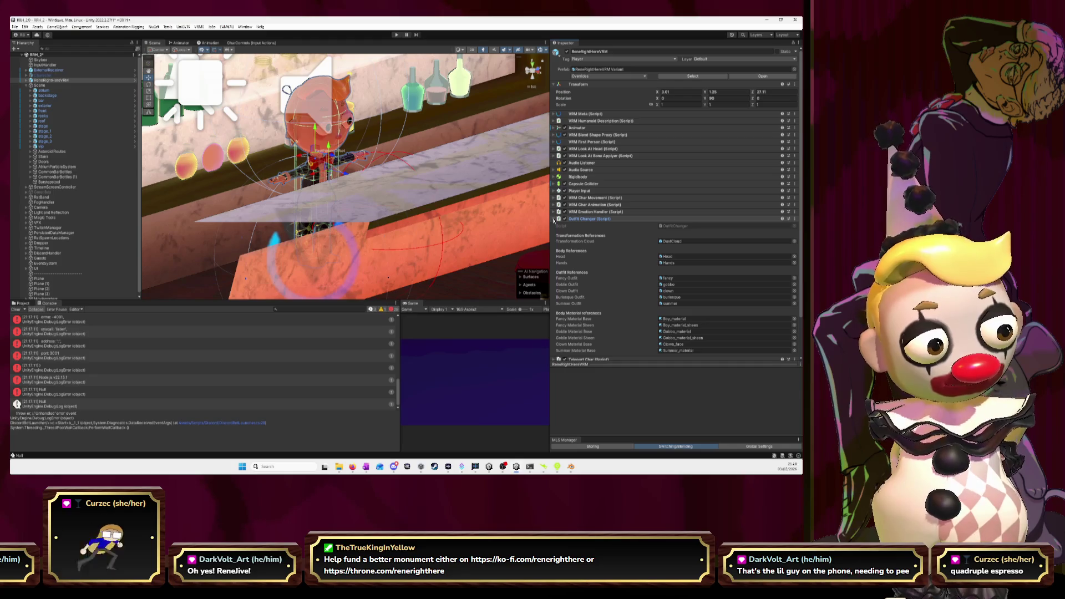
{"action": "left_click", "coordinate": [554, 219]}
Review the emotion clips in VRM Emotion Handler, then fold it and the Scene hierarchy node.
{"action": "left_click", "coordinate": [554, 212]}
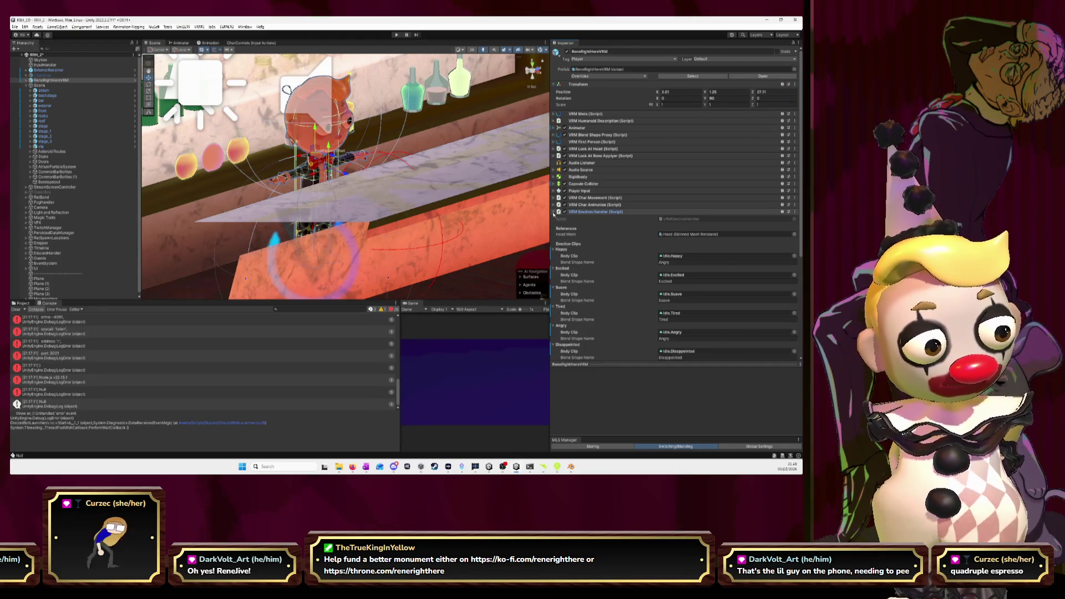
{"action": "scroll", "coordinate": [637, 244], "scroll_direction": "down", "scroll_amount": 5}
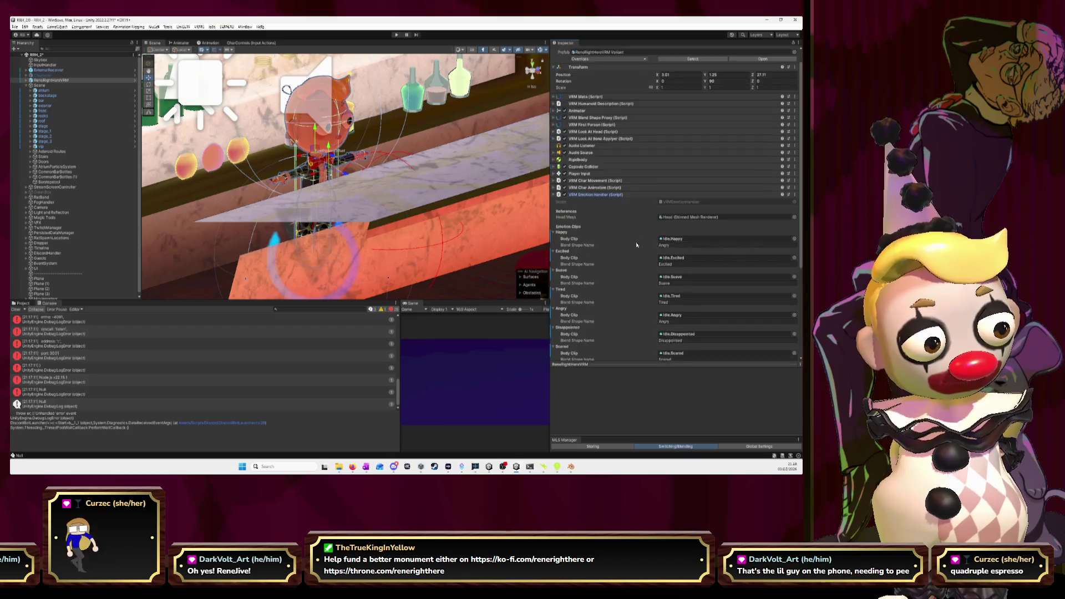
{"action": "scroll", "coordinate": [637, 244], "scroll_direction": "down", "scroll_amount": 1}
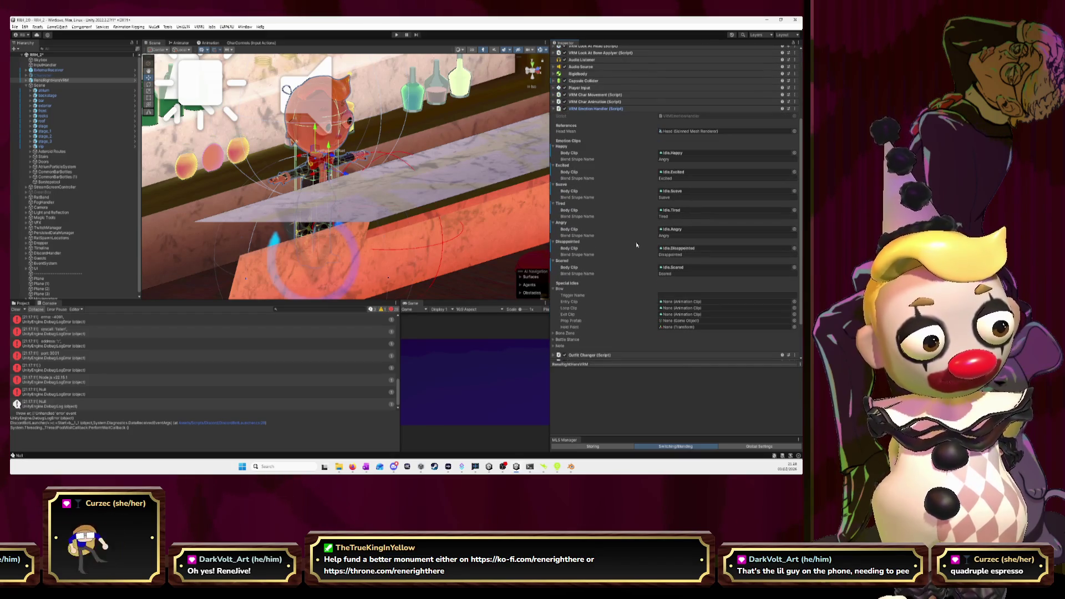
{"action": "scroll", "coordinate": [636, 245], "scroll_direction": "down", "scroll_amount": 3}
{"action": "scroll", "coordinate": [636, 245], "scroll_direction": "up", "scroll_amount": 7}
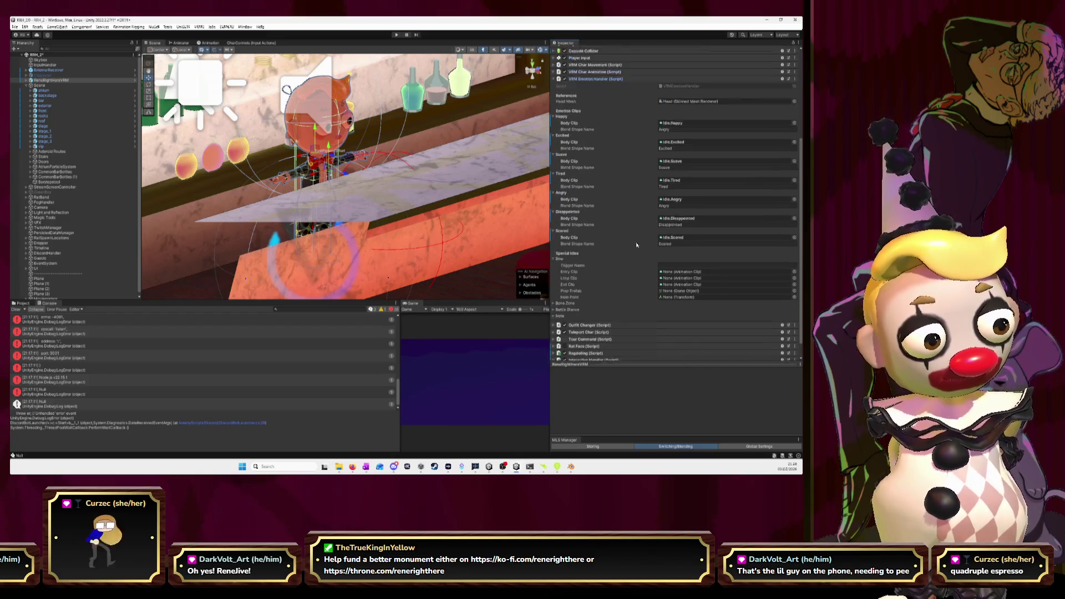
{"action": "left_click", "coordinate": [554, 183]}
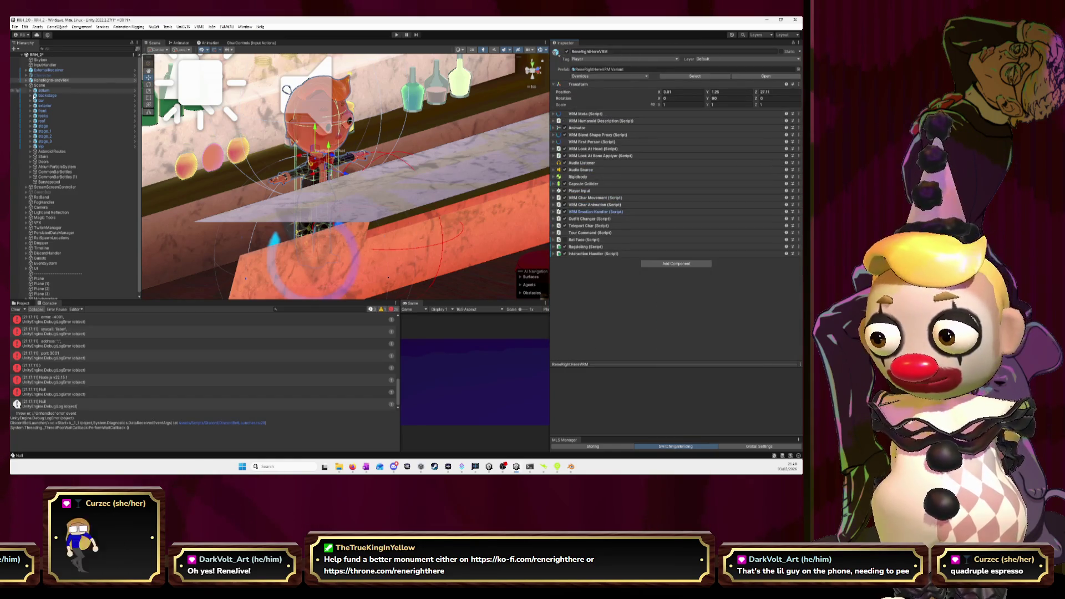
{"action": "left_click", "coordinate": [26, 86]}
{"action": "left_click", "coordinate": [27, 86]}
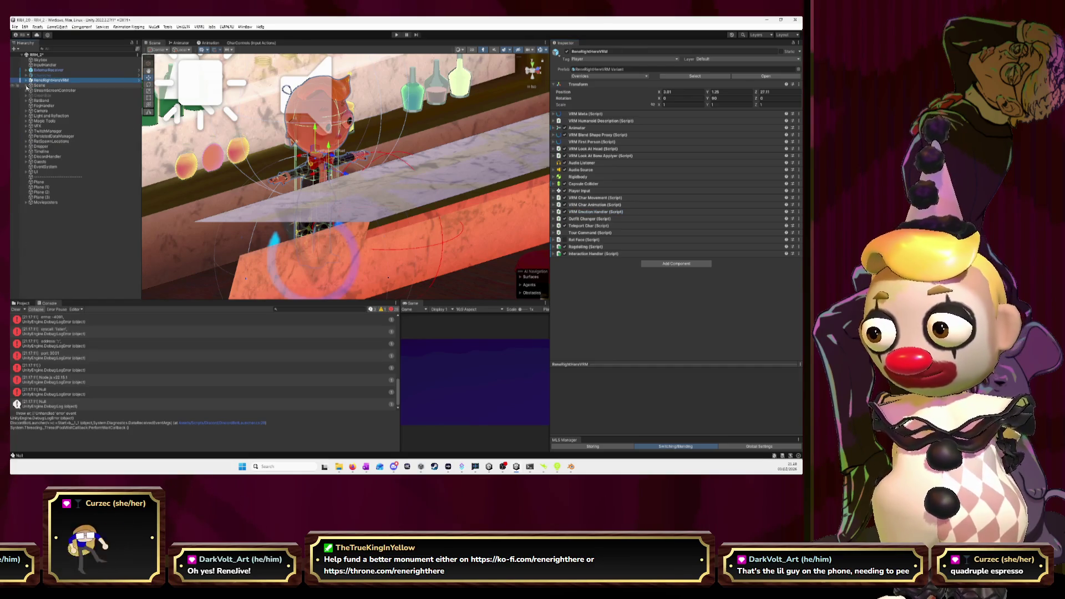
Expand ReneRightHereVRM's children, review Char Movement, Char Animation and Emotion Handler, then show the Models folder.
{"action": "left_click", "coordinate": [27, 80]}
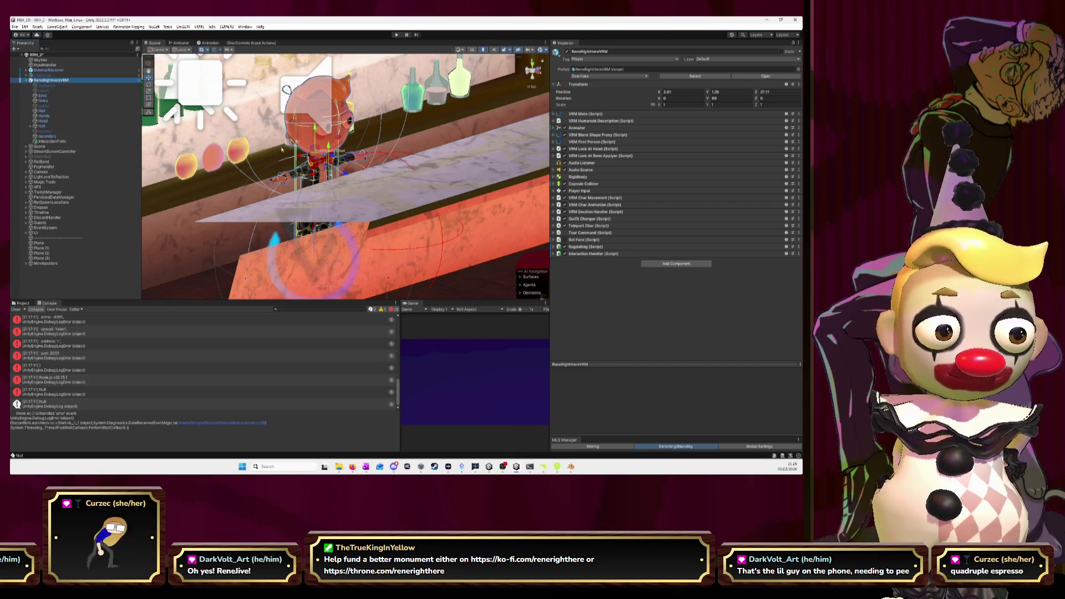
{"action": "left_click", "coordinate": [554, 198]}
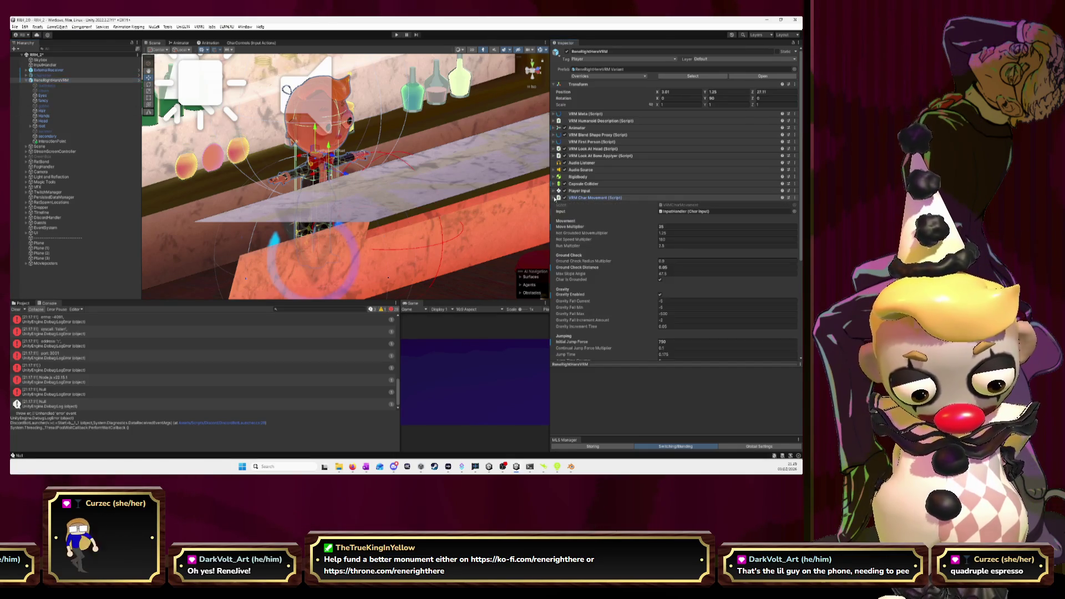
{"action": "left_click", "coordinate": [554, 198]}
{"action": "left_click", "coordinate": [554, 205]}
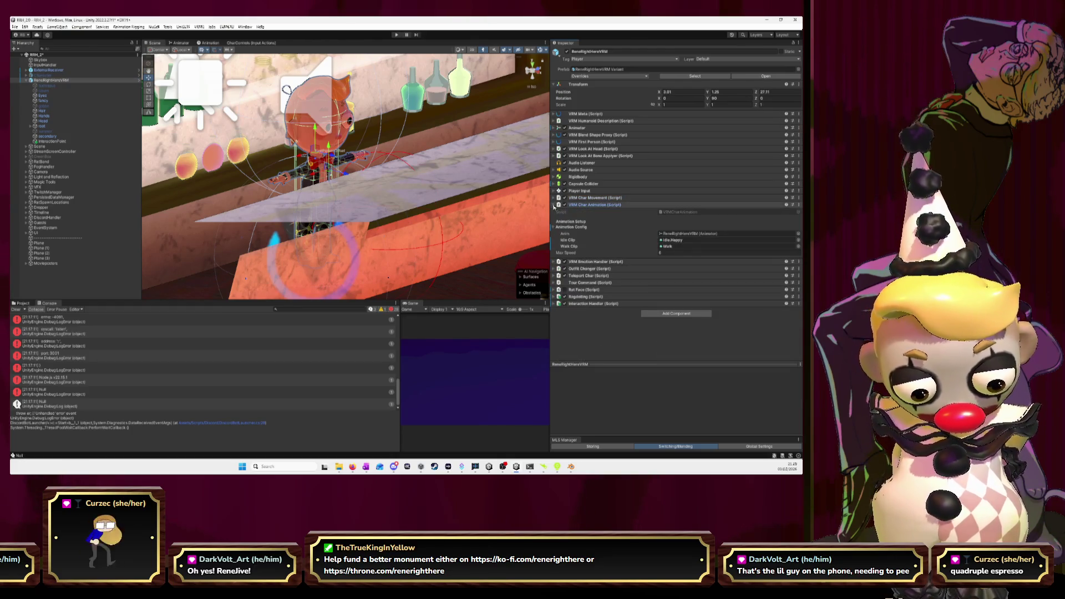
{"action": "left_click", "coordinate": [555, 204]}
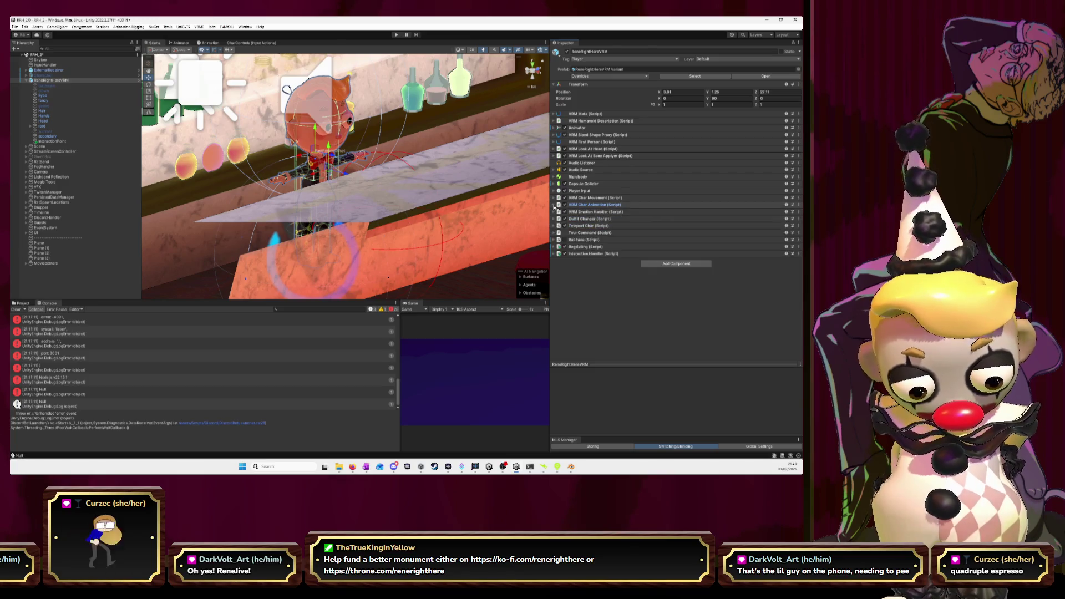
{"action": "left_click", "coordinate": [554, 212]}
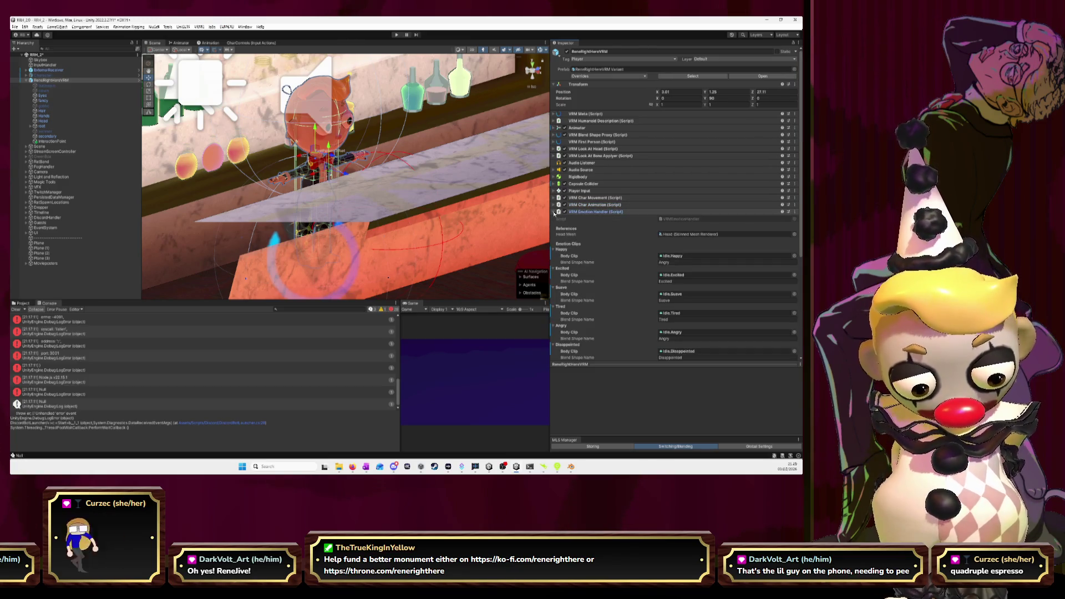
{"action": "scroll", "coordinate": [627, 232], "scroll_direction": "down", "scroll_amount": 3}
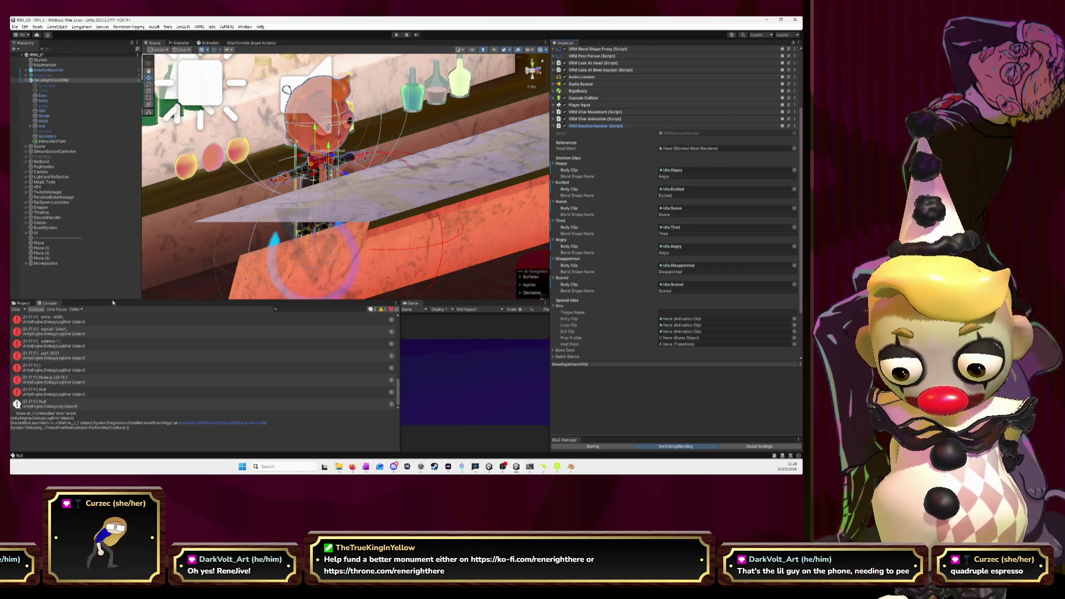
{"action": "left_click", "coordinate": [22, 304]}
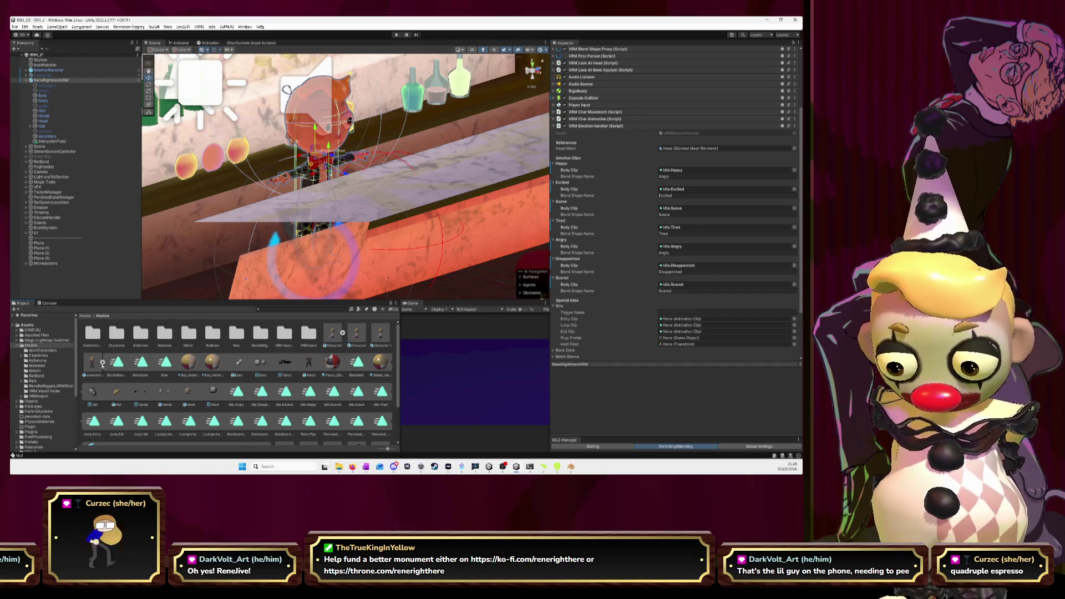
Browse the rigged model's avatar folder and the VRM Import folder, returning to Models.
{"action": "left_click", "coordinate": [103, 363]}
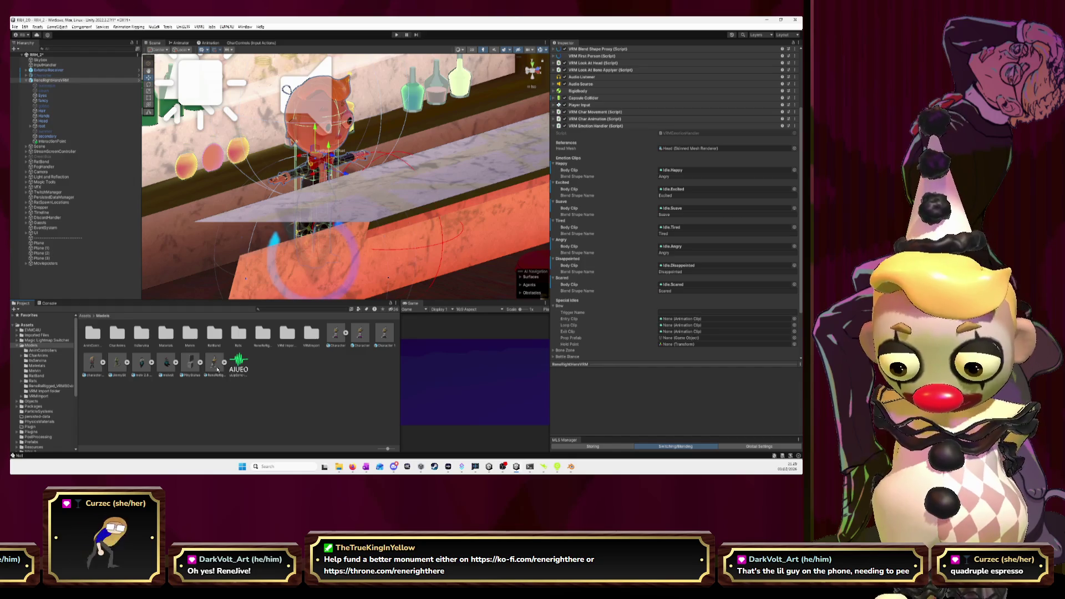
{"action": "left_click", "coordinate": [268, 339]}
{"action": "double_click", "coordinate": [265, 339]}
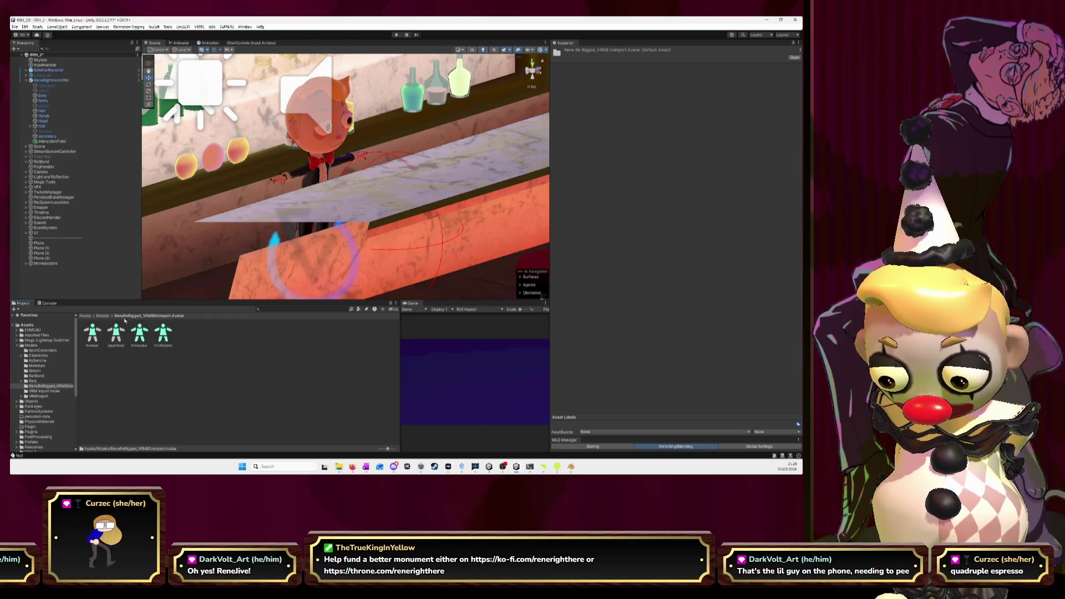
{"action": "left_click", "coordinate": [101, 316]}
{"action": "double_click", "coordinate": [286, 334]}
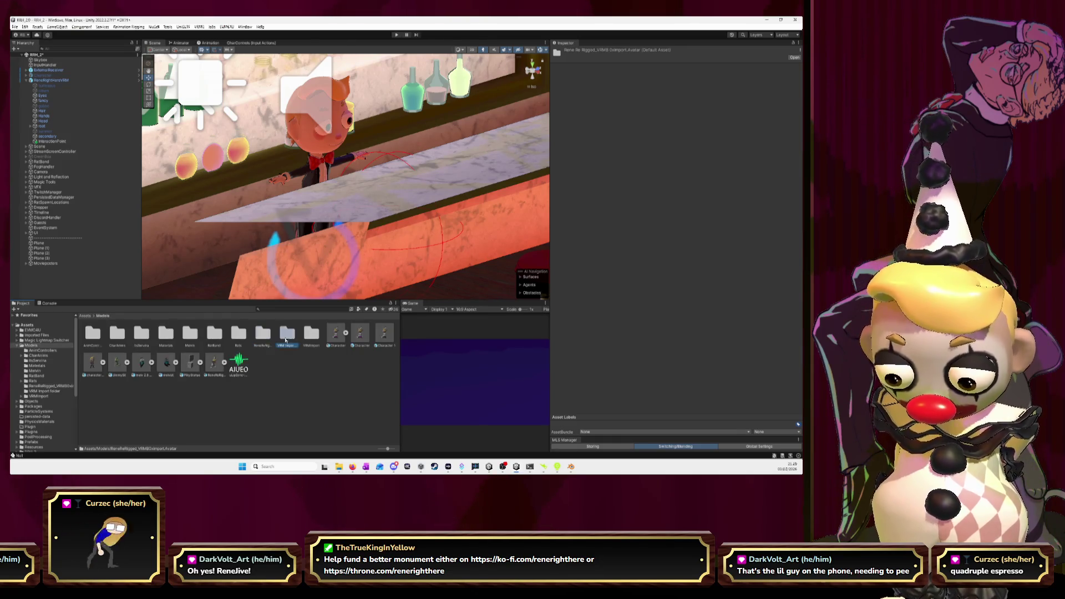
{"action": "left_click", "coordinate": [105, 316]}
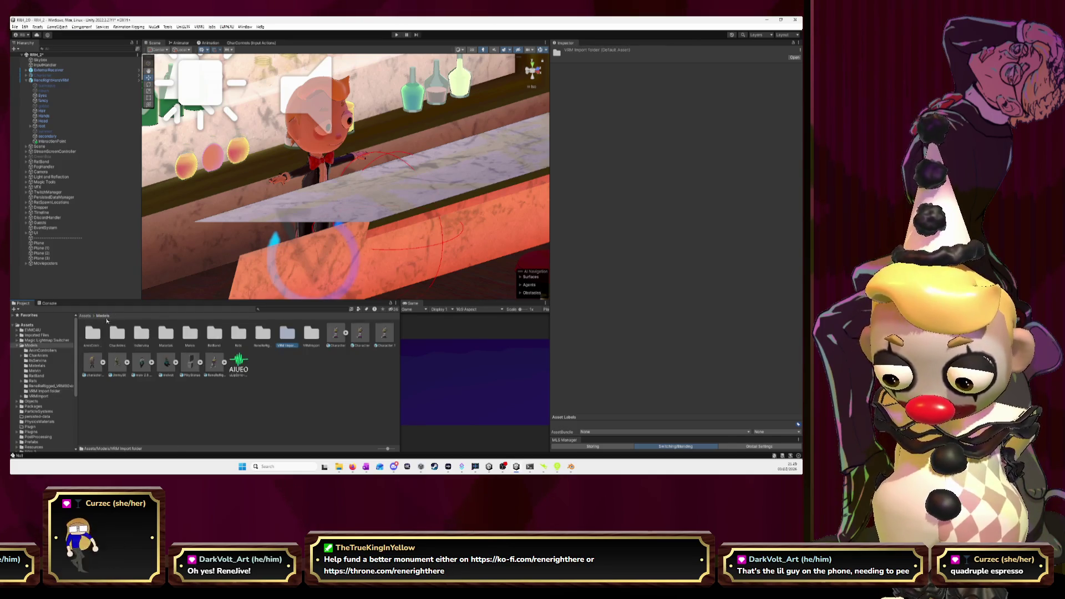
Preview the Writing clip inside character_animation, fold the file, and start Play mode.
{"action": "left_click", "coordinate": [103, 363]}
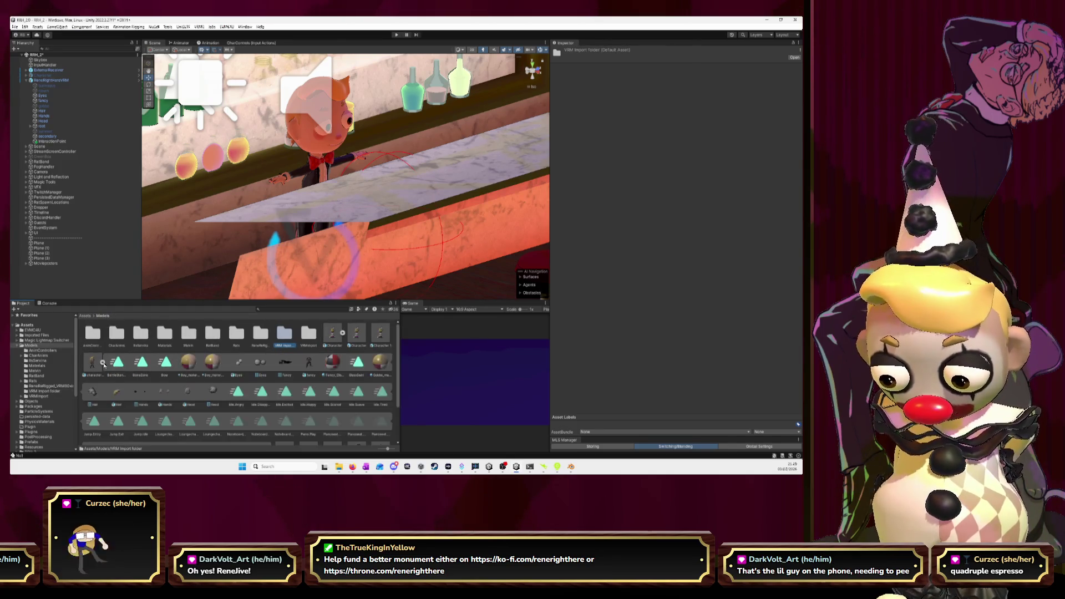
{"action": "scroll", "coordinate": [302, 390], "scroll_direction": "down", "scroll_amount": 2}
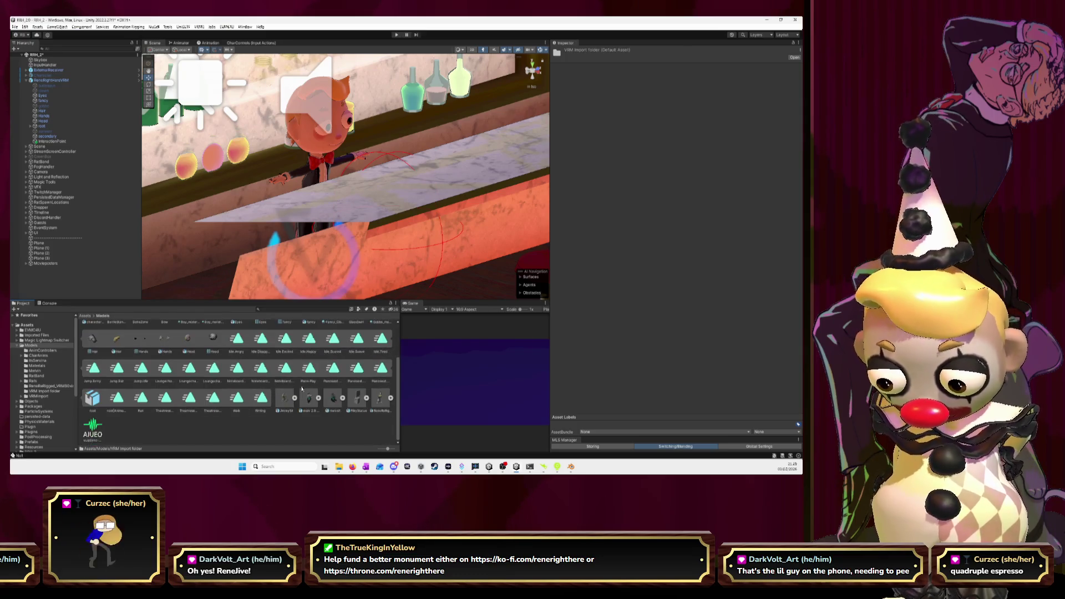
{"action": "left_click", "coordinate": [261, 398]}
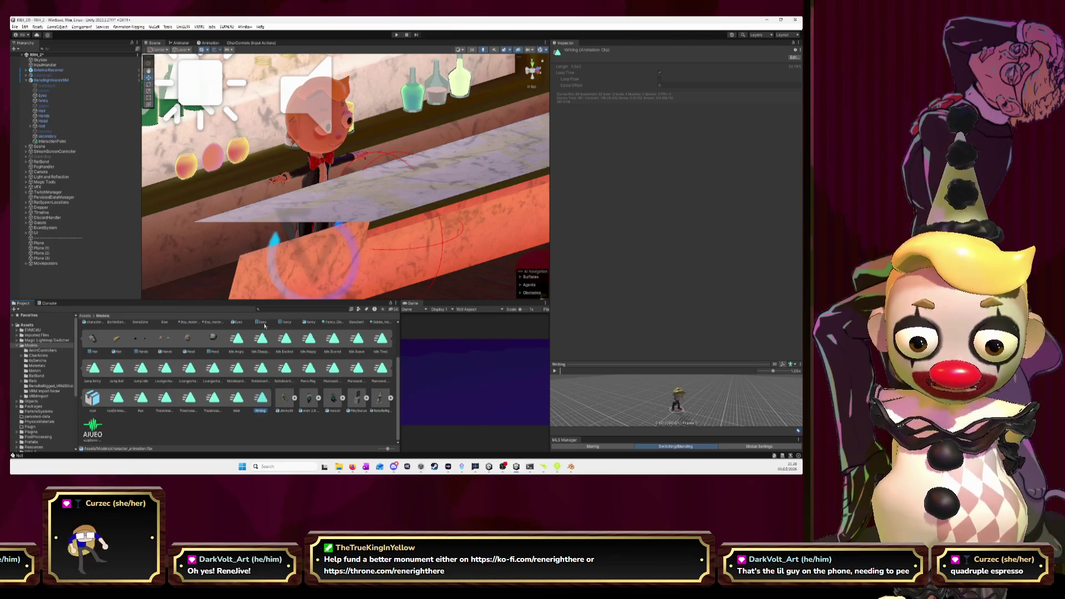
{"action": "scroll", "coordinate": [225, 355], "scroll_direction": "up", "scroll_amount": 2}
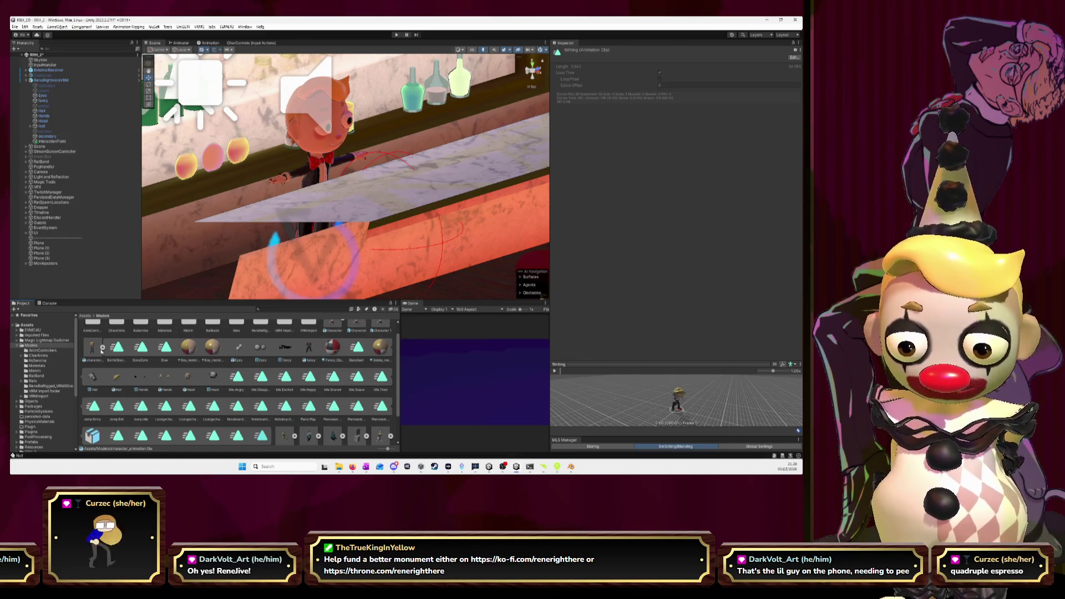
{"action": "left_click", "coordinate": [102, 348]}
{"action": "key", "text": "ctrl+p"}
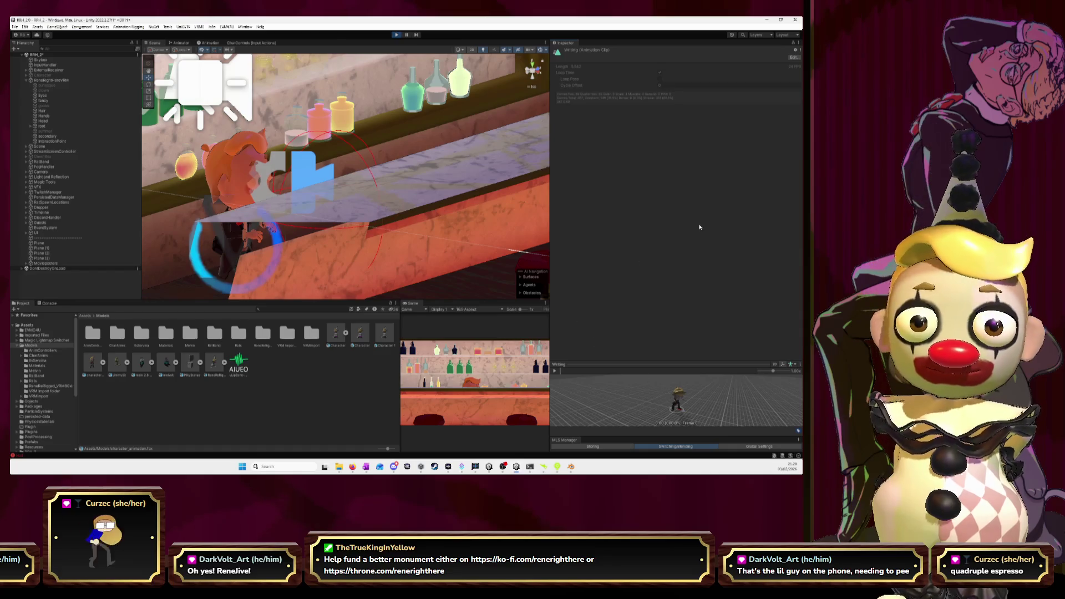
Disable the DiscordHandler object, clear the Console errors, and retest Play mode.
{"action": "left_click", "coordinate": [396, 34]}
{"action": "left_click", "coordinate": [66, 220]}
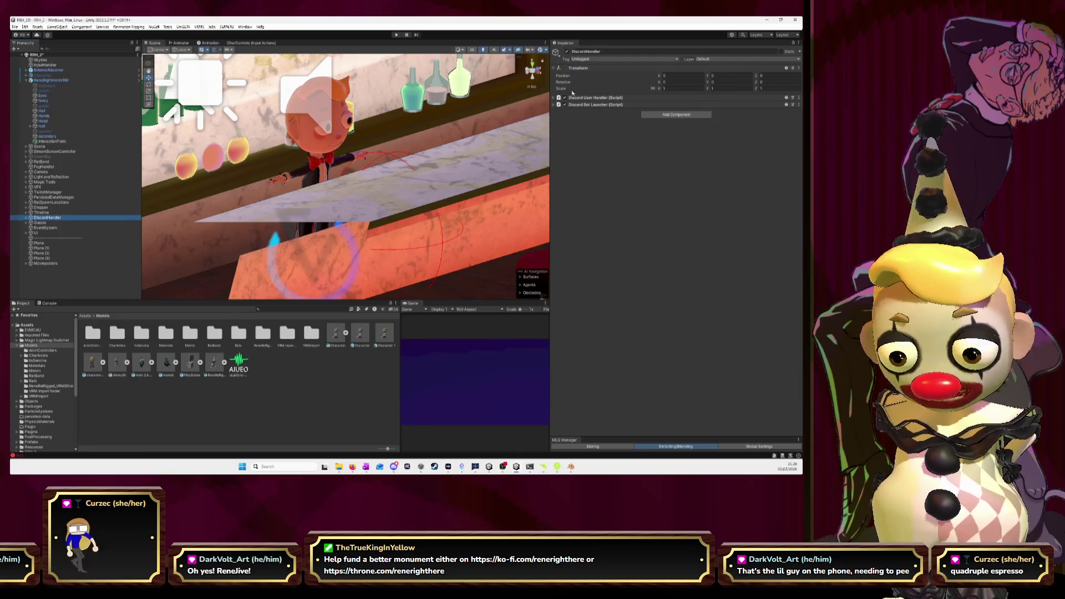
{"action": "left_click", "coordinate": [566, 52]}
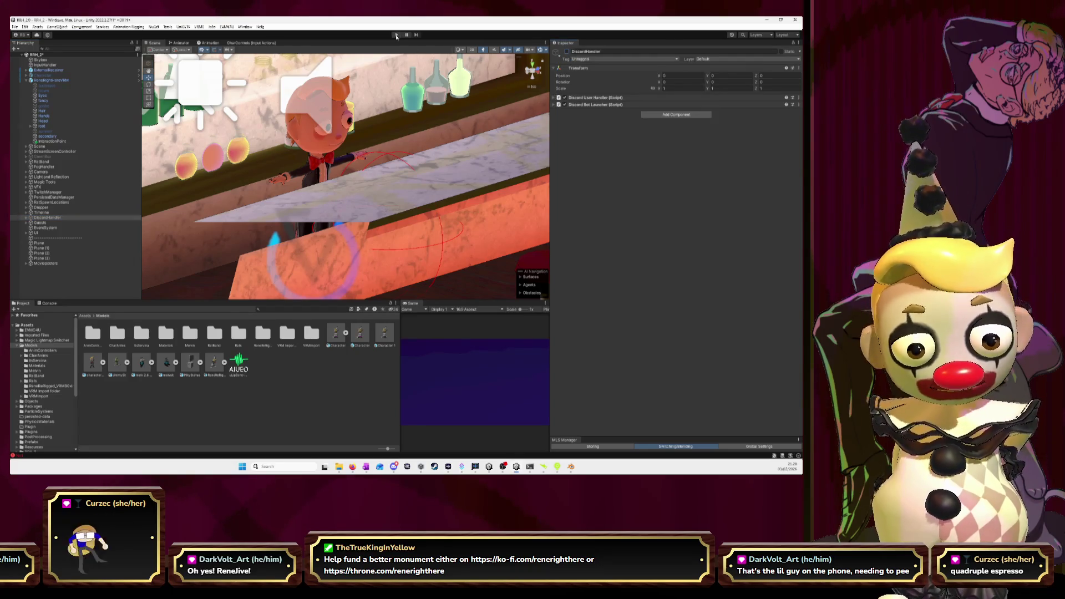
{"action": "left_click", "coordinate": [48, 303]}
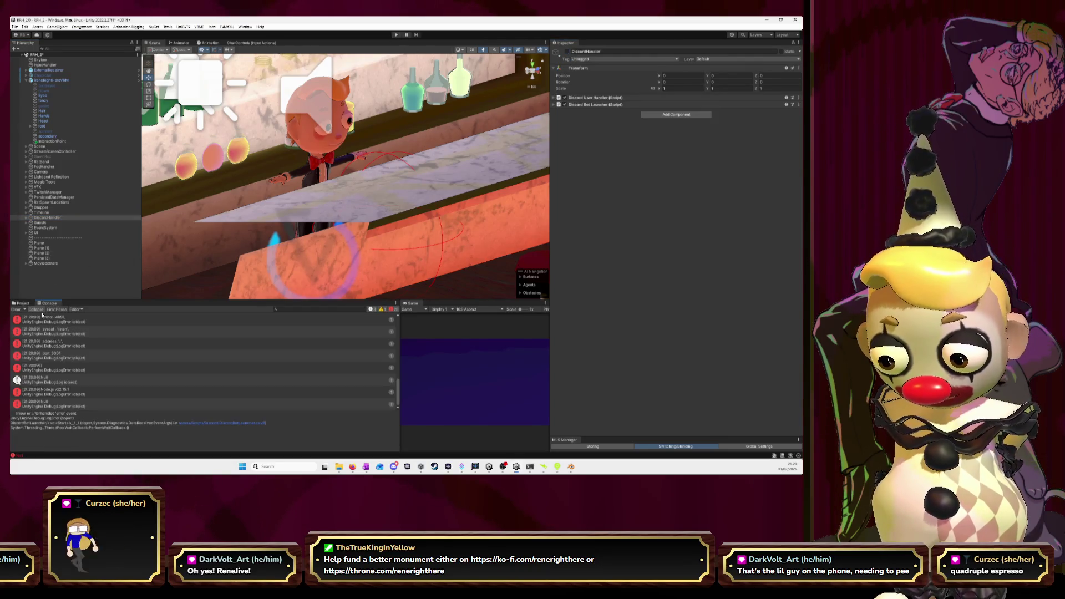
{"action": "left_click", "coordinate": [17, 310]}
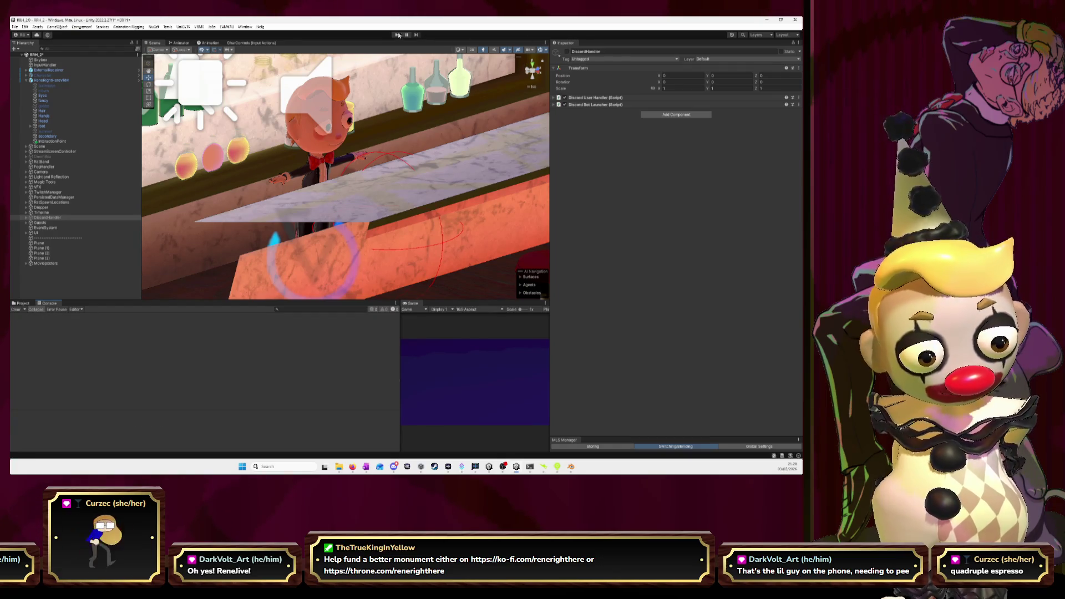
{"action": "left_click", "coordinate": [398, 35]}
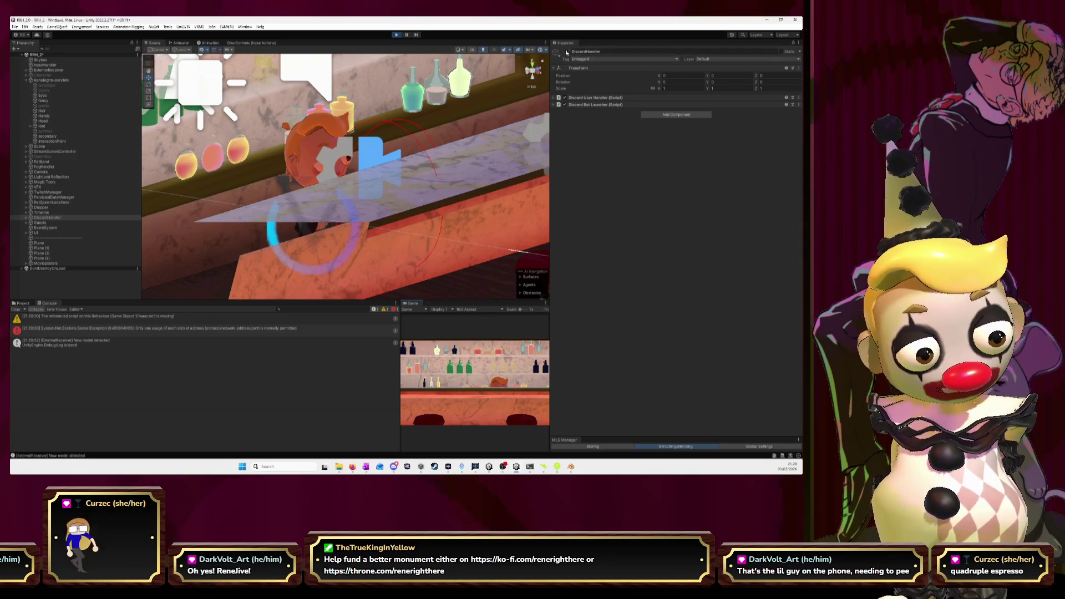
{"action": "left_click", "coordinate": [396, 35]}
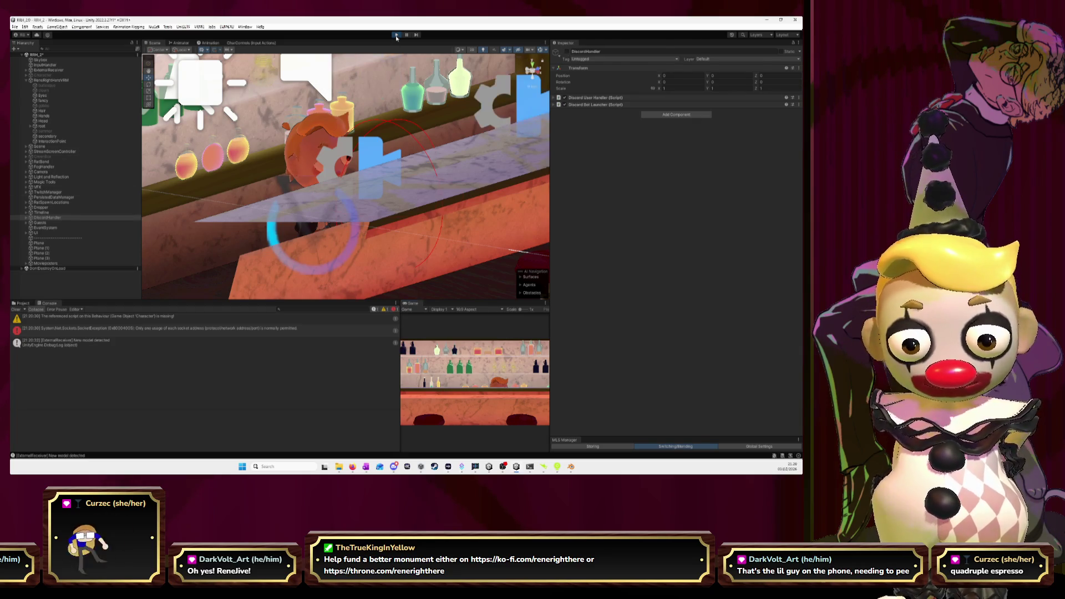
Select ExternalReceiver, review its U Osc Server, External Receiver and Animator components, then open its Animator graph.
{"action": "left_click", "coordinate": [51, 70]}
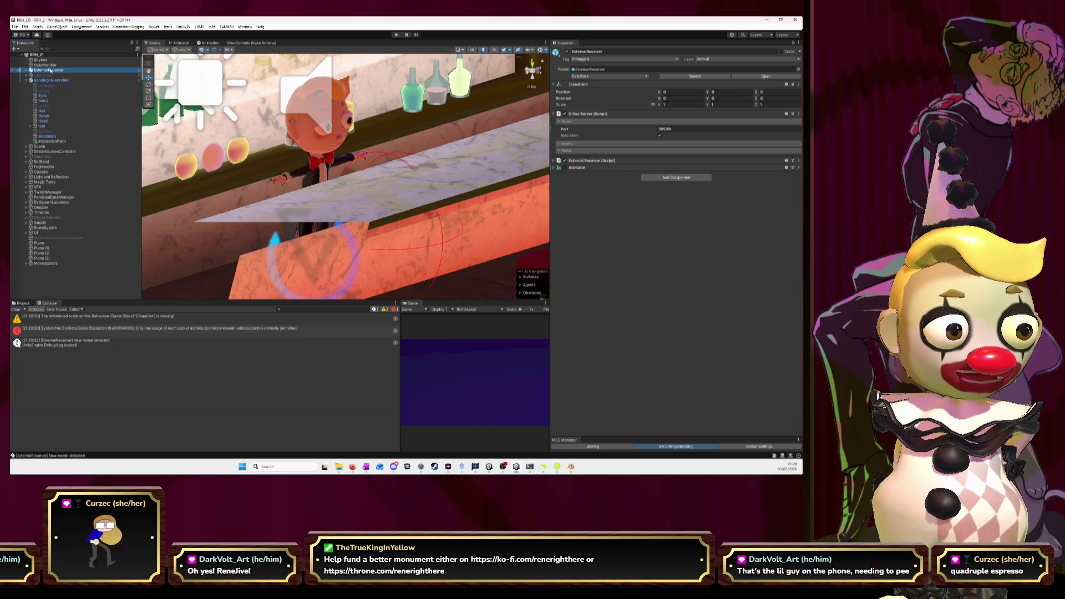
{"action": "left_click", "coordinate": [553, 114]}
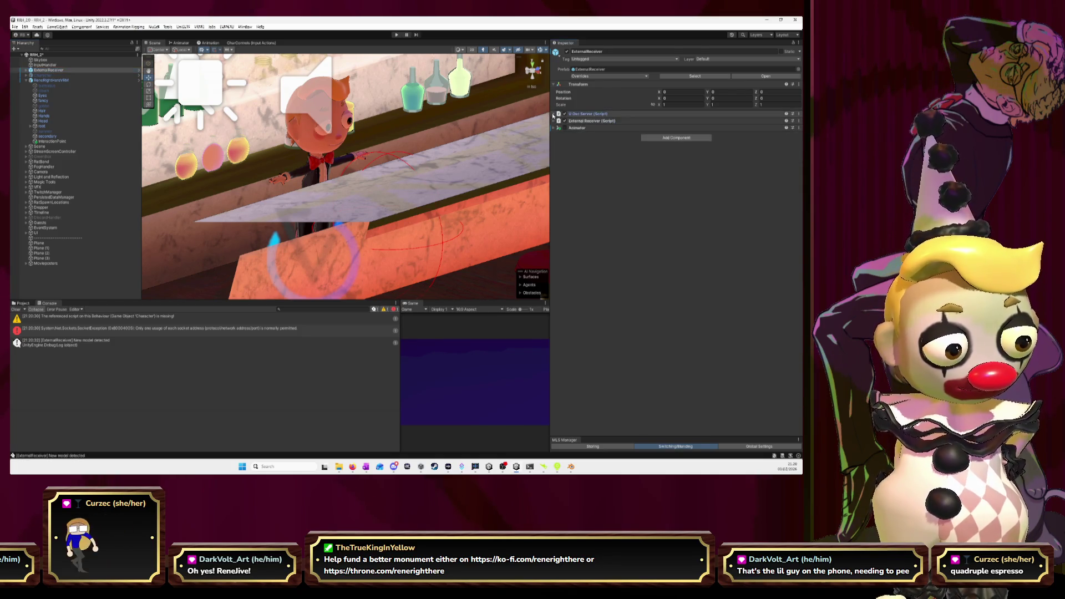
{"action": "left_click", "coordinate": [553, 121]}
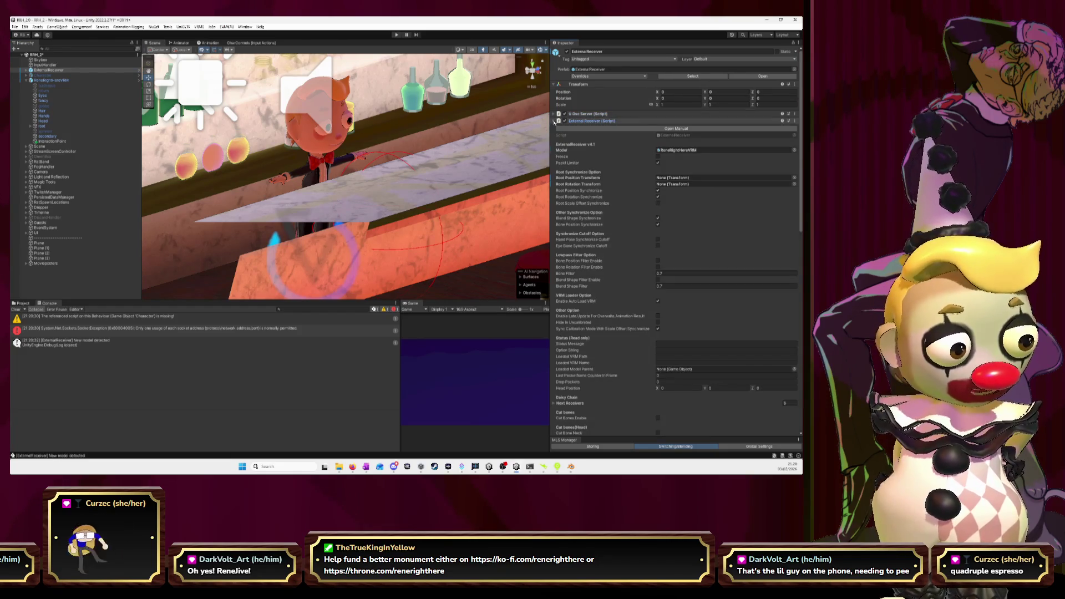
{"action": "left_click", "coordinate": [554, 121]}
{"action": "left_click", "coordinate": [554, 121]}
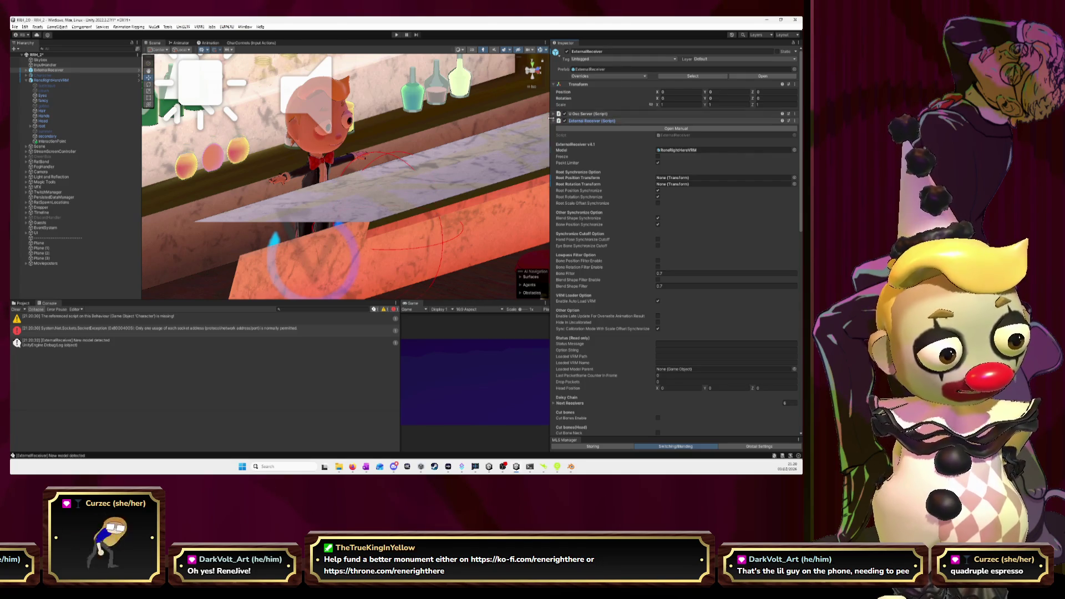
{"action": "left_click", "coordinate": [553, 121]}
{"action": "left_click", "coordinate": [554, 128]}
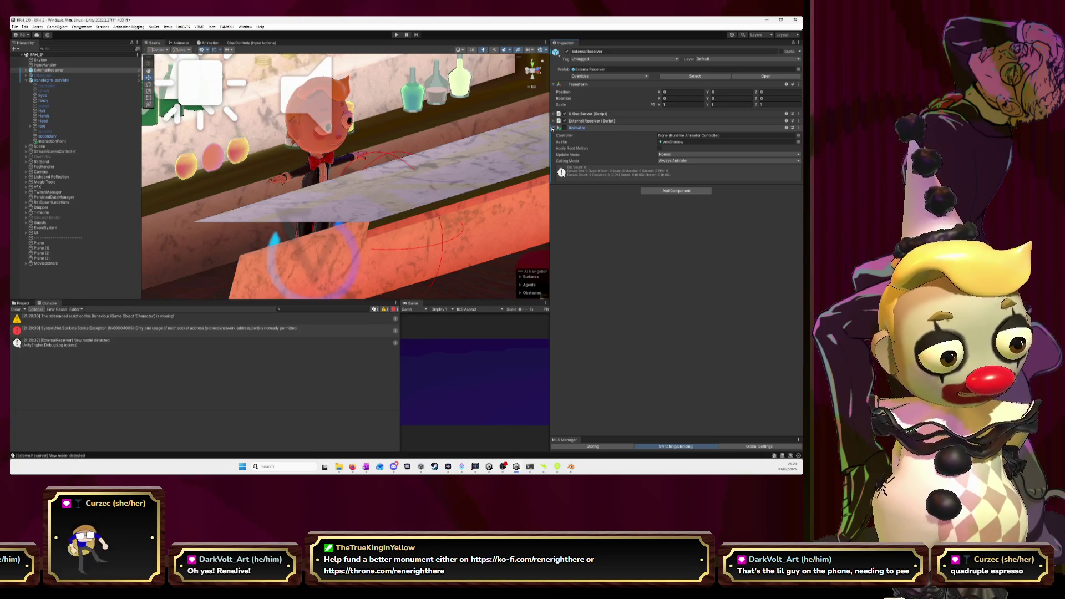
{"action": "left_click", "coordinate": [180, 43]}
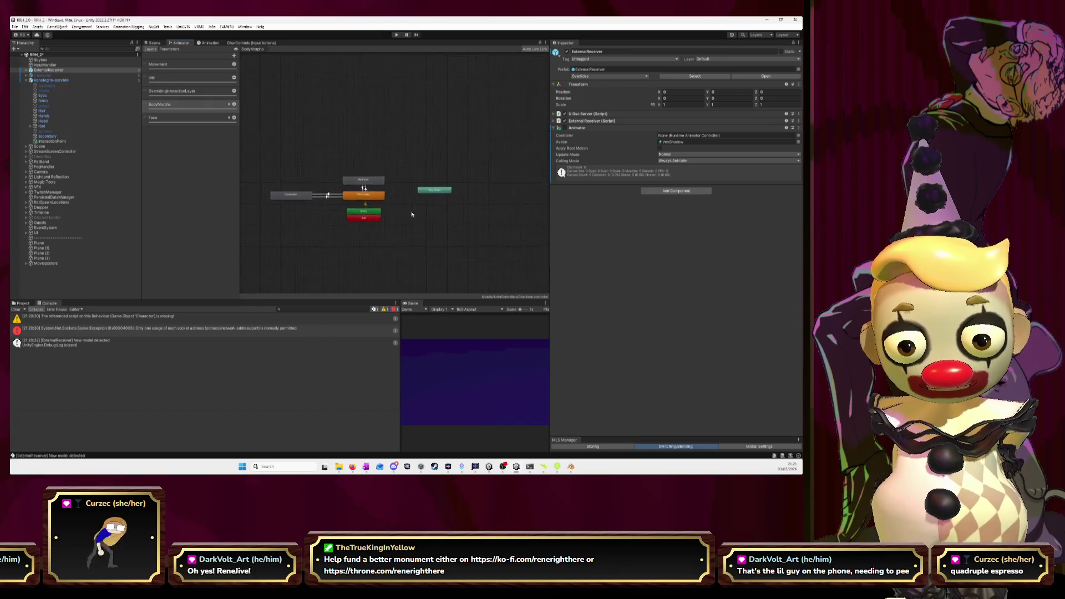
Assign Idle.Happy from character_animation.fbx as the Movement layer's Happy Idle motion.
{"action": "left_click", "coordinate": [177, 65]}
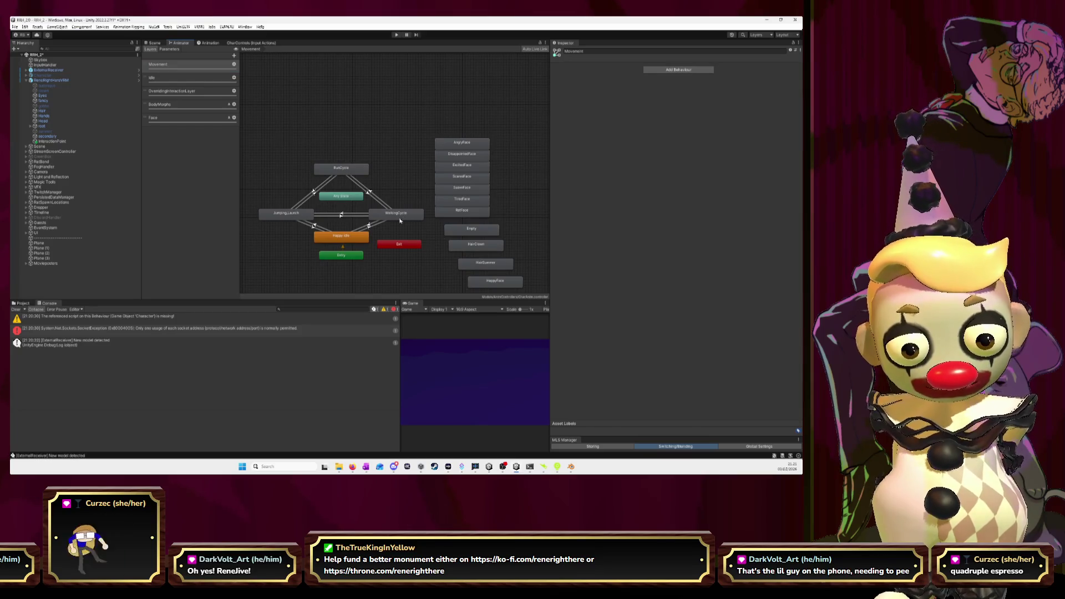
{"action": "left_click", "coordinate": [349, 237]}
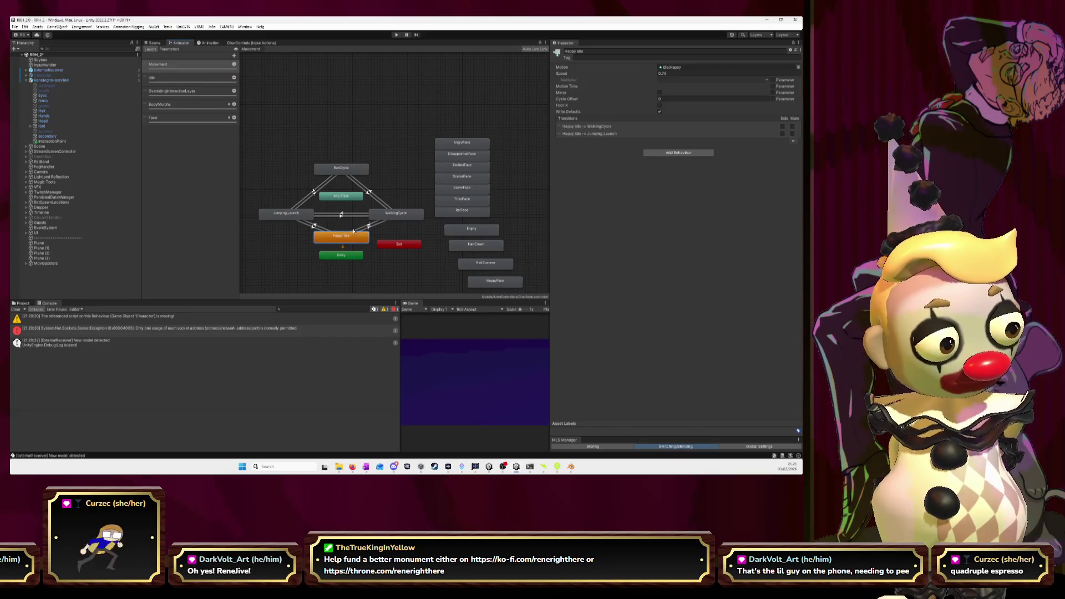
{"action": "left_click", "coordinate": [673, 67]}
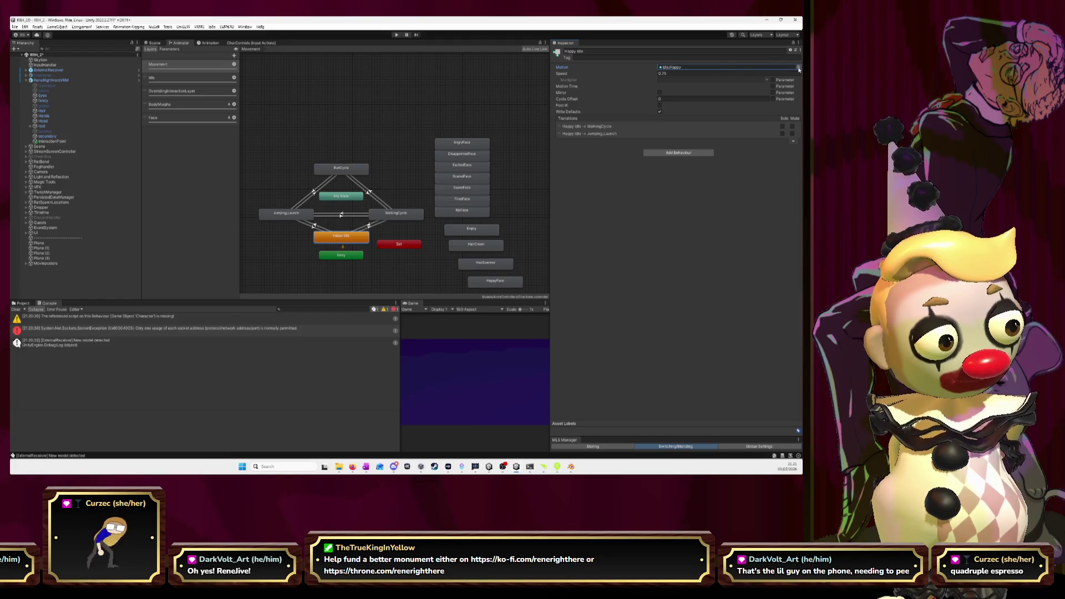
{"action": "left_click", "coordinate": [799, 67]}
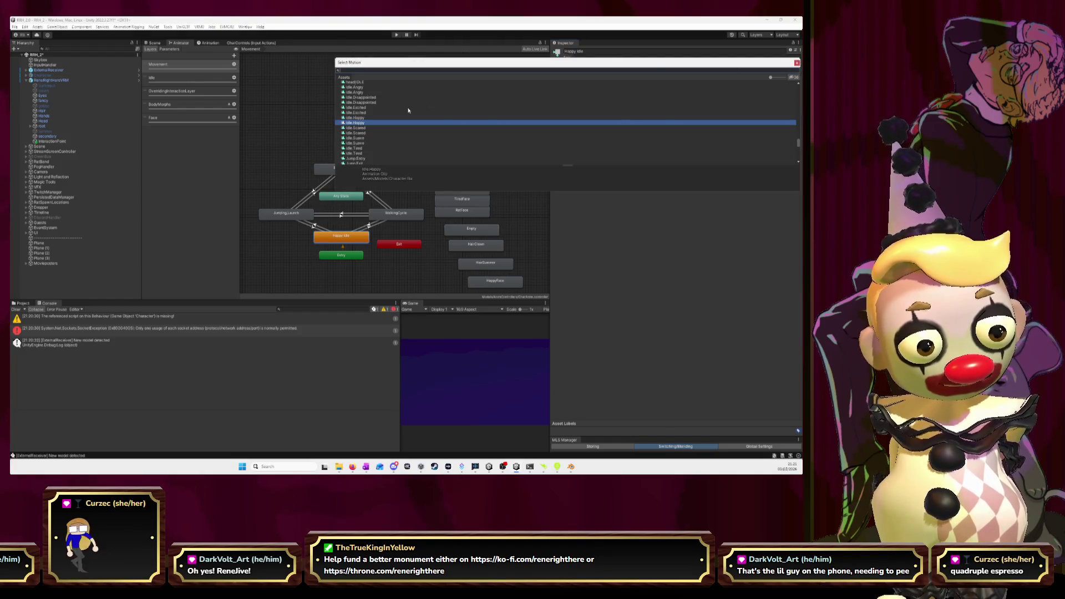
{"action": "left_click", "coordinate": [360, 118]}
{"action": "double_click", "coordinate": [360, 120]}
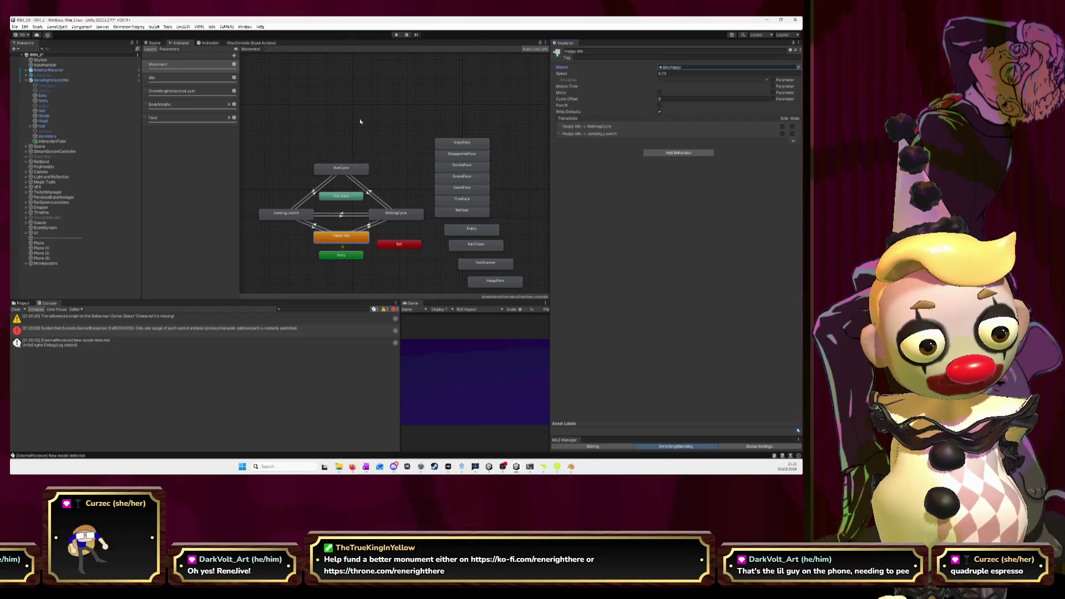
{"action": "left_click", "coordinate": [156, 44]}
{"action": "left_click", "coordinate": [181, 44]}
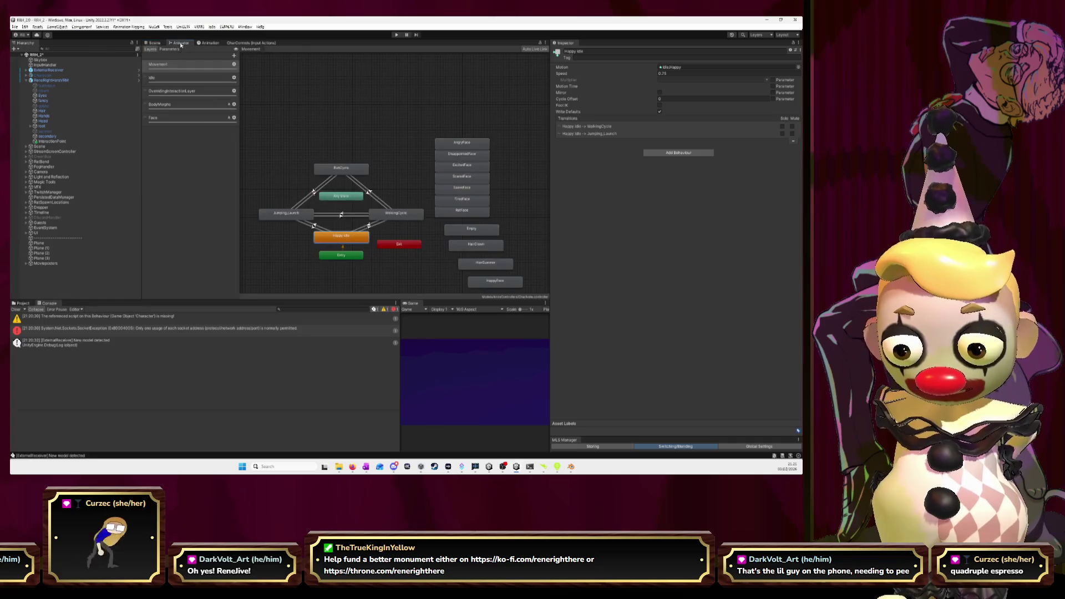
{"action": "left_click", "coordinate": [160, 45]}
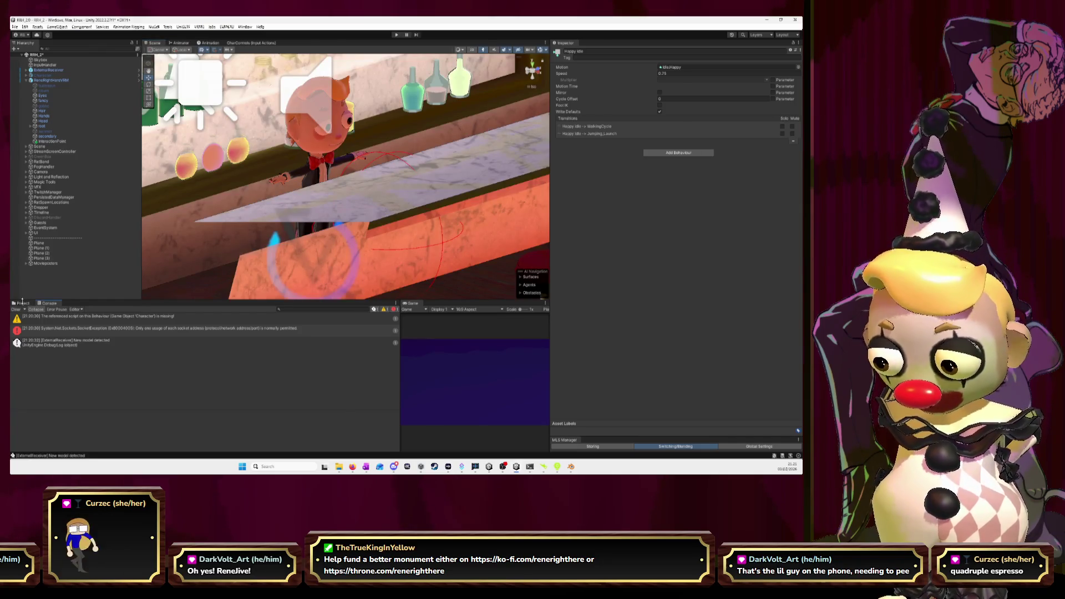
Briefly test Play mode, then confirm the player's Happy emotion body clip stays Idle.Happy.
{"action": "left_click", "coordinate": [22, 303]}
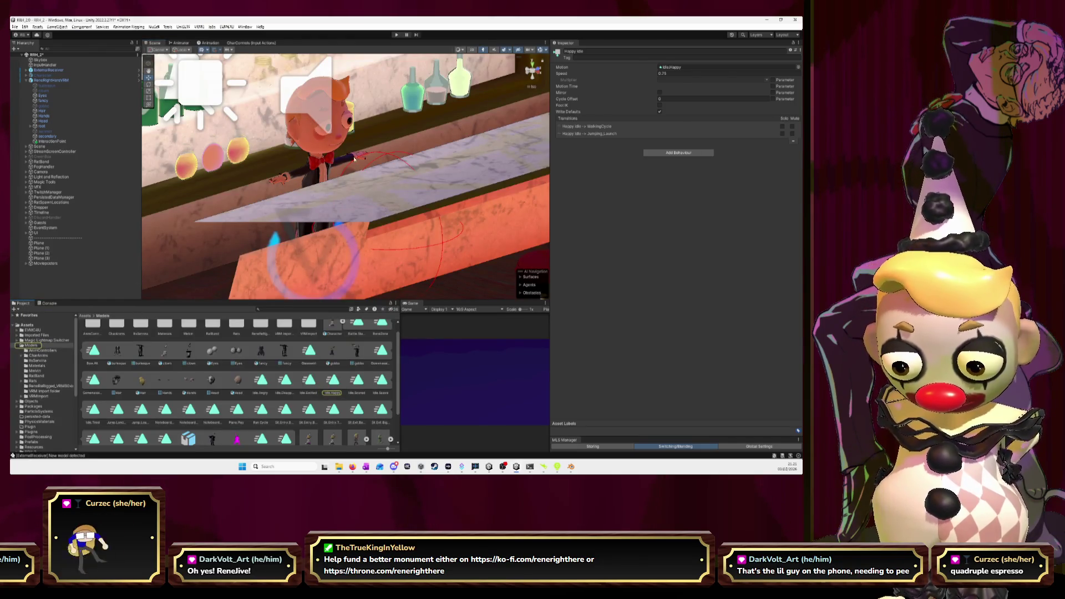
{"action": "left_click", "coordinate": [397, 35]}
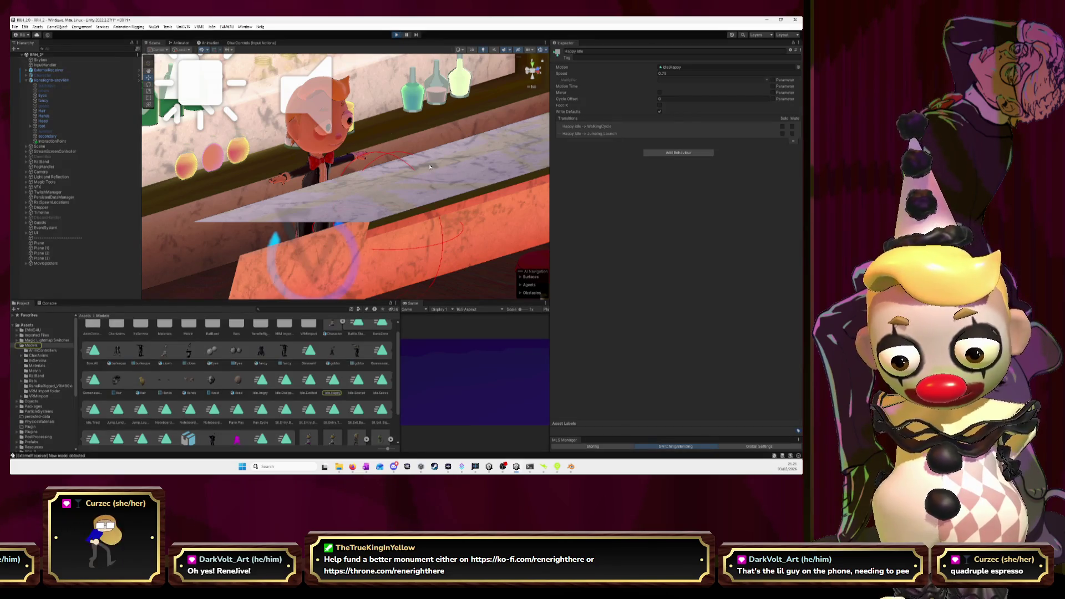
{"action": "left_click_drag", "start_coordinate": [430, 166], "coordinate": [387, 73]}
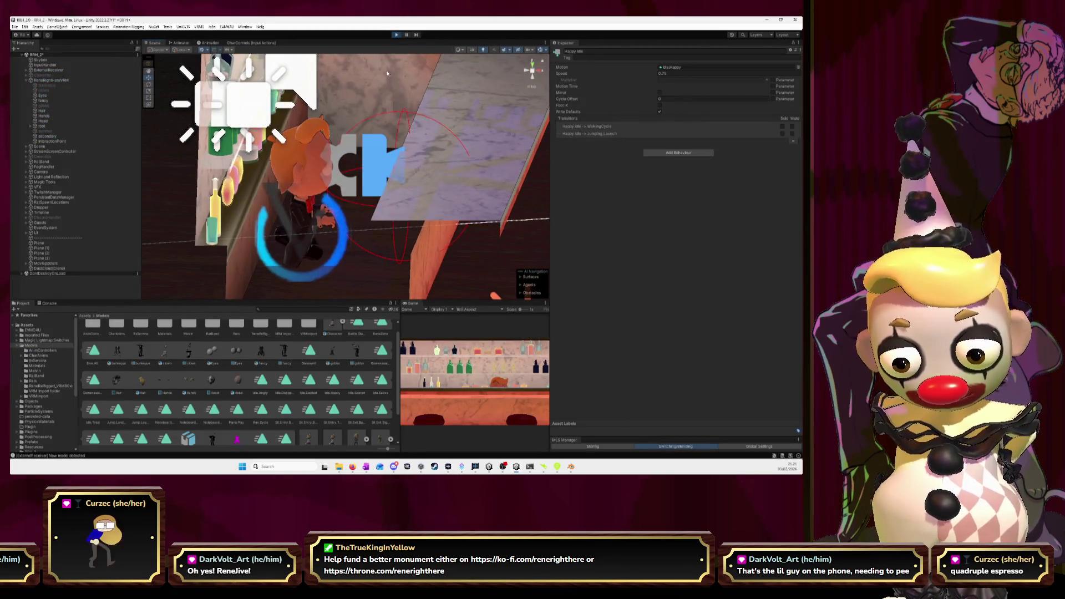
{"action": "left_click", "coordinate": [397, 35]}
{"action": "left_click", "coordinate": [37, 80]}
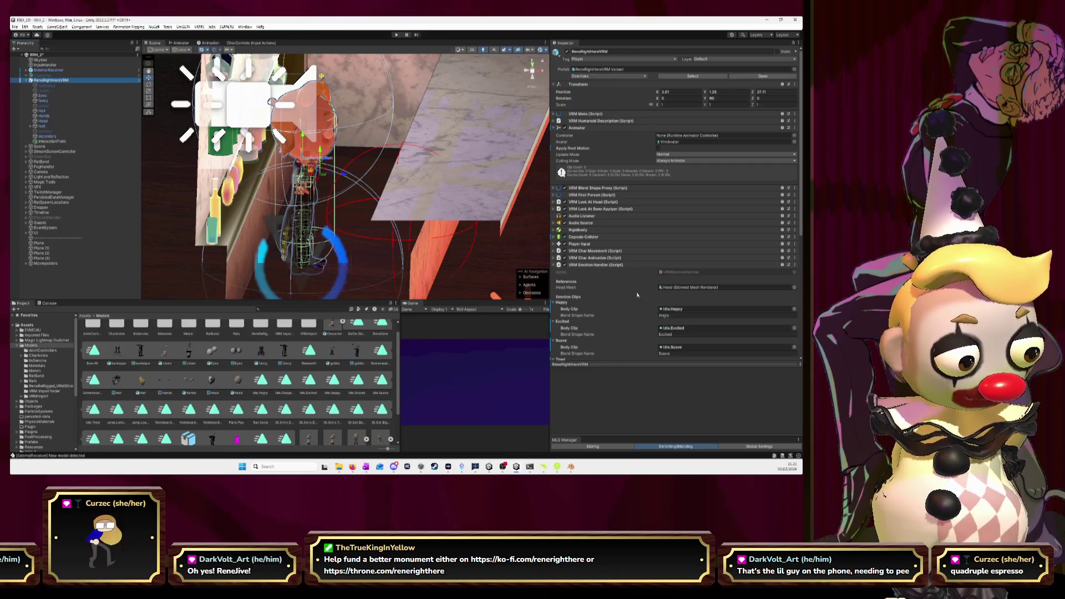
{"action": "left_click", "coordinate": [794, 309]}
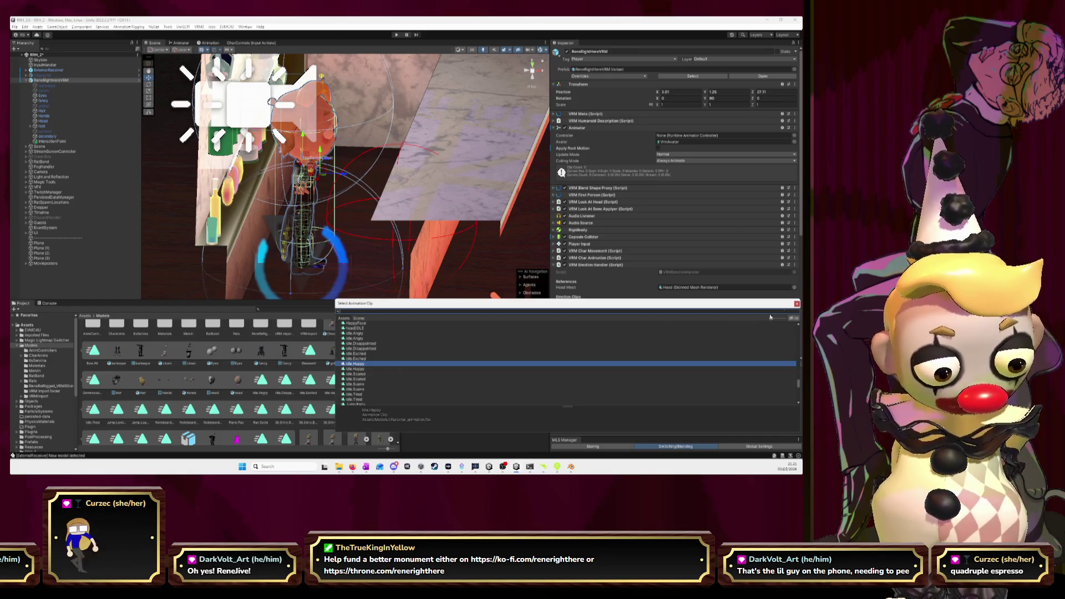
{"action": "left_click", "coordinate": [796, 303]}
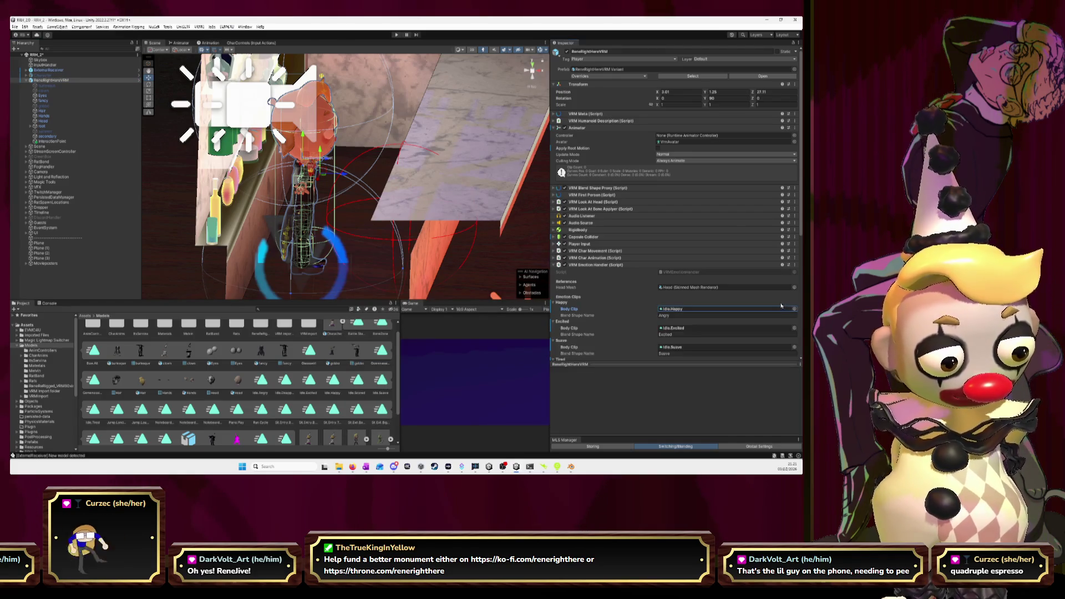
Collapse the Happy, Excited, Suave, Tired, Angry, Disappointed, Scared and Bow entries, then show the Assets folder.
{"action": "left_click", "coordinate": [553, 303]}
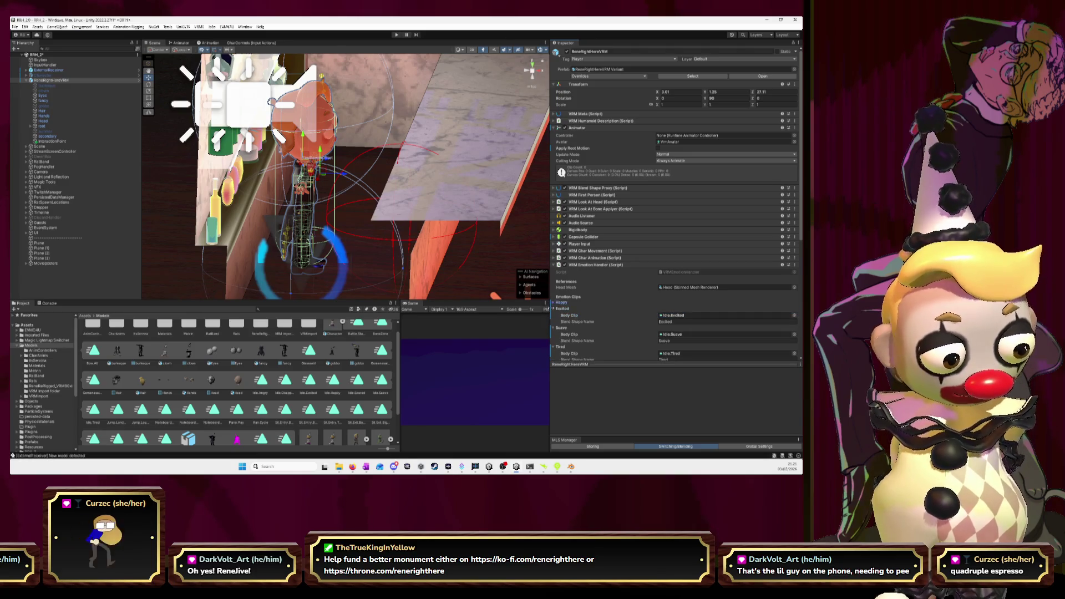
{"action": "left_click", "coordinate": [553, 309]}
{"action": "left_click", "coordinate": [554, 315]}
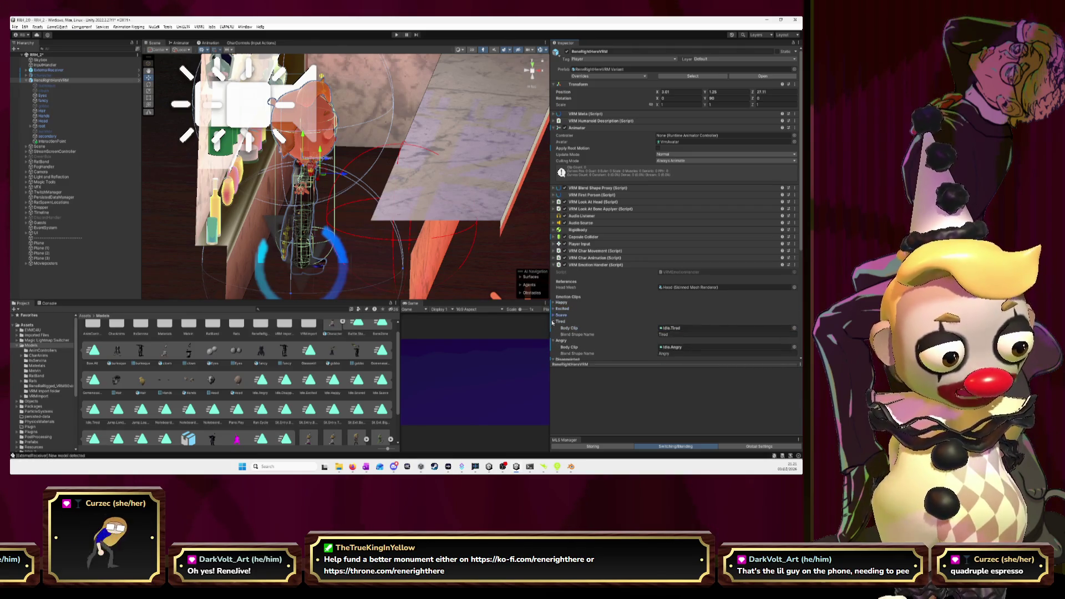
{"action": "left_click", "coordinate": [554, 322]}
{"action": "left_click", "coordinate": [553, 328]}
{"action": "left_click", "coordinate": [553, 334]}
{"action": "left_click", "coordinate": [553, 341]}
{"action": "left_click", "coordinate": [552, 356]}
{"action": "scroll", "coordinate": [555, 332], "scroll_direction": "down", "scroll_amount": 3}
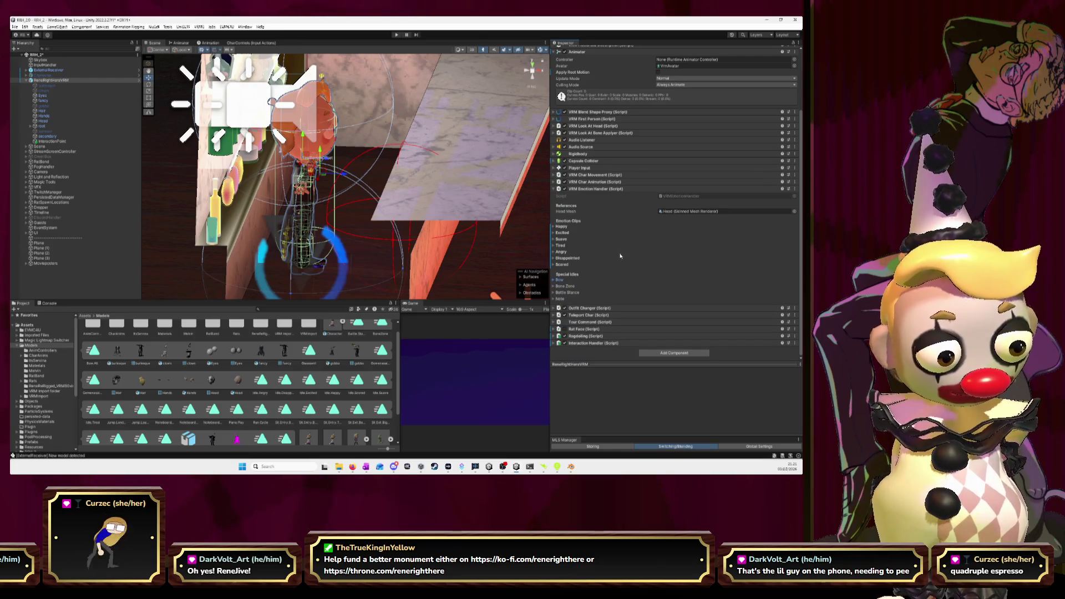
{"action": "scroll", "coordinate": [619, 253], "scroll_direction": "up", "scroll_amount": 3}
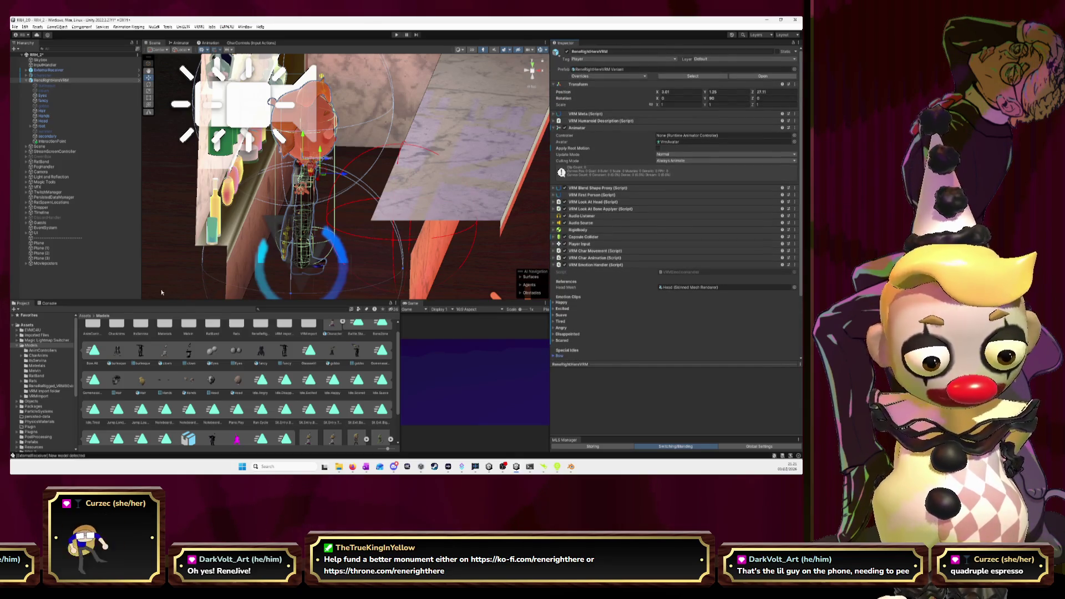
{"action": "left_click", "coordinate": [82, 316]}
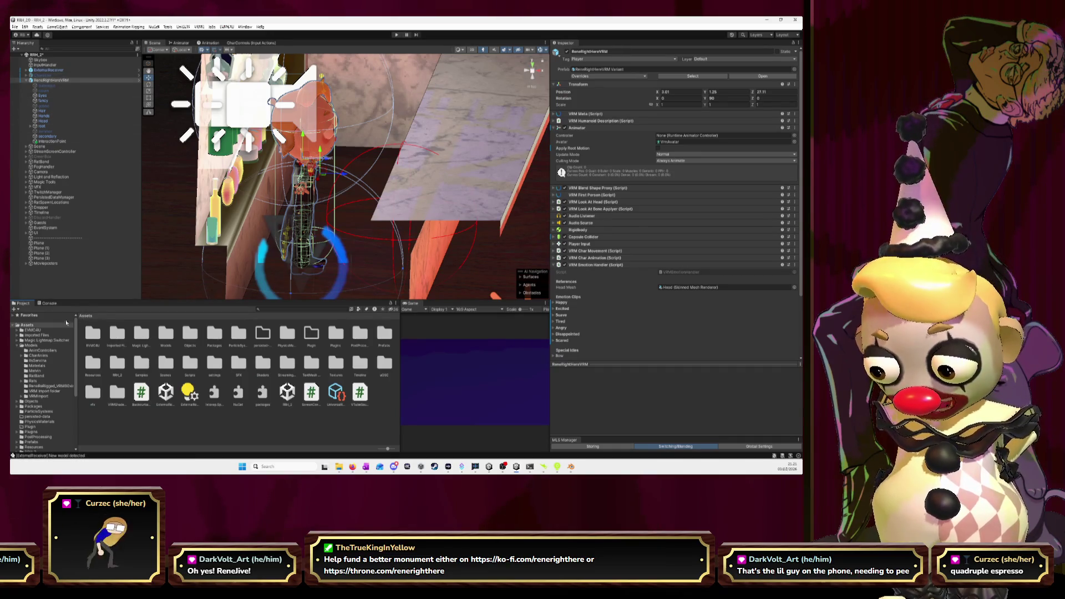
Reimport the character_animation model from Models with a Humanoid animation type.
{"action": "left_click", "coordinate": [35, 347]}
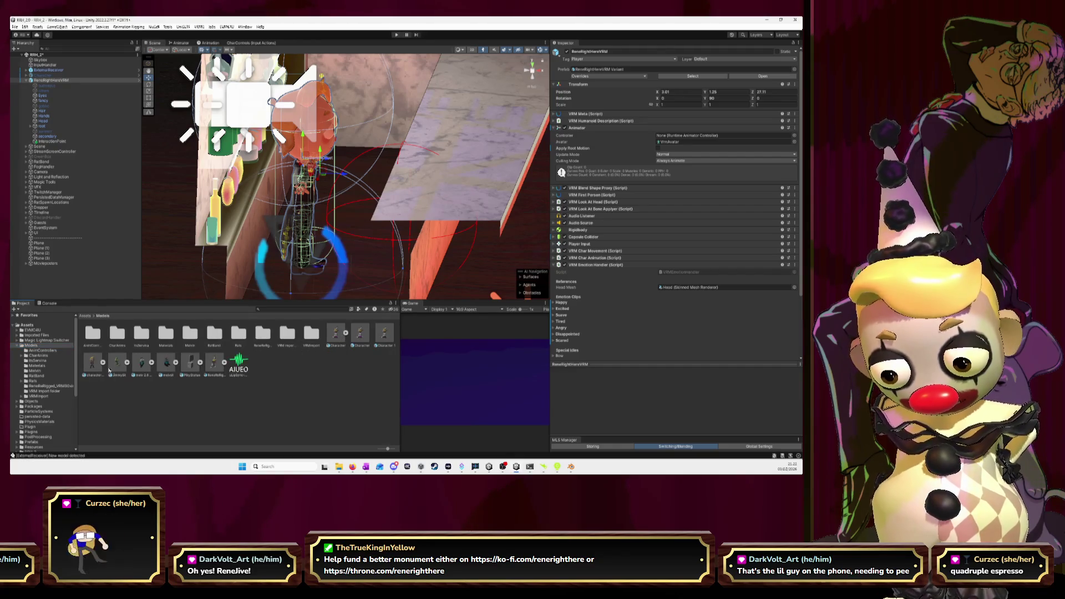
{"action": "left_click", "coordinate": [92, 364]}
{"action": "left_click", "coordinate": [663, 69]}
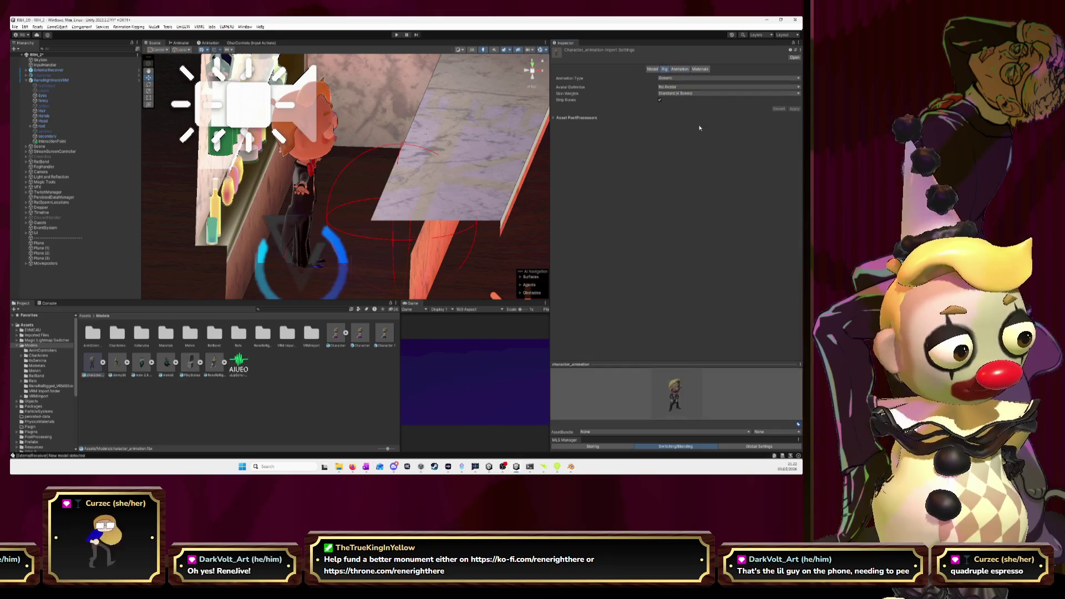
{"action": "left_click", "coordinate": [669, 78]}
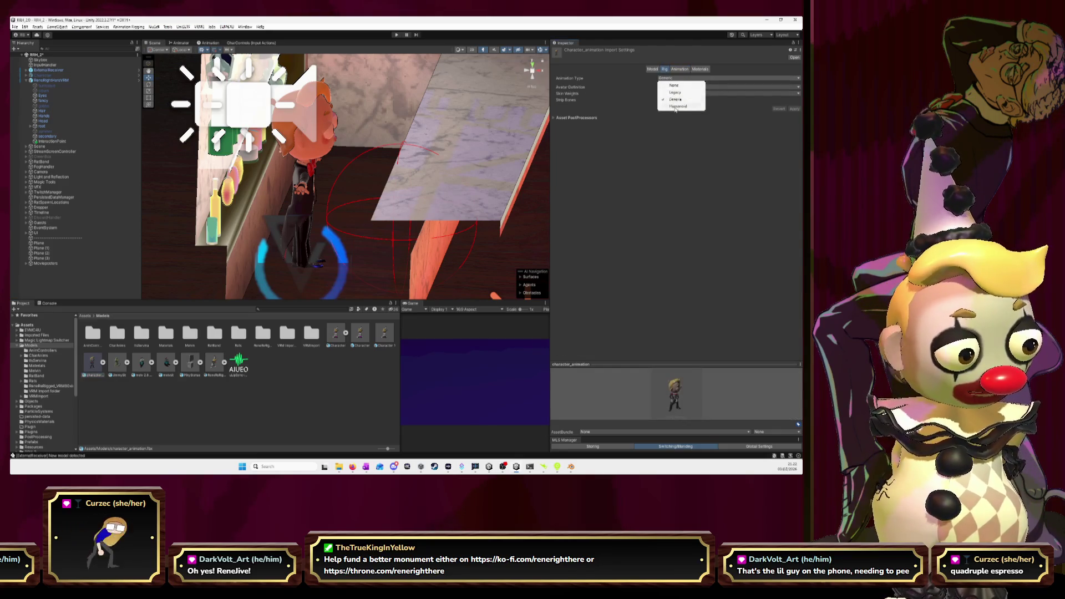
{"action": "left_click", "coordinate": [676, 106]}
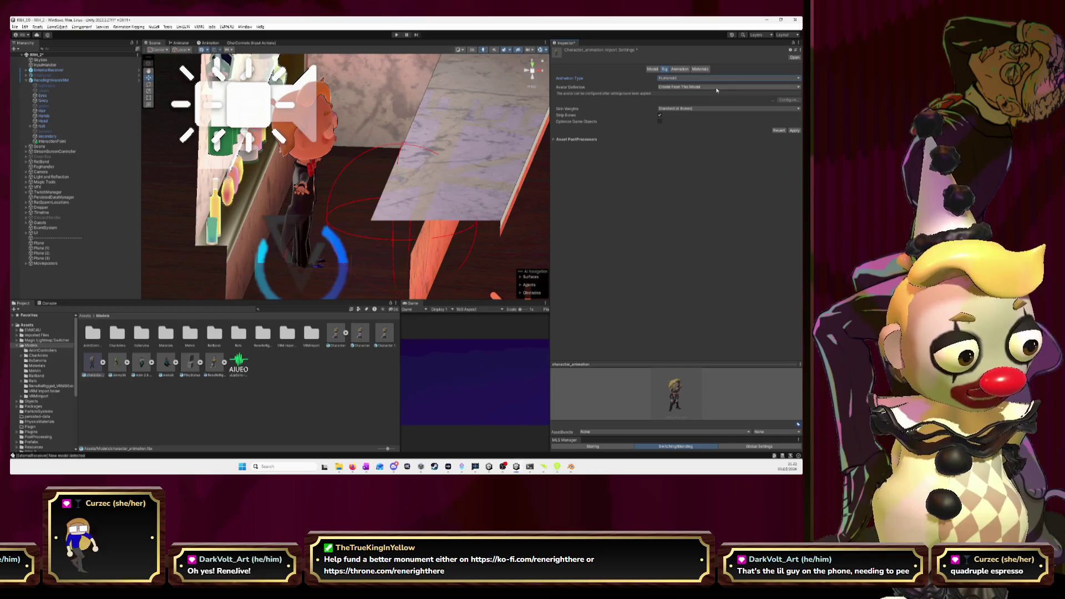
{"action": "left_click", "coordinate": [795, 131]}
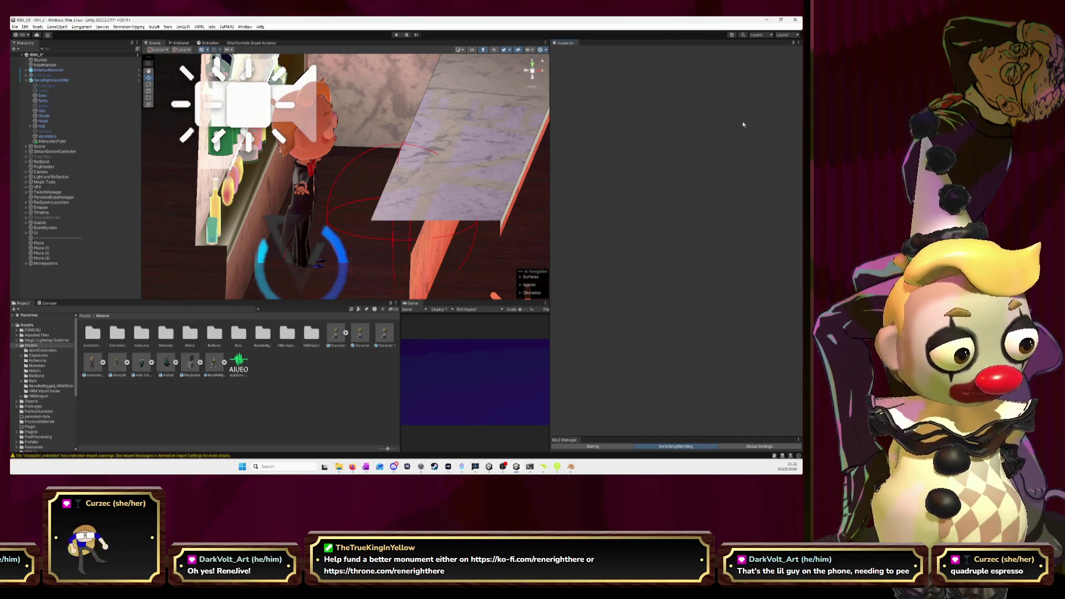
Verify the generated avatar's head and both hand bone mappings, close it, and enter Play mode.
{"action": "left_click", "coordinate": [103, 363]}
{"action": "left_click", "coordinate": [236, 364]}
{"action": "left_click", "coordinate": [676, 66]}
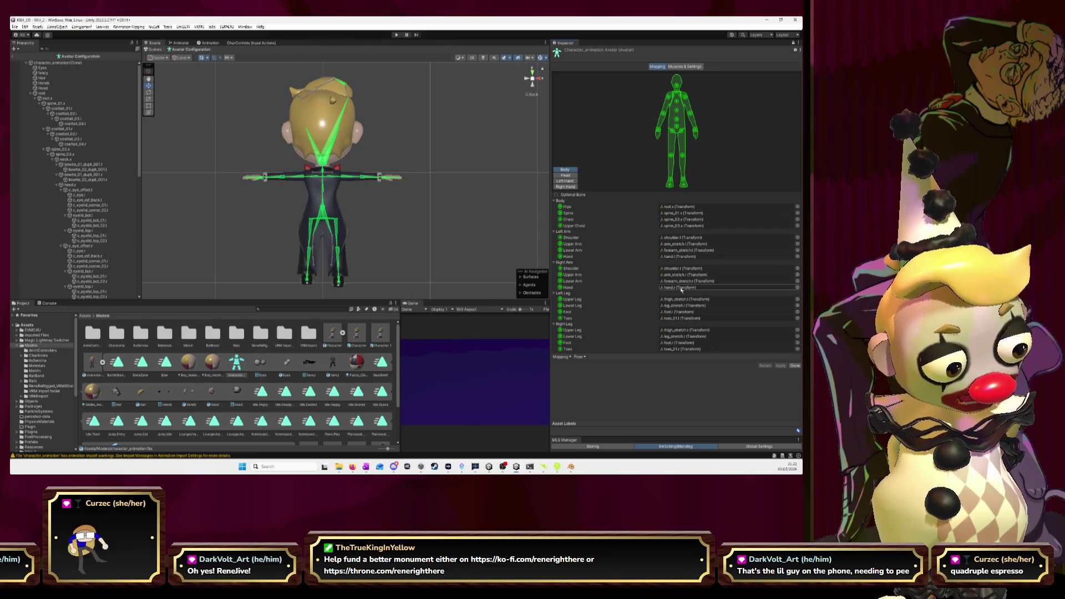
{"action": "left_click", "coordinate": [565, 175]}
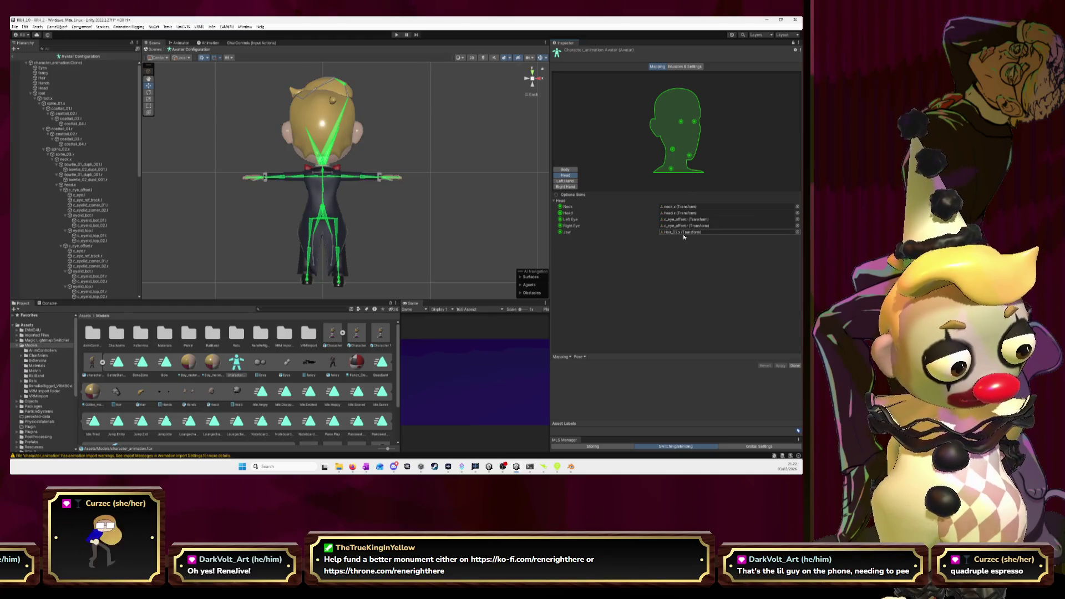
{"action": "left_click", "coordinate": [565, 181]}
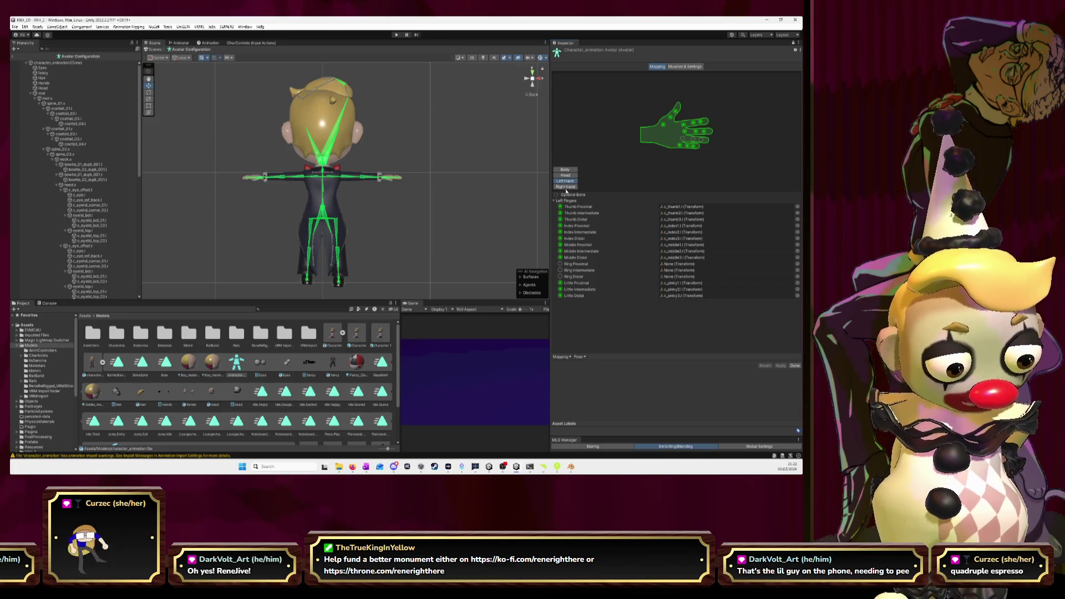
{"action": "left_click", "coordinate": [566, 187]}
{"action": "left_click", "coordinate": [794, 367]}
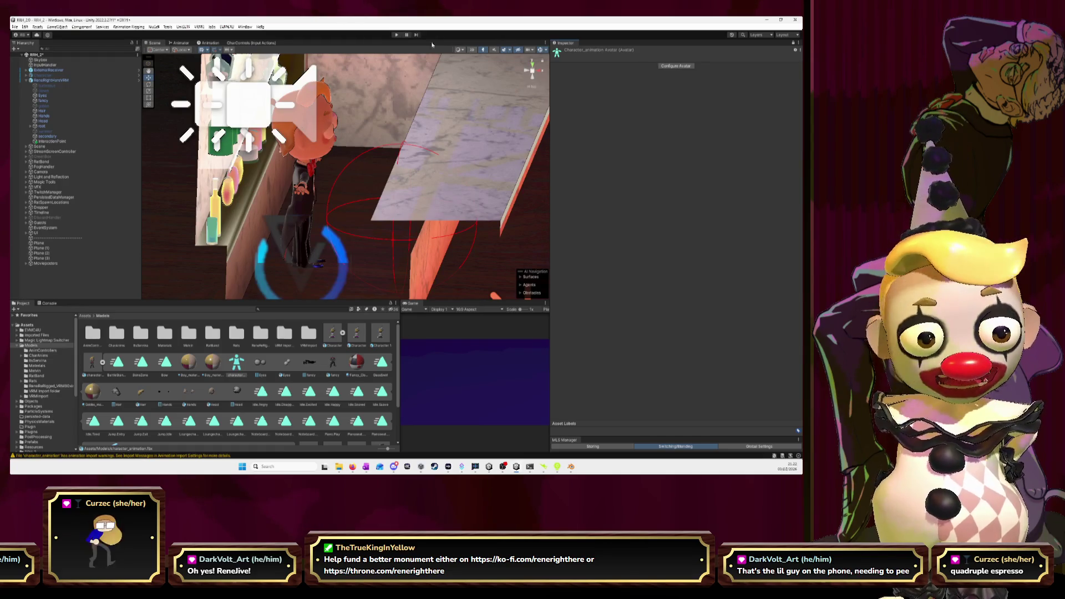
{"action": "left_click", "coordinate": [394, 34]}
Orbit the Scene view toward the bar shelves and widen it to watch the character animate.
{"action": "mouse_move", "coordinate": [375, 148]}
{"action": "left_mouse_down"}
{"action": "mouse_move", "coordinate": [312, 211]}
{"action": "mouse_move", "coordinate": [304, 207]}
{"action": "left_mouse_up"}
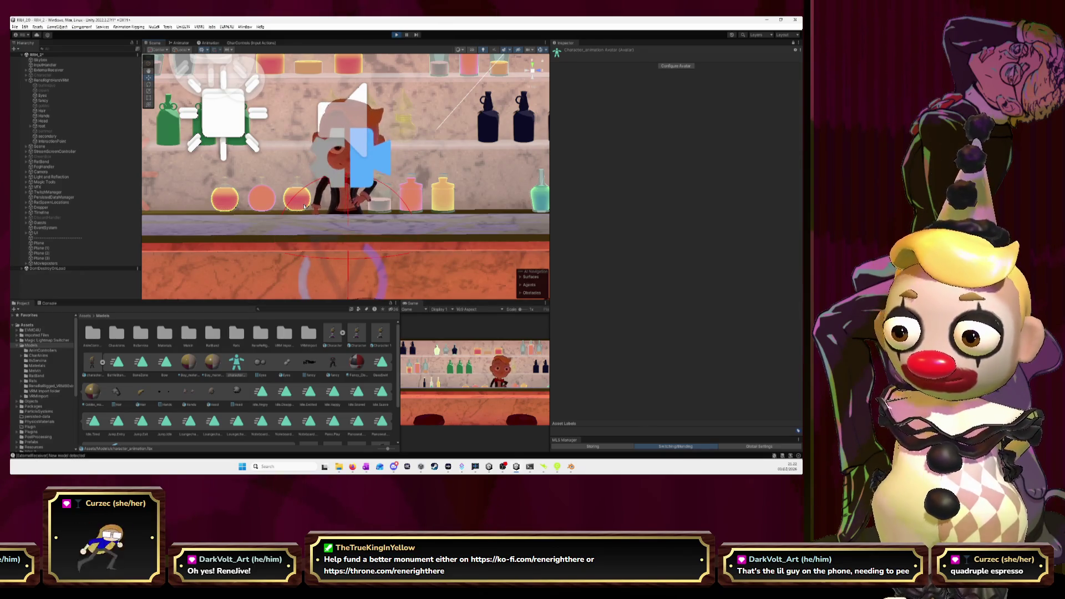
{"action": "mouse_move", "coordinate": [550, 184]}
{"action": "left_mouse_down"}
{"action": "mouse_move", "coordinate": [689, 185]}
{"action": "mouse_move", "coordinate": [593, 184]}
{"action": "mouse_move", "coordinate": [622, 174]}
{"action": "left_mouse_up"}
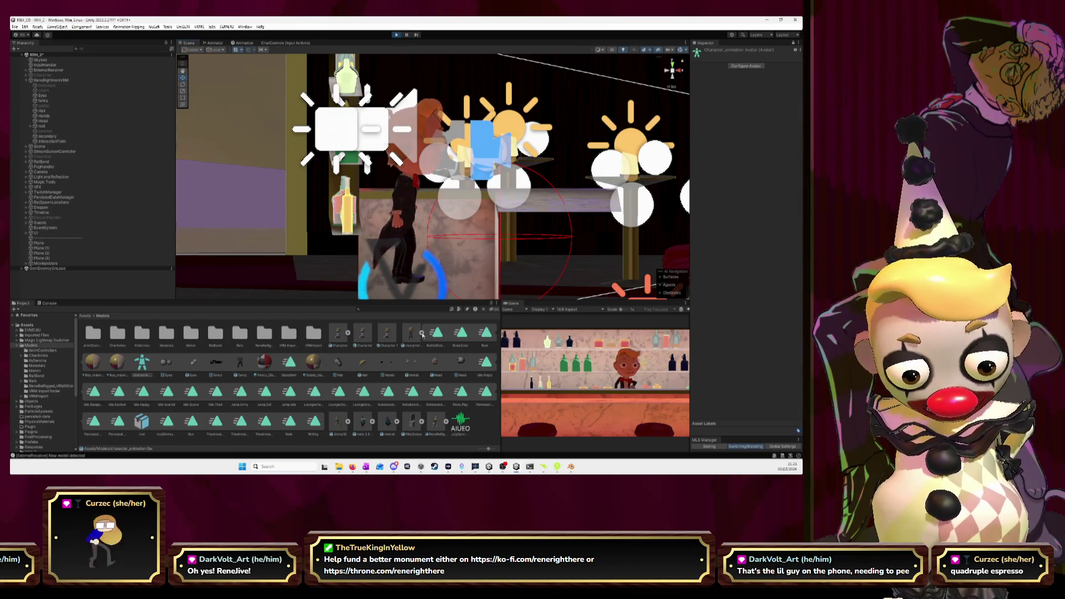
Stop Play mode and select the player character in the Hierarchy.
{"action": "left_click", "coordinate": [418, 345]}
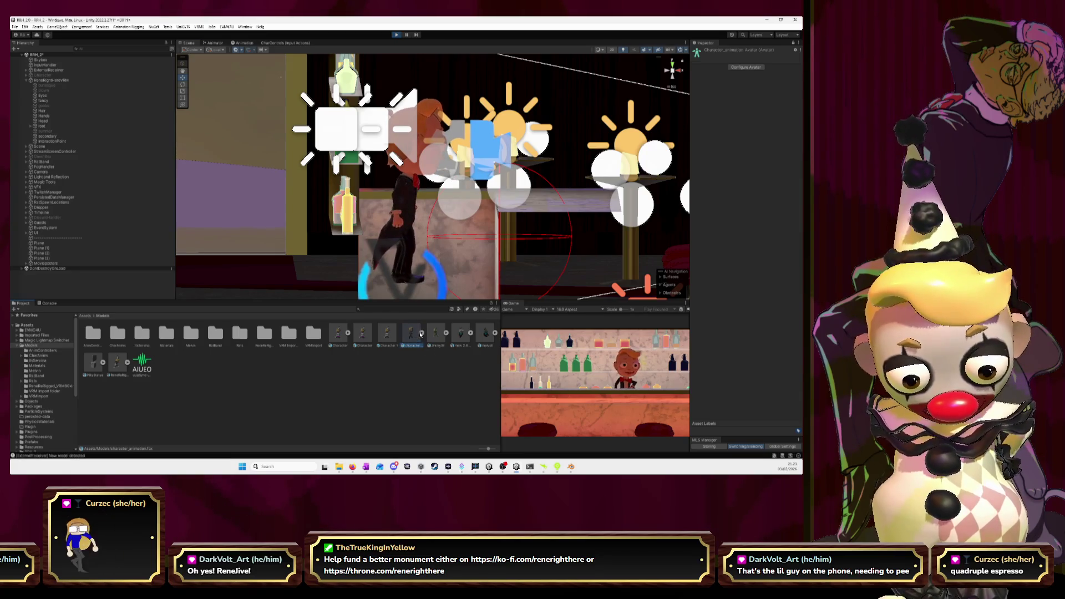
{"action": "left_click", "coordinate": [395, 35]}
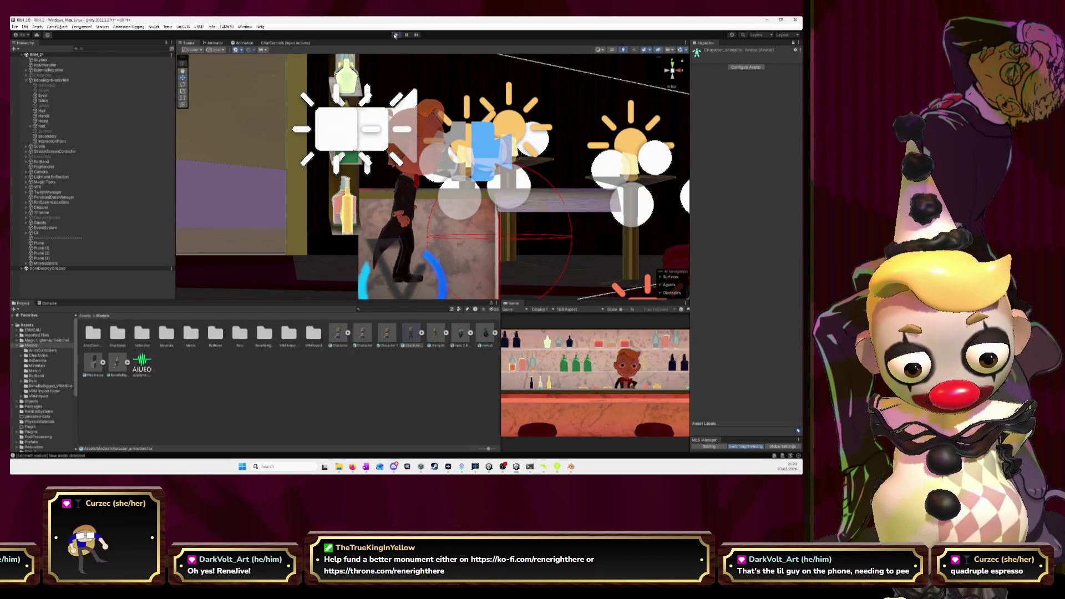
{"action": "left_click", "coordinate": [74, 80]}
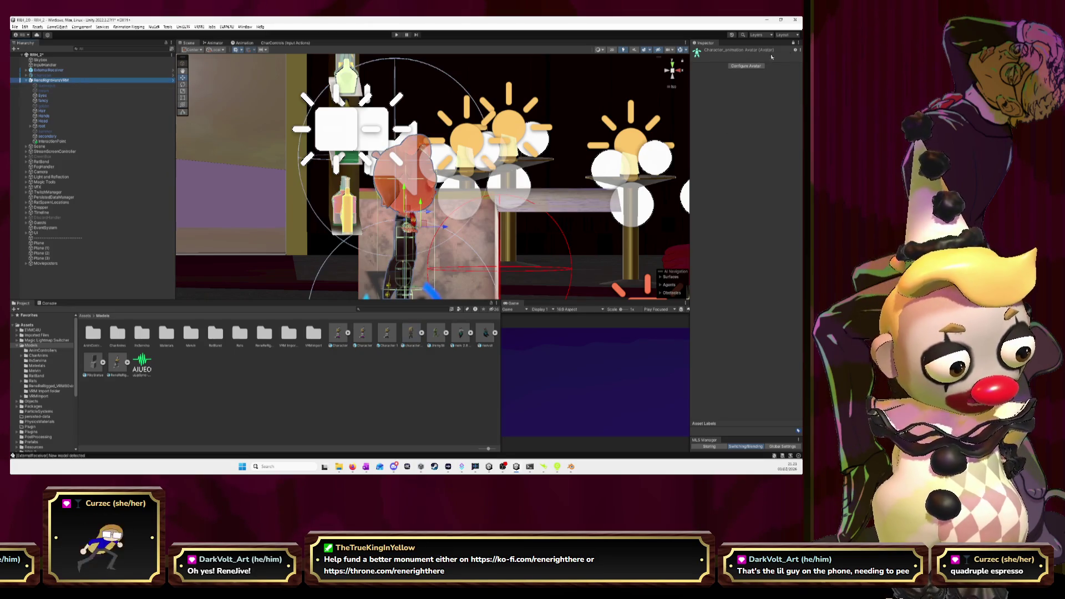
Unlock the Inspector, collapse Animator, and expand the Happy clip and VRM Char Animation settings.
{"action": "left_click", "coordinate": [794, 43]}
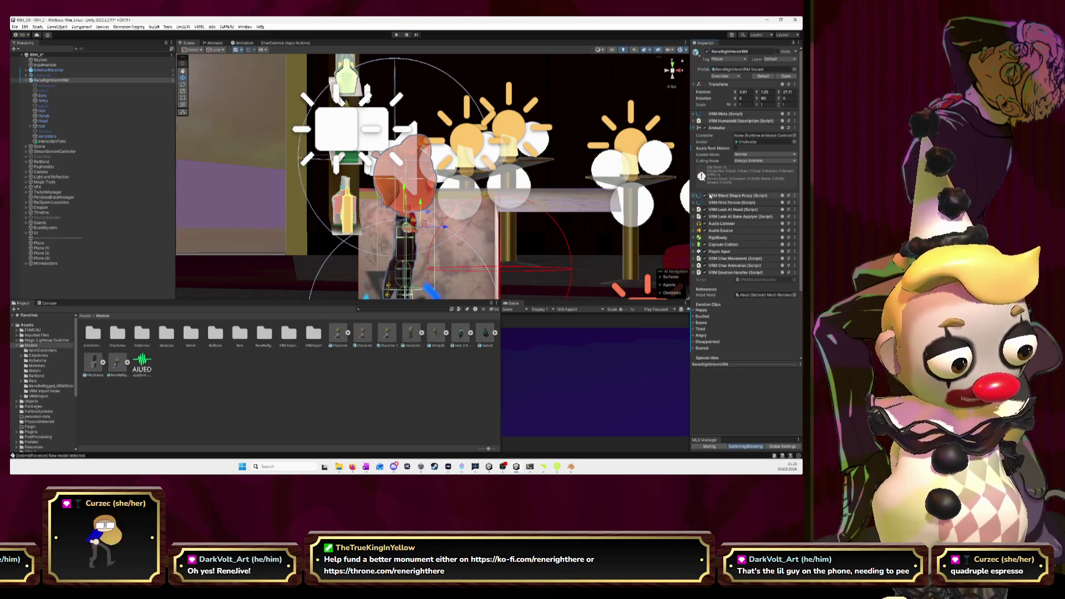
{"action": "left_click", "coordinate": [695, 128]}
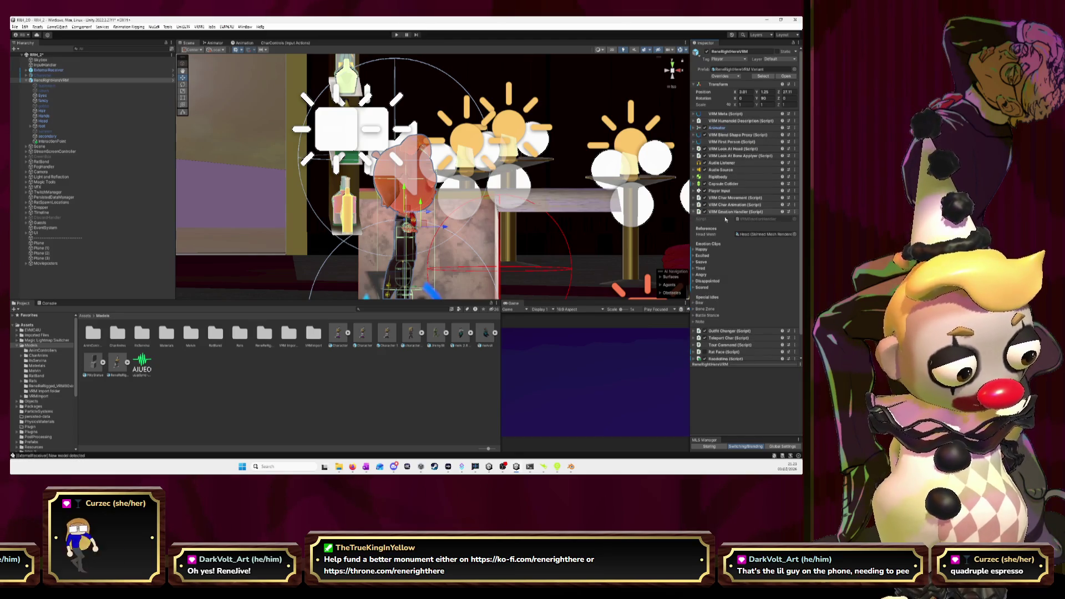
{"action": "left_click", "coordinate": [694, 250]}
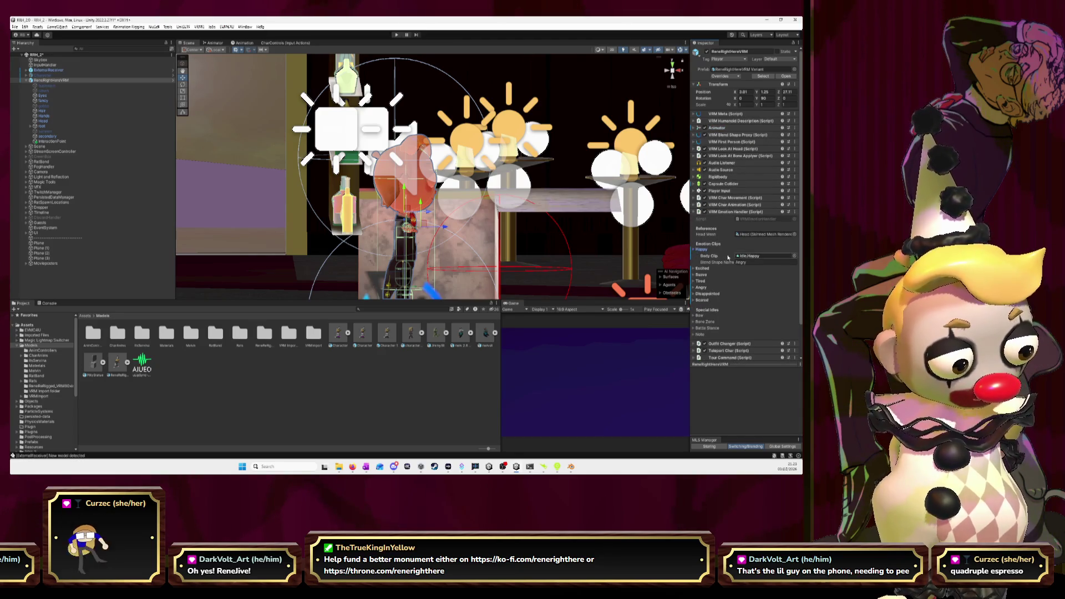
{"action": "left_click_drag", "start_coordinate": [688, 197], "coordinate": [630, 200]}
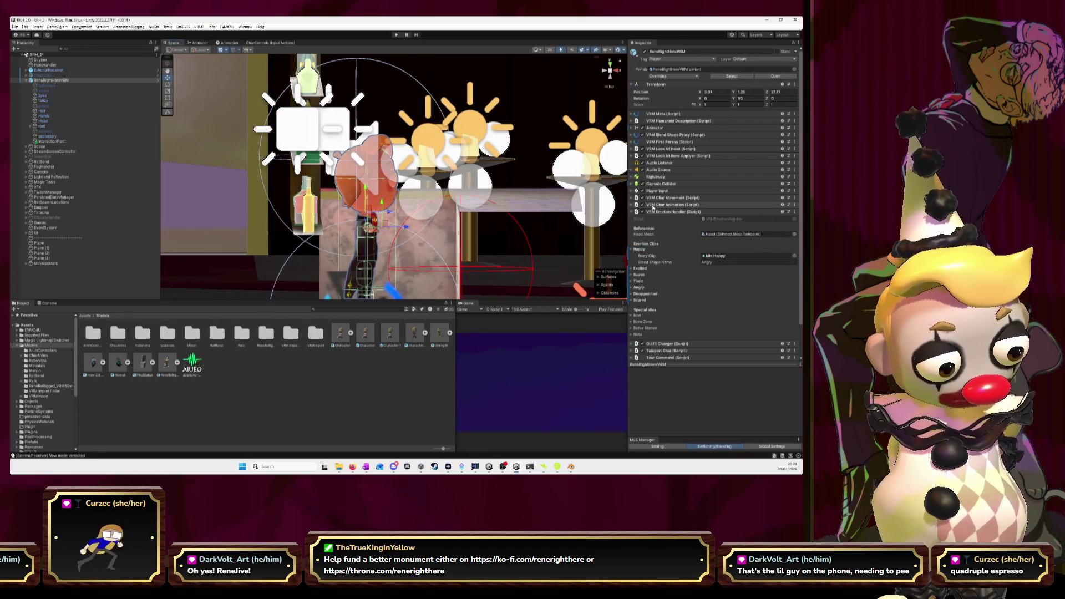
{"action": "left_click", "coordinate": [632, 205]}
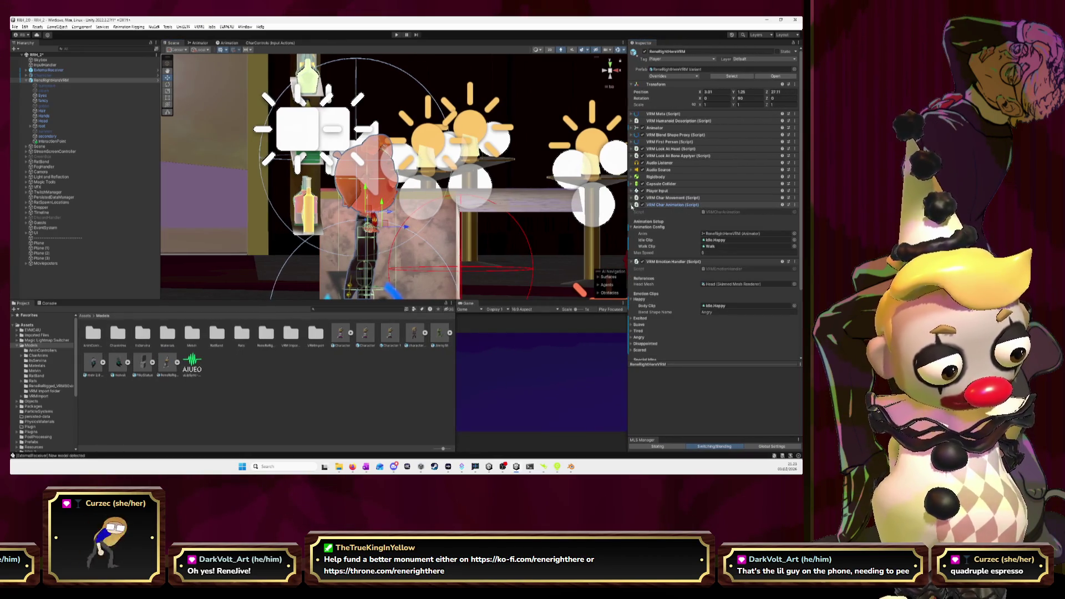